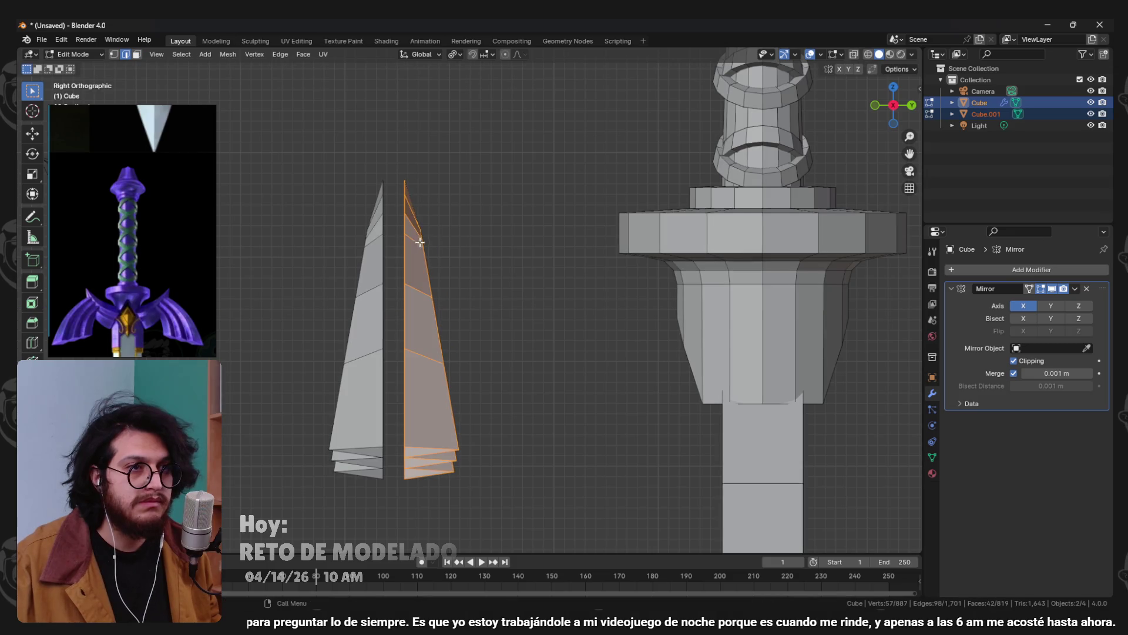
Step: Place the right wing half beside the left and select the wing rib edges
key(alt+a)
mouse_move(402, 268)
mouse_down()
mouse_move(387, 319)
mouse_move(458, 297)
mouse_move(542, 316)
mouse_up()
key(a)
key(alt+a)
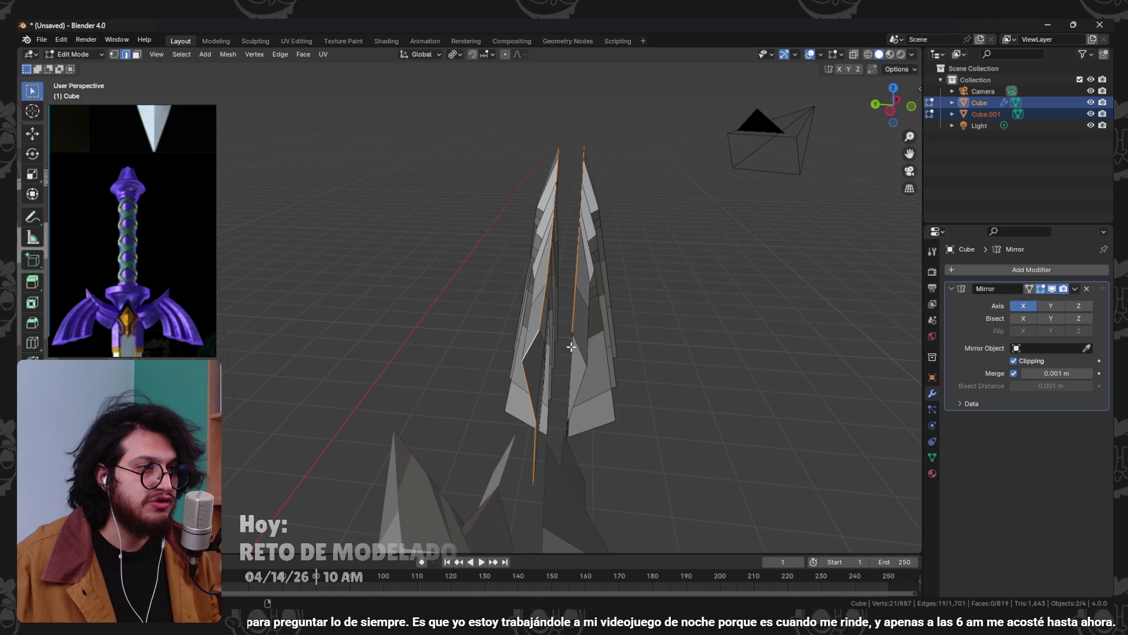
drag(665, 360, 441, 331)
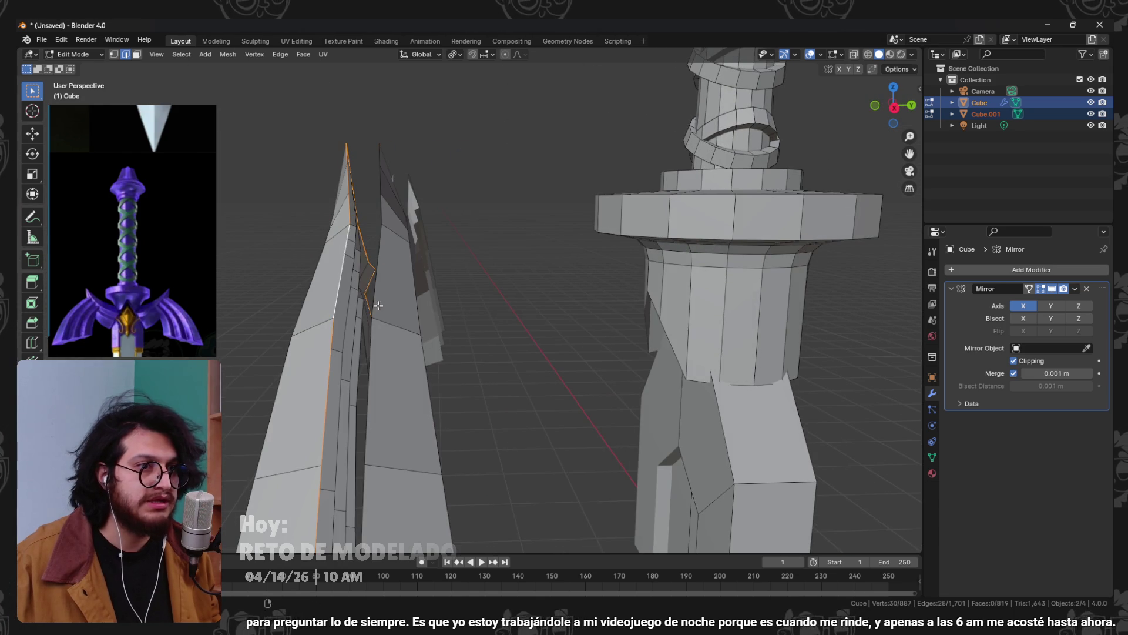
alt+shift+click(376, 305)
Step: Bridge the rib edge loops so faces fill the feathered wing strips on both sides
scroll(377, 306, down, 4)
drag(376, 306, 487, 217)
scroll(488, 217, up, 4)
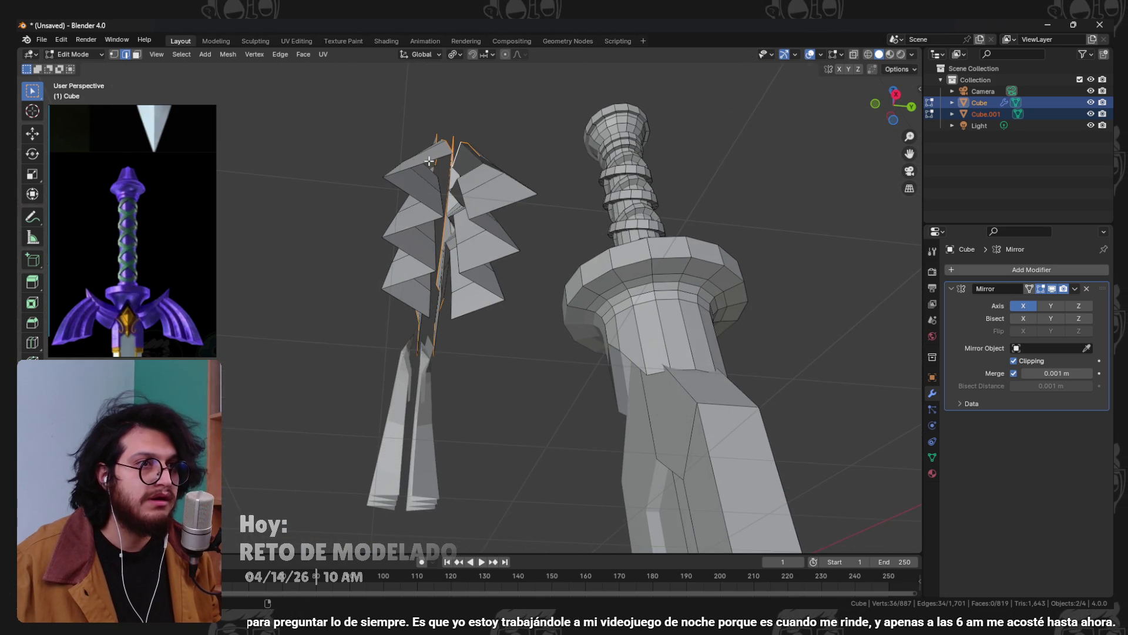
drag(420, 161, 481, 185)
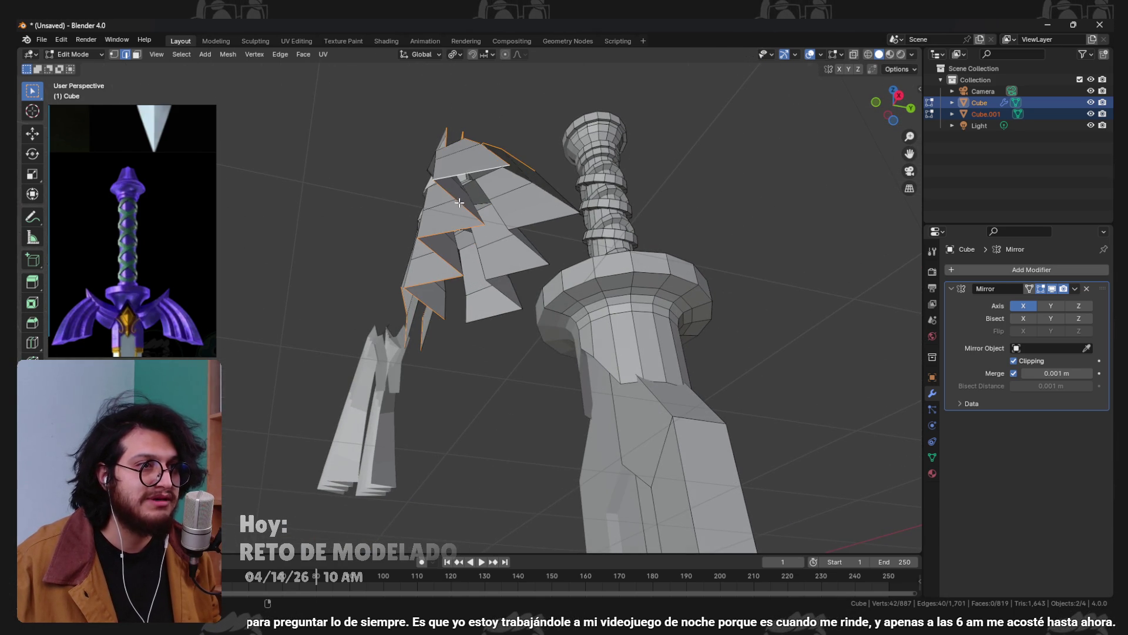
drag(466, 315, 445, 270)
drag(557, 293, 556, 294)
key(ctrl+e)
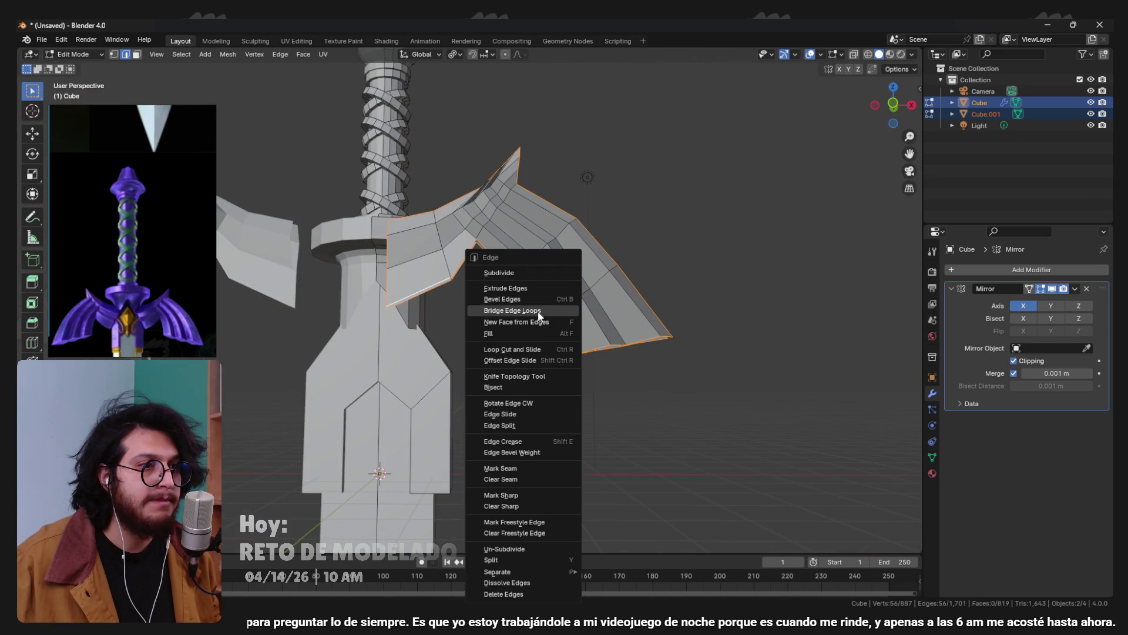
click(529, 310)
mouse_move(498, 342)
mouse_down()
mouse_move(541, 290)
mouse_move(675, 320)
mouse_move(647, 337)
mouse_up()
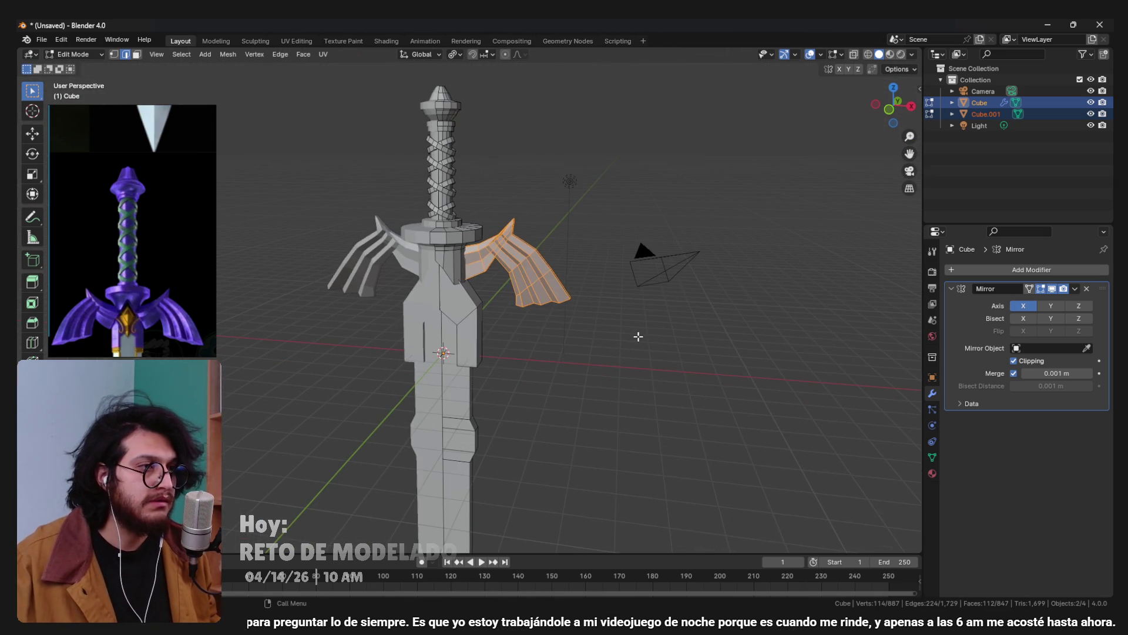
Step: Lower the guard wing along Z in front view and shrink it slightly
key(g)
key(z)
key(KP_1)
scroll(532, 293, up, 2)
key(g)
key(z)
click(574, 278)
key(s)
click(631, 252)
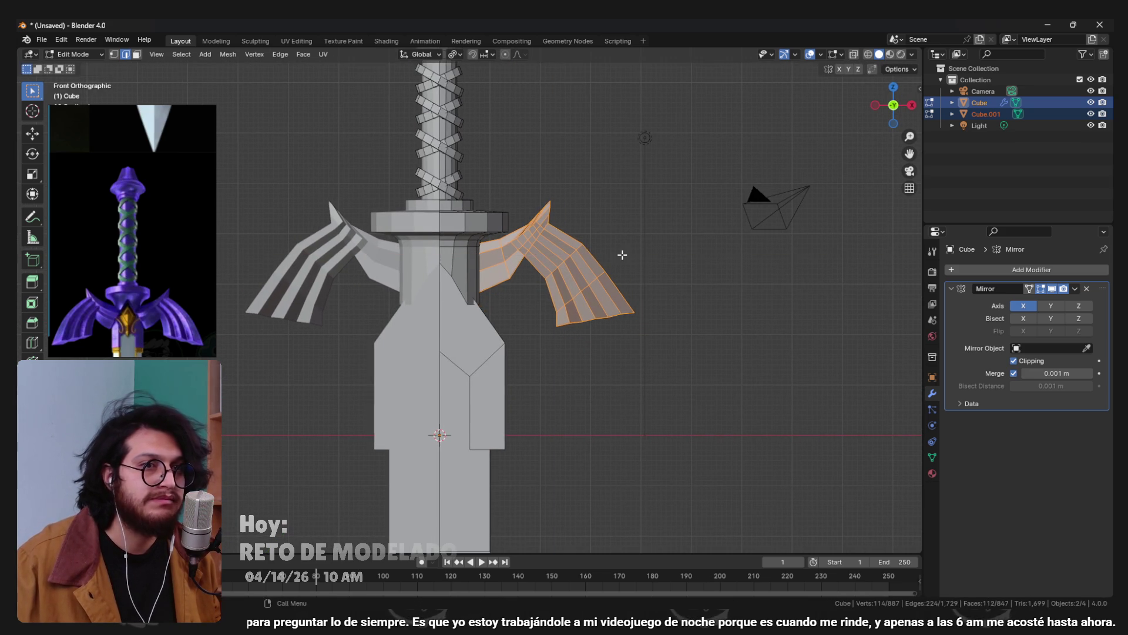
scroll(635, 236, up, 4)
scroll(638, 223, up, 3)
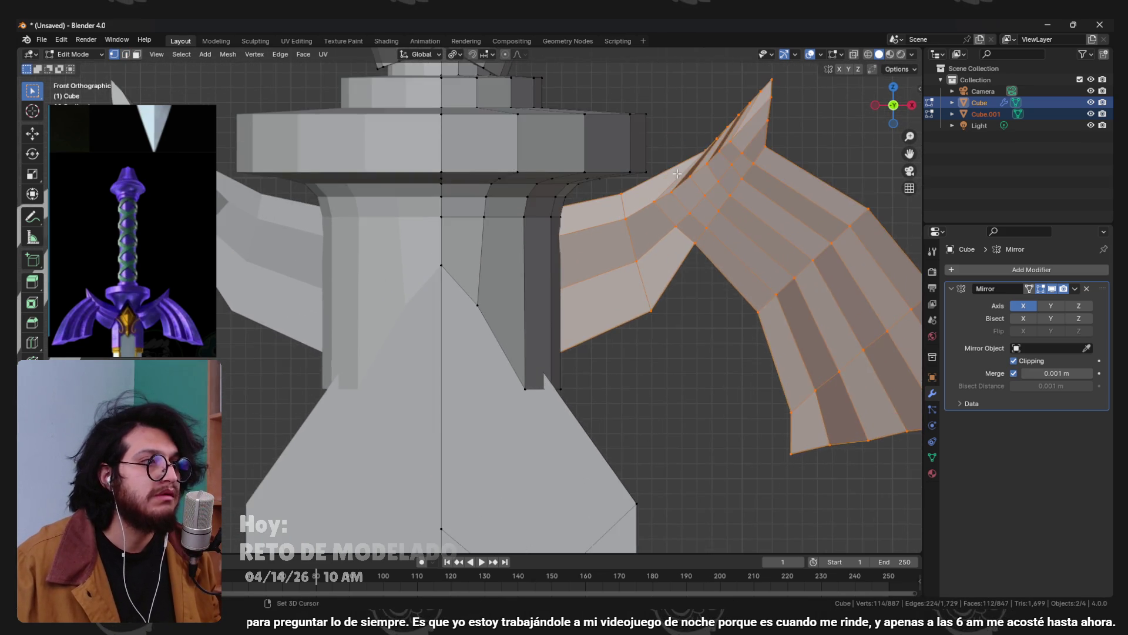
Step: In X-ray, slide a root edge loop and move root vertices down to meet the guard
key(alt+a)
alt+click(708, 210)
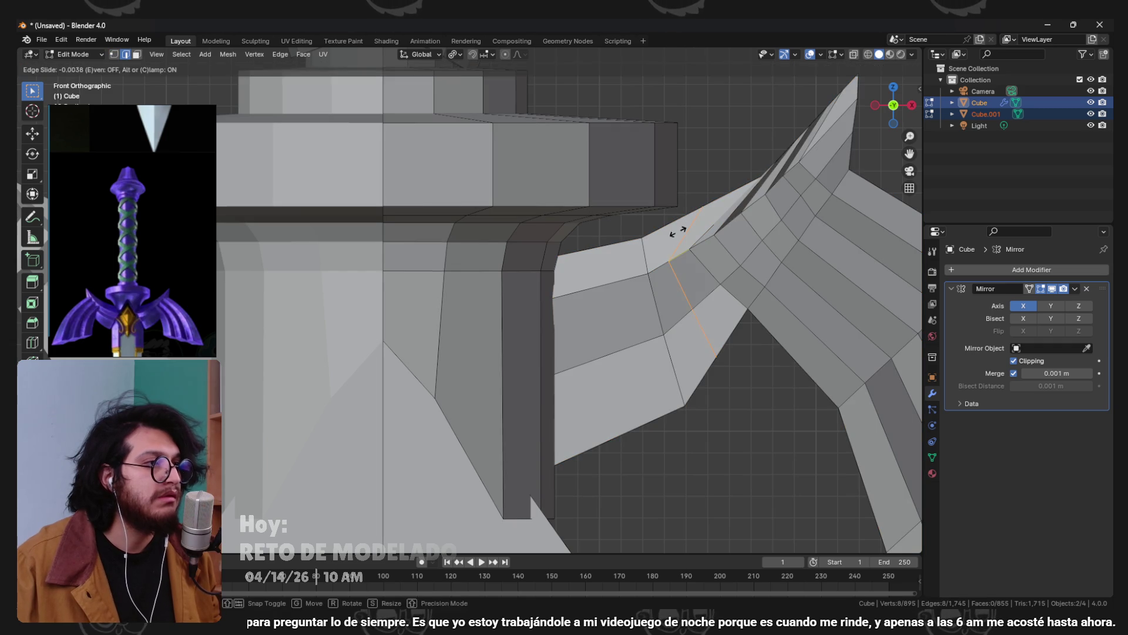
key(alt+z)
key(g)
click(676, 223)
drag(621, 231, 620, 231)
key(g)
click(620, 240)
Step: Return to Object Mode with X-ray off and view the sword from the front
key(Tab)
key(alt+z)
scroll(609, 335, down, 5)
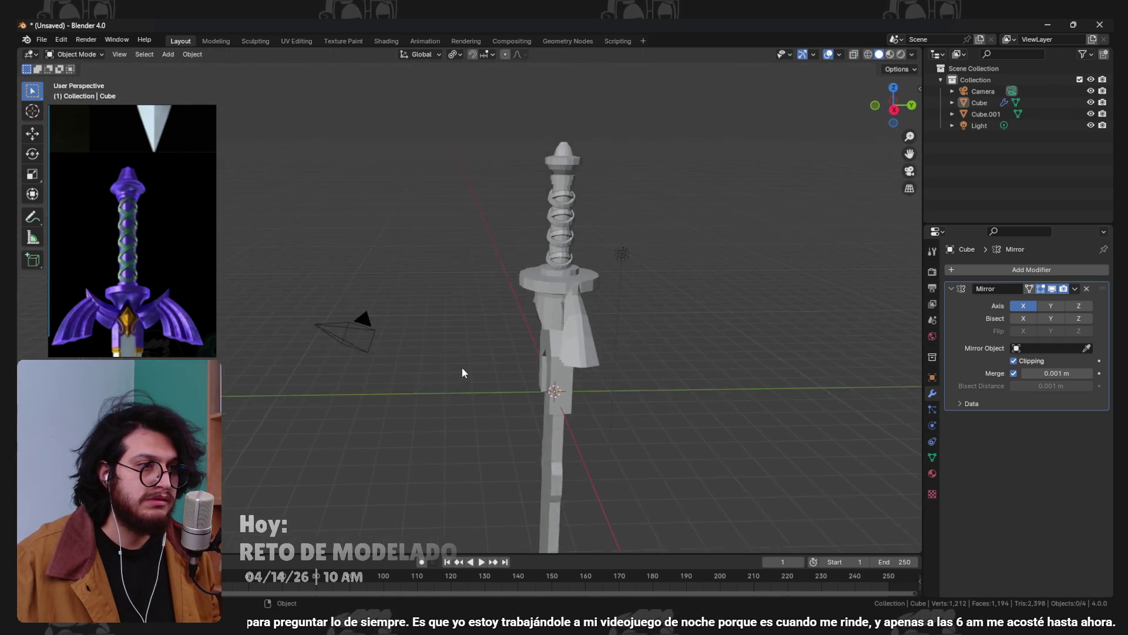
drag(460, 367, 662, 328)
scroll(650, 319, down, 5)
scroll(516, 368, up, 3)
scroll(520, 307, up, 3)
scroll(116, 272, down, 3)
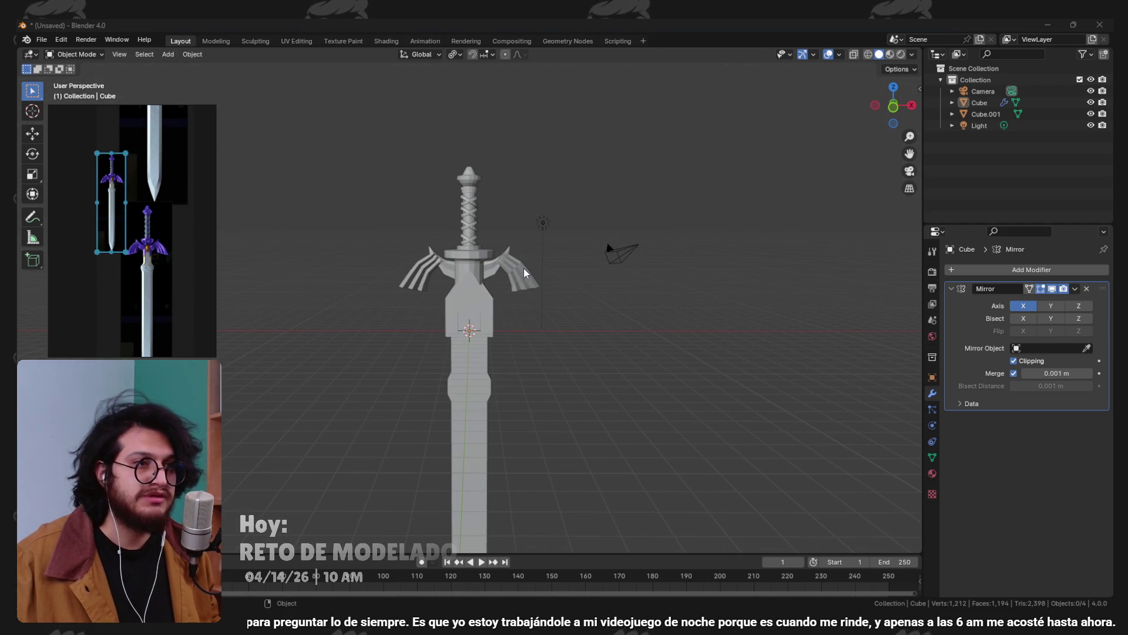
Step: Select the sword body object and enter Edit Mode on its mesh
click(481, 292)
scroll(478, 329, up, 3)
scroll(137, 256, up, 4)
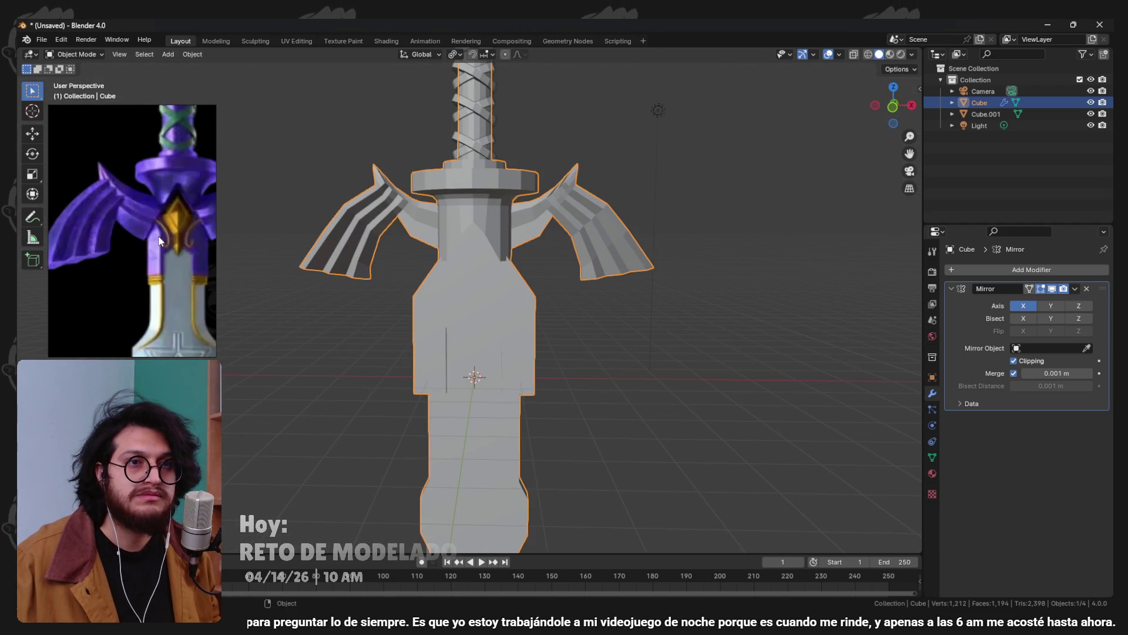
scroll(194, 330, down, 2)
scroll(525, 443, down, 5)
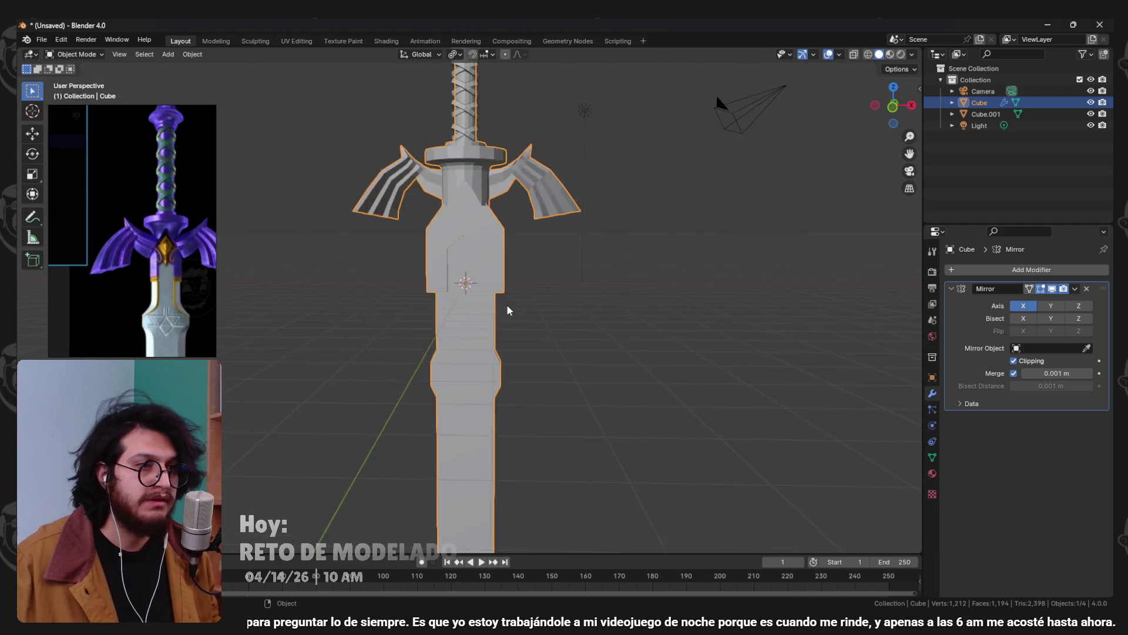
key(Tab)
scroll(493, 476, up, 3)
Step: Inset-extrude the blade's side face twice to form a raised panel
click(467, 489)
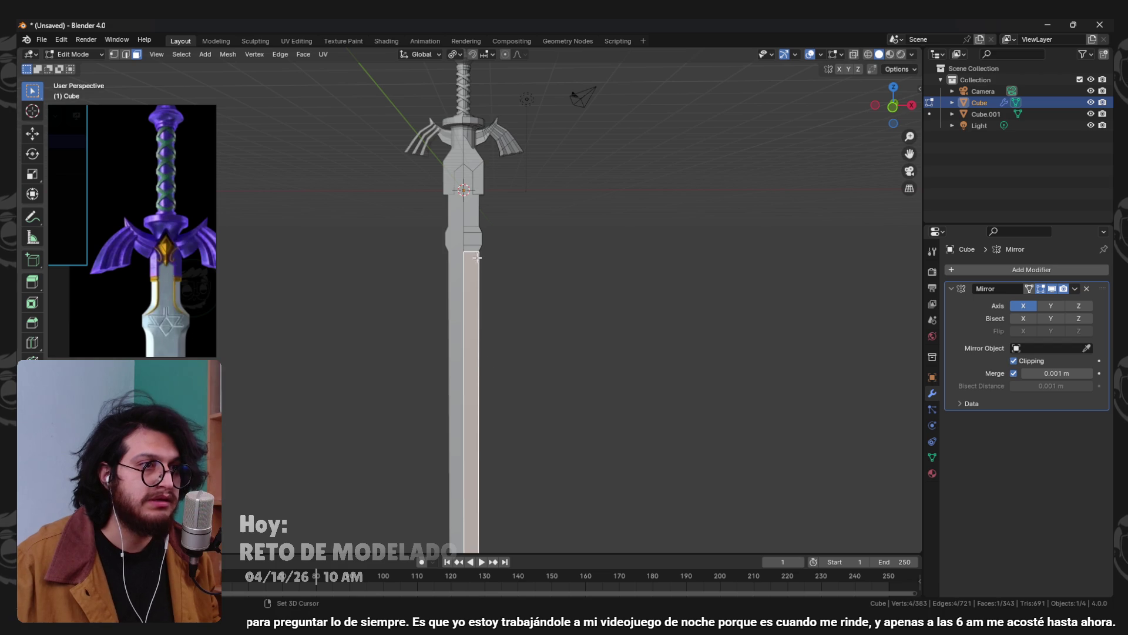
drag(530, 235, 569, 270)
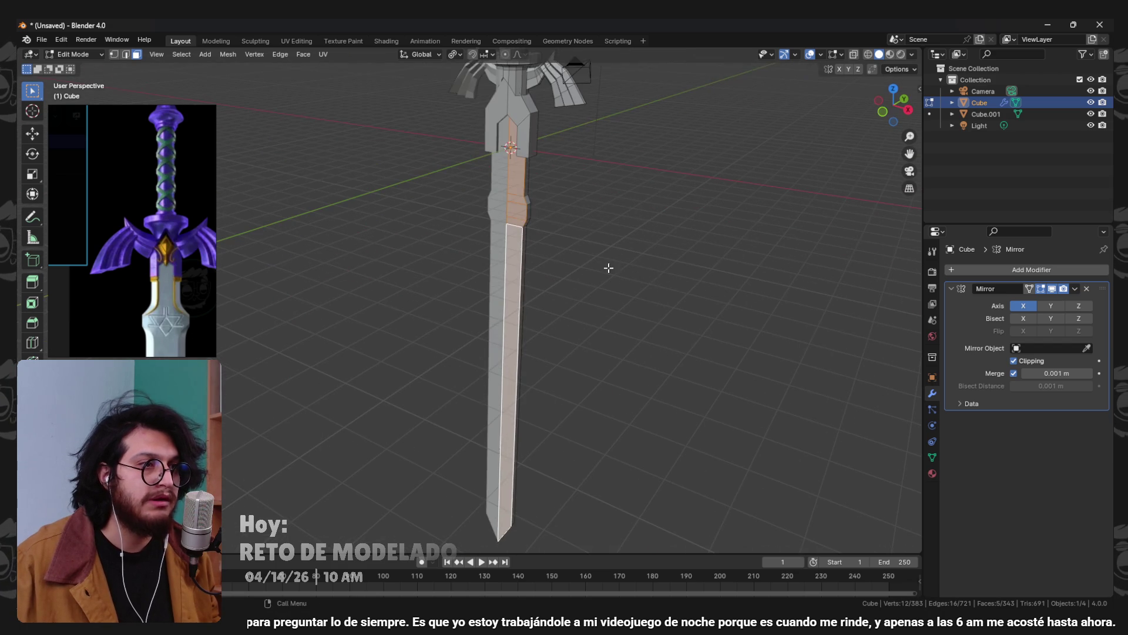
key(e)
right_click(657, 270)
key(s)
click(650, 272)
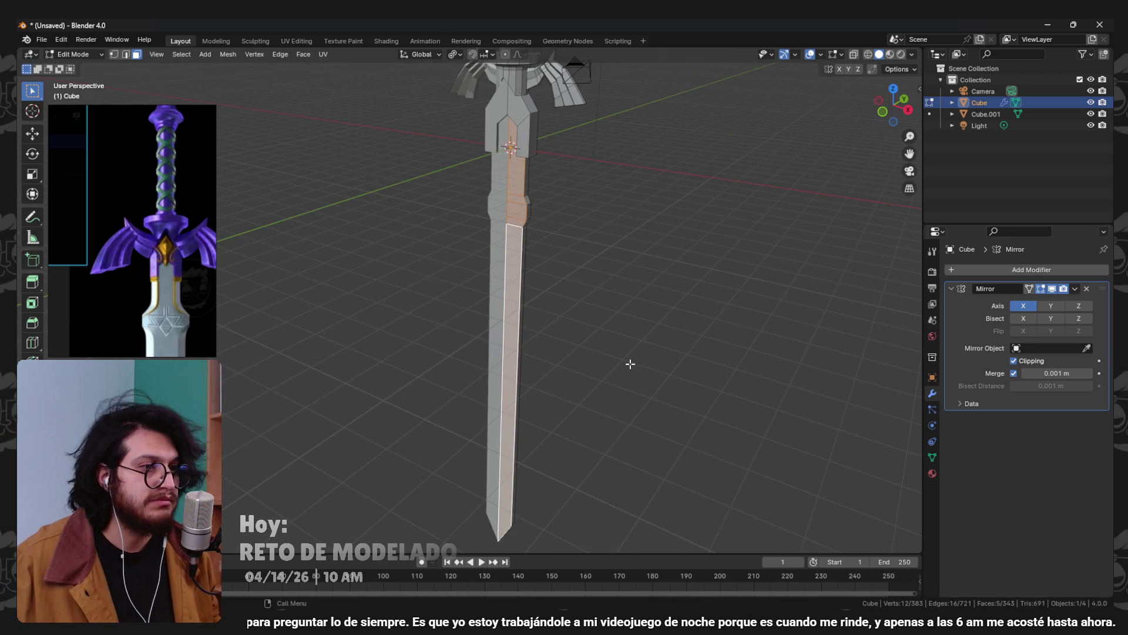
scroll(598, 383, up, 1)
key(e)
right_click(646, 352)
key(s)
click(648, 338)
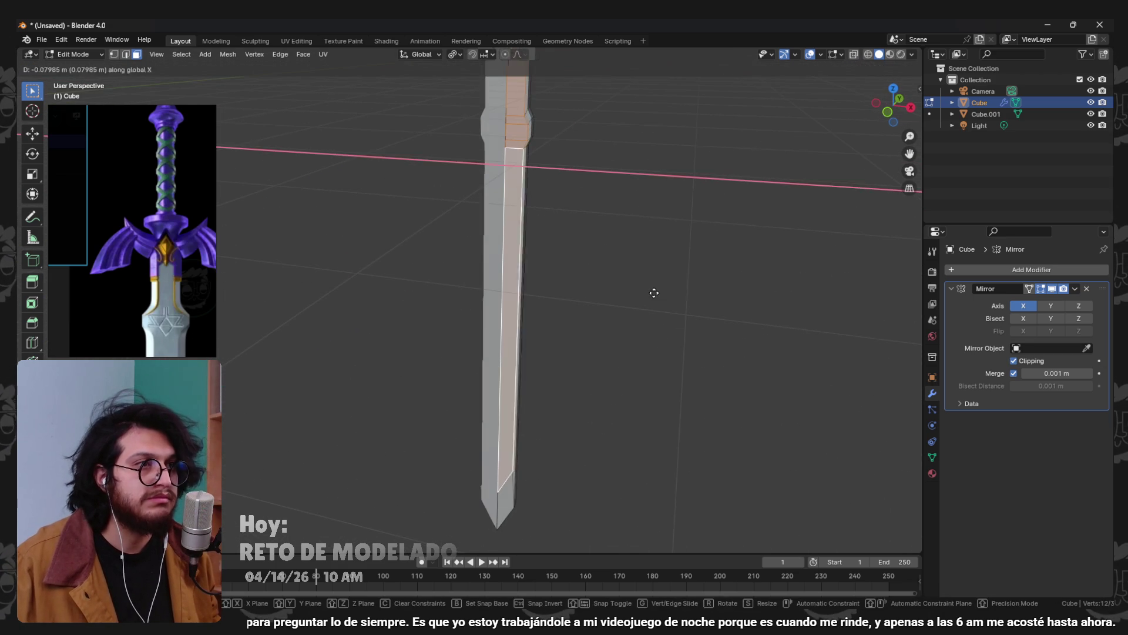
Step: Move the blade panel faces along the Y axis
key(g)
key(y)
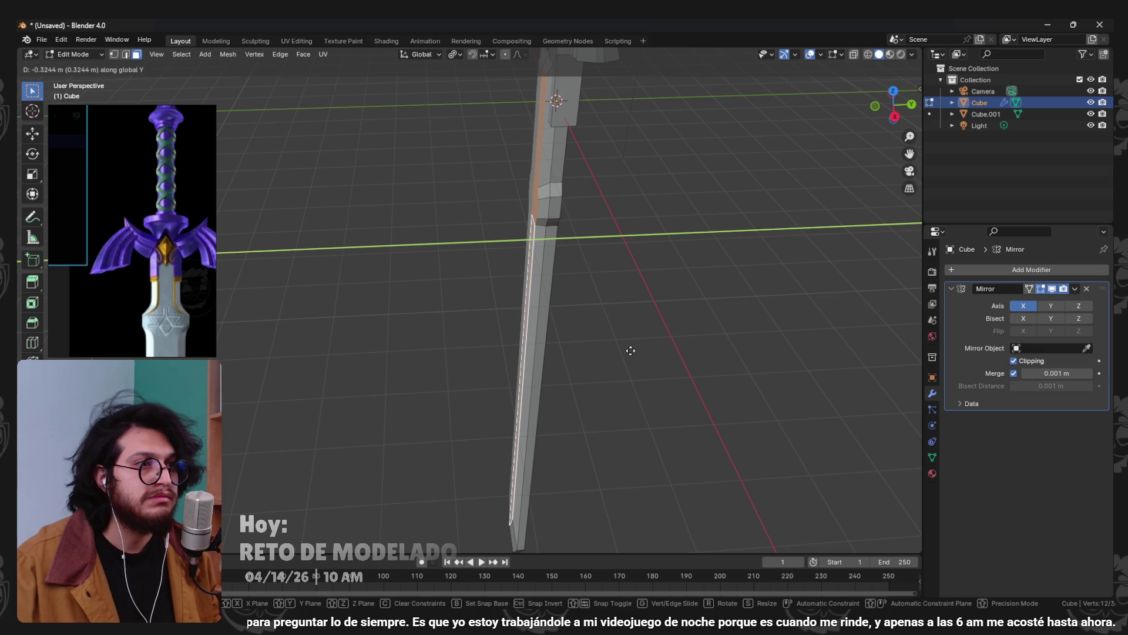
click(637, 348)
mouse_move(625, 341)
mouse_down()
mouse_move(552, 270)
mouse_move(419, 260)
mouse_move(482, 310)
mouse_up()
Step: Reposition the blade by moving it along X and then Y
key(alt+a)
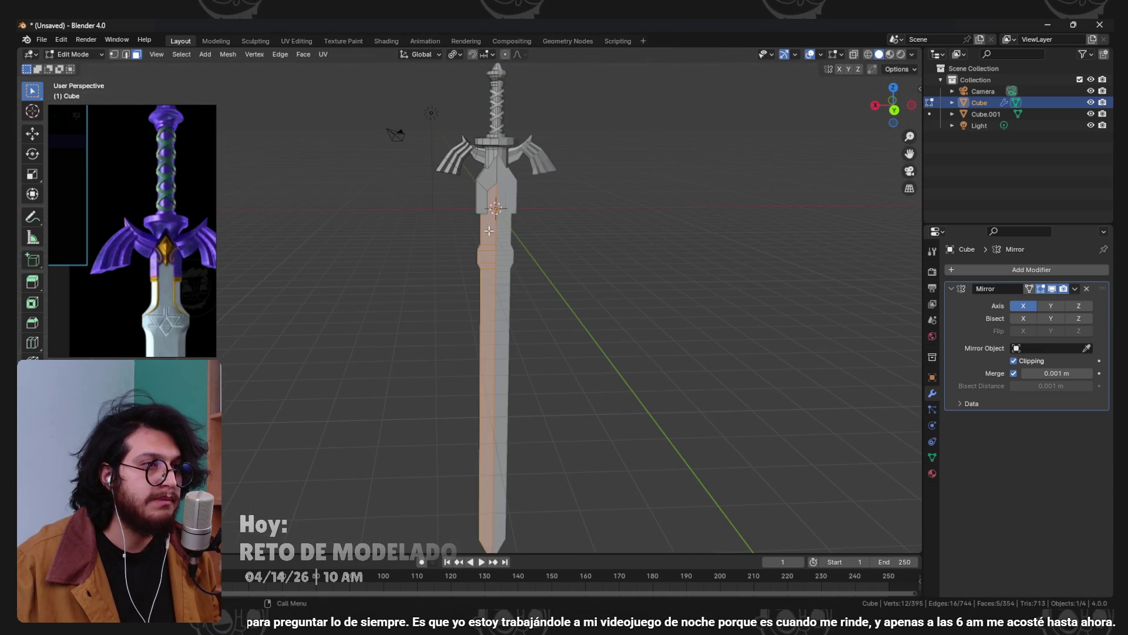
drag(489, 228, 592, 277)
key(g)
key(x)
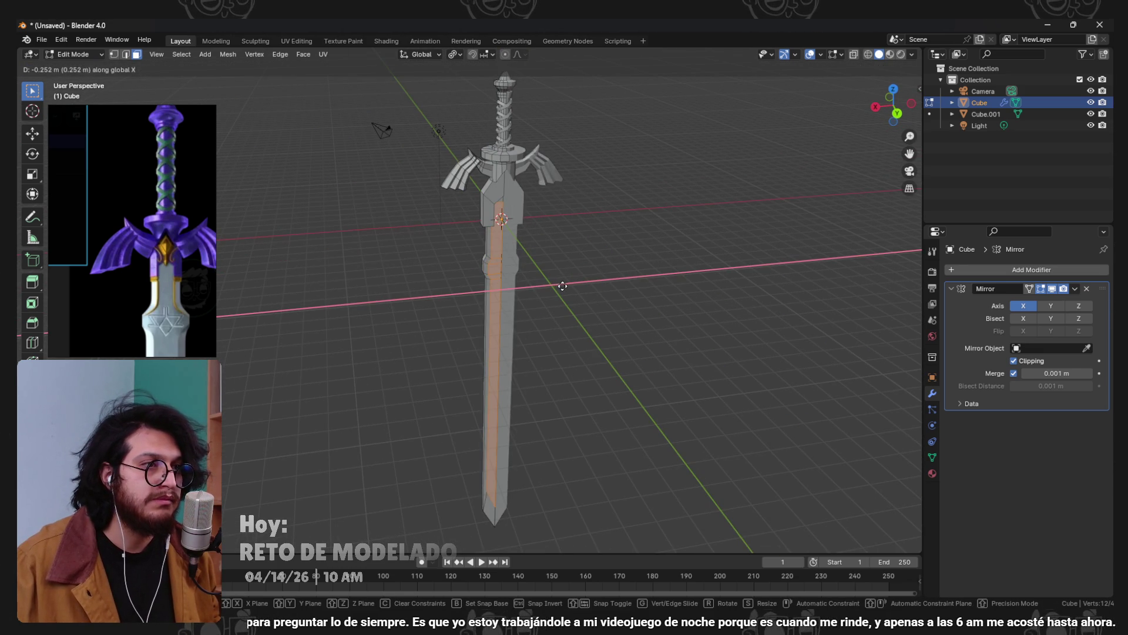
key(y)
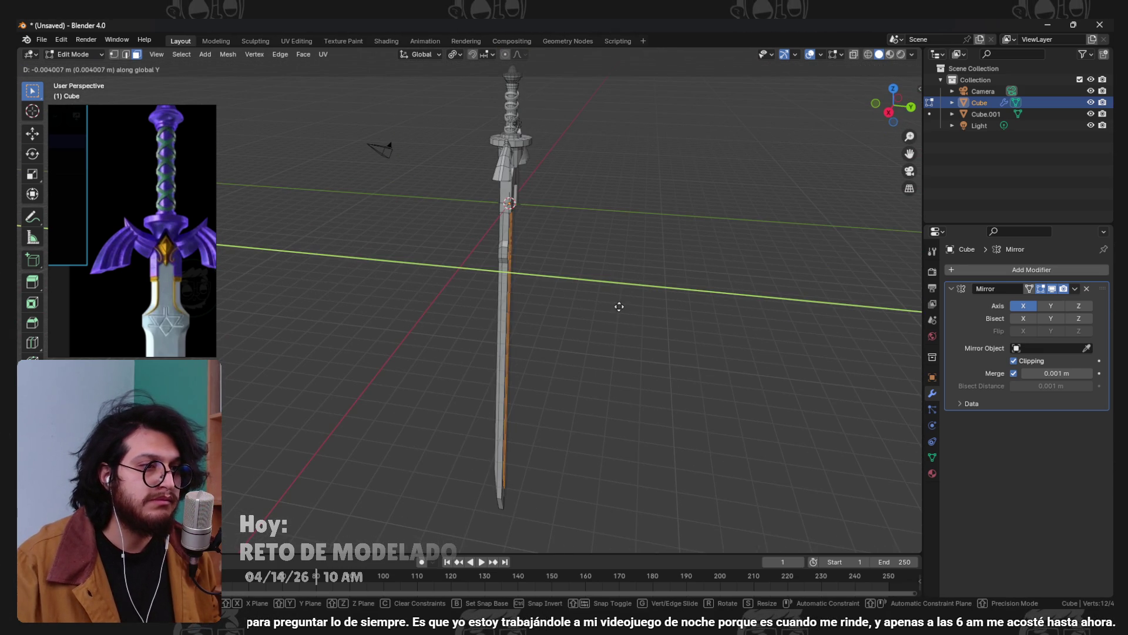
click(621, 305)
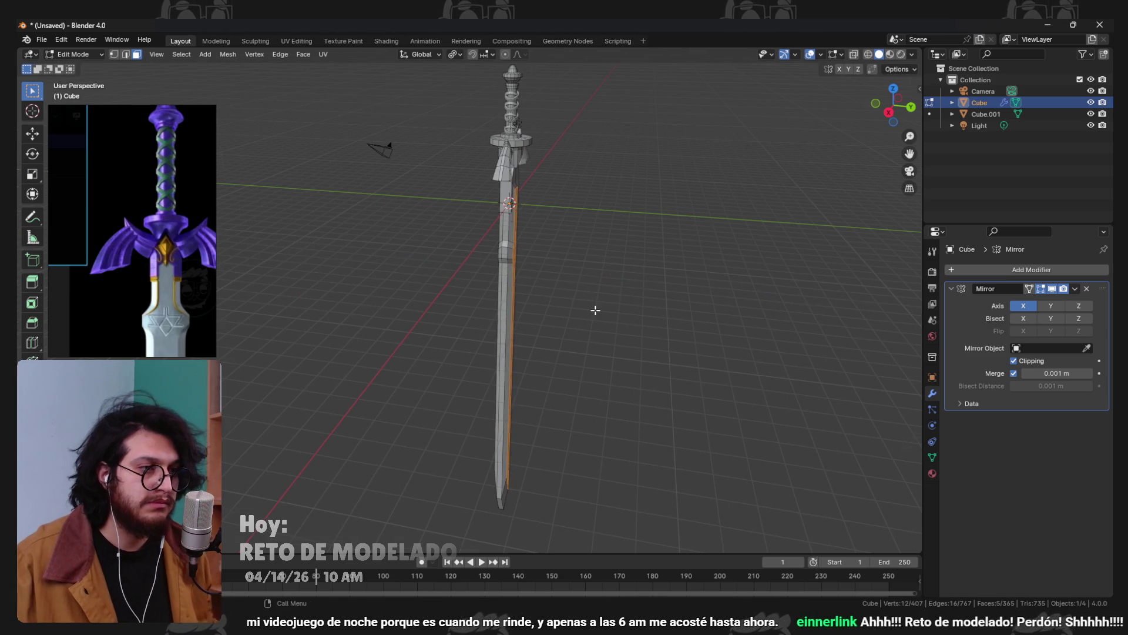
key(KP_1)
Step: Scale the blade along Y to a shorter length, checking it in side wireframe view
mouse_move(678, 268)
mouse_down()
mouse_move(549, 345)
mouse_move(660, 320)
mouse_up()
key(s)
key(y)
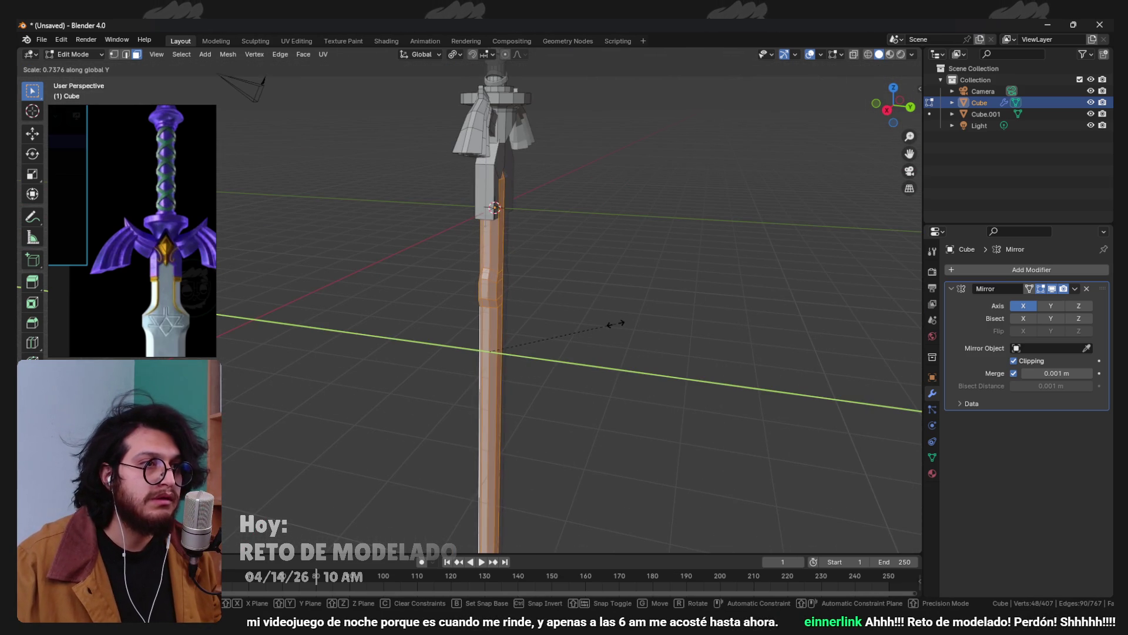
click(590, 320)
scroll(484, 302, down, 3)
scroll(494, 254, up, 5)
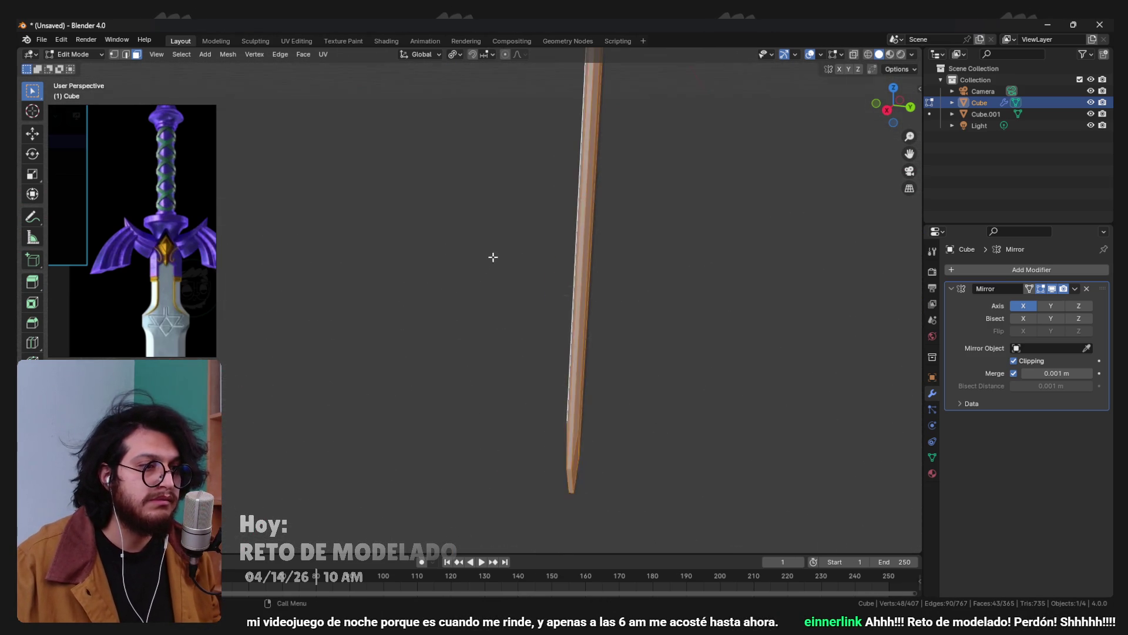
key(KP_3)
click(477, 353)
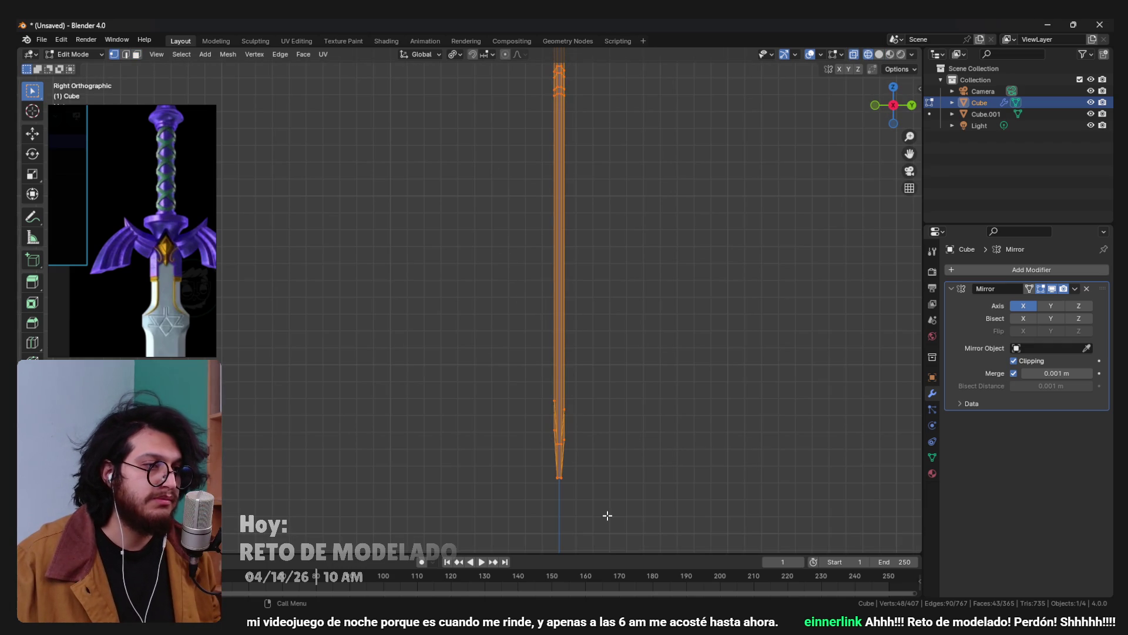
click(716, 396)
key(shift+z)
scroll(576, 315, down, 5)
Step: Leave Edit Mode and apply Shade Smooth to the grip wrap (Cube.001)
scroll(587, 314, up, 6)
scroll(592, 315, up, 3)
scroll(93, 228, up, 4)
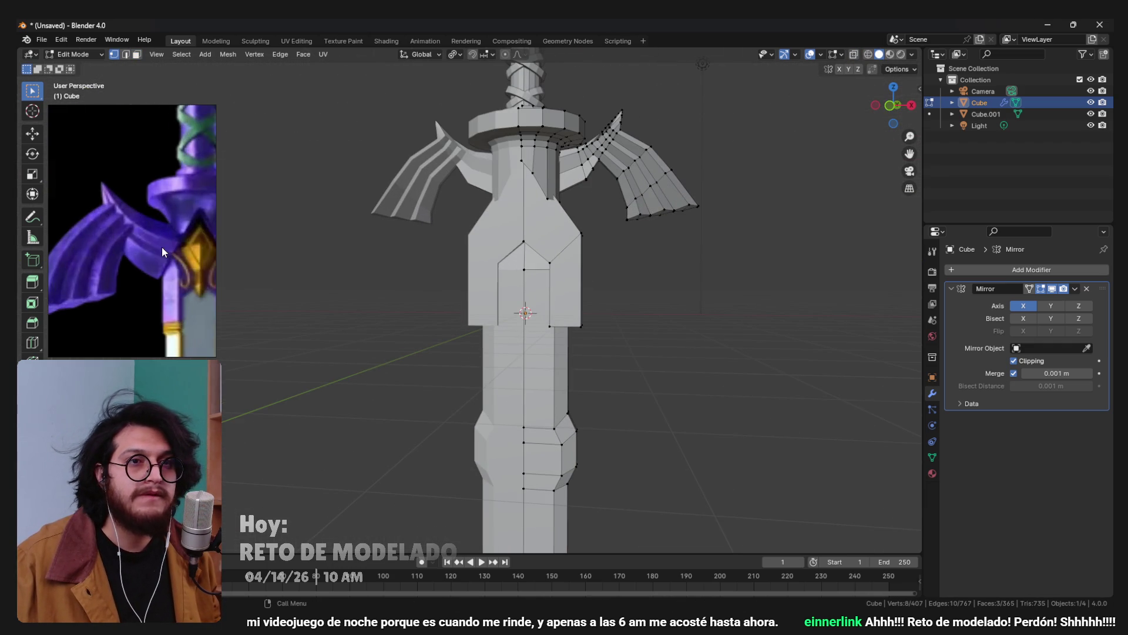
scroll(561, 128, down, 3)
scroll(902, 298, down, 3)
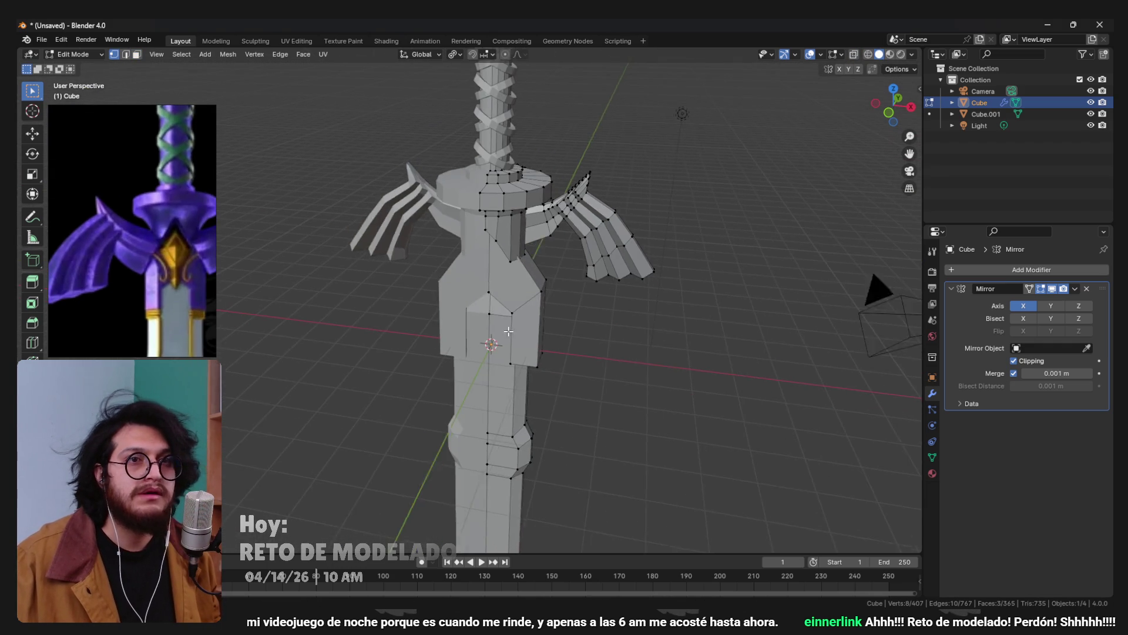
scroll(622, 290, up, 5)
mouse_move(464, 287)
mouse_down()
mouse_move(576, 232)
mouse_move(564, 282)
mouse_up()
key(Tab)
key(a)
right_click(553, 298)
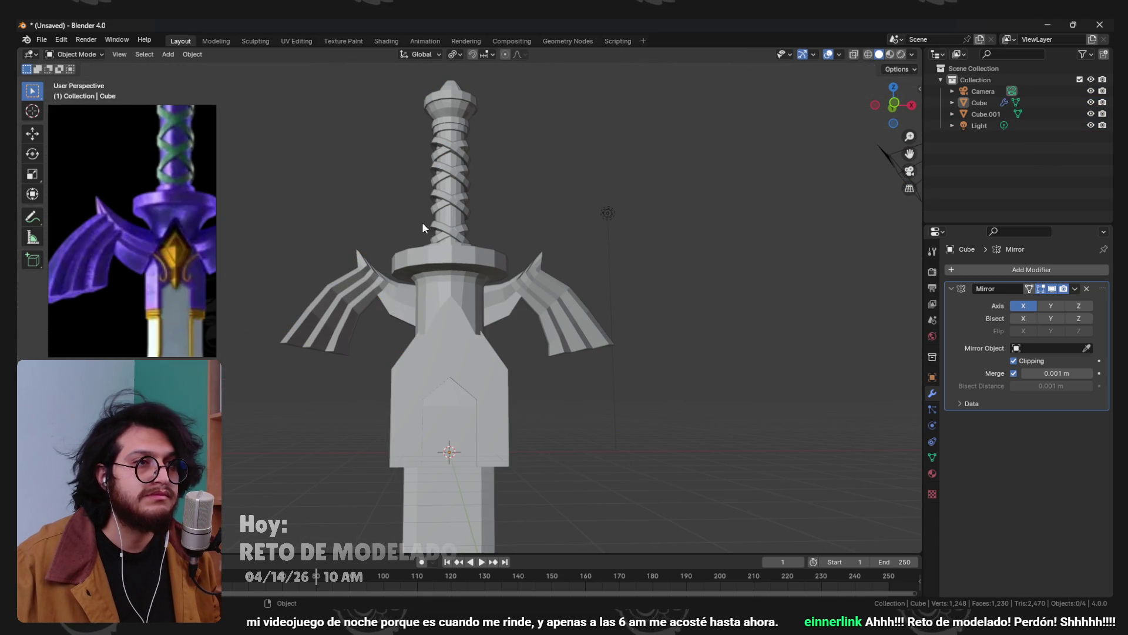
click(438, 230)
right_click(439, 231)
click(438, 230)
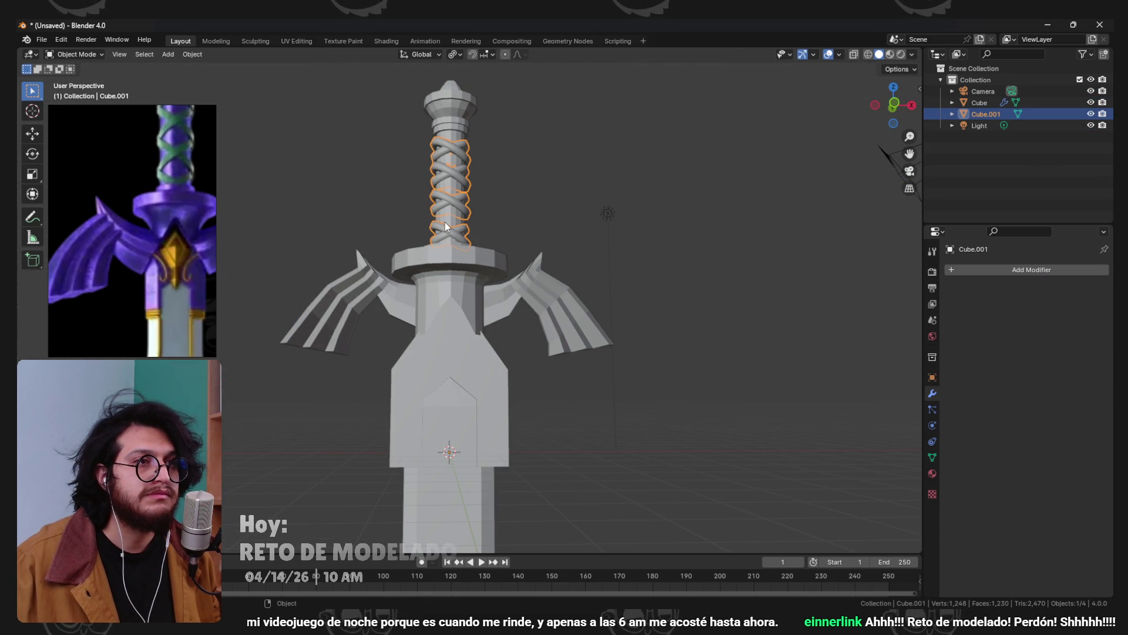
Step: Apply Shade Auto Smooth to the main sword body (Cube)
click(462, 297)
right_click(462, 297)
click(468, 309)
scroll(503, 283, down, 4)
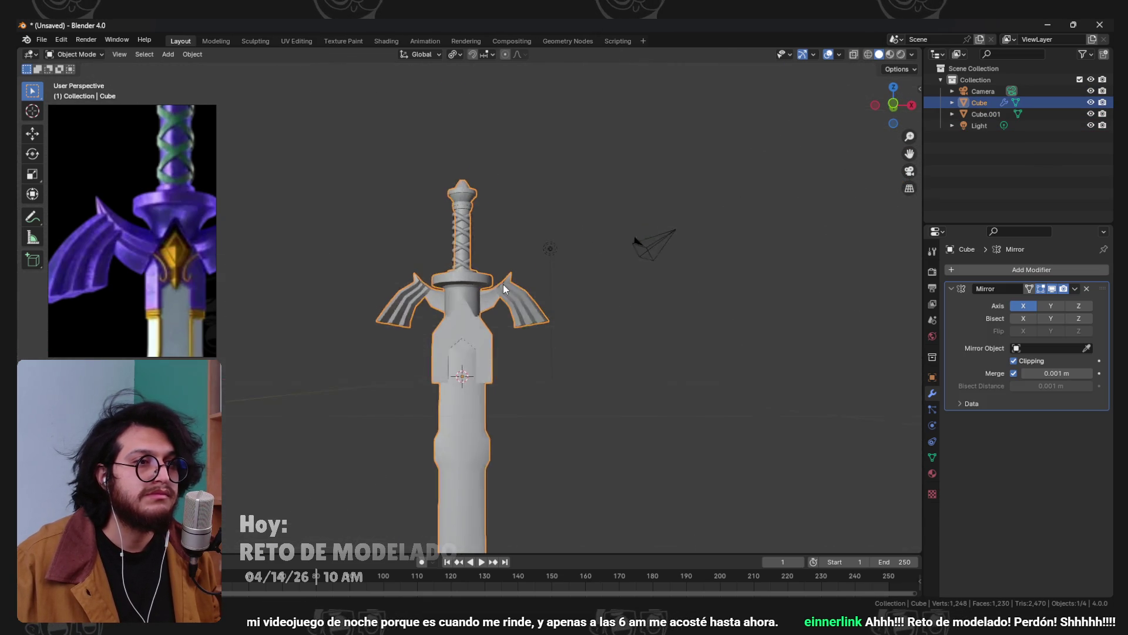
Step: Enter Edit Mode on the sword body and select the right wing piece with L
click(566, 272)
scroll(594, 273, up, 3)
mouse_move(594, 279)
mouse_down()
mouse_move(332, 323)
mouse_move(474, 296)
mouse_up()
click(474, 297)
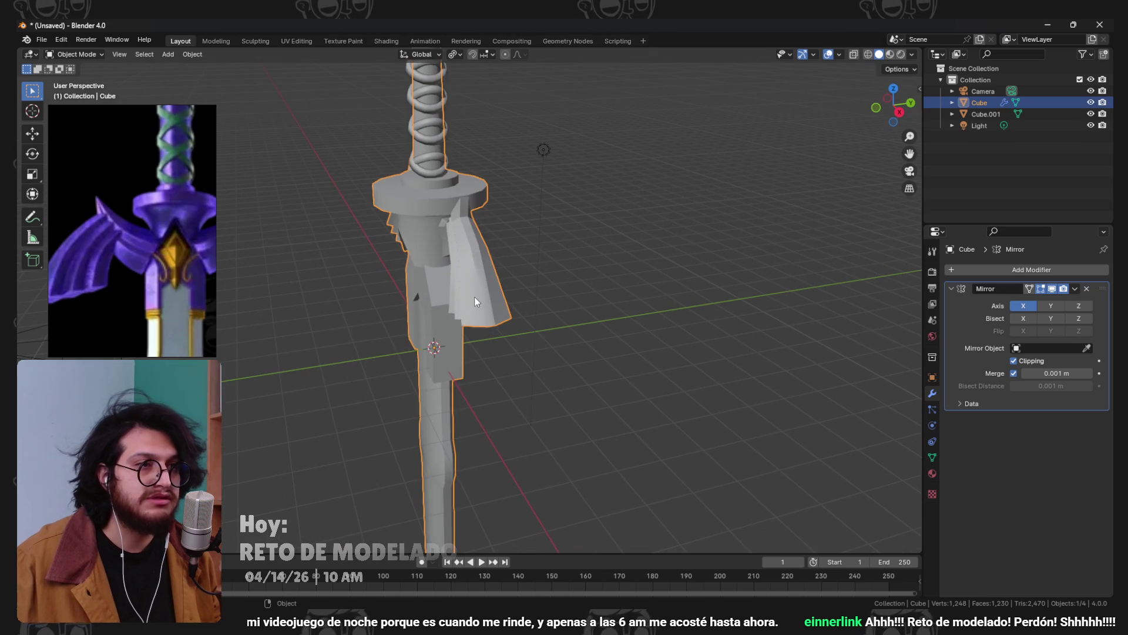
key(Tab)
key(l)
scroll(558, 241, up, 3)
Step: Scale the right wing piece thinner along the Y axis
key(s)
key(y)
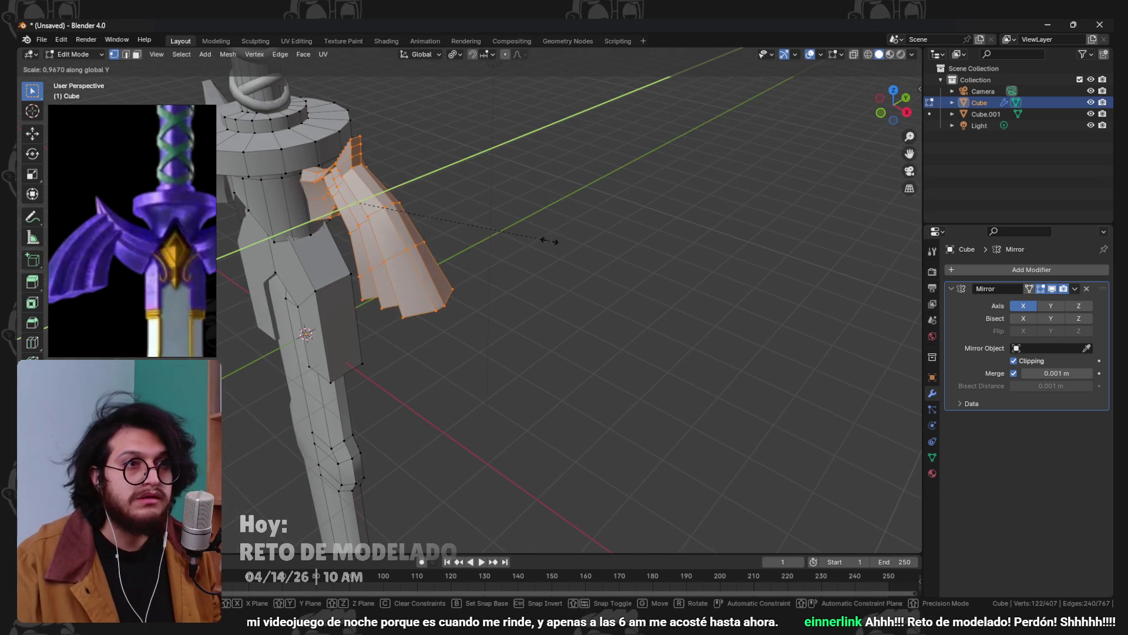
click(486, 238)
scroll(486, 238, down, 4)
mouse_move(486, 238)
mouse_down()
mouse_move(499, 157)
mouse_move(511, 297)
mouse_move(425, 340)
mouse_move(499, 373)
mouse_move(680, 234)
mouse_move(693, 340)
mouse_move(745, 417)
mouse_move(500, 370)
mouse_up()
scroll(451, 362, up, 3)
scroll(451, 362, up, 6)
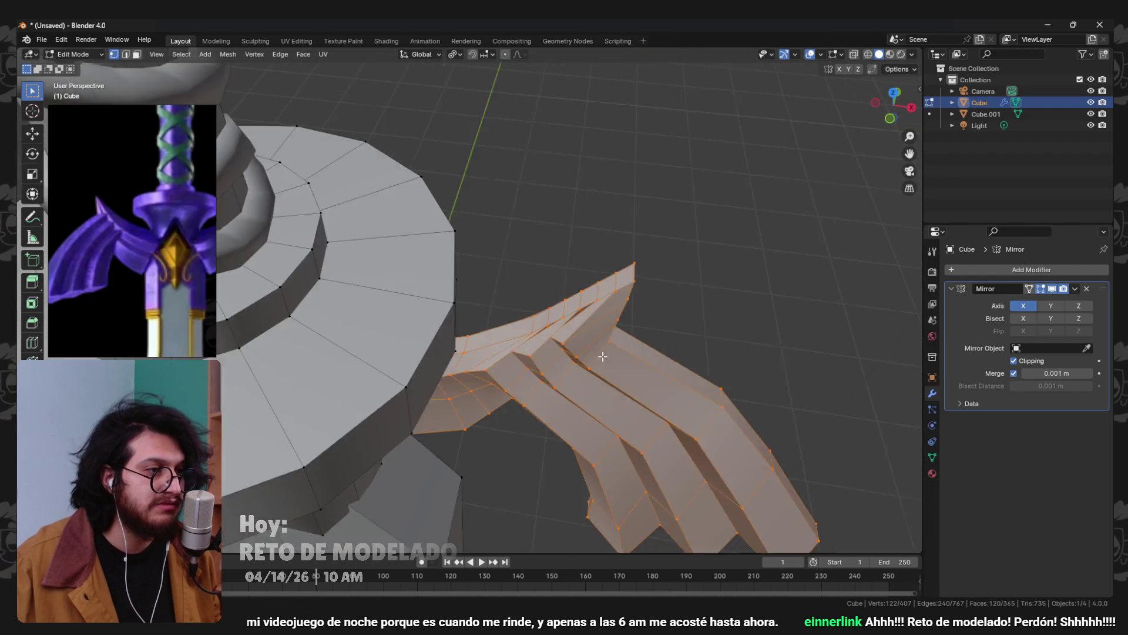
drag(602, 356, 666, 387)
Step: Select a single vertex on the wing and move it
click(694, 374)
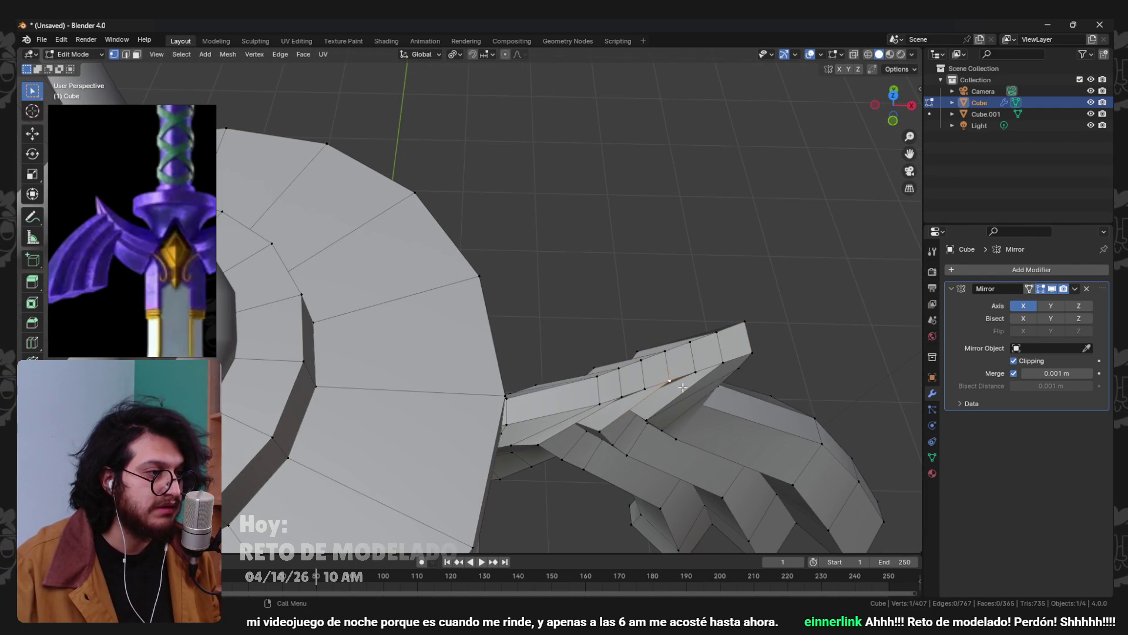
key(g)
scroll(696, 385, down, 8)
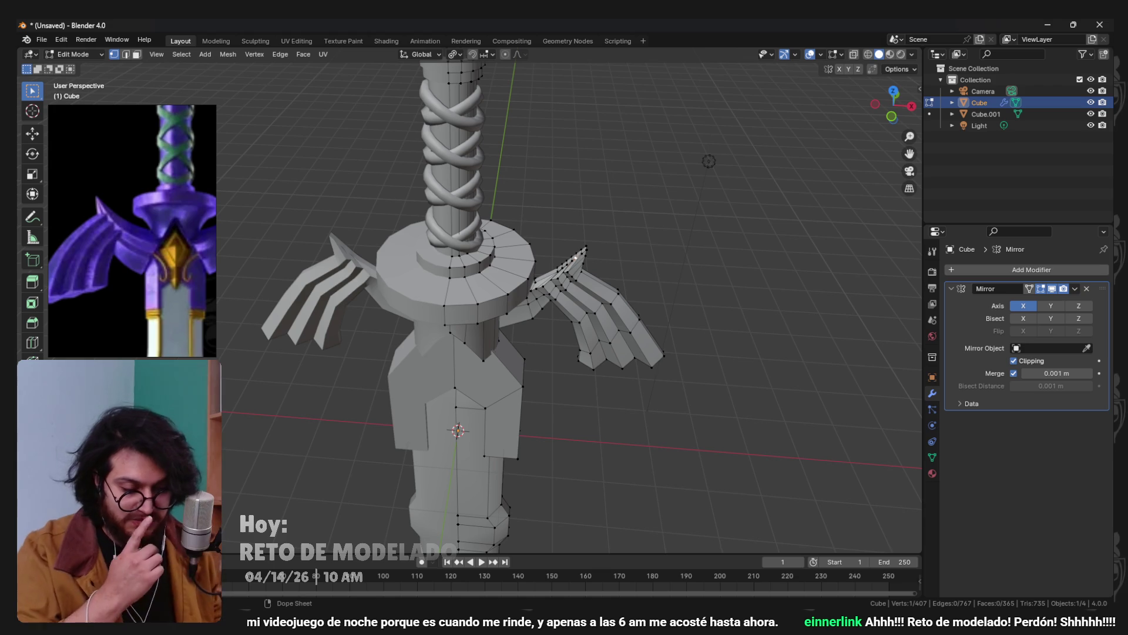
scroll(470, 329, down, 5)
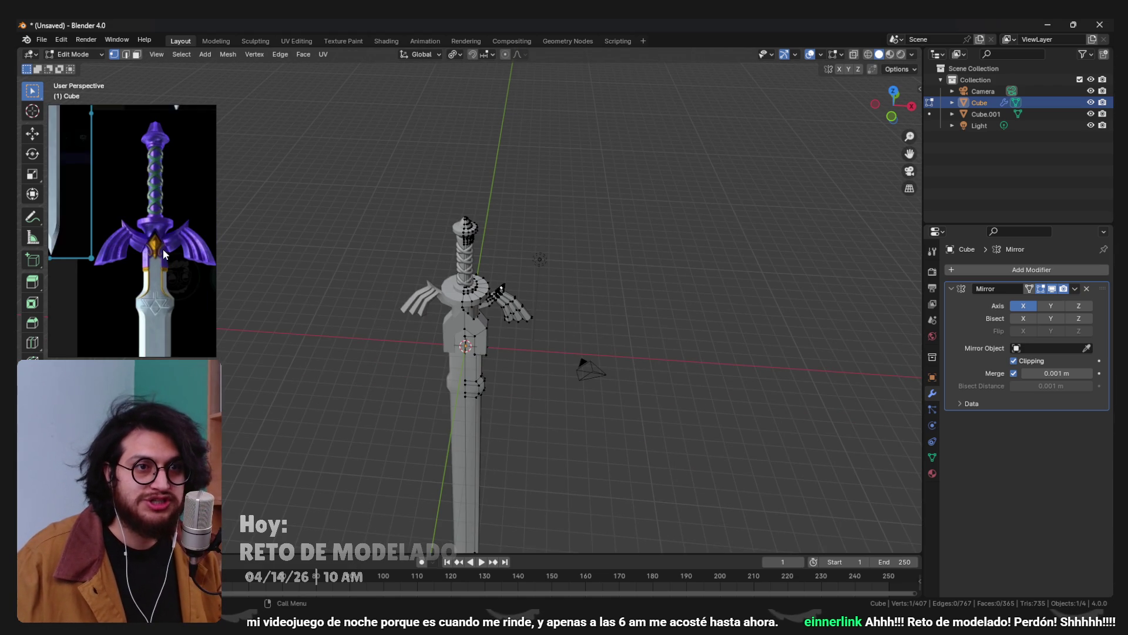
scroll(471, 329, up, 10)
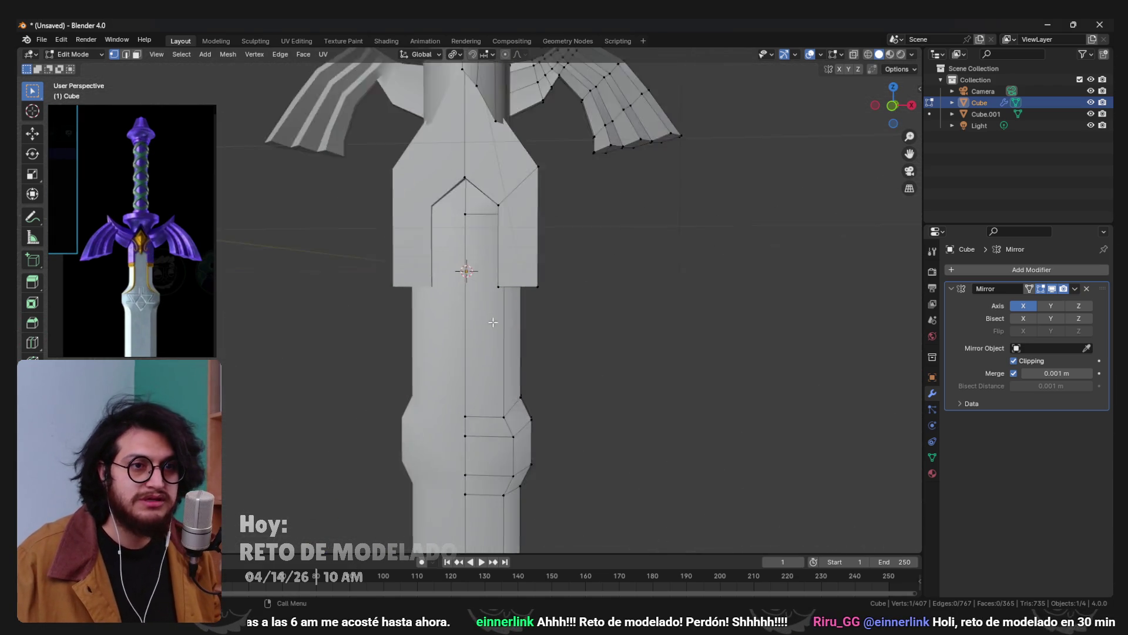
Step: Select the two box faces of the guard and scale them along Y
mouse_move(532, 265)
mouse_down()
mouse_move(206, 241)
mouse_move(453, 254)
mouse_move(473, 237)
mouse_move(469, 227)
mouse_move(433, 232)
mouse_move(444, 206)
mouse_up()
key(3)
key(a)
click(442, 136)
mouse_move(442, 136)
mouse_down()
mouse_move(554, 234)
mouse_move(537, 234)
mouse_move(535, 259)
mouse_move(491, 270)
mouse_up()
key(s)
key(y)
click(506, 246)
scroll(537, 234, up, 5)
scroll(554, 213, down, 5)
scroll(531, 282, up, 8)
scroll(531, 281, up, 2)
Step: Move a guard plate edge along X and scale it
key(g)
click(506, 251)
key(g)
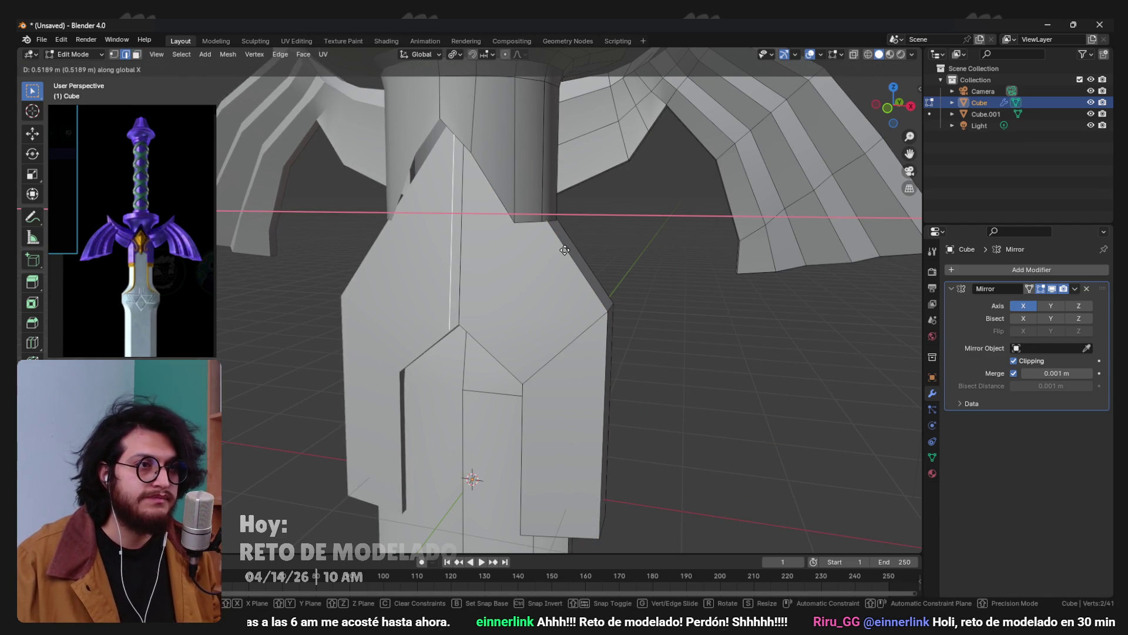
click(564, 251)
key(g)
key(x)
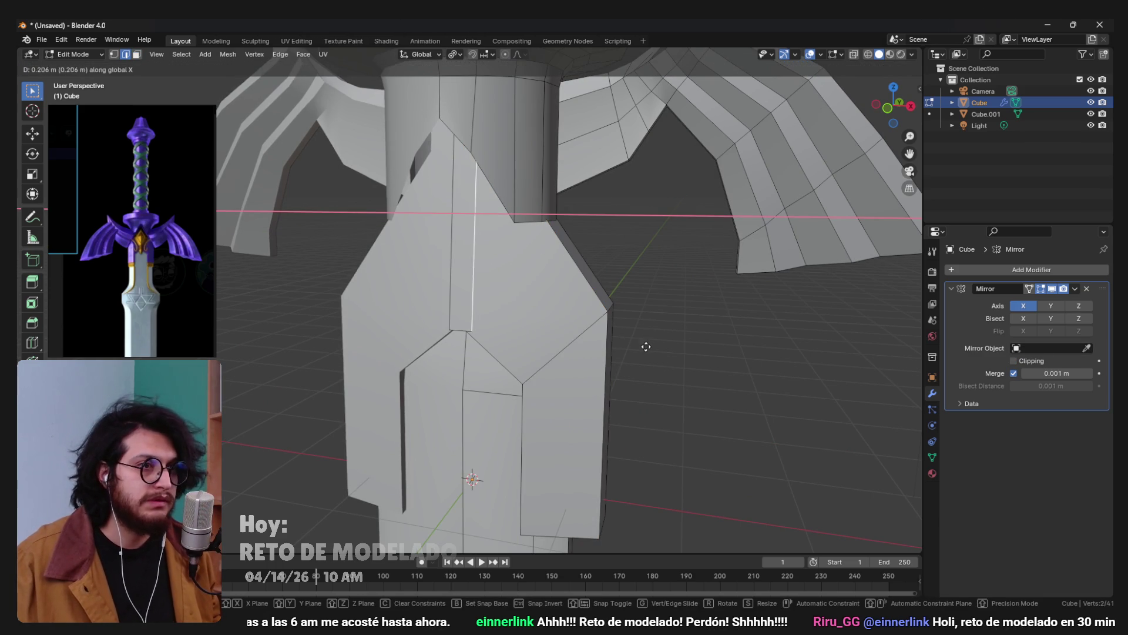
key(s)
click(635, 244)
Step: In front orthographic view, scale the vertical edge at the guard centre
key(g)
key(y)
key(Escape)
key(KP_1)
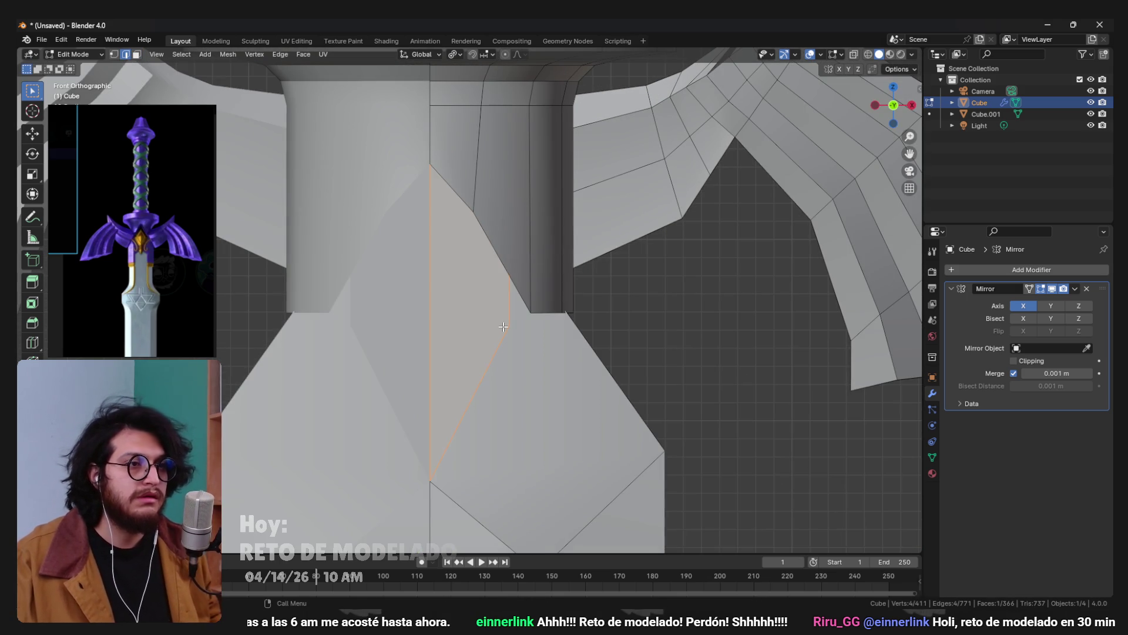
click(510, 290)
key(s)
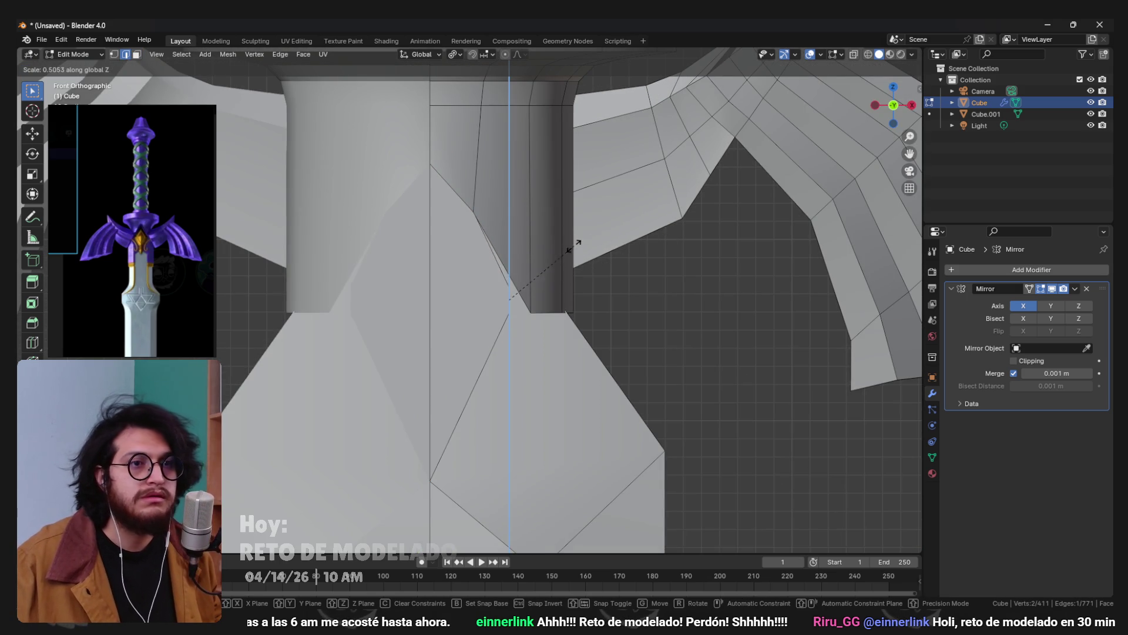
key(Escape)
Step: Scale the triangle face at the guard centre to start the gem socket
key(3)
click(549, 289)
key(s)
click(569, 265)
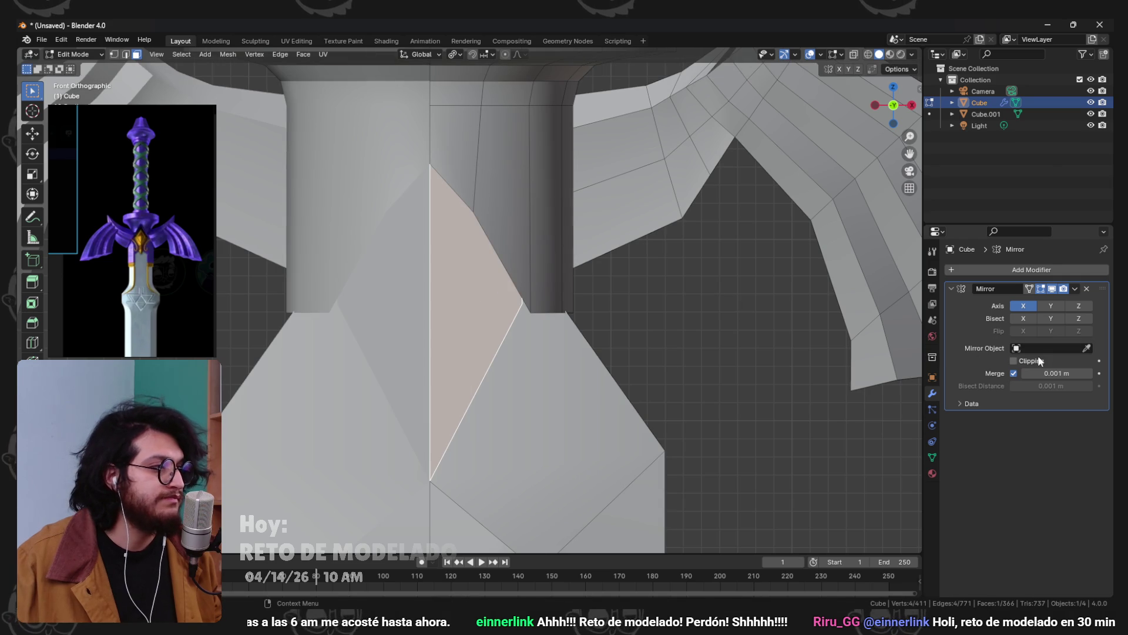
Step: Push the diamond face back along Y, scale it, and shift it left along X
click(606, 294)
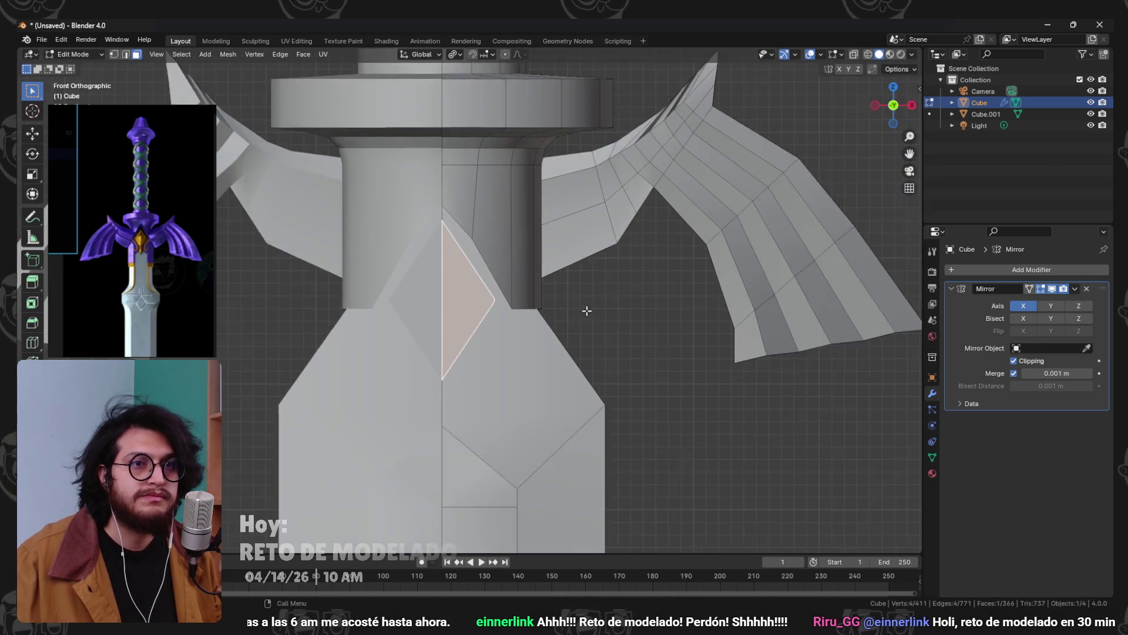
key(g)
key(y)
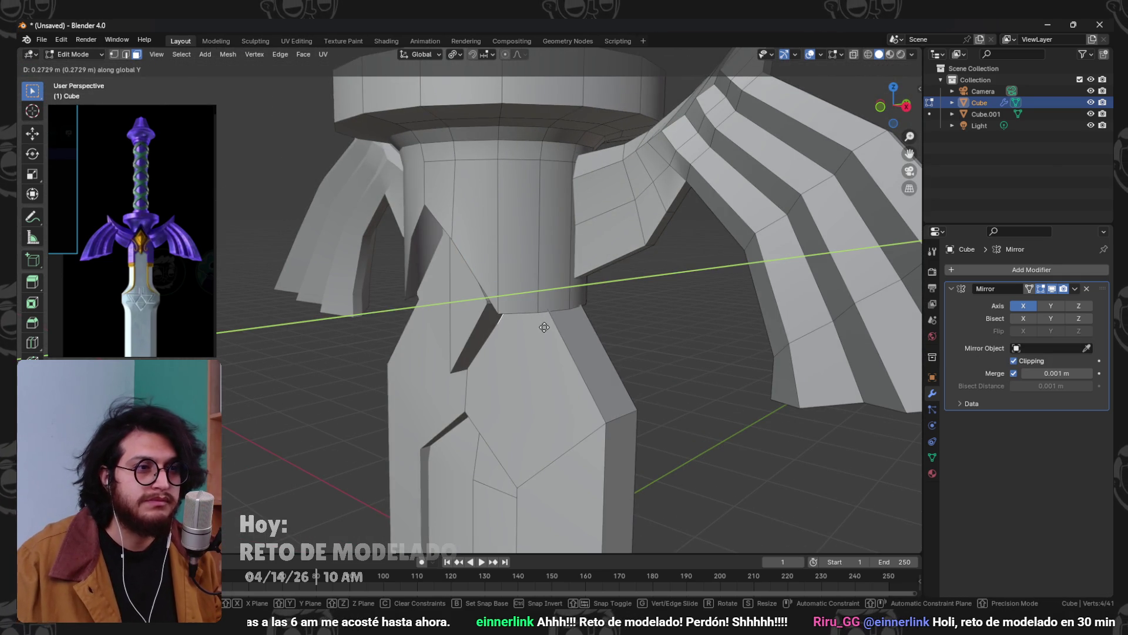
click(544, 327)
key(s)
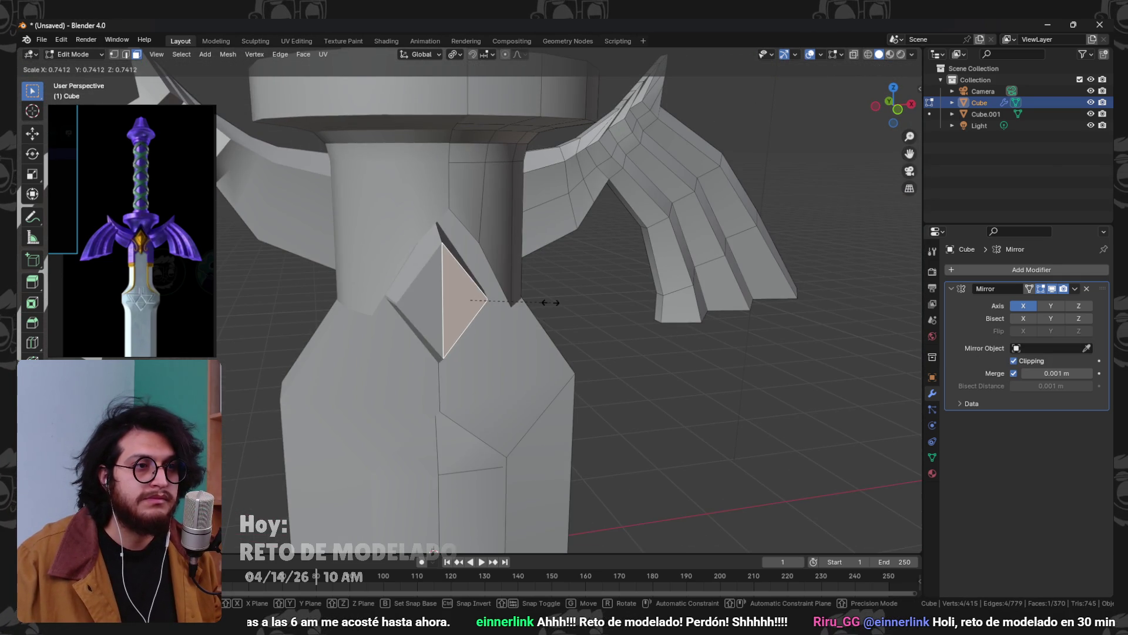
click(525, 302)
key(g)
key(x)
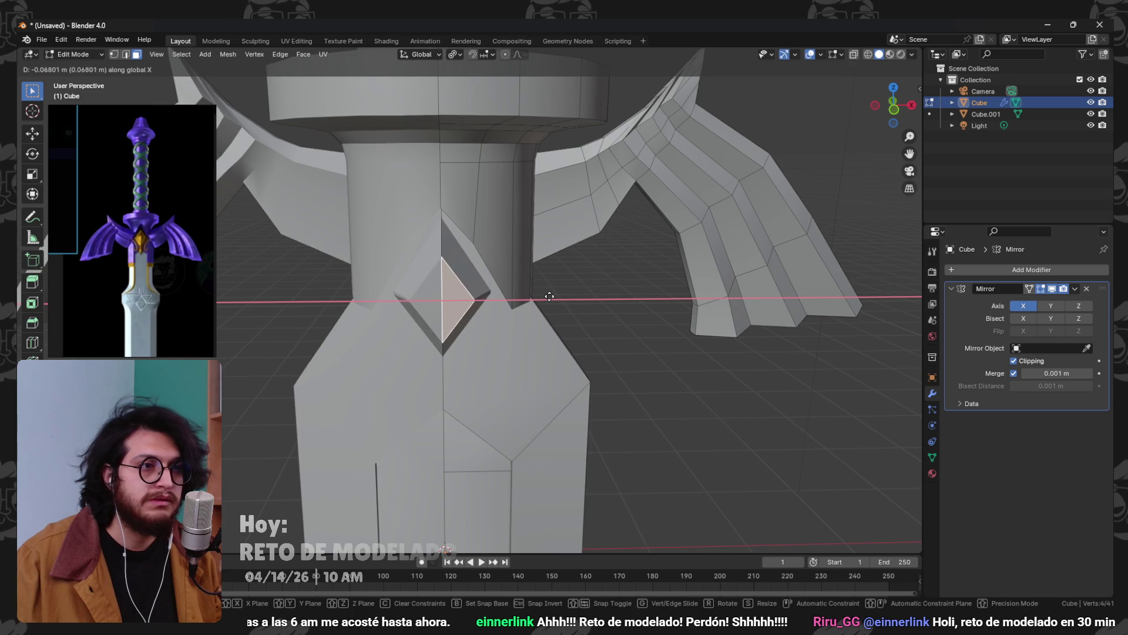
click(542, 296)
Step: Move the diagonal edge loop around the guard, including along Z
click(454, 297)
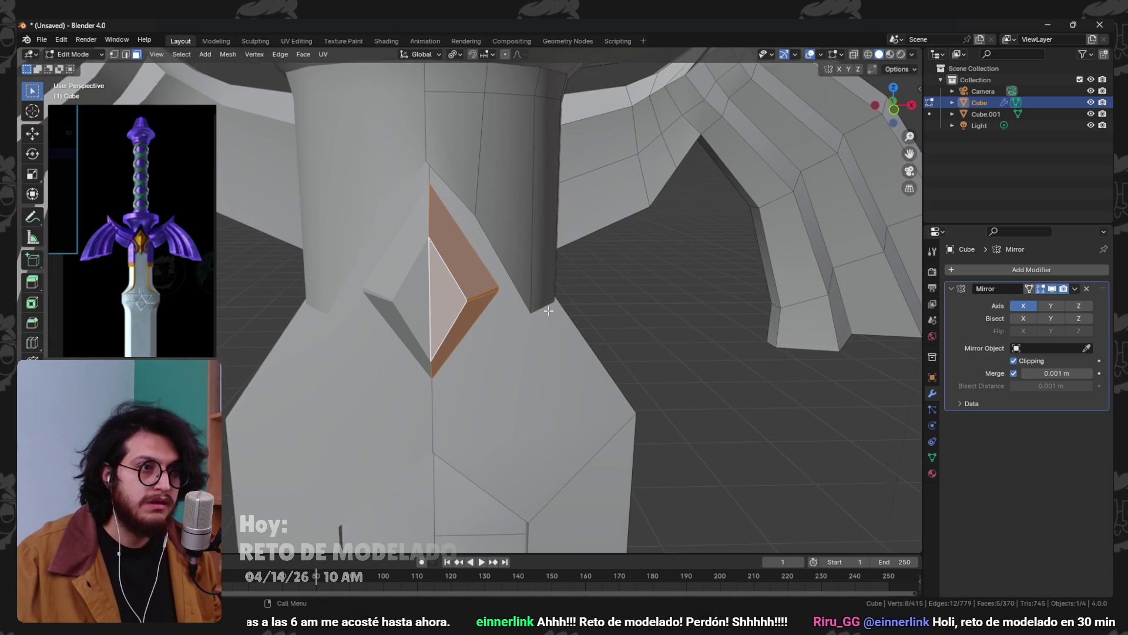
key(a)
key(2)
alt+click(494, 276)
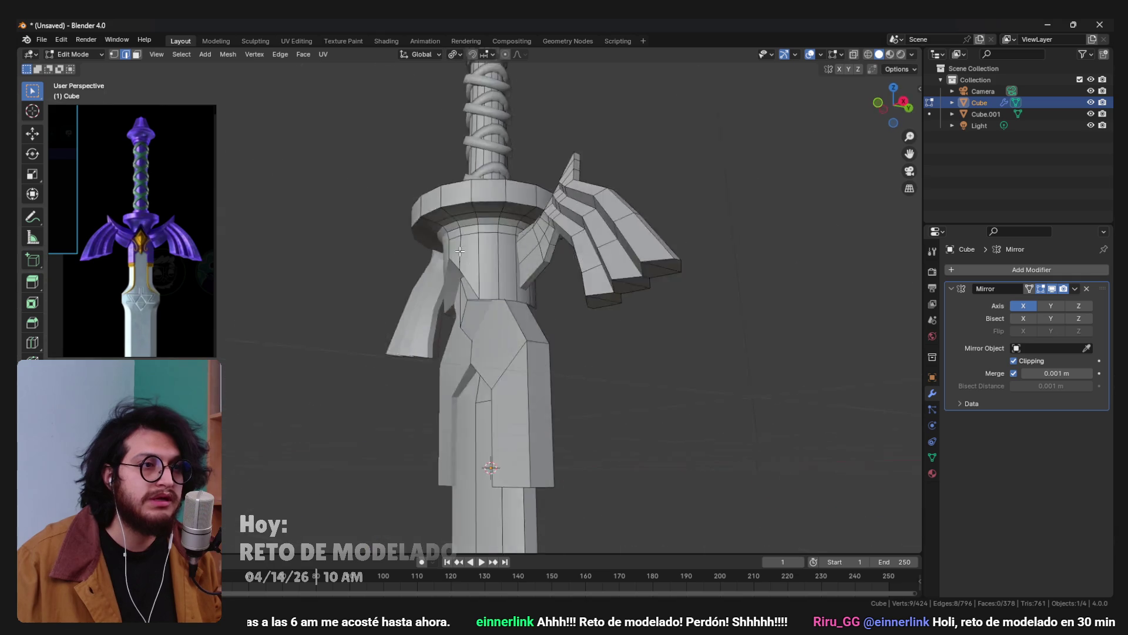
key(g)
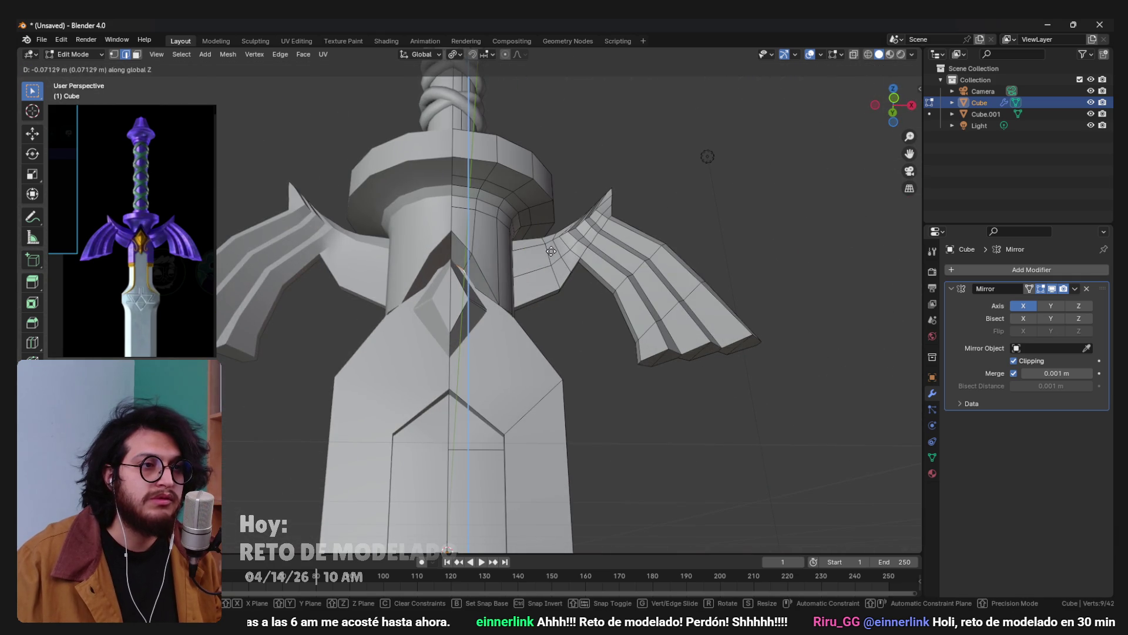
click(551, 252)
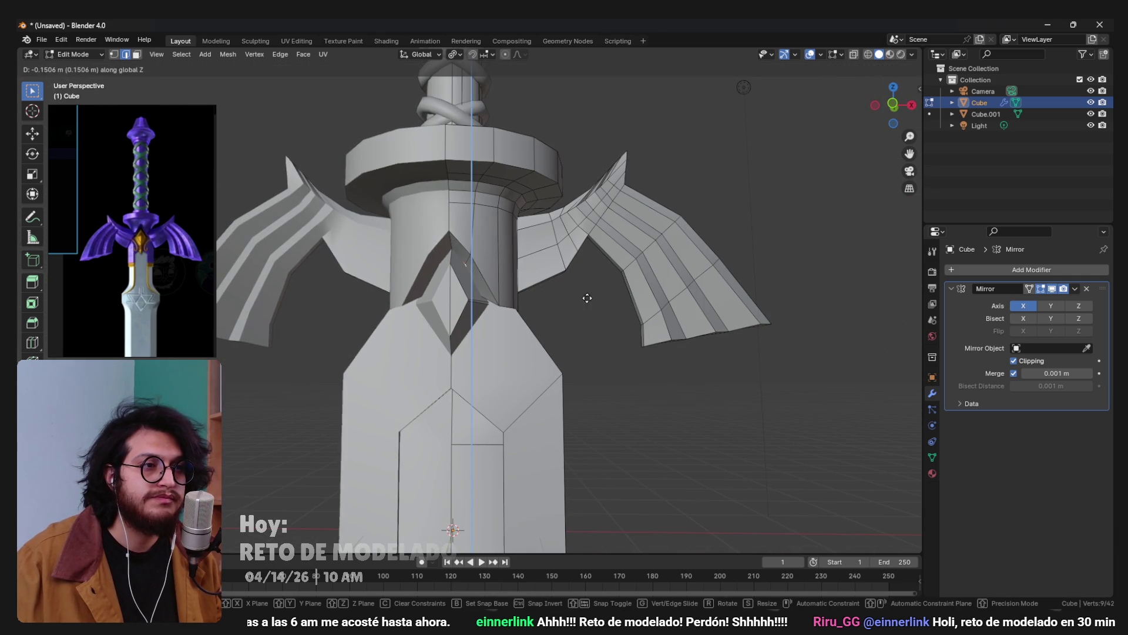
key(g)
key(z)
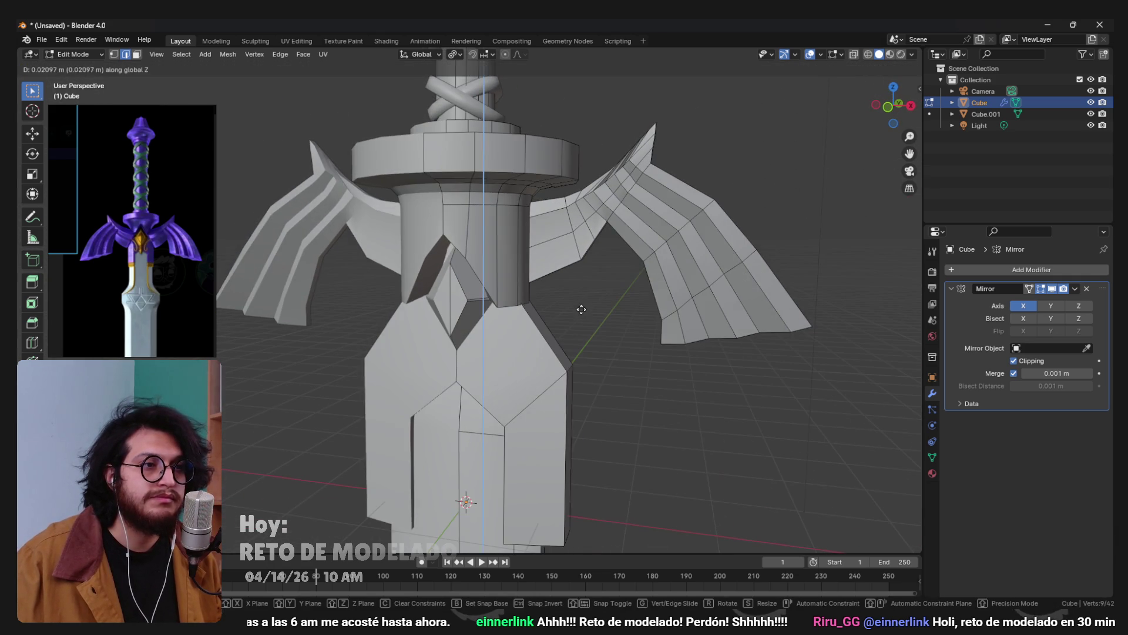
Step: Select the connected diamond gem faces and scale them taller along Z
key(3)
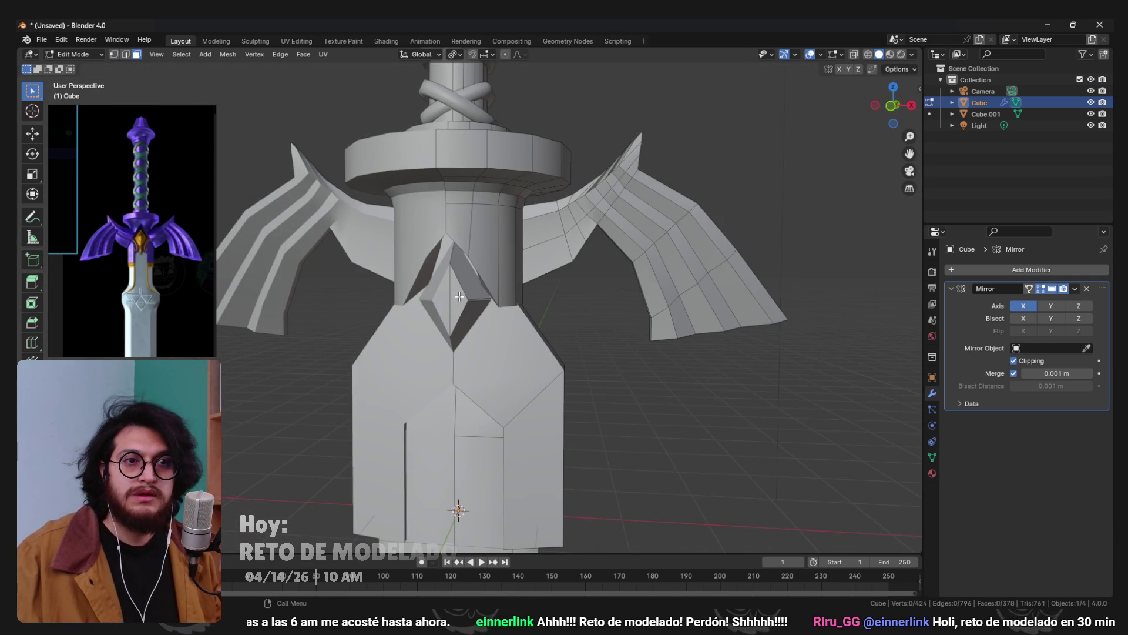
scroll(459, 296, up, 4)
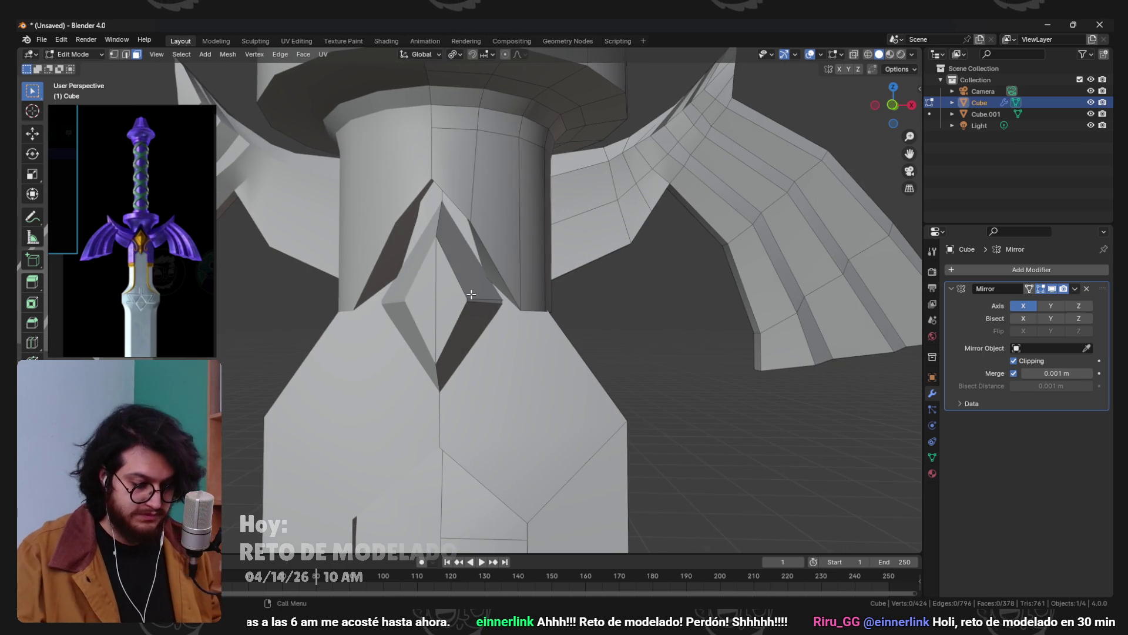
key(l)
key(s)
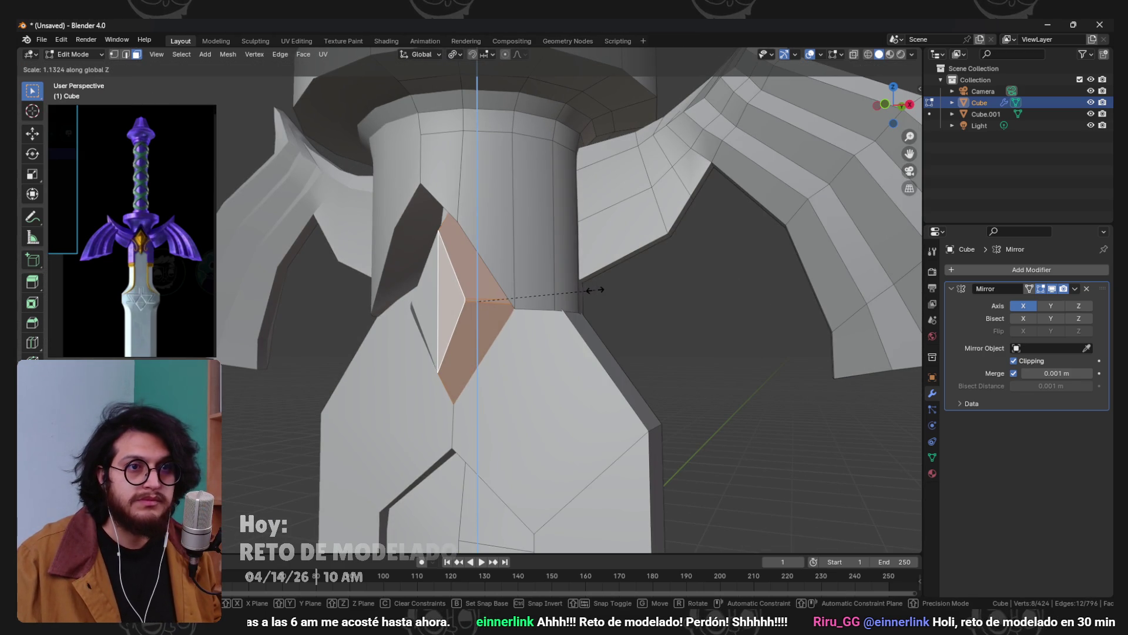
click(598, 292)
scroll(598, 292, down, 5)
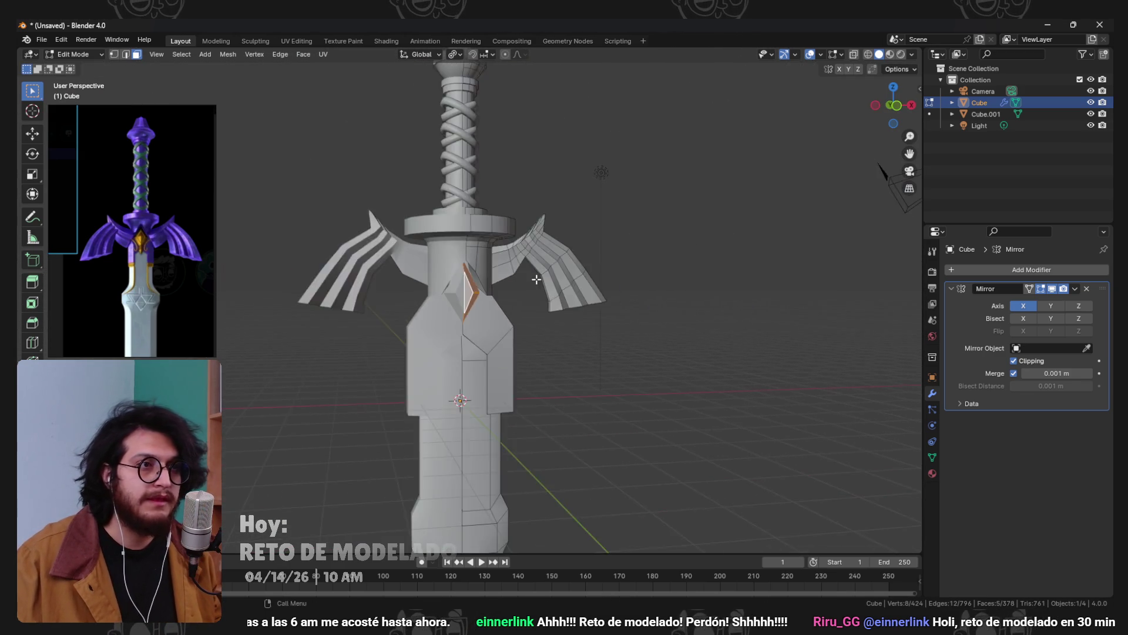
key(ctrl+Tab)
Step: Return to Object Mode and select the sword mesh
click(523, 342)
scroll(548, 343, down, 5)
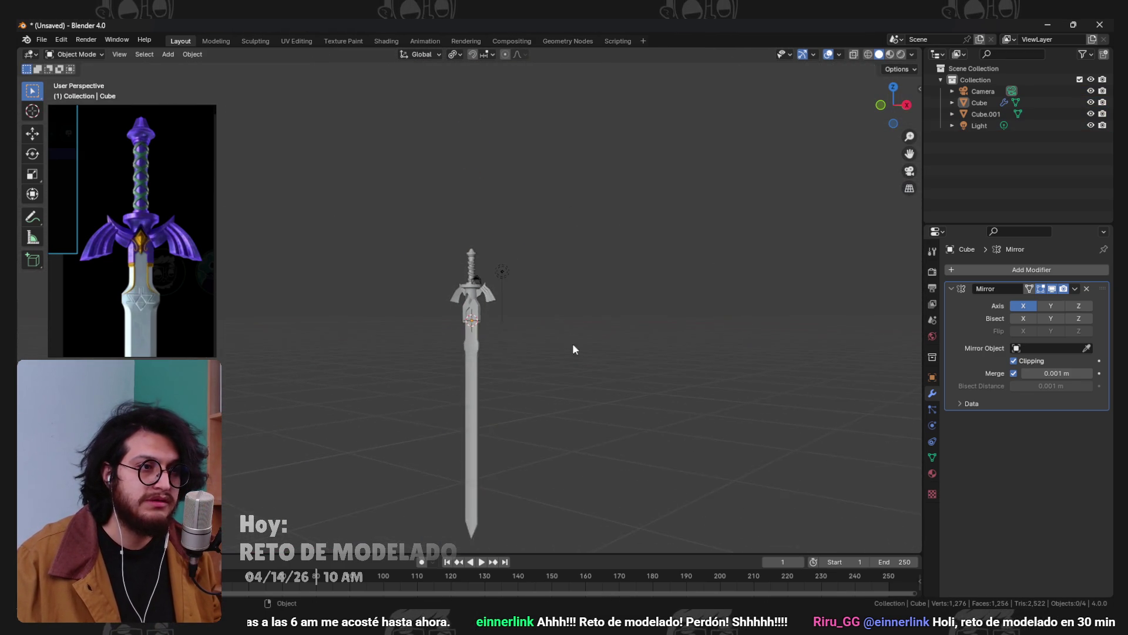
scroll(500, 365, up, 8)
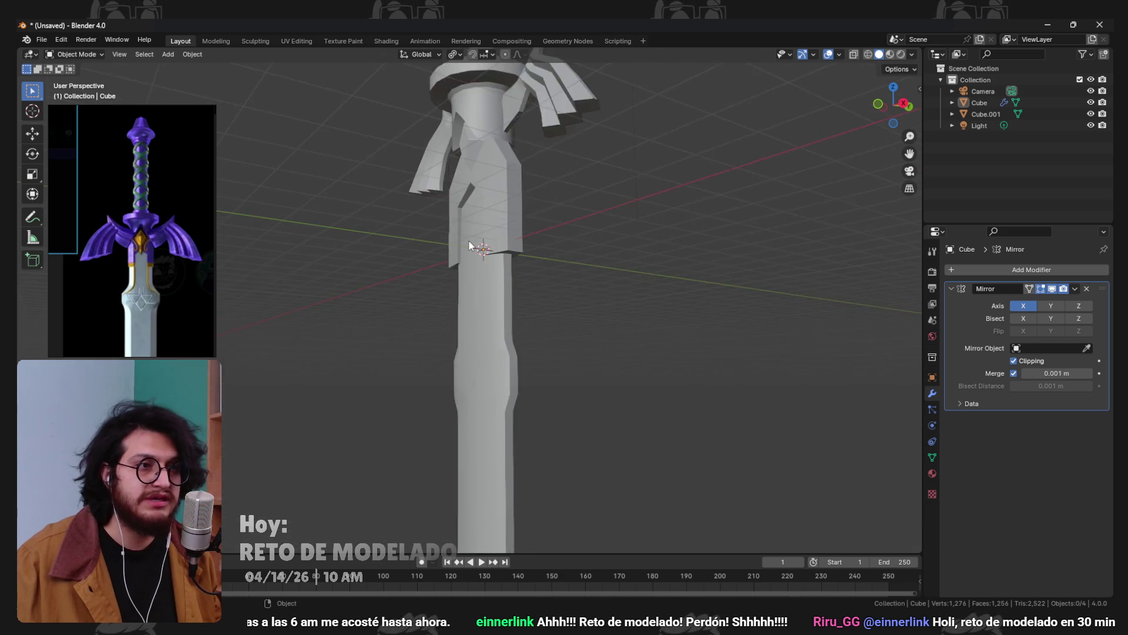
scroll(529, 264, down, 6)
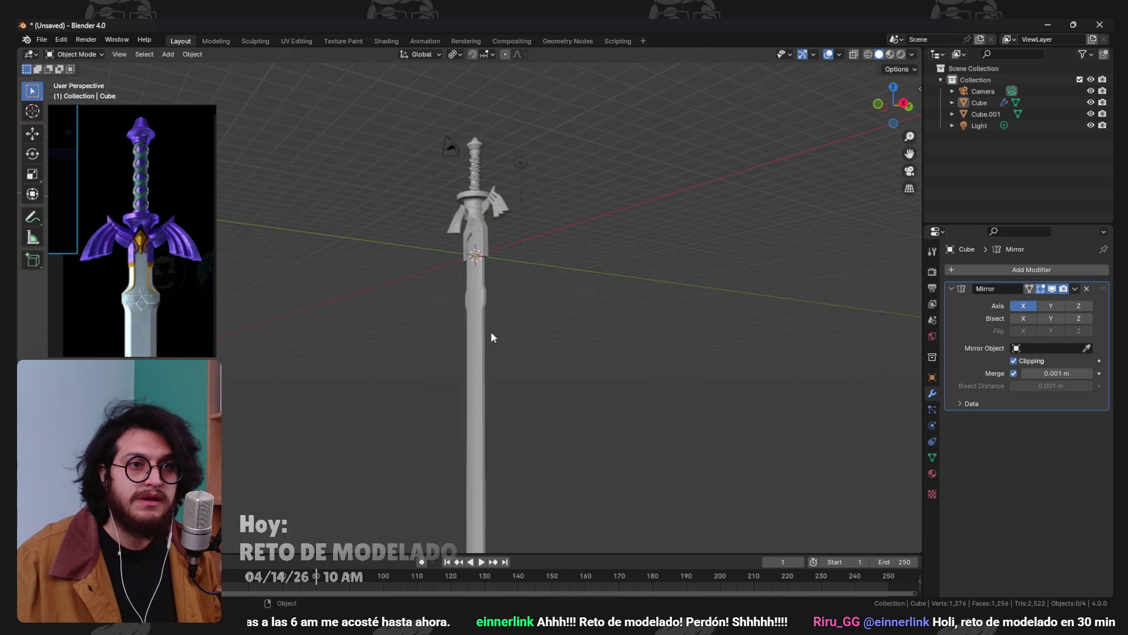
right_click(486, 273)
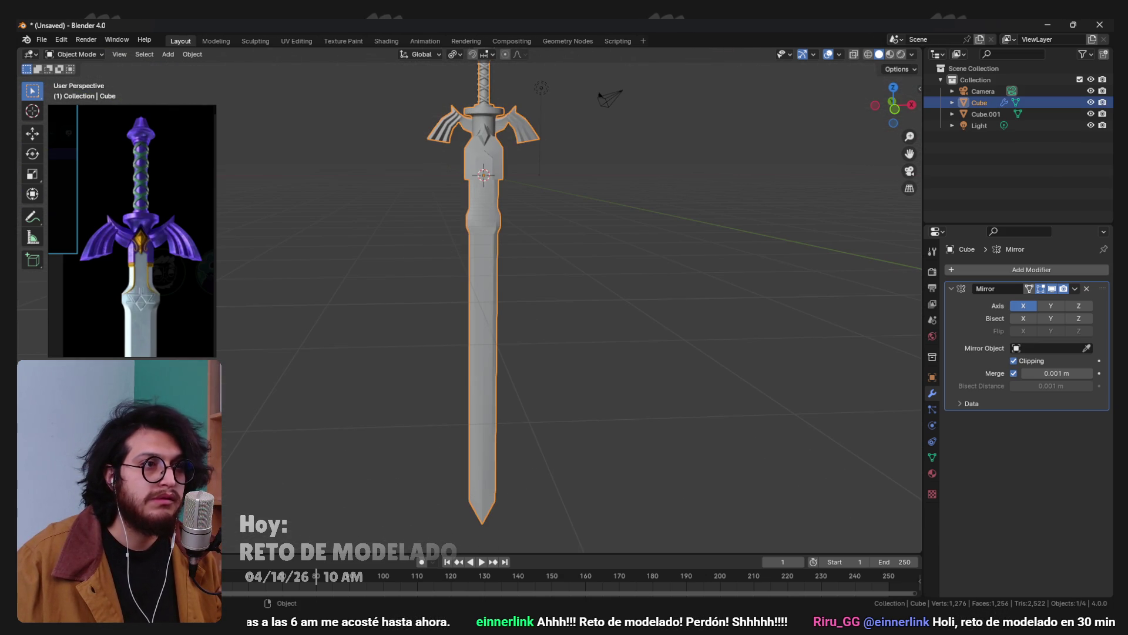
scroll(491, 295, up, 5)
scroll(529, 294, down, 5)
click(612, 290)
scroll(572, 298, down, 2)
scroll(564, 248, up, 4)
scroll(538, 245, down, 4)
scroll(532, 247, up, 3)
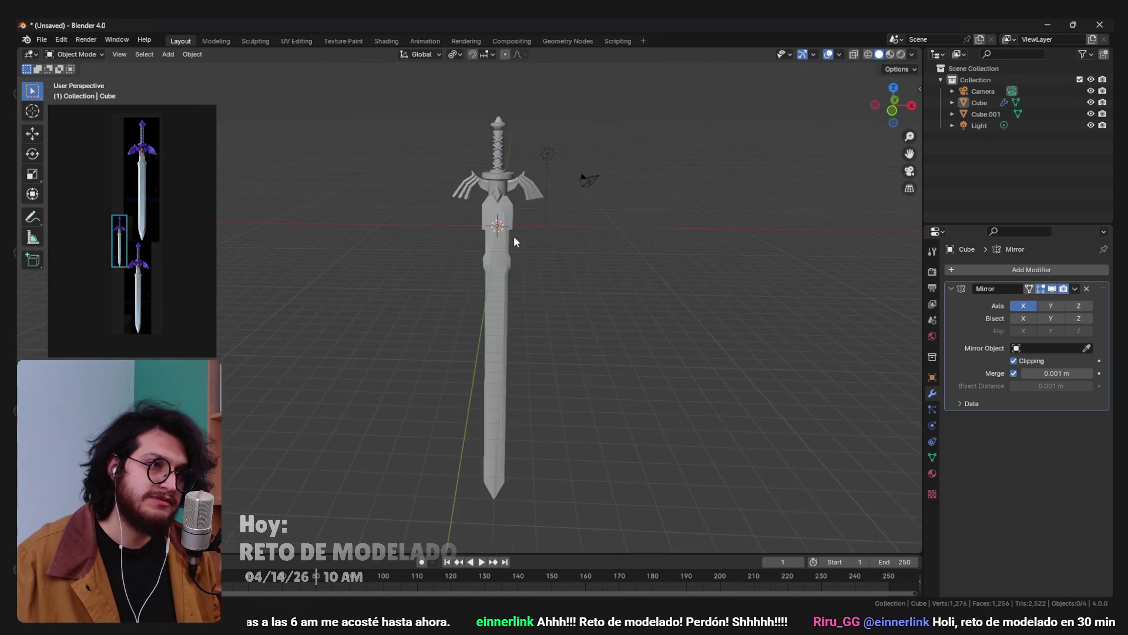
click(510, 238)
Step: In X-ray, box-select a blade band's vertices and move them 0.7 m up along Z
key(Tab)
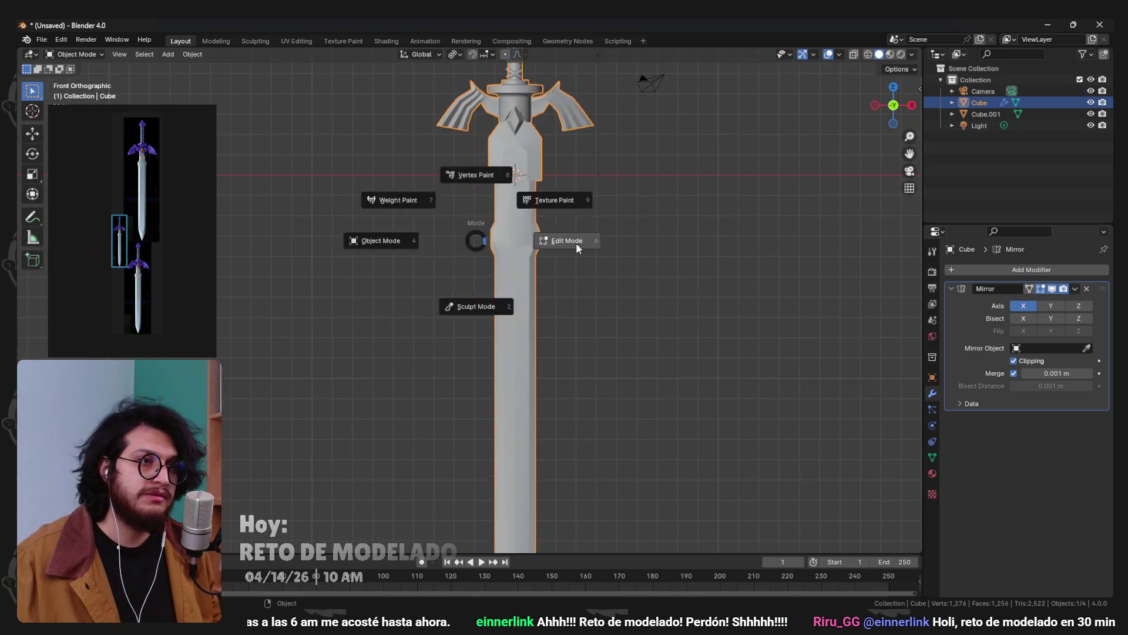
key(KP_1)
key(shift+z)
drag(646, 284, 483, 217)
key(g)
key(z)
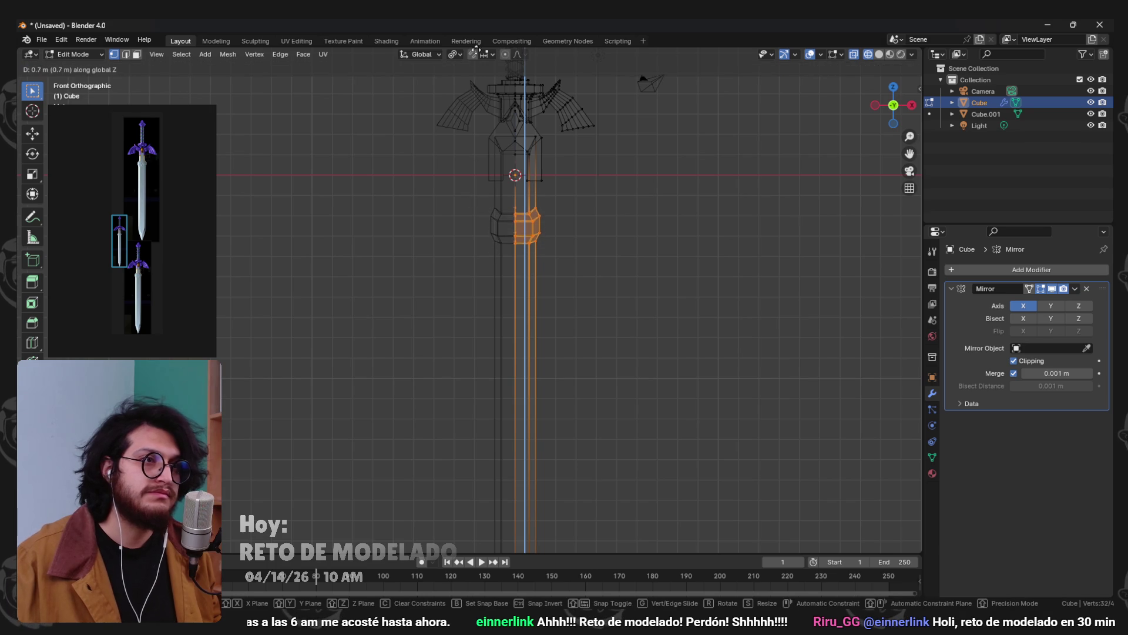
key(Return)
key(Tab)
key(shift+z)
key(alt+a)
Step: Dismiss the save window without saving and deselect the sword
key(ctrl+s)
key(Escape)
scroll(120, 238, up, 8)
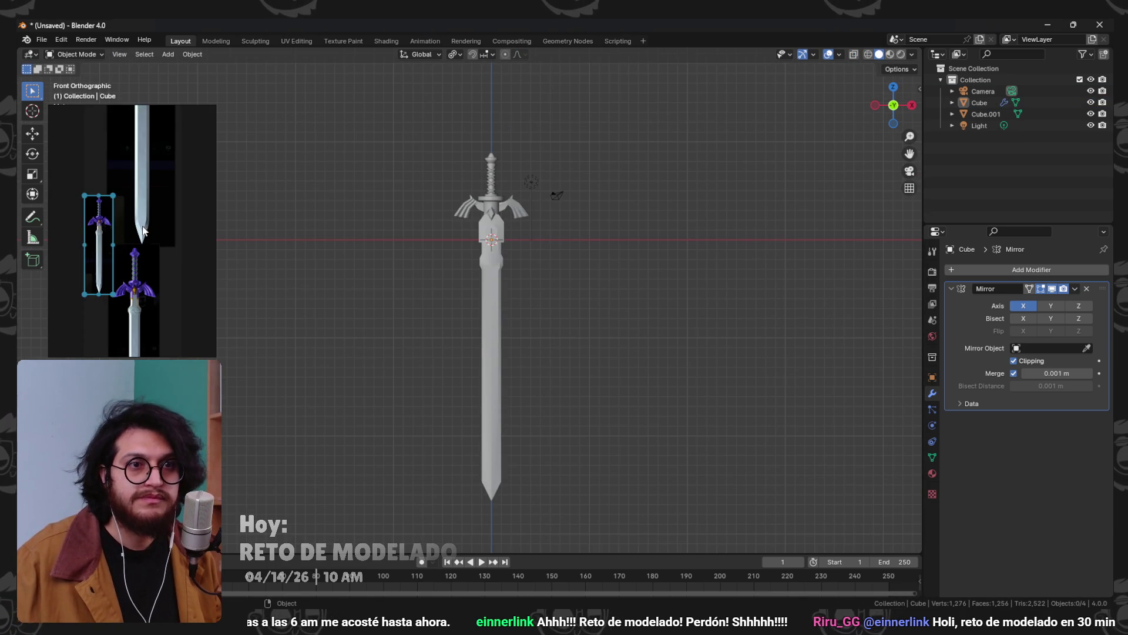
scroll(170, 239, down, 4)
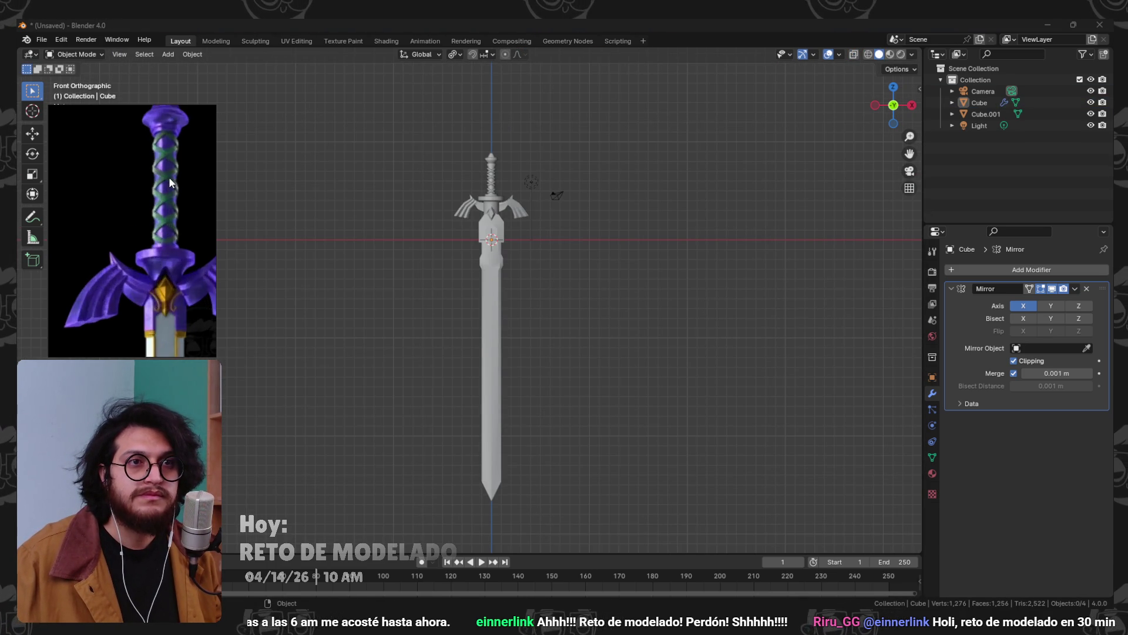
click(808, 449)
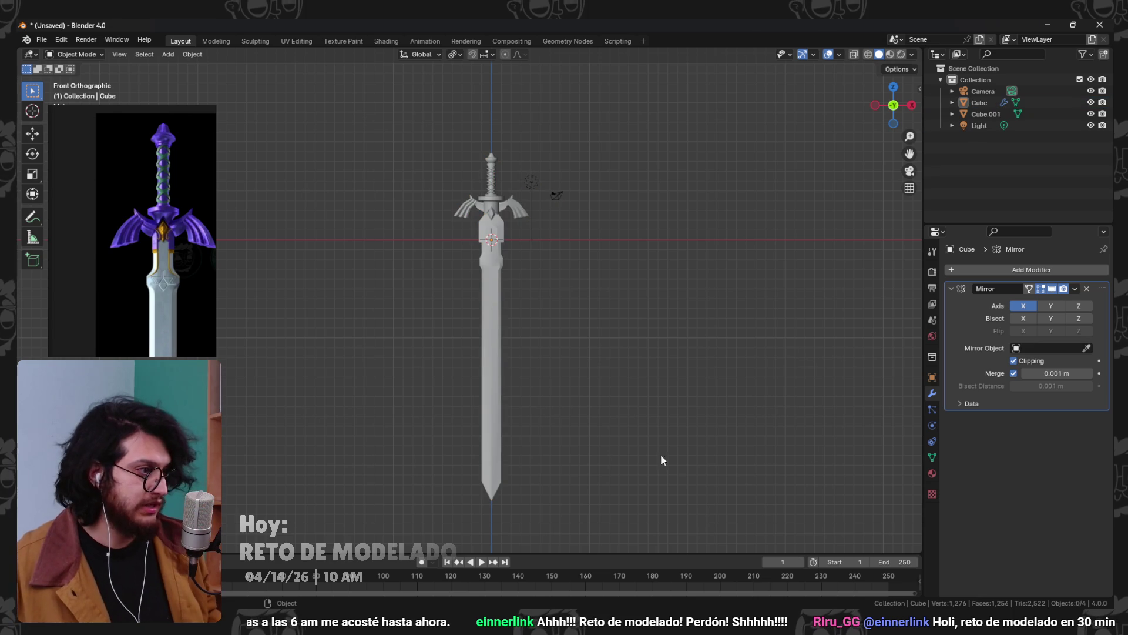
Step: Rename the sword's first material slot to Blade
click(498, 422)
click(932, 473)
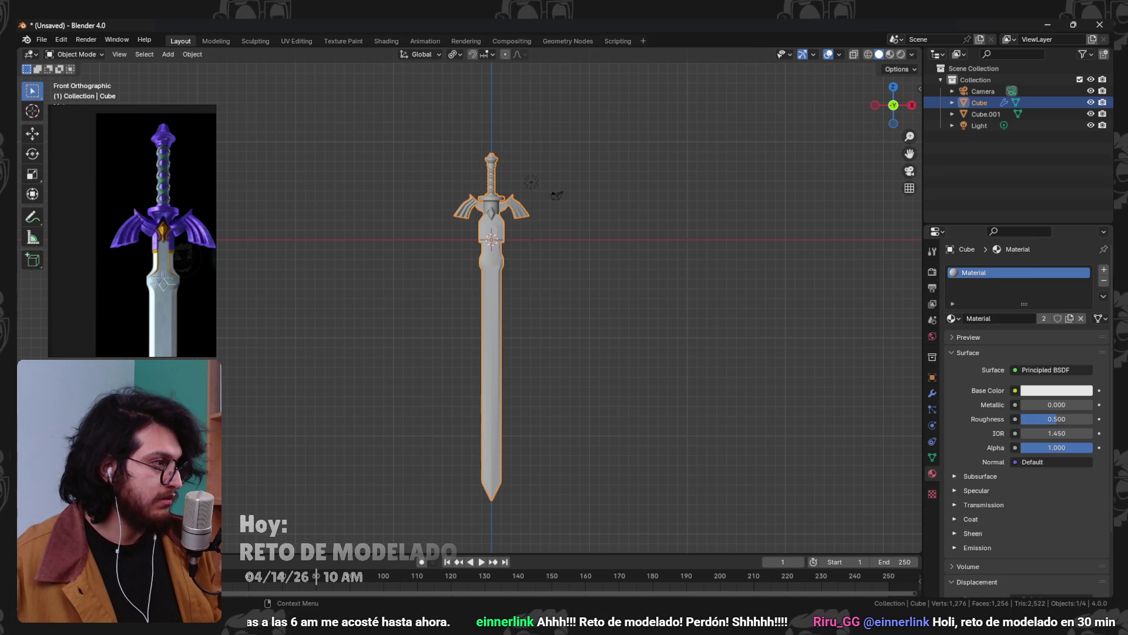
double_click(1035, 273)
text(bLADE)
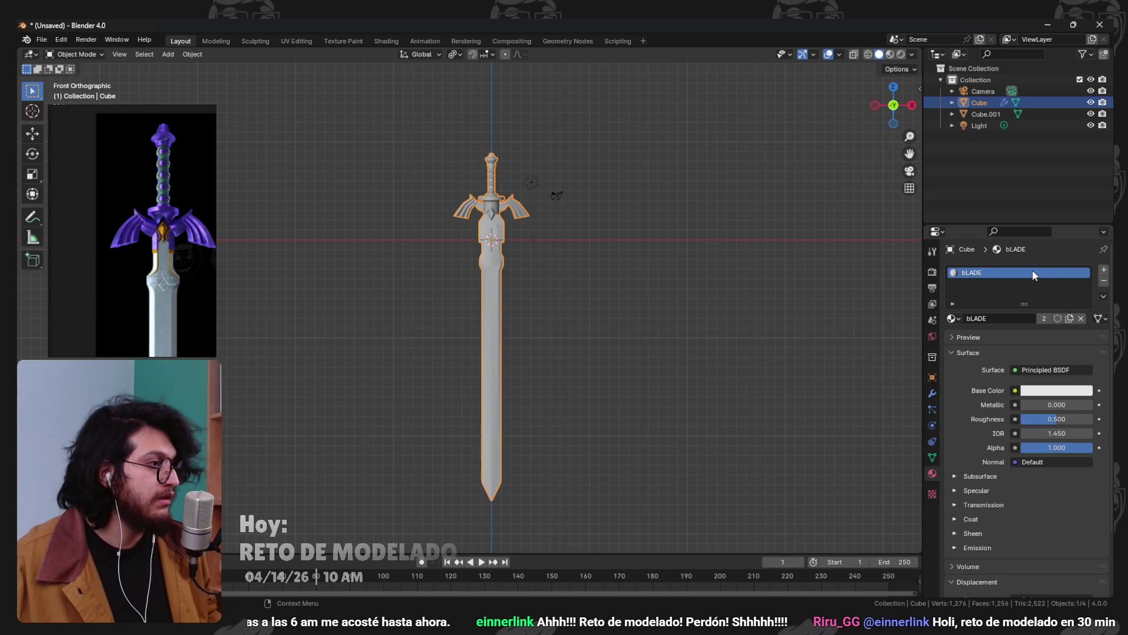
key(ctrl+s)
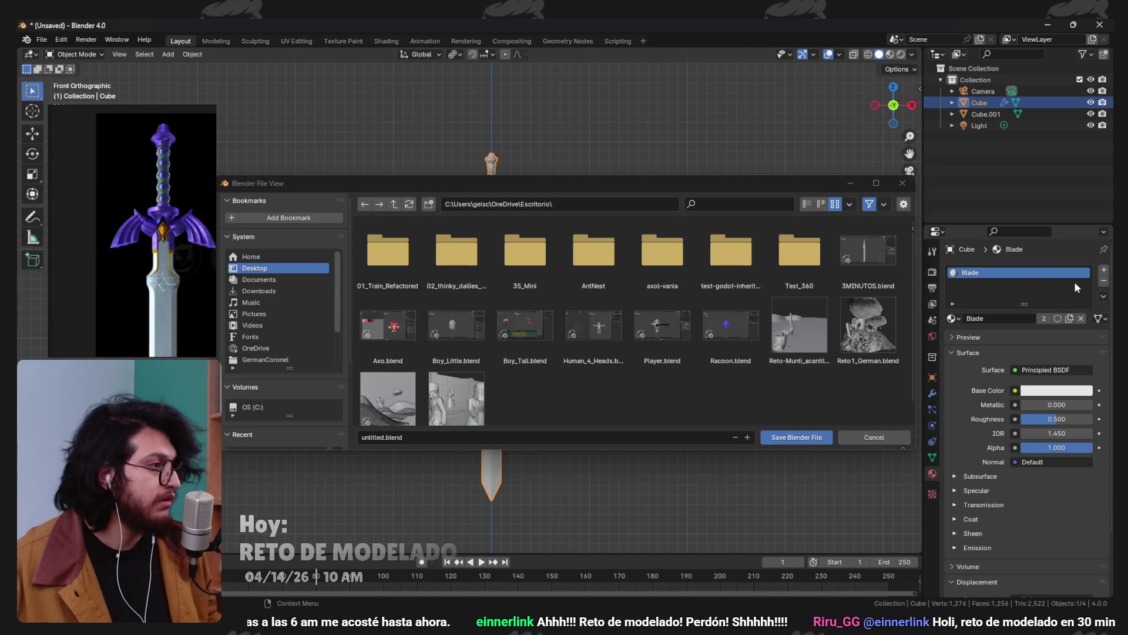
click(877, 436)
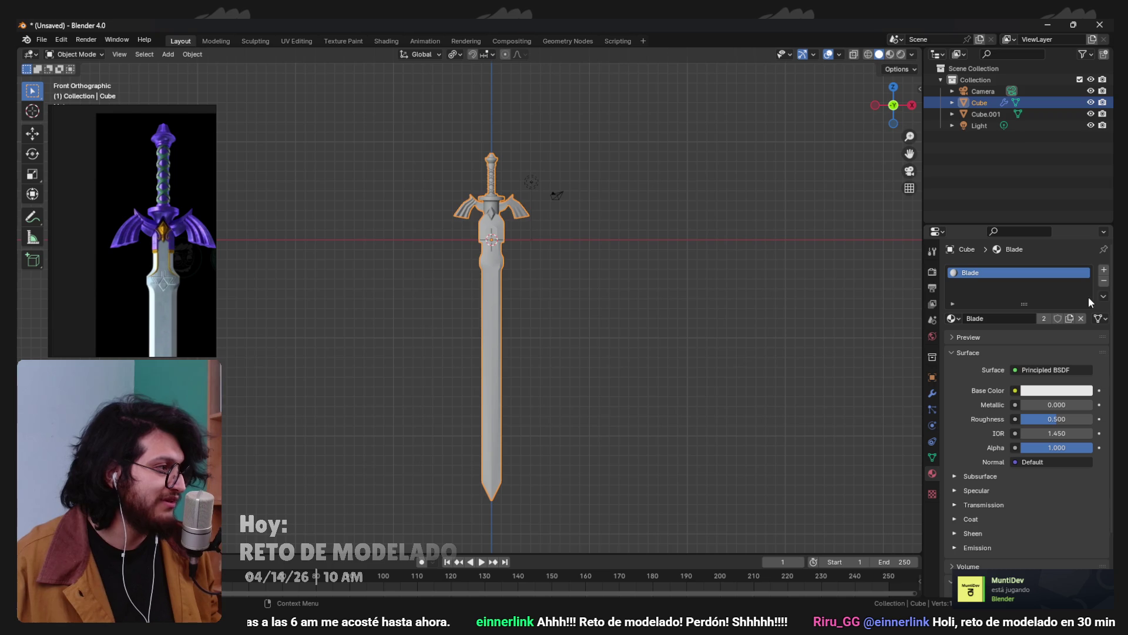
Step: Add three new material slots named Purple, Green and Gold
click(1103, 270)
click(1025, 332)
double_click(975, 284)
text(Purple)
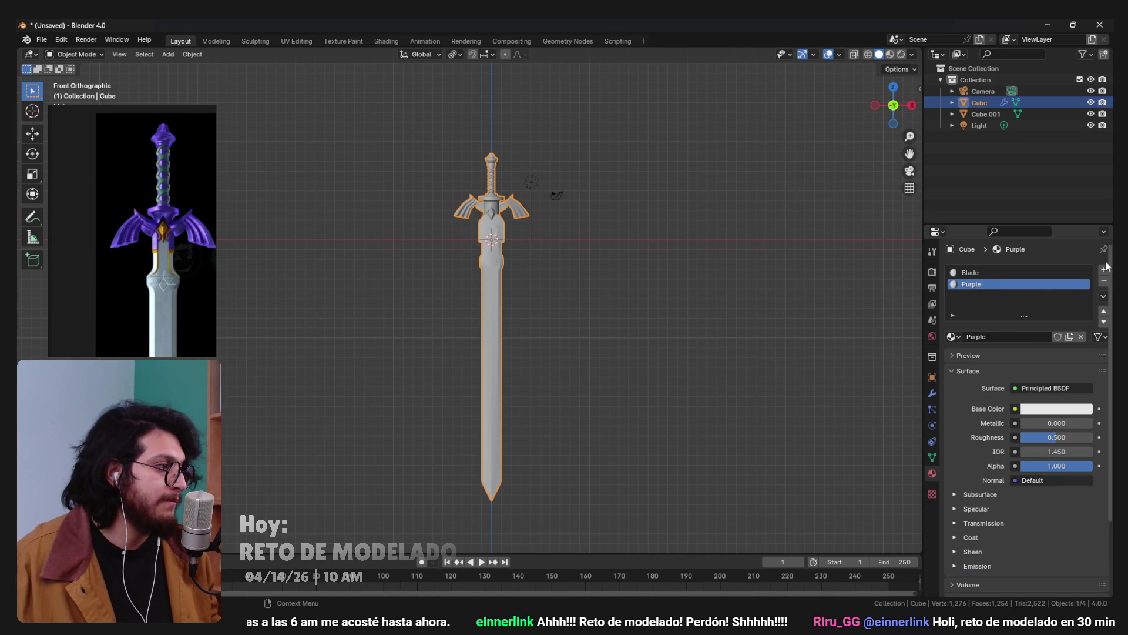
click(1104, 269)
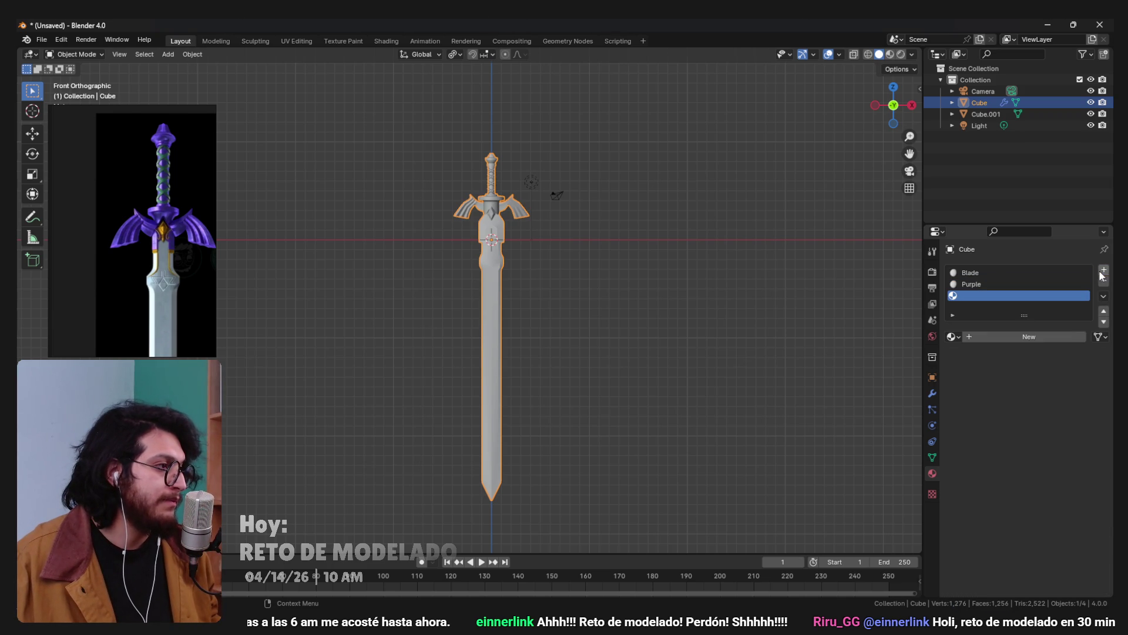
click(1028, 335)
text(Green)
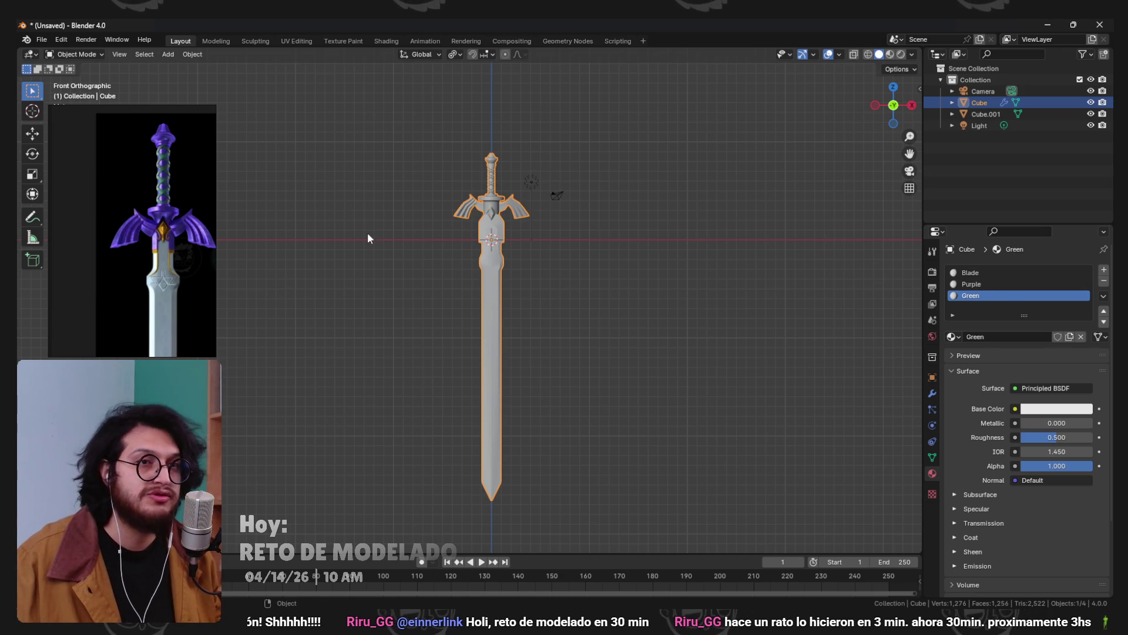
click(1104, 269)
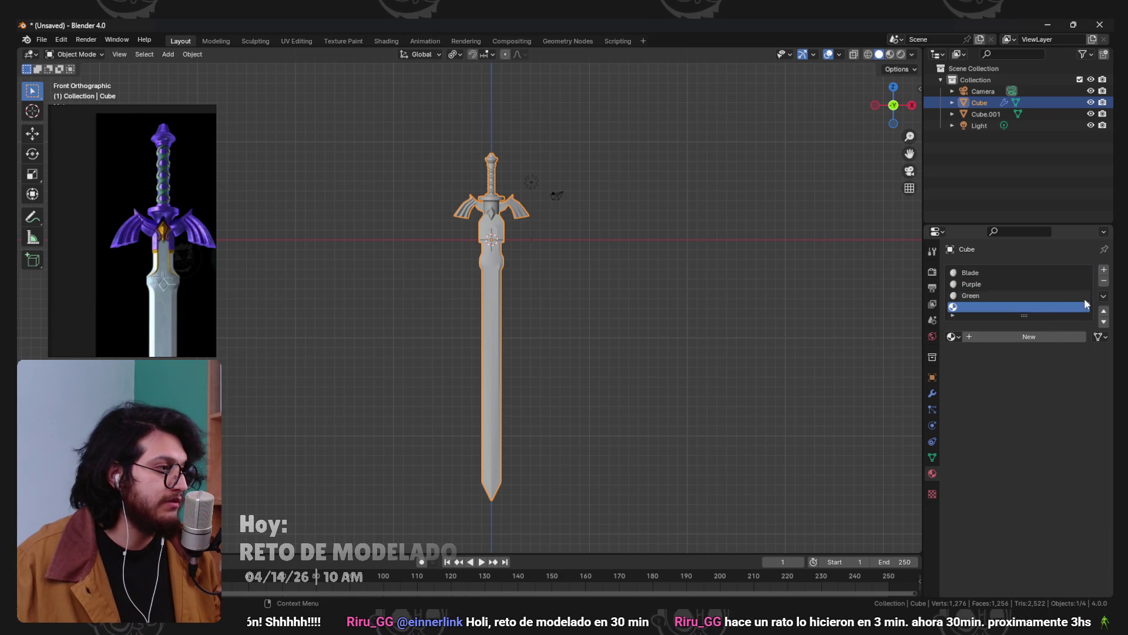
click(993, 335)
text(old)
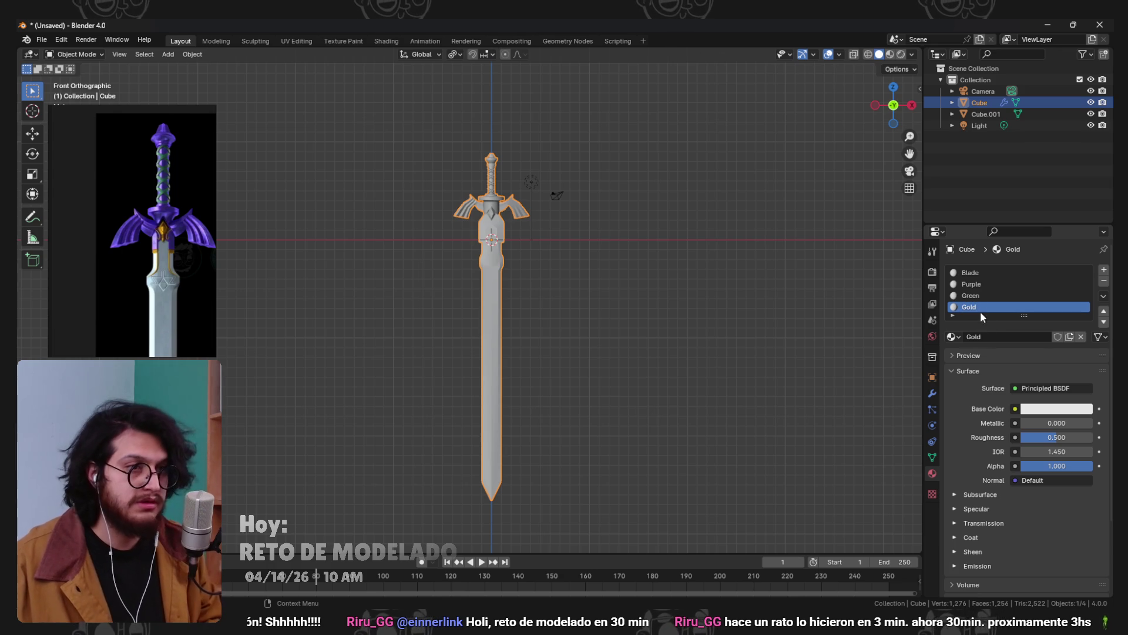
key(Return)
Step: Make the Purple slot active and put the sword into Edit Mode
click(975, 284)
key(Tab)
scroll(599, 279, up, 5)
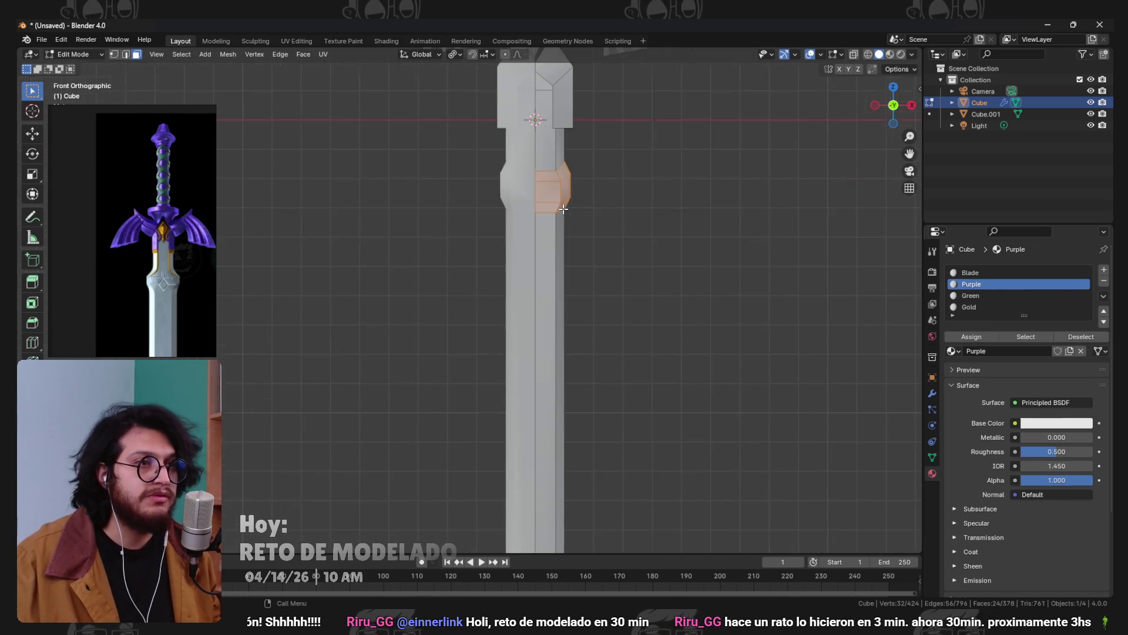
Step: Assign Purple to the connected guard wings and Gold to the gem in Edit Mode
key(l)
key(l)
scroll(459, 334, down, 6)
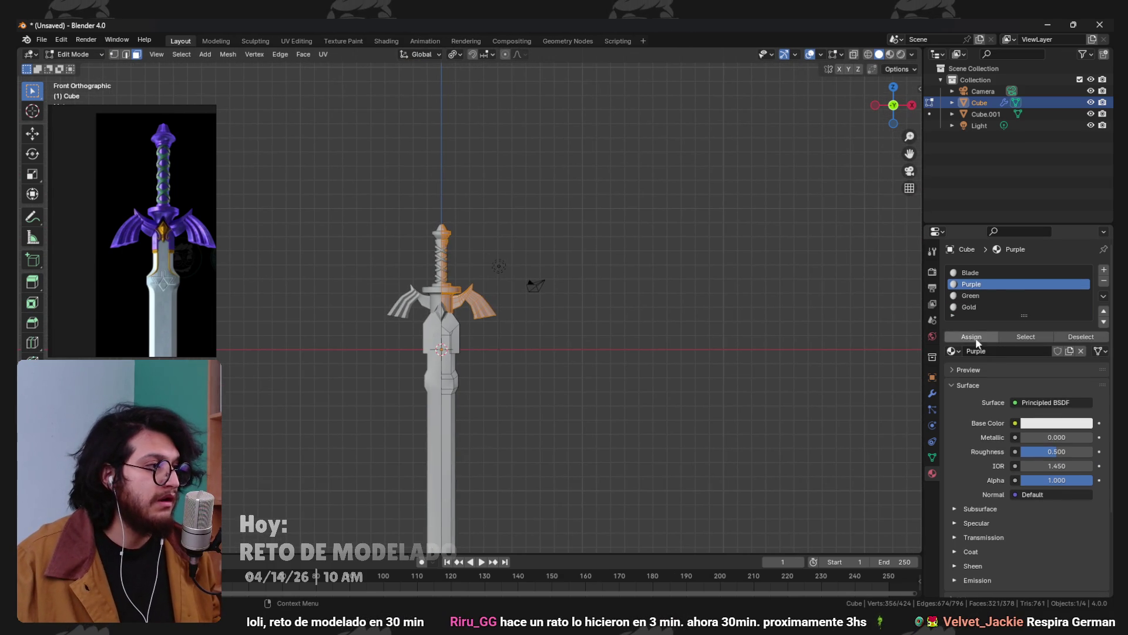
scroll(589, 353, up, 2)
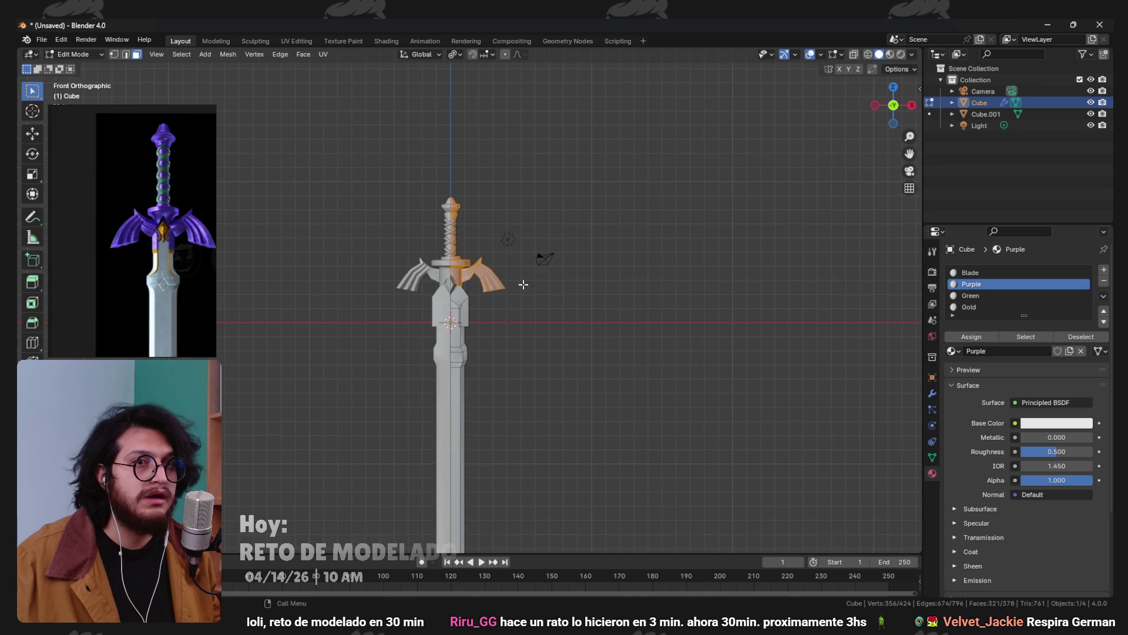
click(971, 307)
scroll(468, 300, up, 3)
key(alt+a)
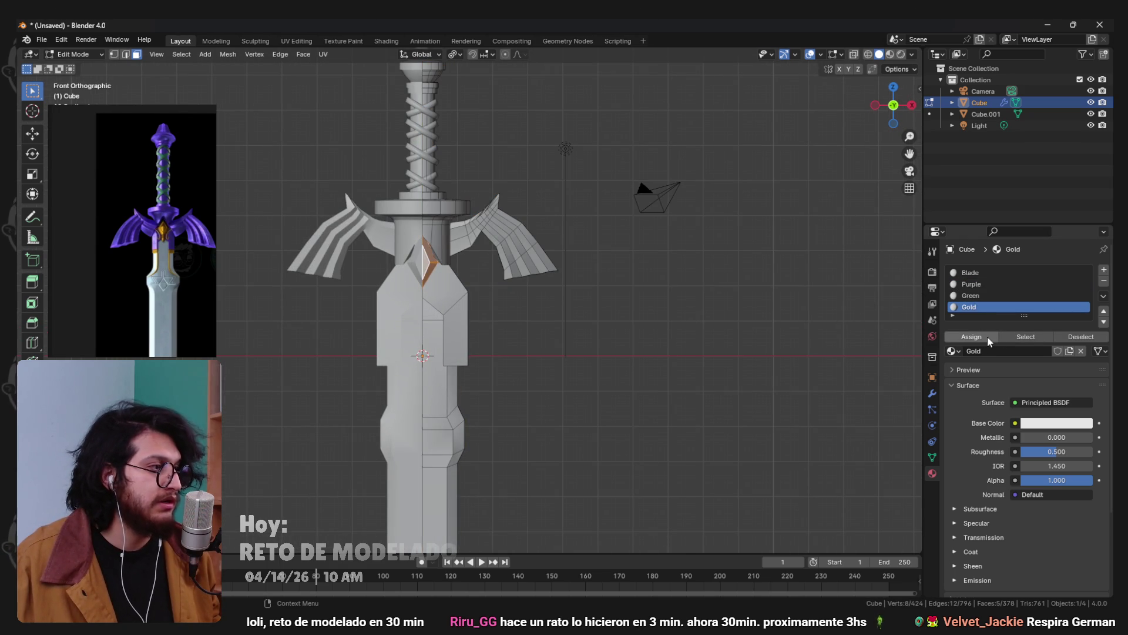
key(Tab)
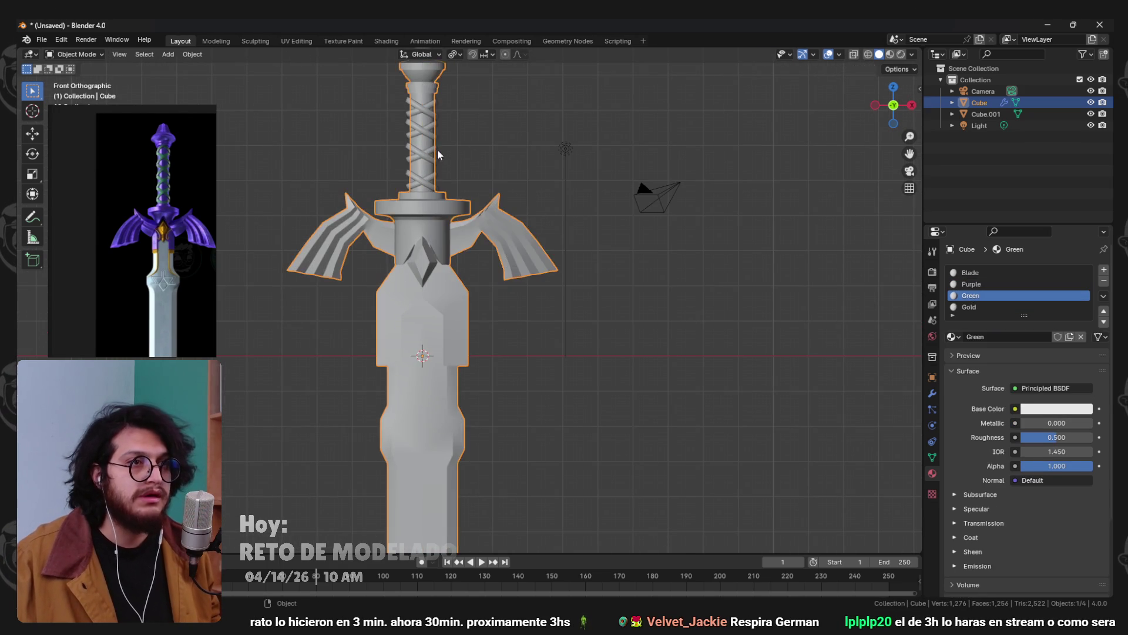
Step: Give the hilt wrapping object Cube.001 the existing Green material
click(439, 155)
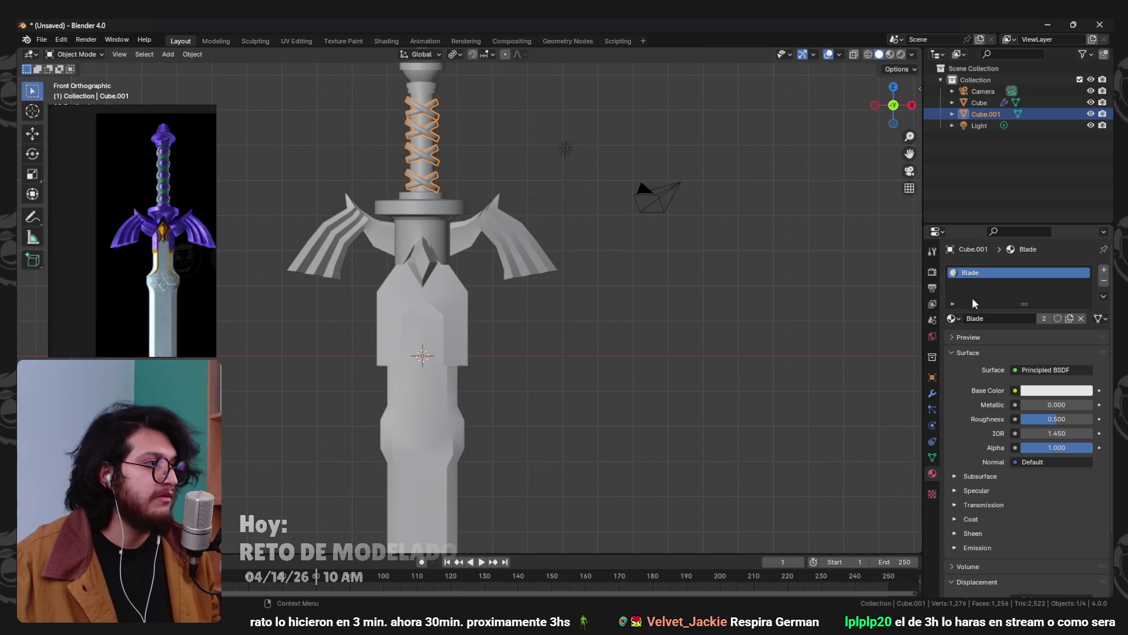
click(952, 317)
click(976, 361)
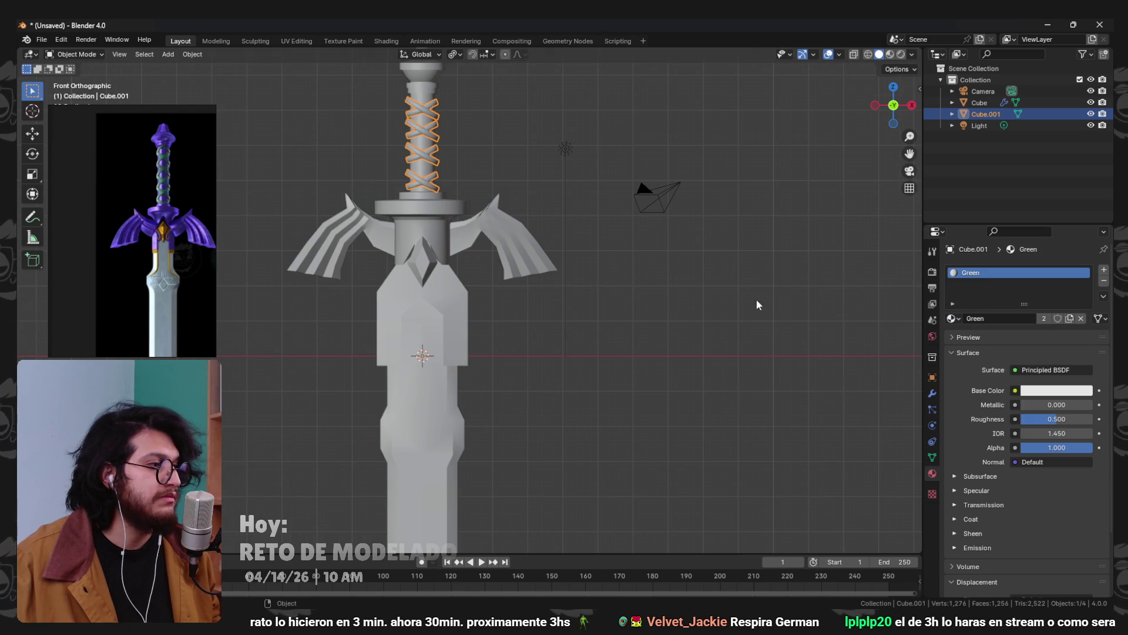
scroll(575, 245, down, 3)
click(575, 245)
scroll(517, 256, down, 1)
Step: Select the blade mesh and bring up the save window to name the file
key(ctrl+s)
key(Escape)
click(465, 288)
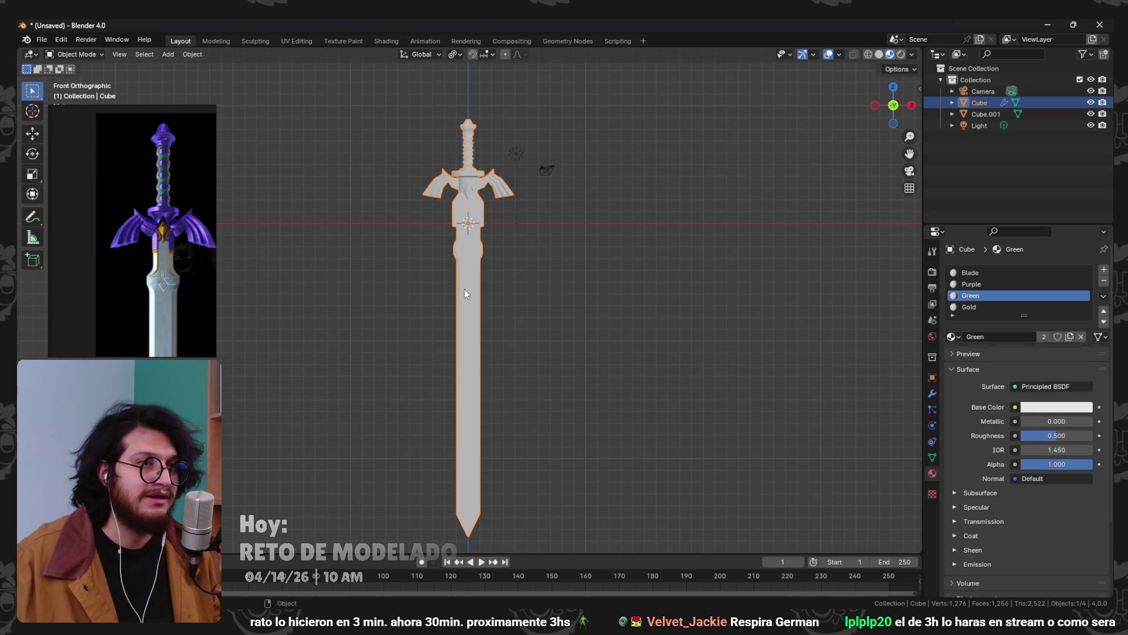
key(ctrl+s)
click(471, 437)
Step: Save the file as 30min.blend and give the Green material a light green base colour
text(30min)
key(Return)
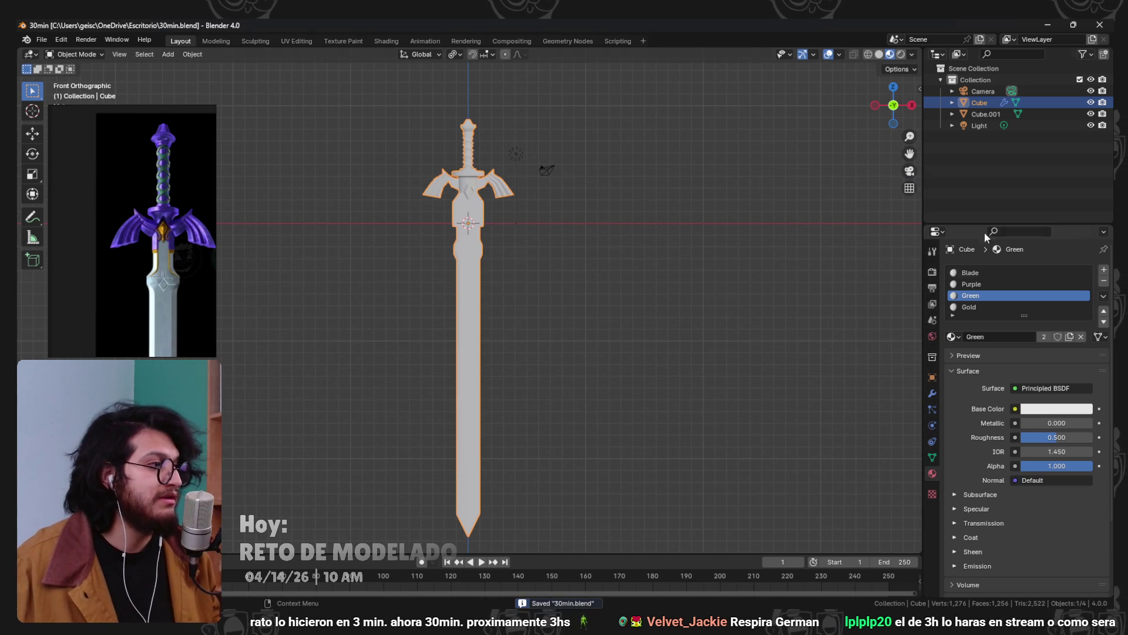
click(1067, 407)
click(1005, 275)
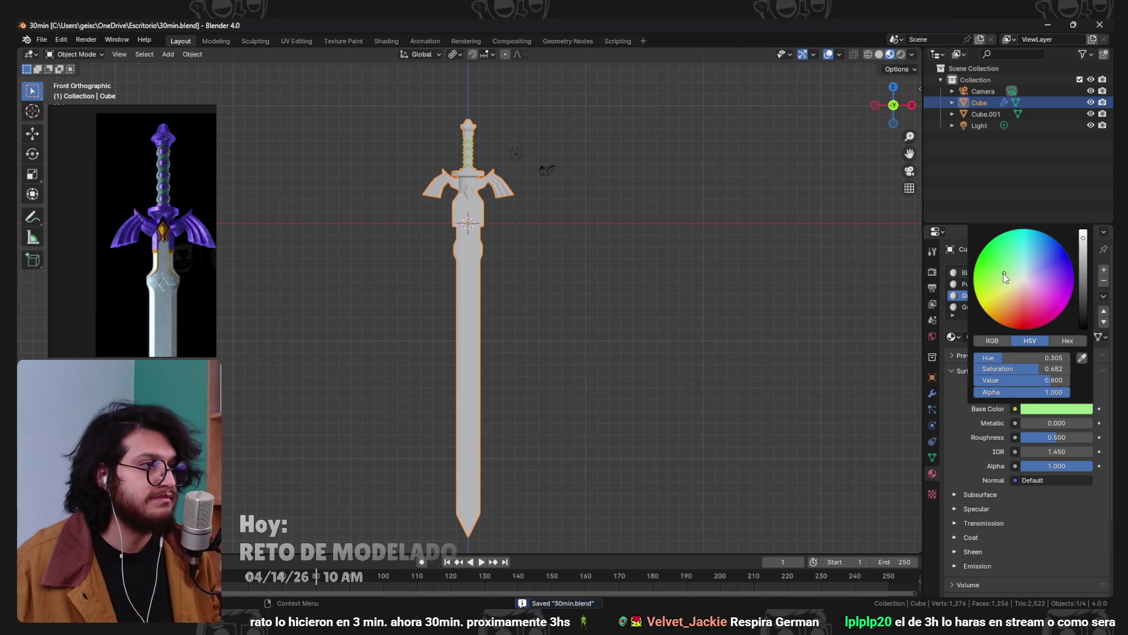
drag(1009, 255, 1014, 261)
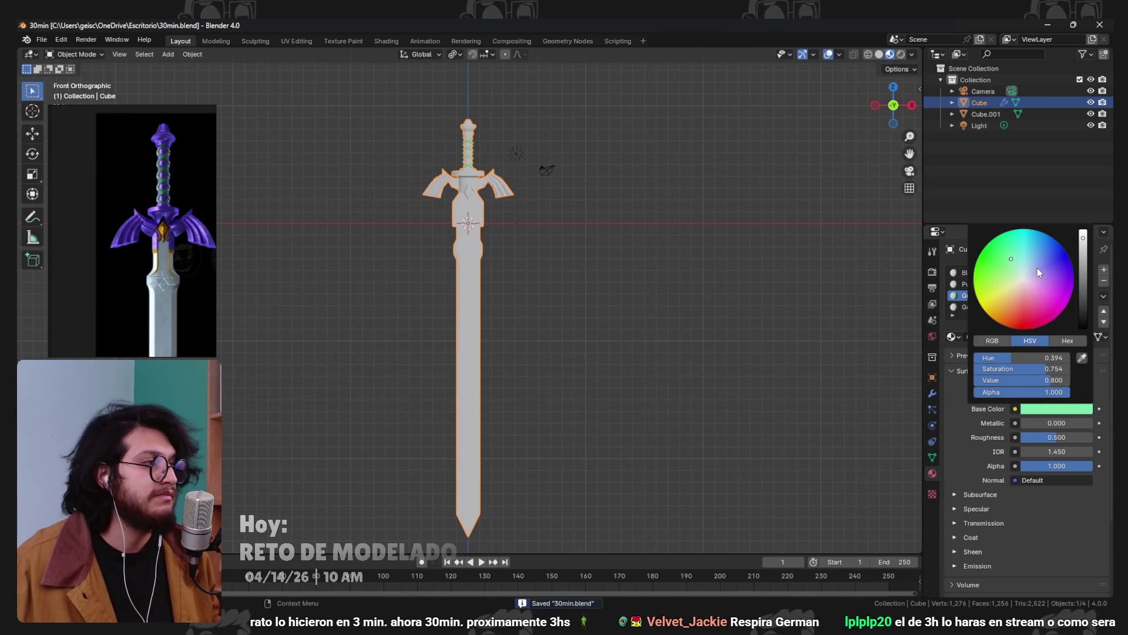
Step: Set the Purple material's base colour to violet
click(993, 285)
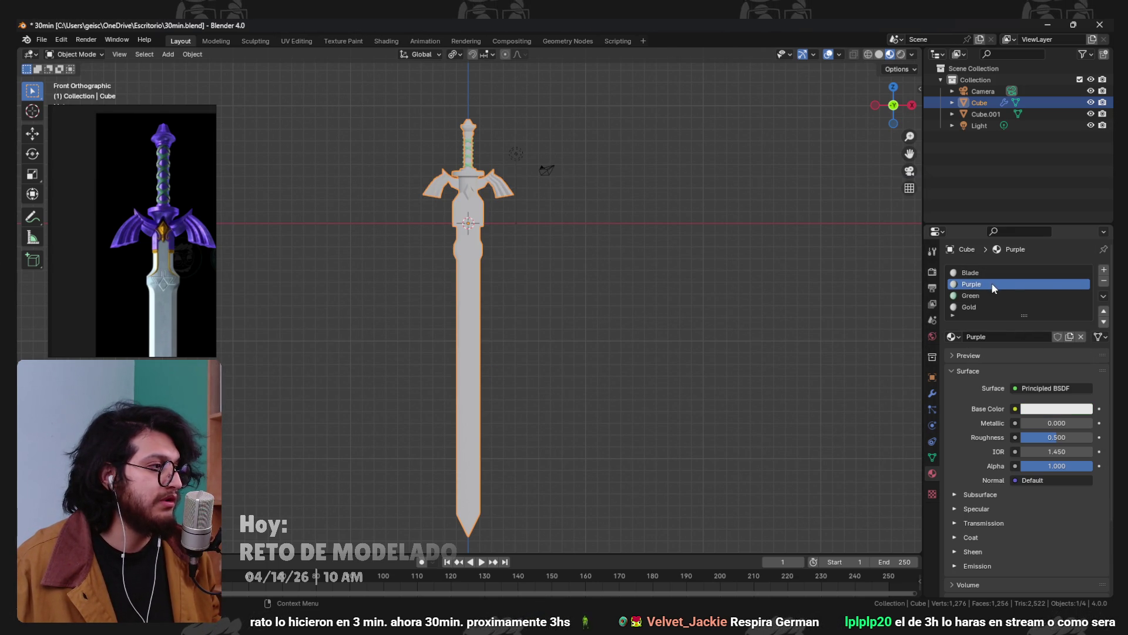
click(1048, 411)
drag(1048, 312, 1060, 276)
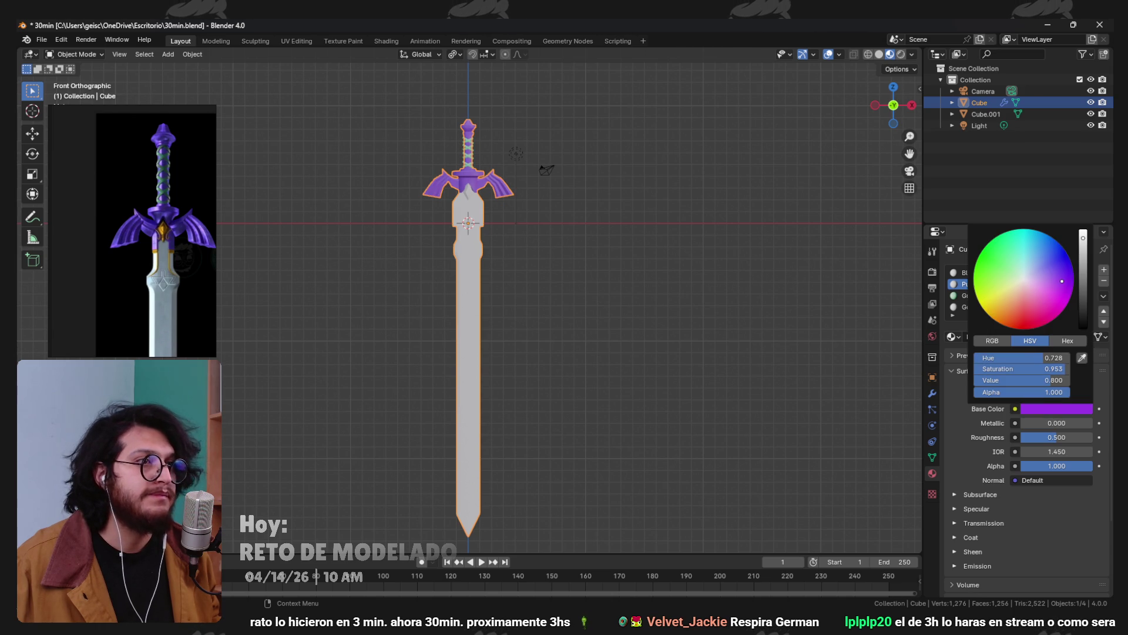
Step: Check the Blade material's base colour, then open the Gold material's colour picker
click(986, 271)
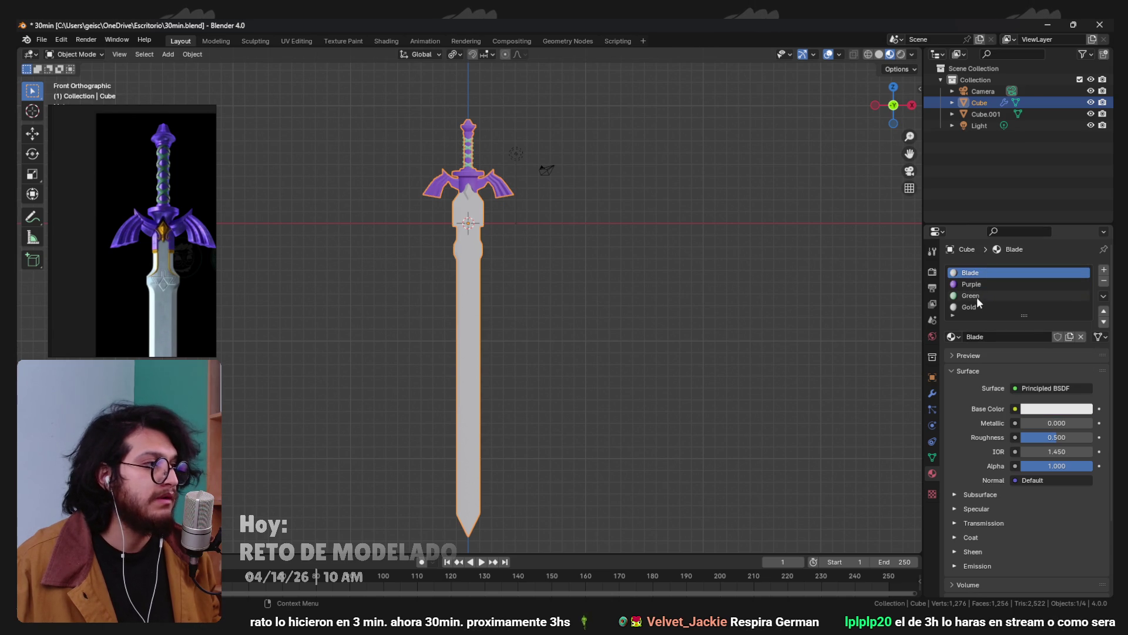
click(1038, 409)
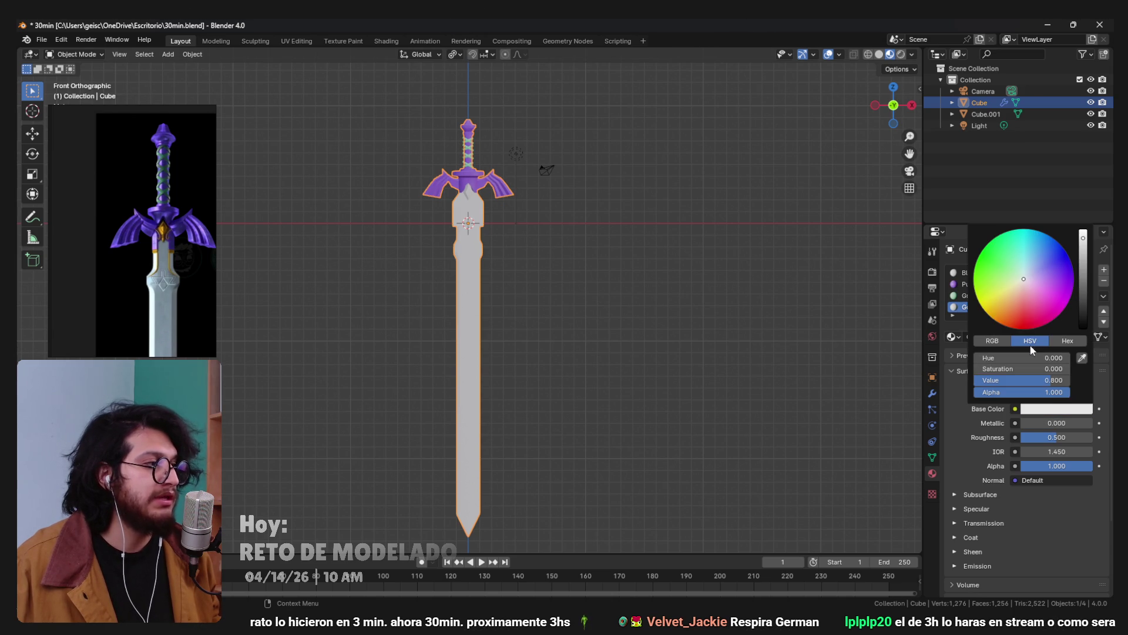
click(516, 161)
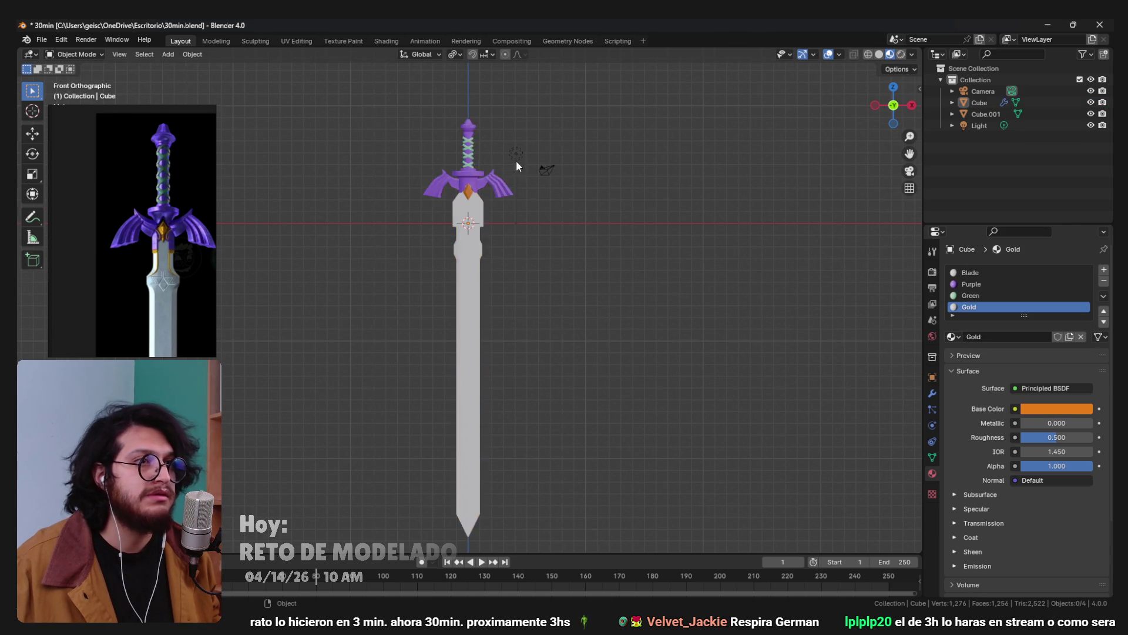
scroll(493, 237, up, 8)
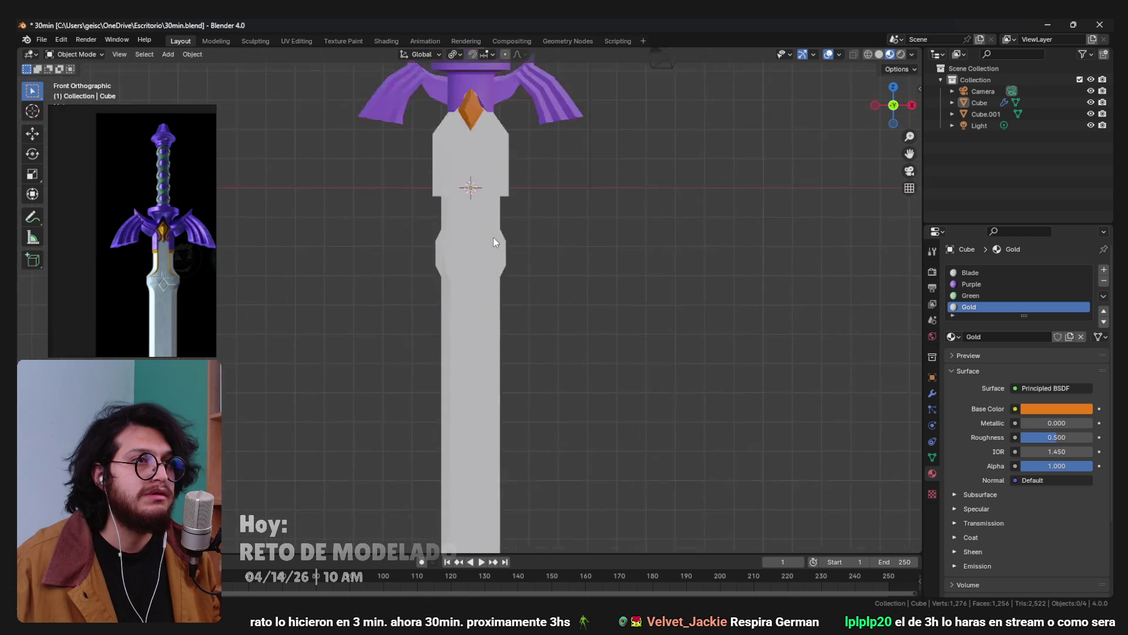
click(1040, 408)
Step: Make the Purple material fully metallic (Metallic 1) with roughness 0.516
scroll(485, 299, down, 4)
click(485, 298)
click(992, 284)
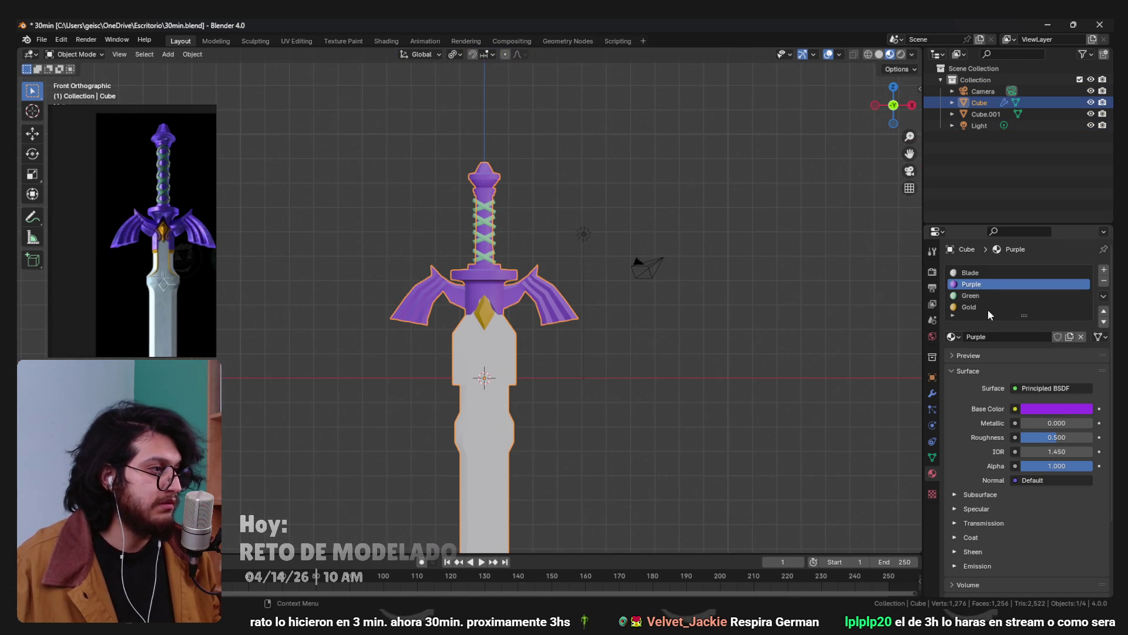
scroll(997, 464, down, 2)
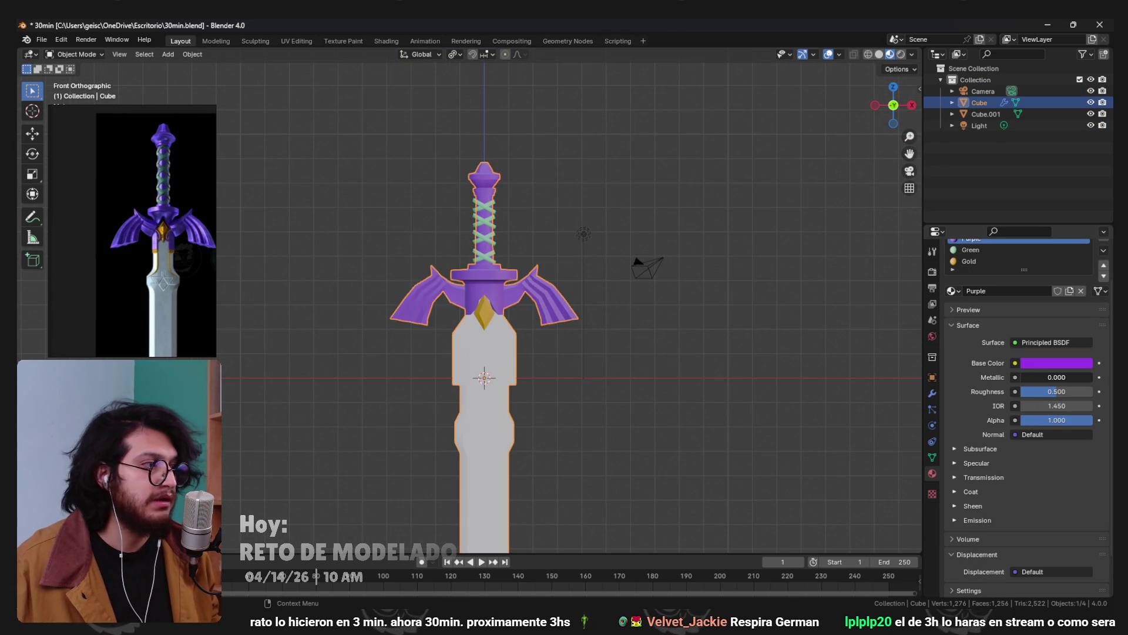
text(1)
key(Return)
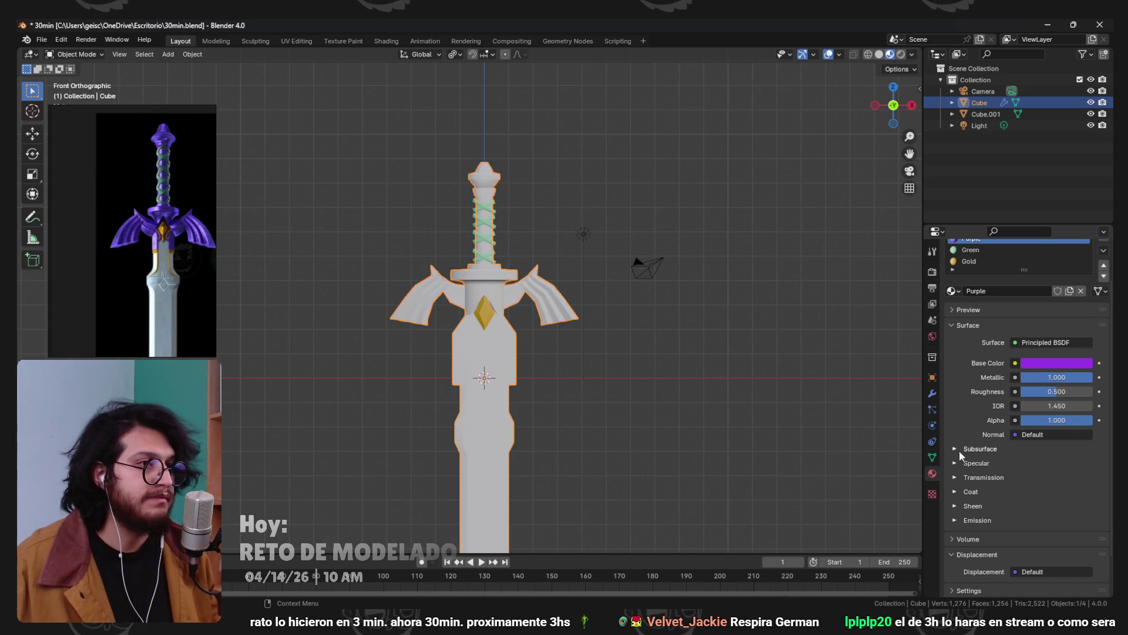
scroll(532, 244, up, 3)
click(561, 290)
scroll(561, 290, down, 1)
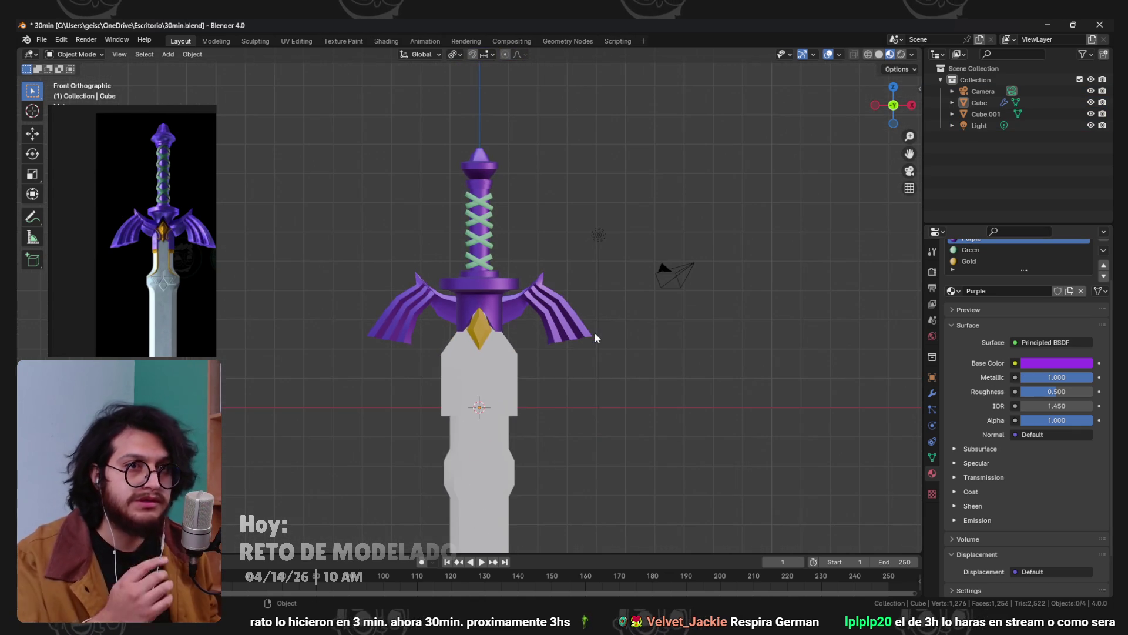
drag(1056, 391, 1057, 391)
Step: Darken the Green material's base colour to a duller green, then select the grip wraps
key(a)
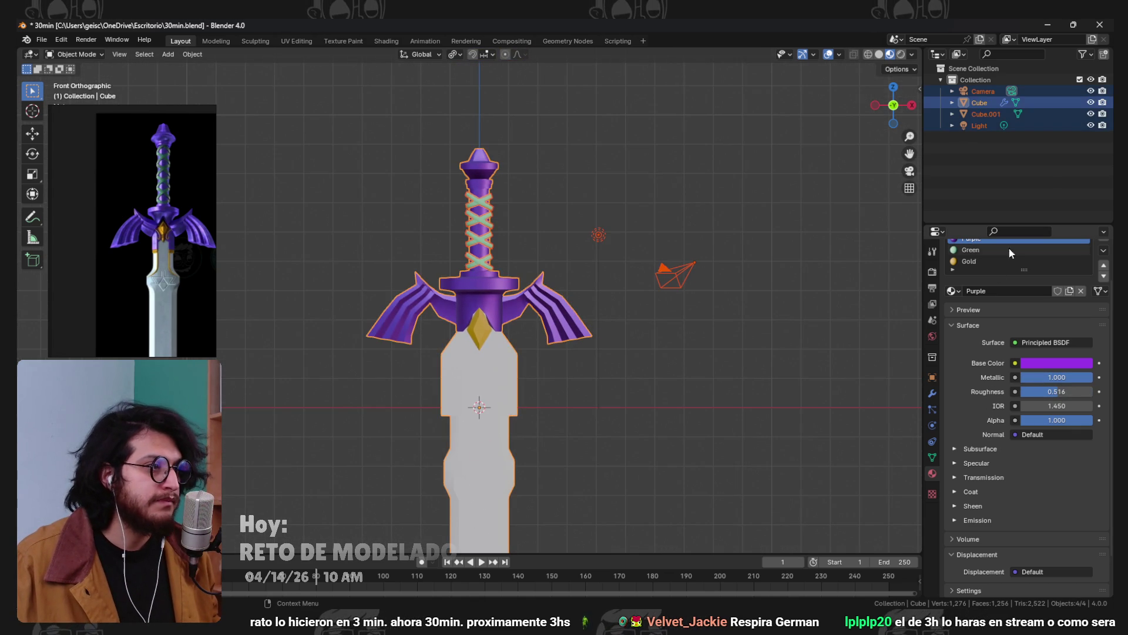
scroll(1010, 250, up, 2)
click(1016, 295)
click(1066, 411)
click(1003, 257)
drag(1003, 256, 1012, 272)
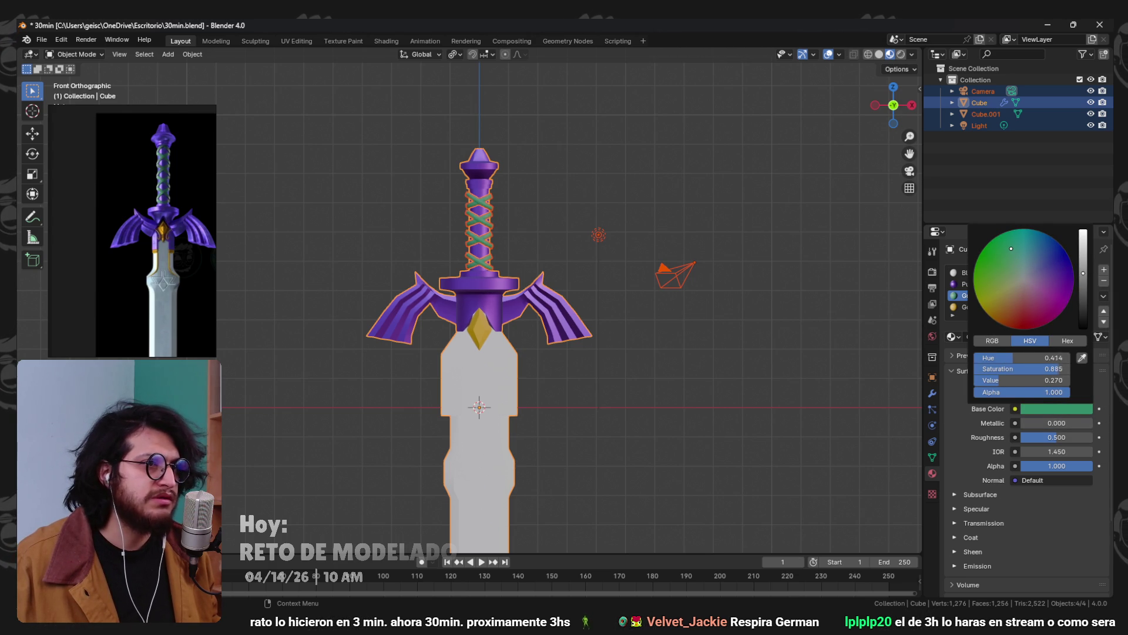
click(630, 305)
scroll(489, 278, down, 1)
scroll(652, 188, up, 3)
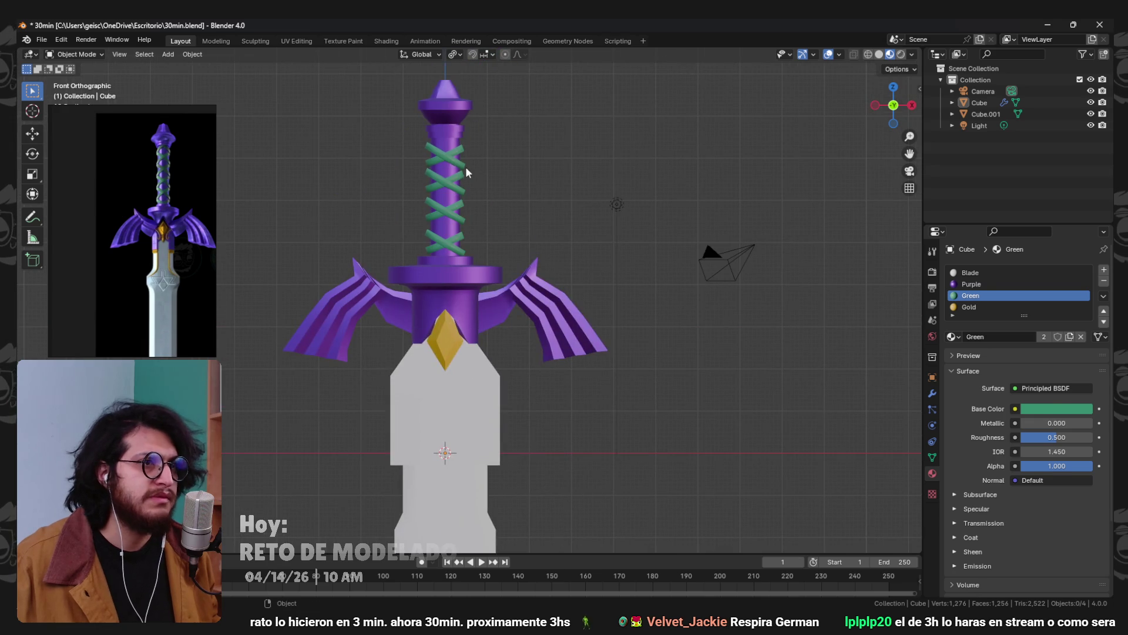
click(465, 172)
scroll(477, 194, up, 3)
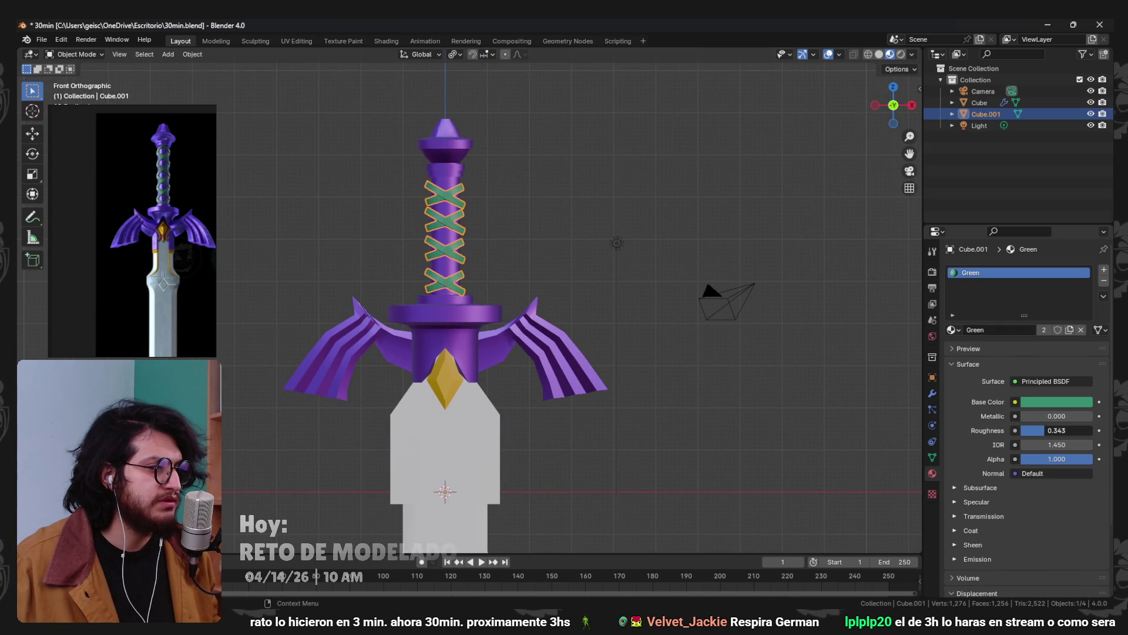
Step: Orbit around the hilt and select the green grip coil
scroll(460, 226, up, 3)
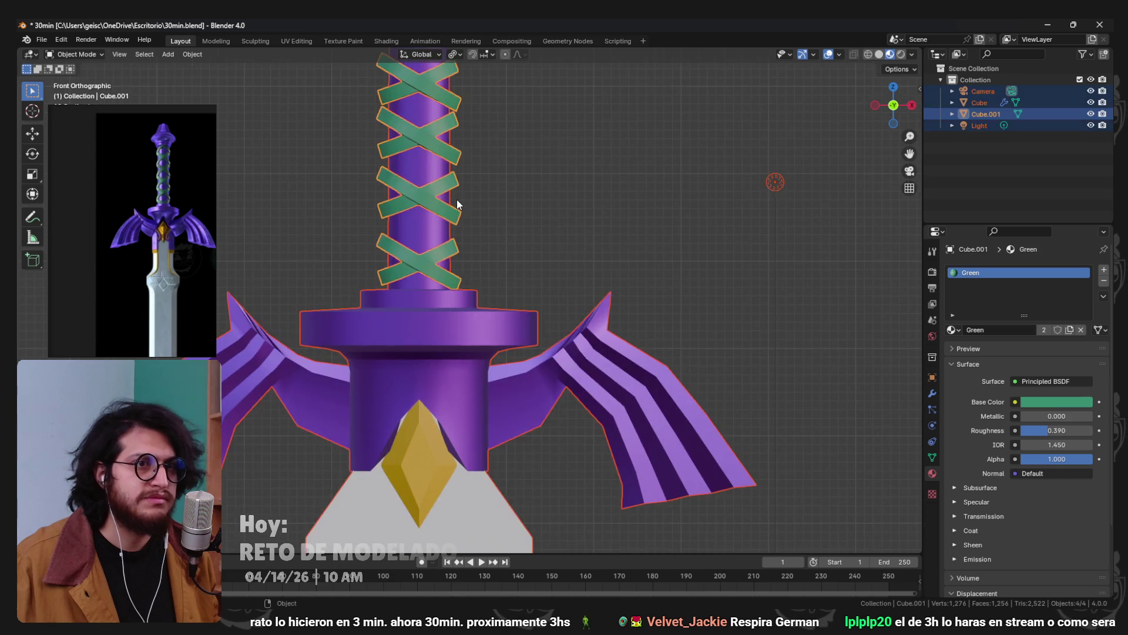
key(alt+a)
scroll(456, 199, down, 4)
mouse_move(591, 246)
mouse_down()
mouse_move(485, 273)
mouse_move(511, 329)
mouse_move(490, 280)
mouse_move(584, 273)
mouse_up()
scroll(448, 255, up, 2)
click(448, 255)
right_click(450, 256)
key(Escape)
Step: Select the guard and blade mesh, view its Gold material, and enter Edit Mode facing the gem
scroll(503, 372, down, 3)
click(503, 372)
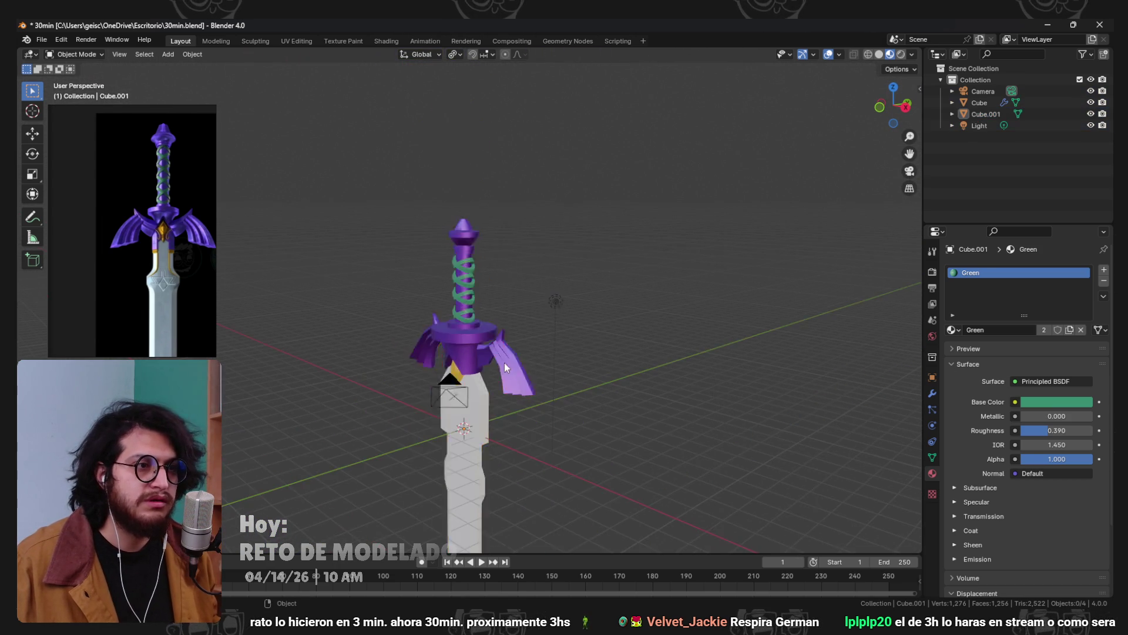
drag(503, 372, 548, 316)
scroll(513, 276, up, 4)
scroll(538, 276, up, 1)
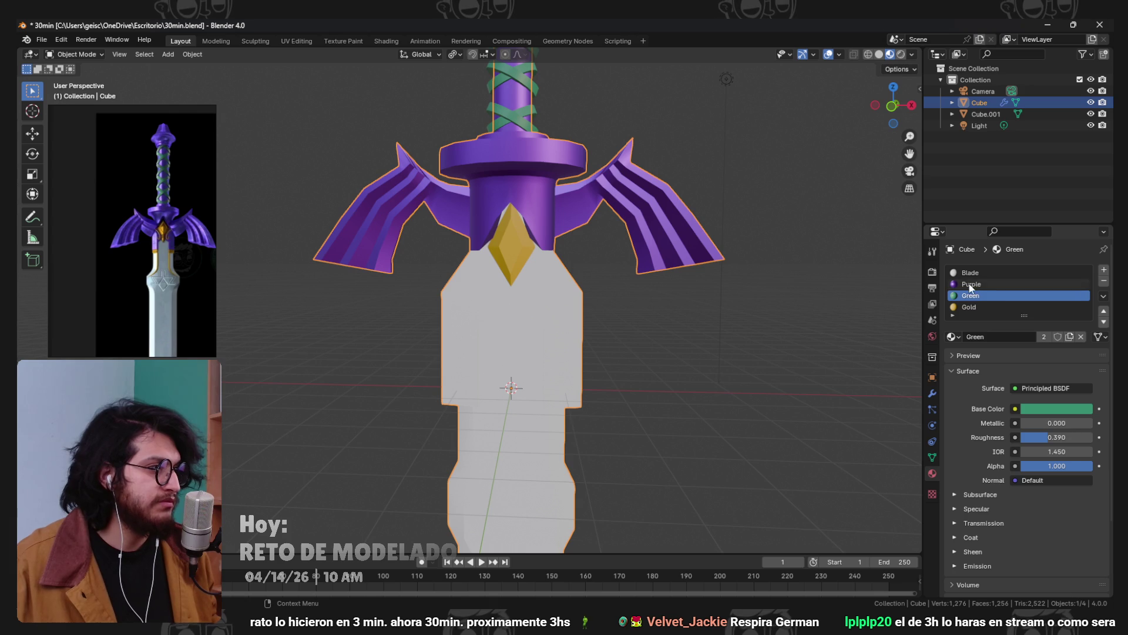
click(999, 306)
scroll(683, 299, down, 4)
drag(684, 300, 896, 402)
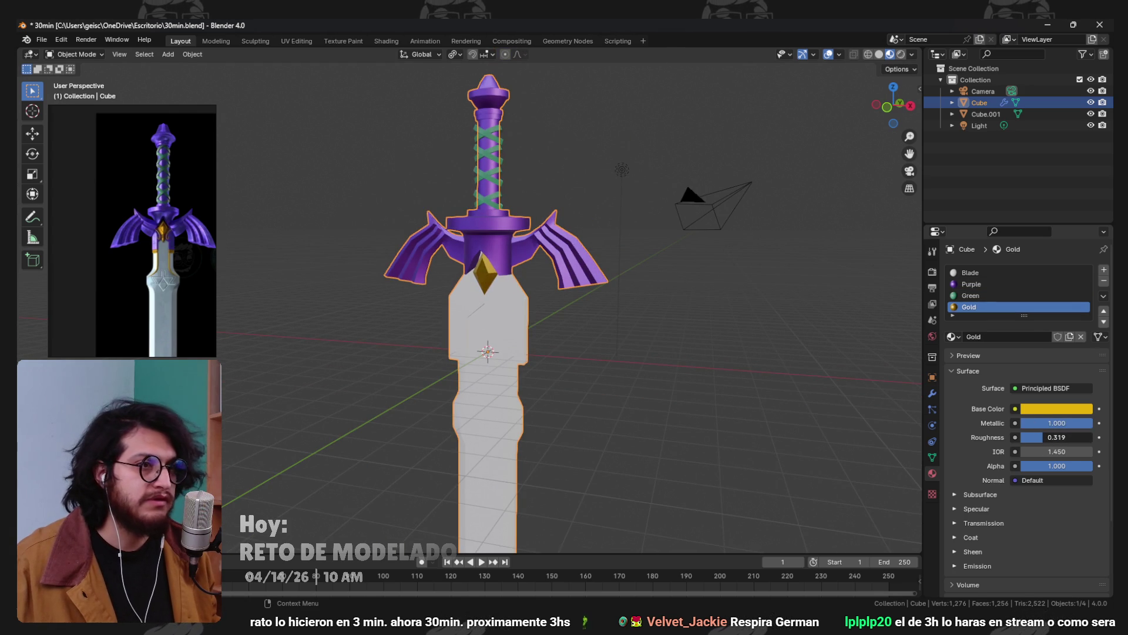
scroll(466, 362, up, 10)
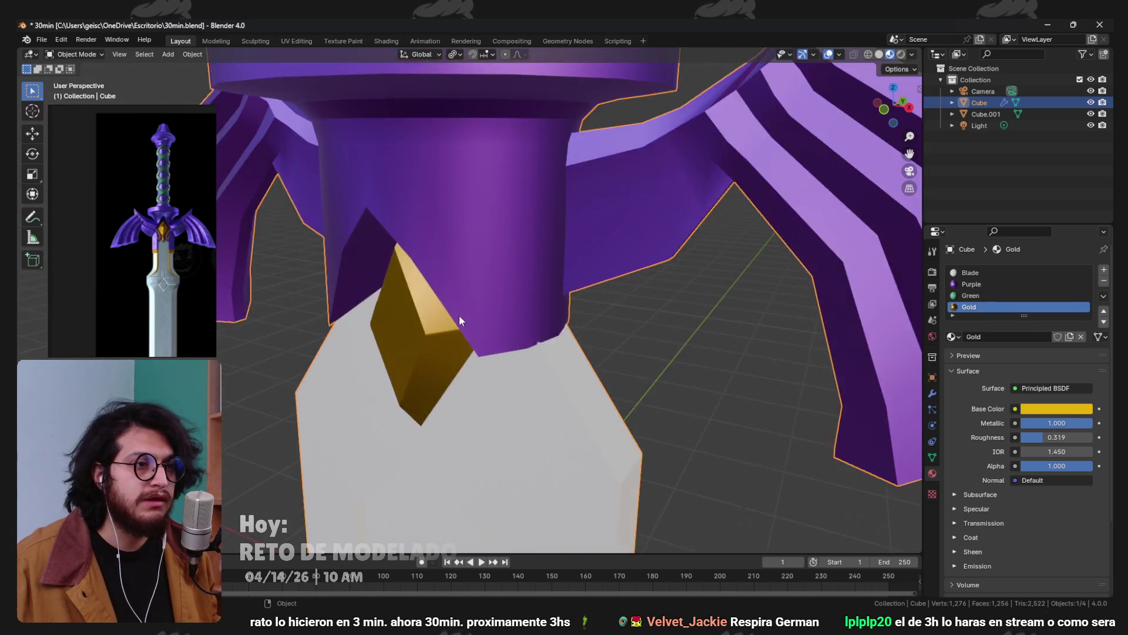
key(Tab)
drag(501, 317, 543, 314)
Step: Bevel the selected gem edge into two segments and check it from below
key(ctrl+b)
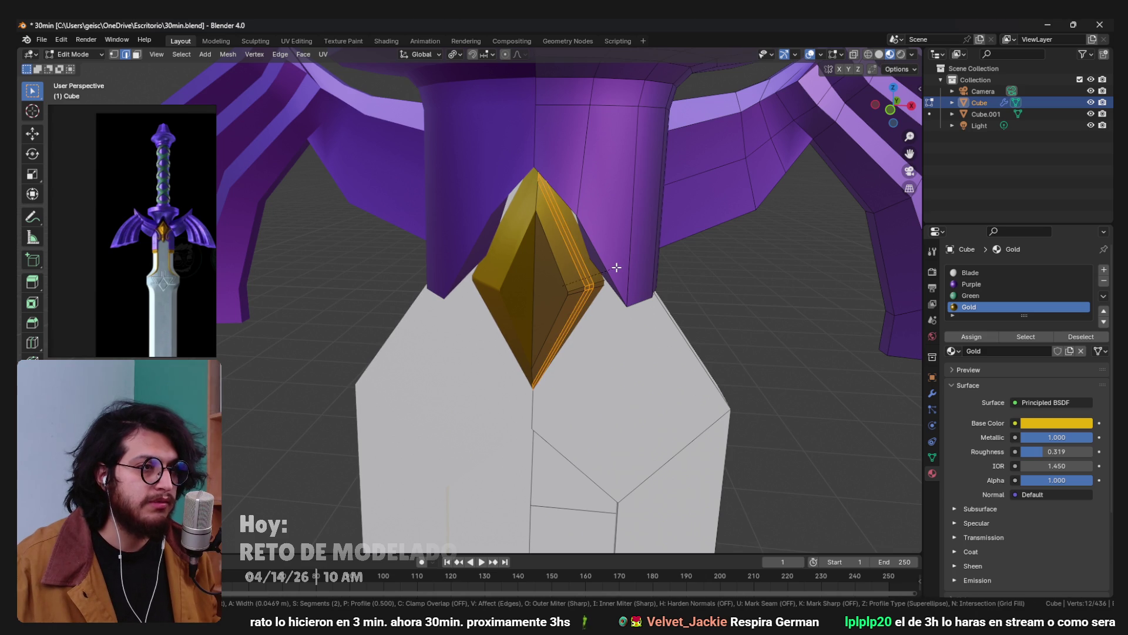
click(582, 275)
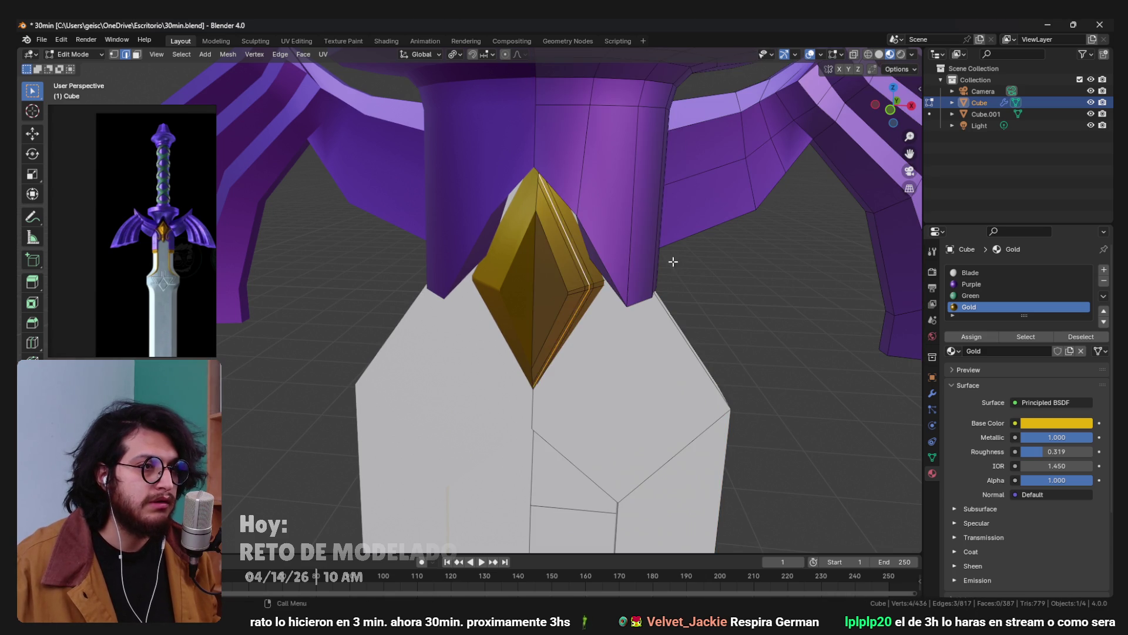
drag(652, 259, 615, 242)
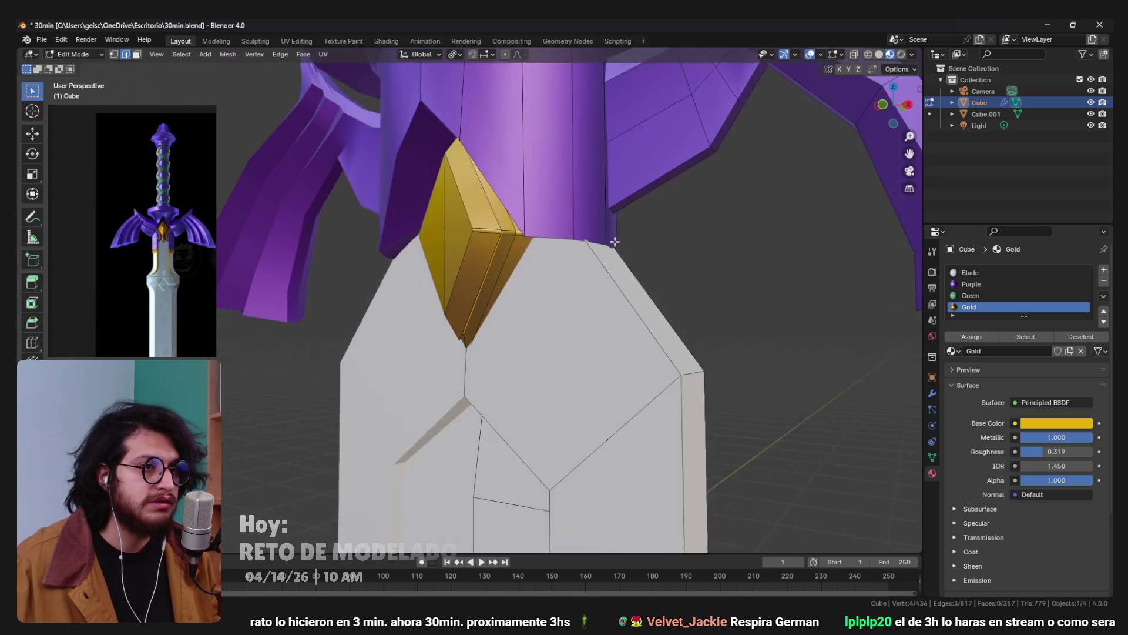
Step: Return to Object Mode, deselect everything, and orbit around the whole sword
key(Tab)
scroll(575, 295, down, 3)
key(a)
key(alt+a)
mouse_move(575, 295)
mouse_down()
mouse_move(598, 291)
mouse_move(550, 288)
mouse_move(552, 262)
mouse_move(553, 280)
mouse_move(523, 238)
mouse_up()
scroll(511, 238, down, 4)
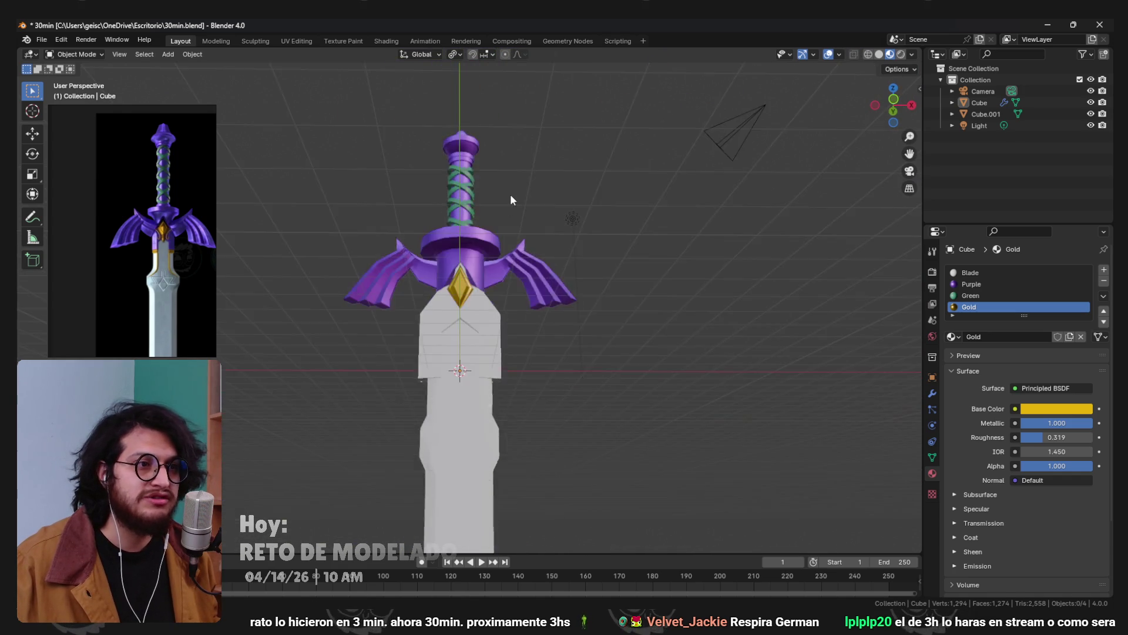
Step: Select the sword's main mesh and view the Purple material's base colour
scroll(510, 200, up, 4)
click(577, 264)
click(989, 283)
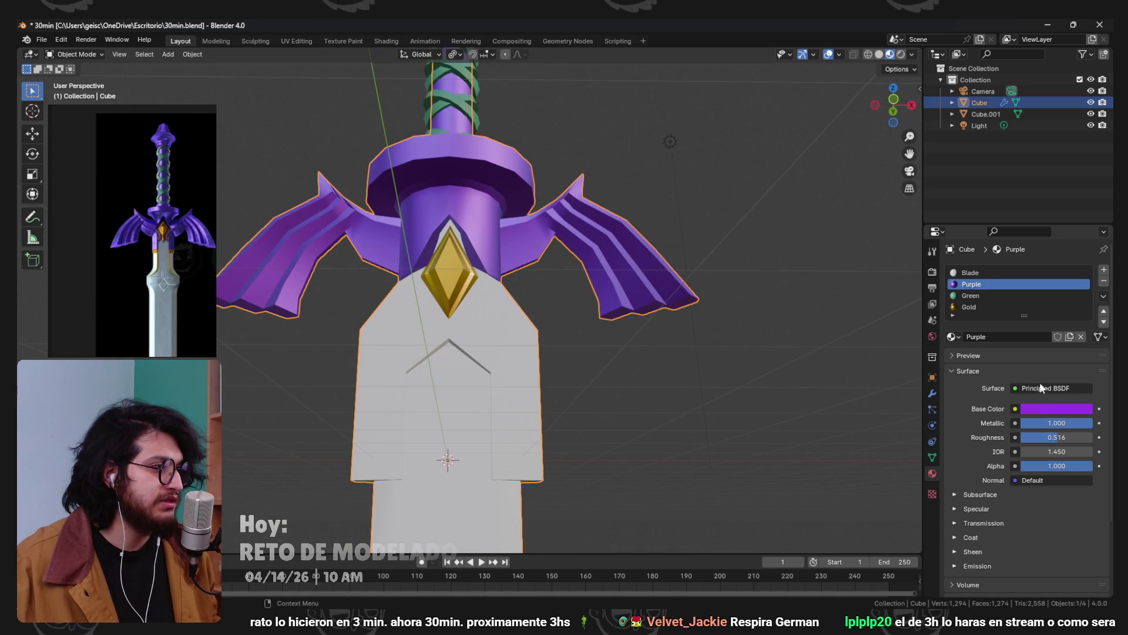
click(1061, 412)
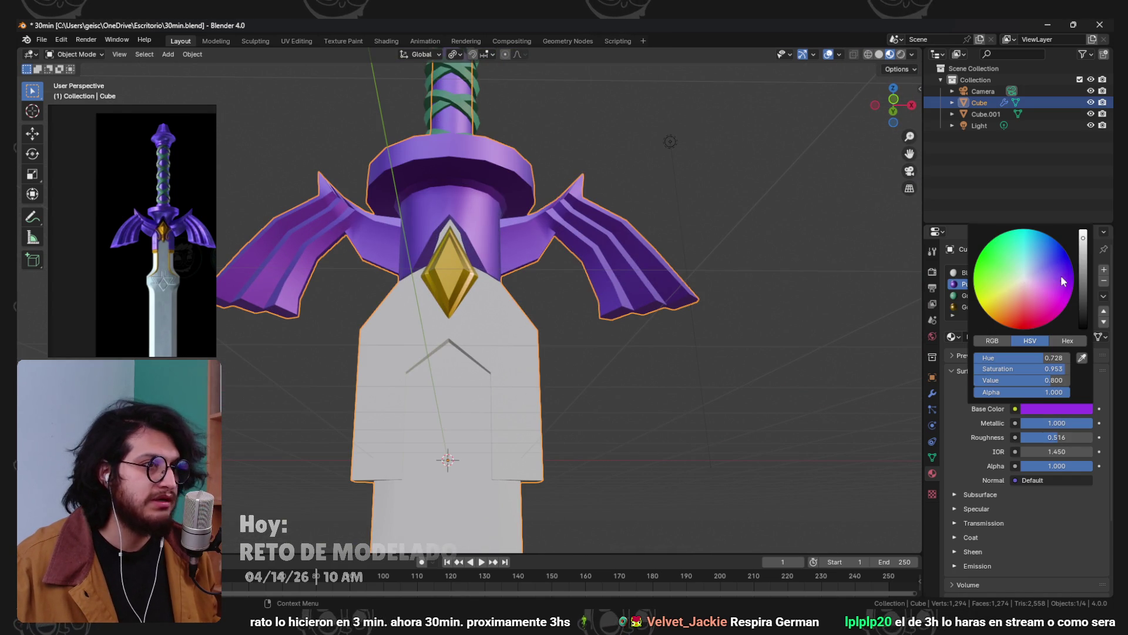
scroll(552, 333, down, 5)
scroll(551, 332, up, 2)
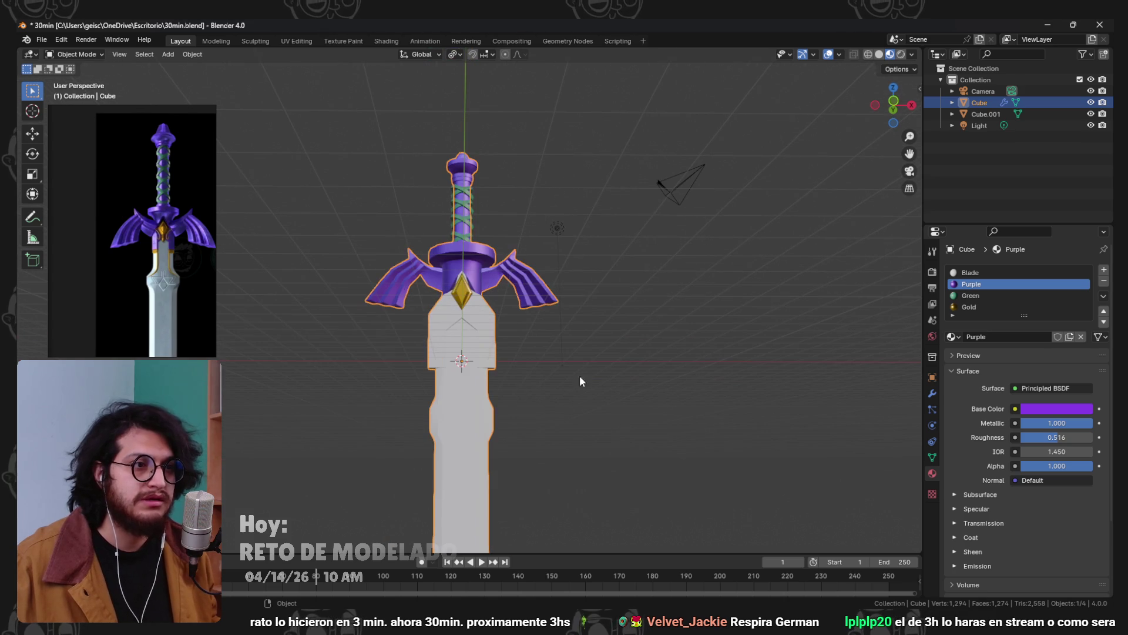
Step: Tint the Blade material light blue, fully metallic, with roughness 0.311
click(993, 273)
click(1043, 411)
click(1032, 279)
drag(1038, 423, 1093, 423)
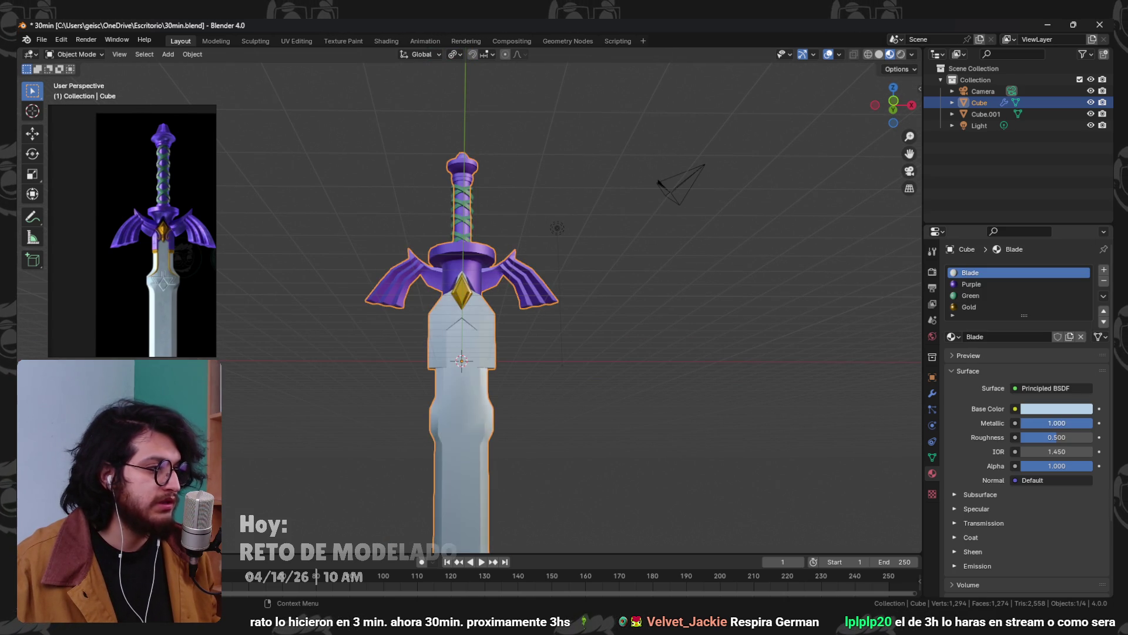
scroll(277, 397, down, 4)
scroll(481, 333, up, 2)
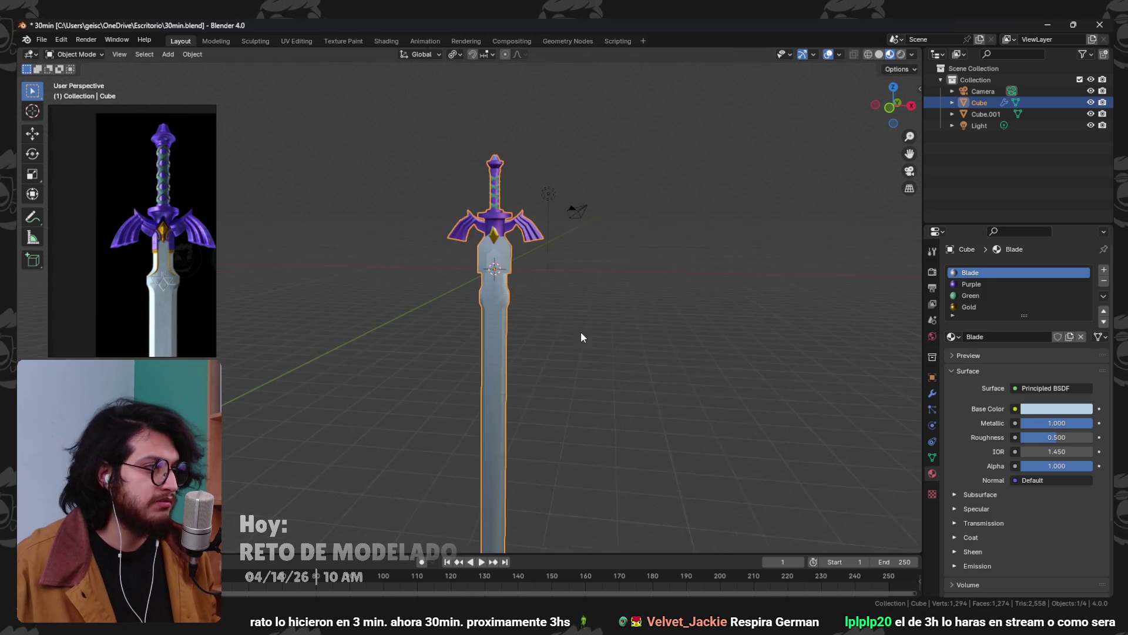
drag(1056, 437, 1046, 437)
scroll(500, 407, down, 3)
Step: Zoom in on the guard, reselect the main sword mesh, and bring up the mode menu
click(528, 348)
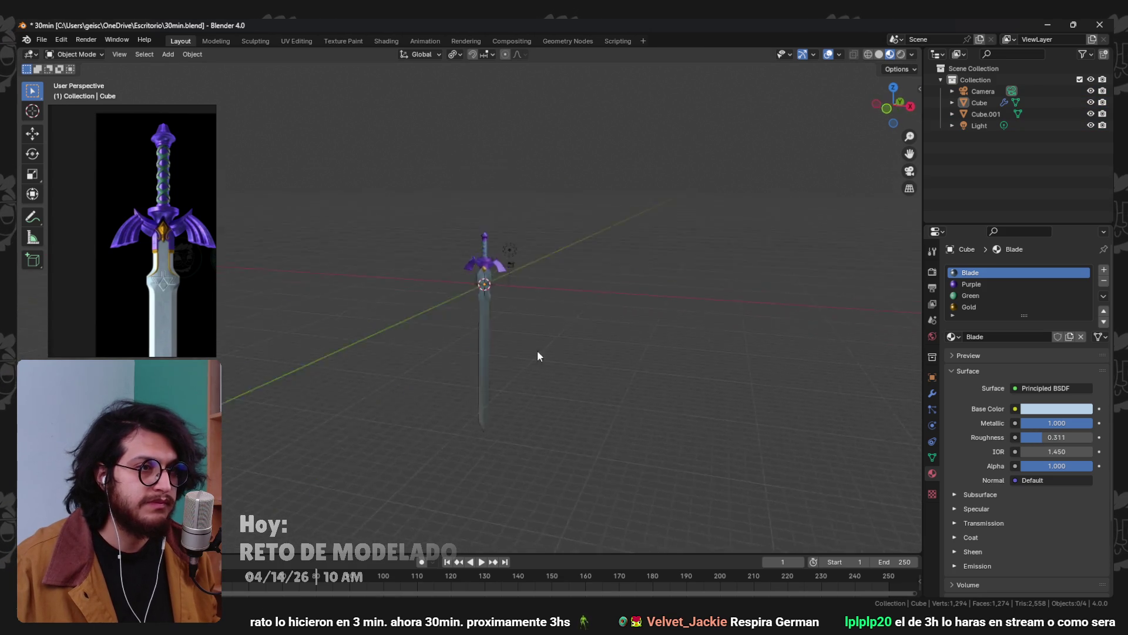
scroll(534, 291, up, 4)
scroll(464, 334, up, 5)
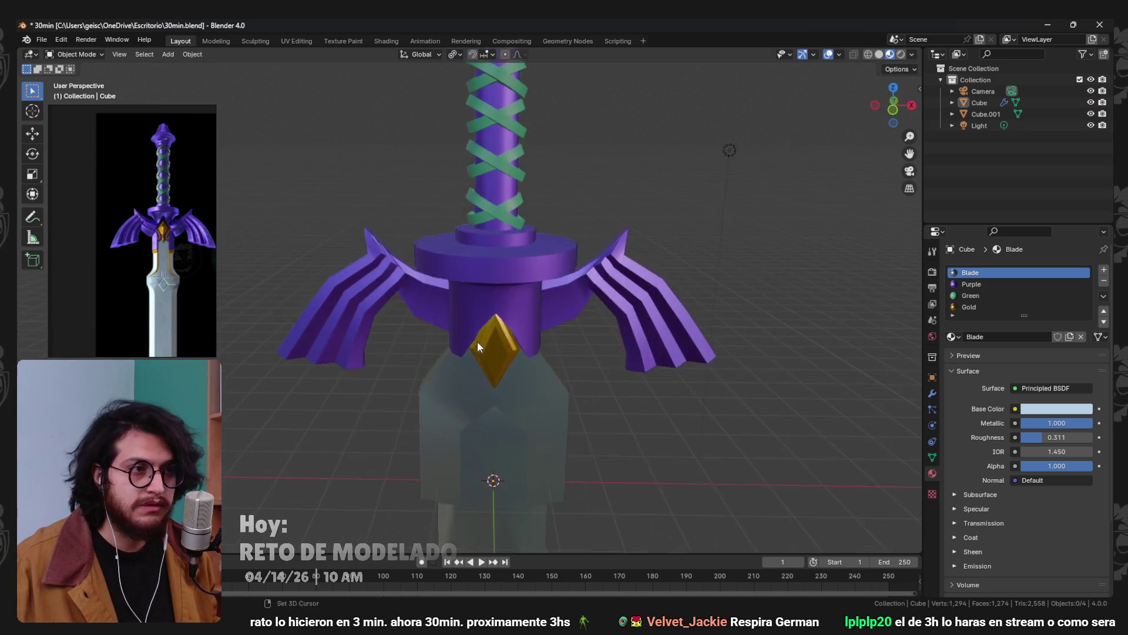
scroll(477, 341, down, 2)
scroll(141, 257, down, 2)
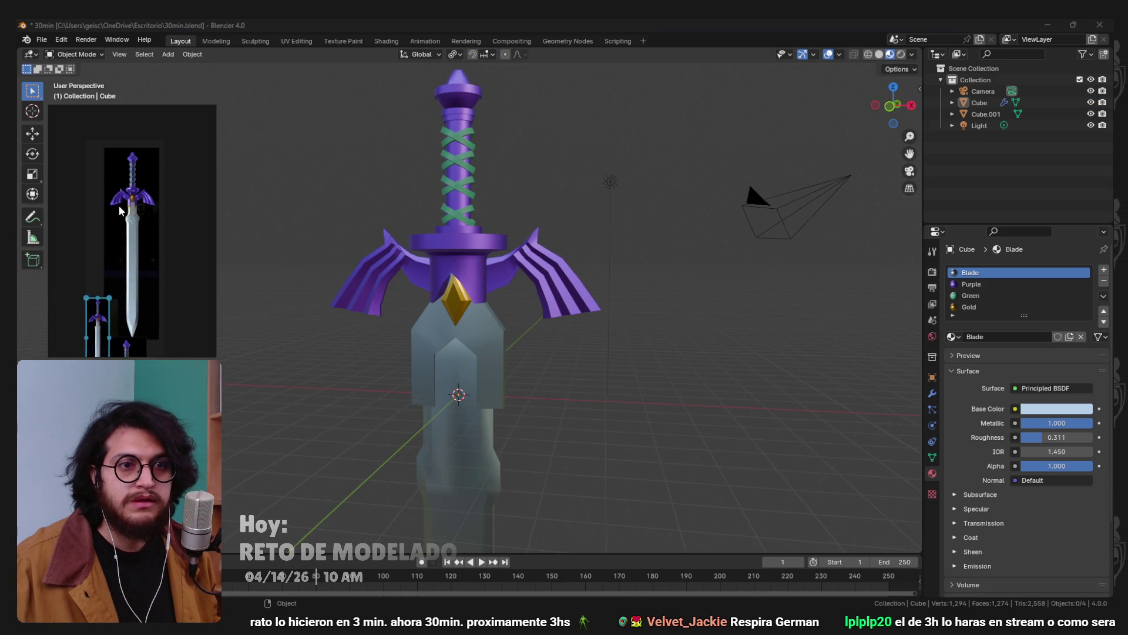
scroll(147, 218, up, 5)
scroll(147, 212, down, 3)
click(481, 302)
scroll(482, 302, up, 6)
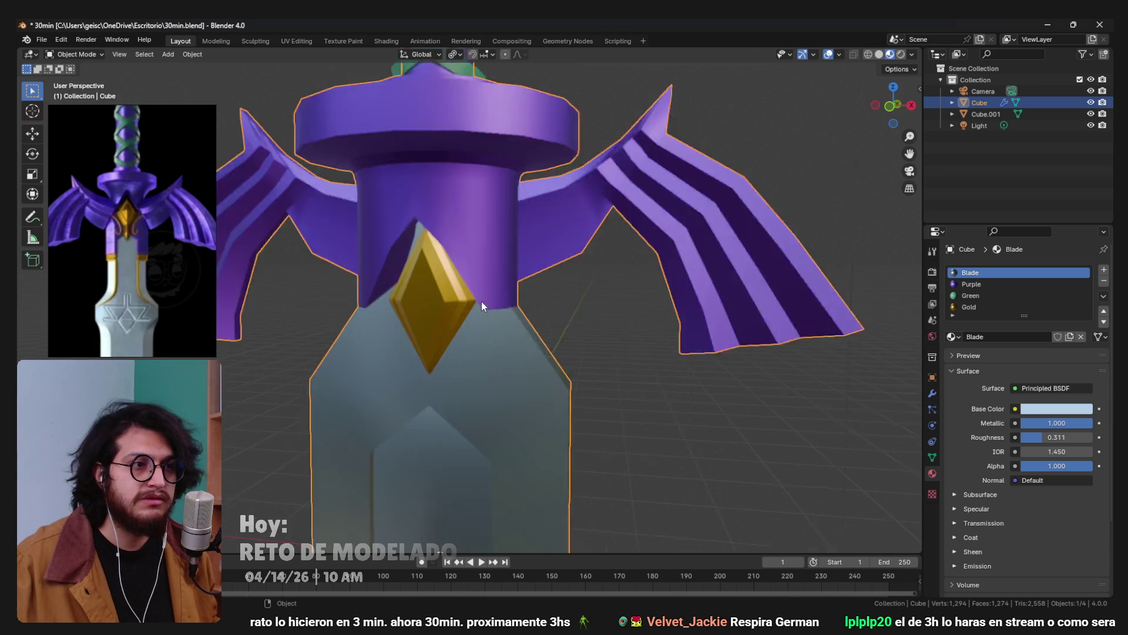
key(ctrl+Tab)
Step: Enter Edit Mode on the sword and view the guard straight from the front
click(596, 292)
scroll(595, 292, down, 2)
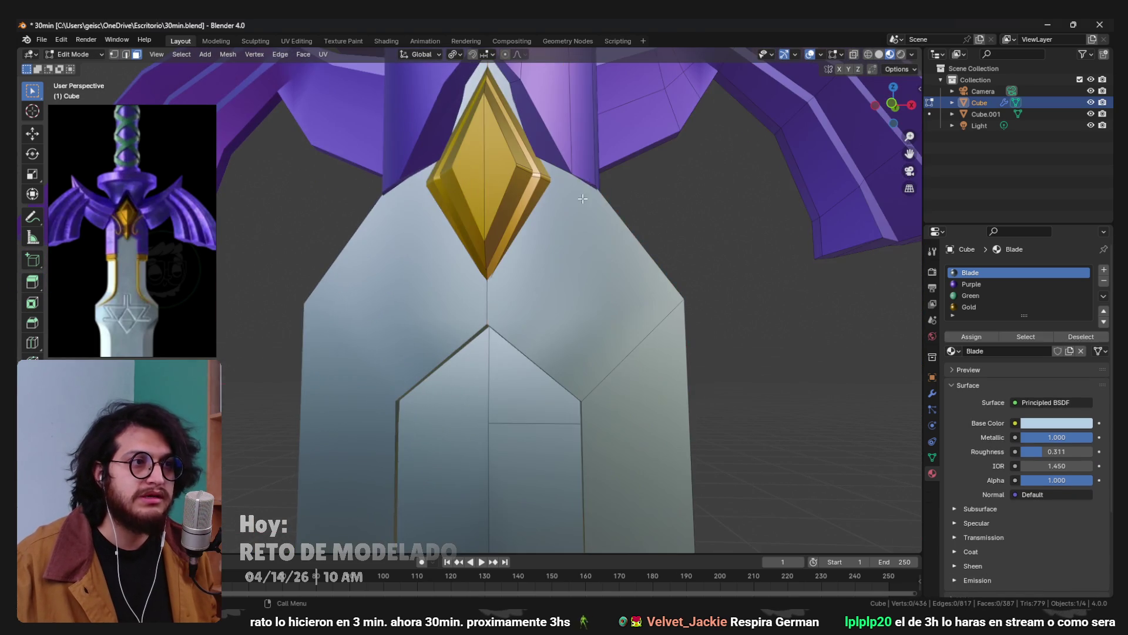
scroll(551, 202, up, 5)
scroll(551, 202, down, 3)
scroll(374, 343, up, 4)
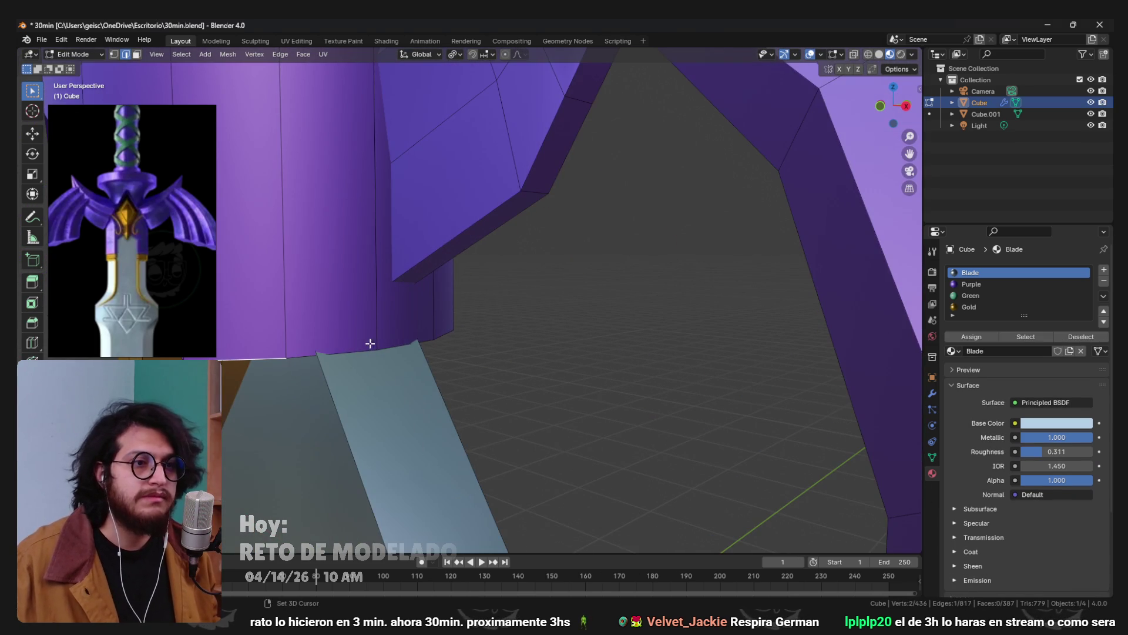
scroll(494, 368, down, 5)
scroll(391, 299, up, 1)
key(KP_1)
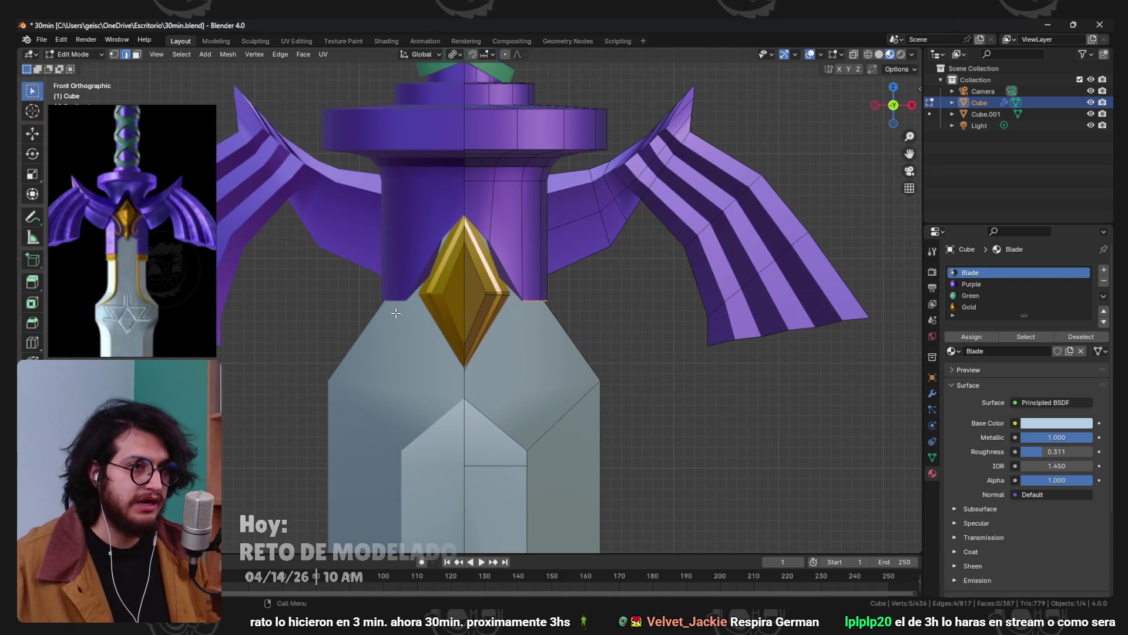
scroll(423, 288, up, 6)
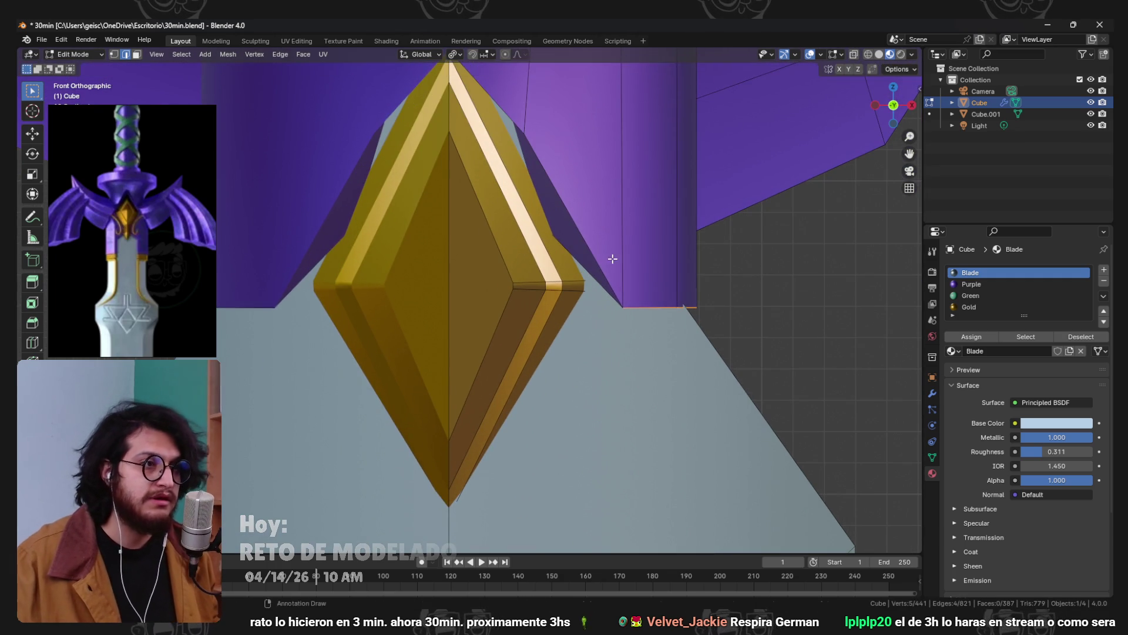
Step: Try lowering the bottom edge piece along Z, then undo back to the earlier edge
key(g)
key(z)
click(695, 341)
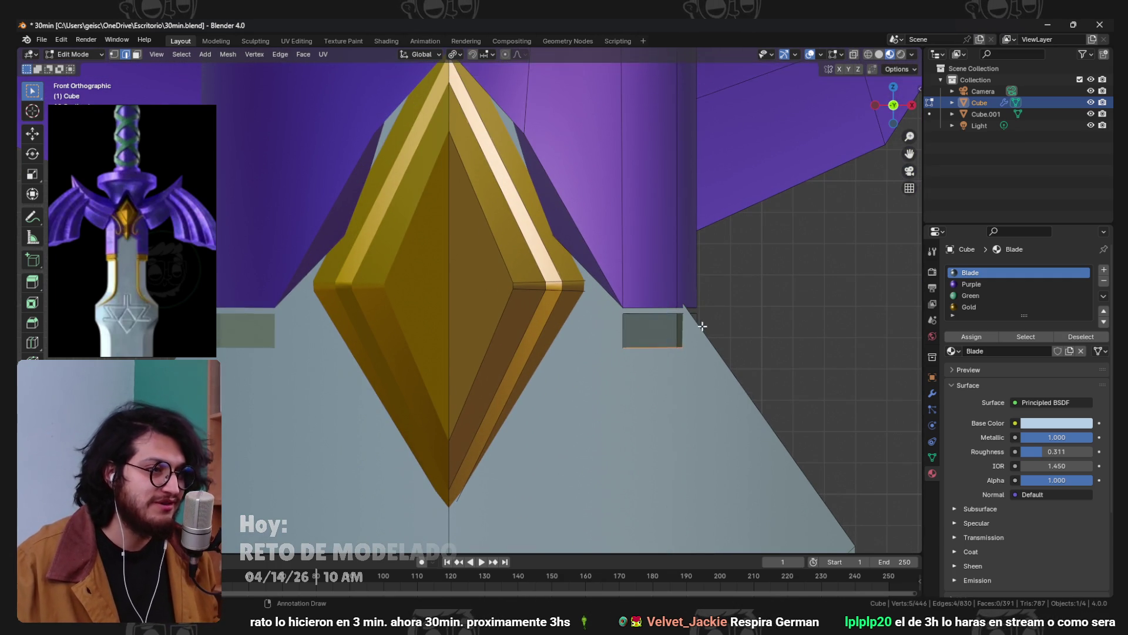
key(3)
key(s)
key(Escape)
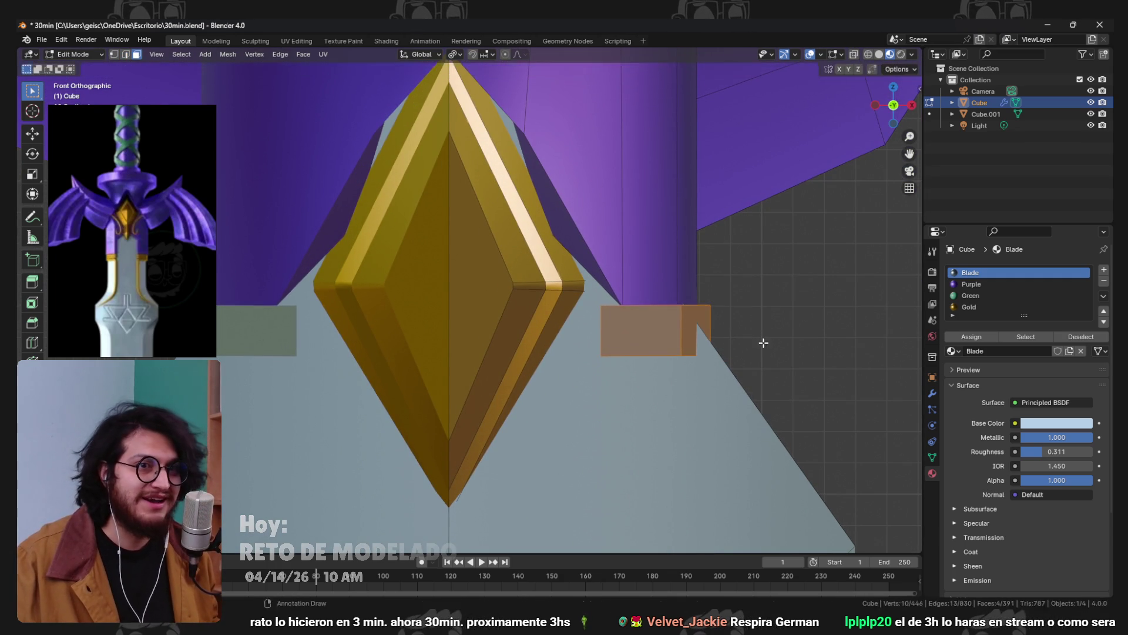
key(ctrl+z)
key(ctrl+z)
key(ctrl+z)
Step: Extrude the edge beside the gem sideways along X, extrude again and push it back along Y
key(e)
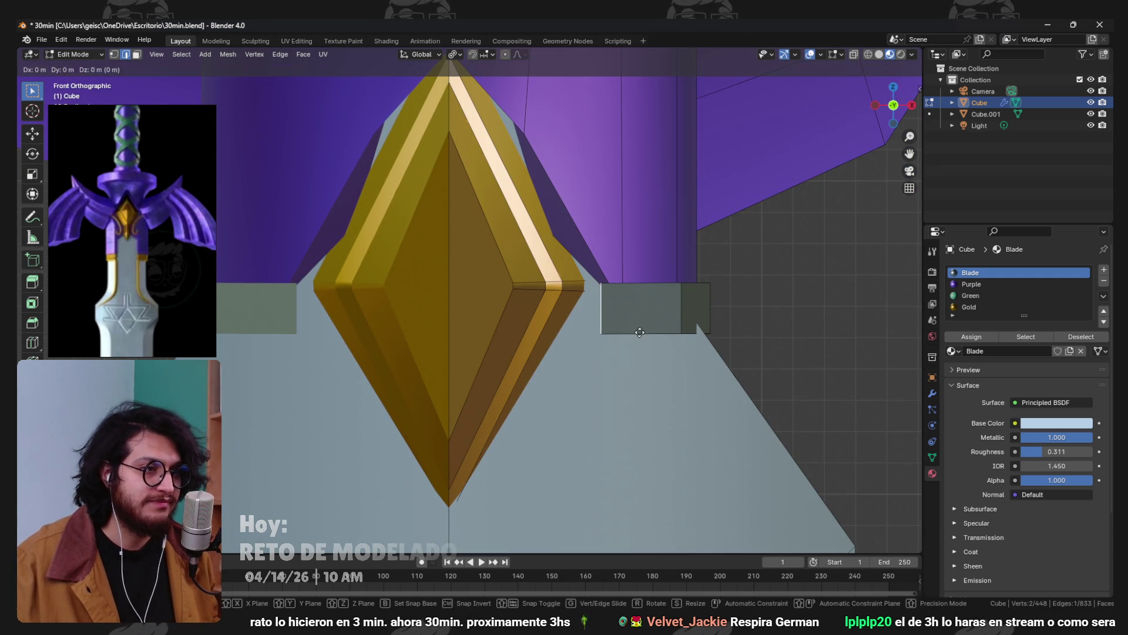
key(x)
click(611, 323)
scroll(381, 305, up, 3)
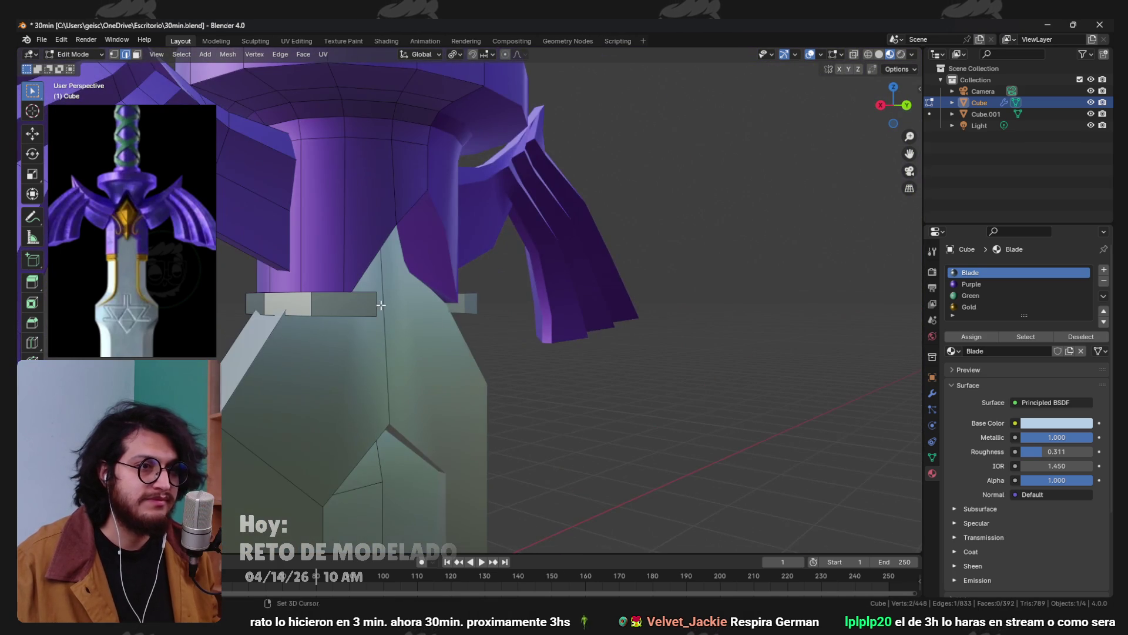
scroll(376, 302, up, 3)
key(e)
click(393, 349)
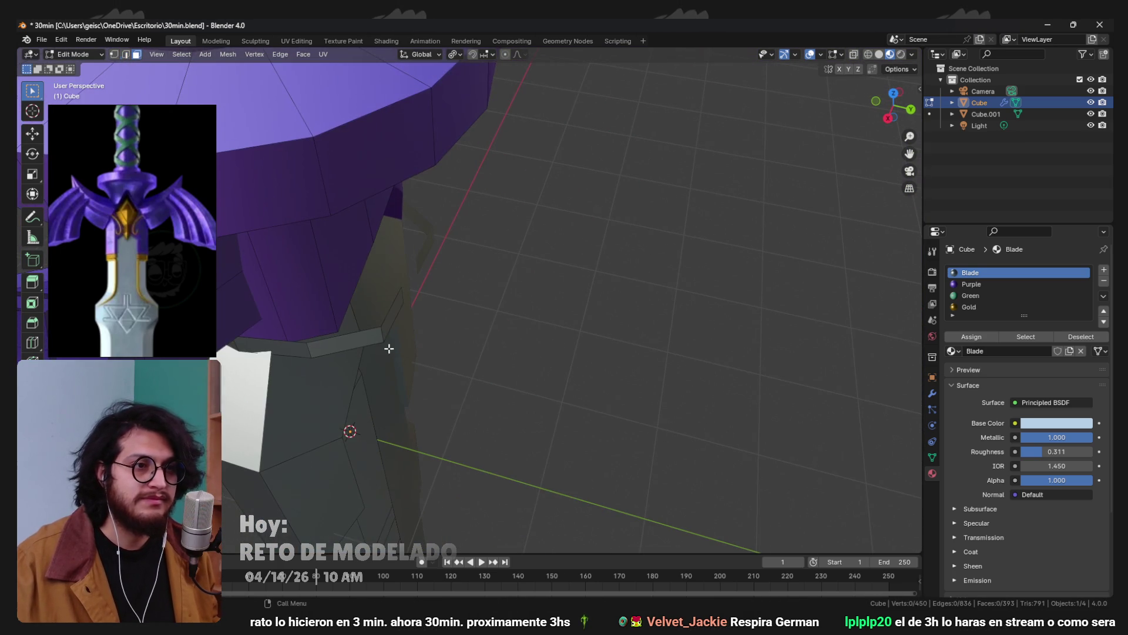
key(g)
key(y)
click(358, 321)
Step: Clear the selection, switch to face select and view the gem area from the front
scroll(358, 321, down, 3)
key(2)
click(441, 301)
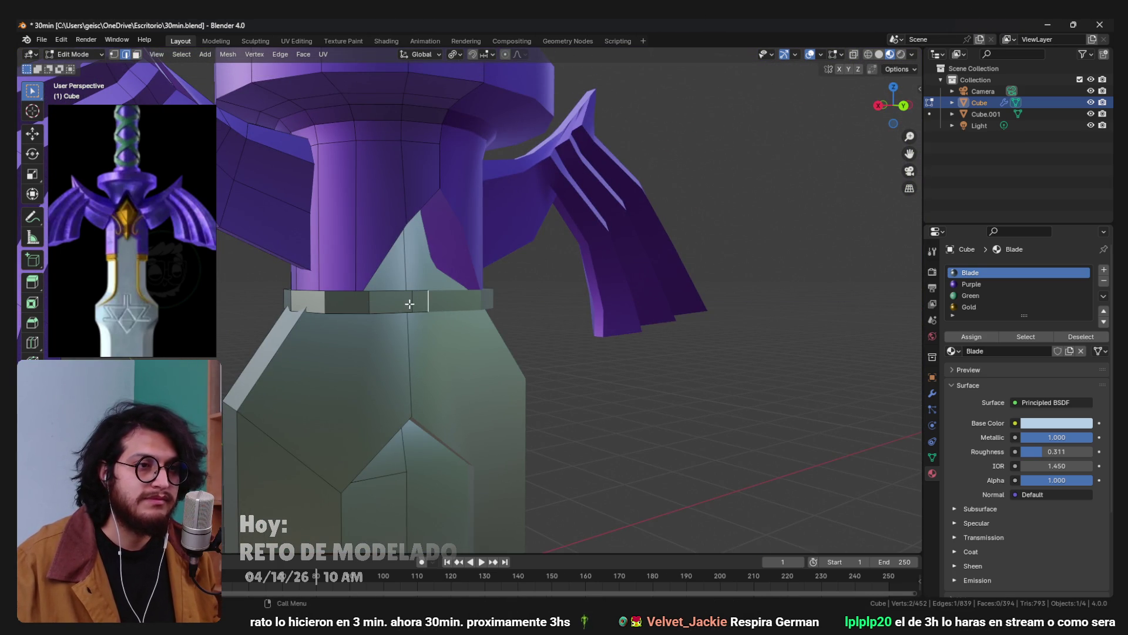
key(alt+a)
key(3)
scroll(407, 305, down, 3)
scroll(497, 343, up, 4)
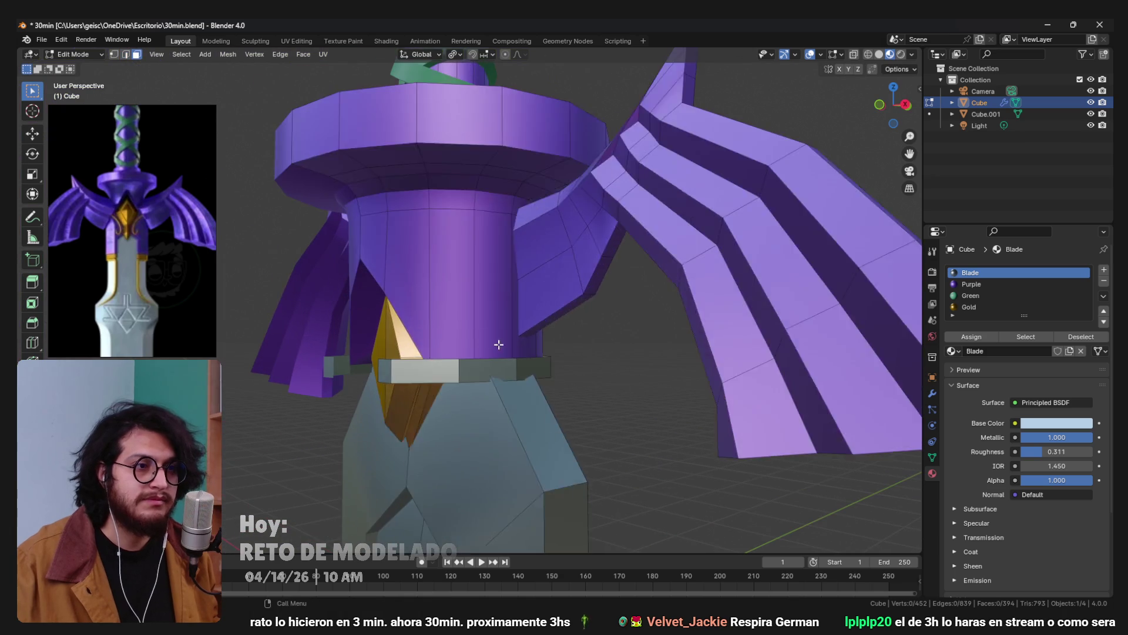
key(KP_1)
scroll(492, 369, up, 5)
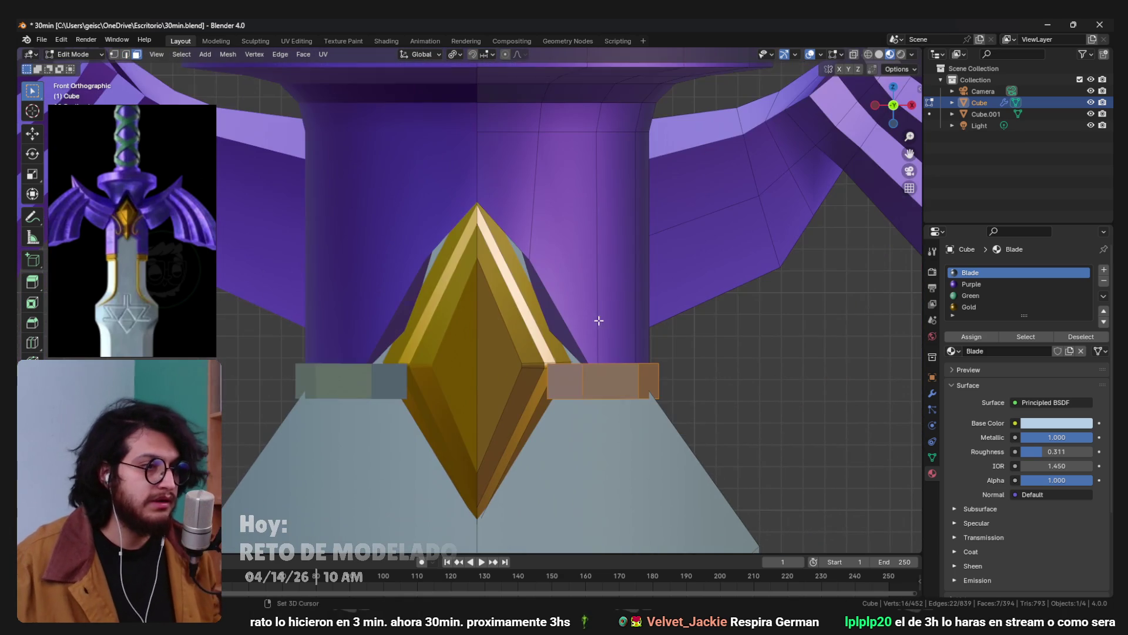
scroll(714, 366, down, 2)
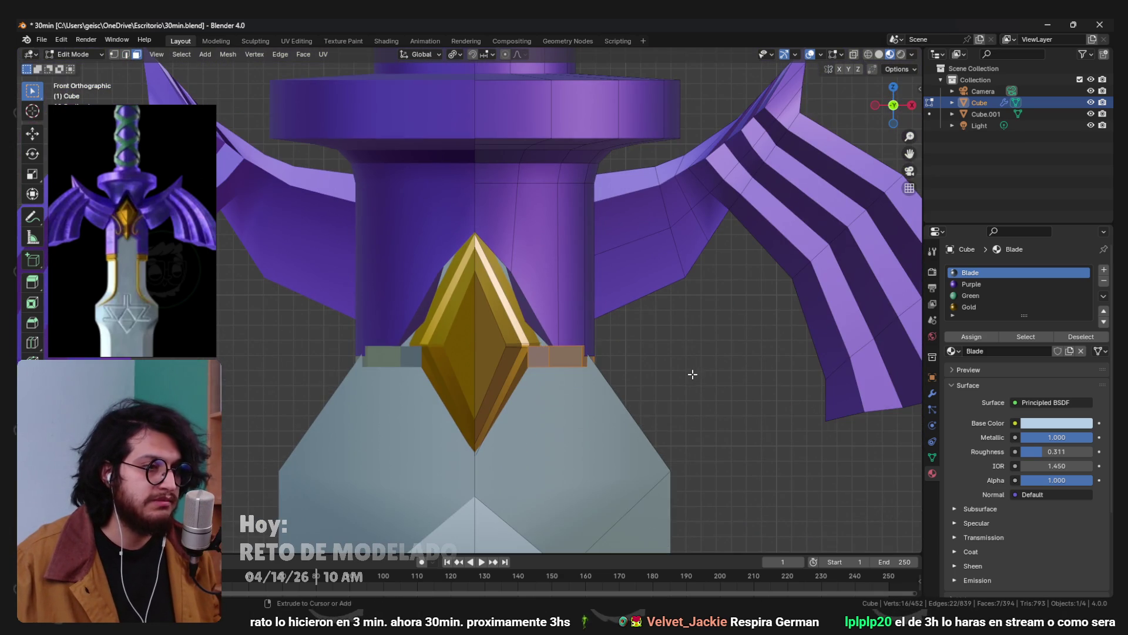
Step: Thicken the trim by extruding its faces along their normals twice
key(alt+e)
click(684, 366)
click(680, 379)
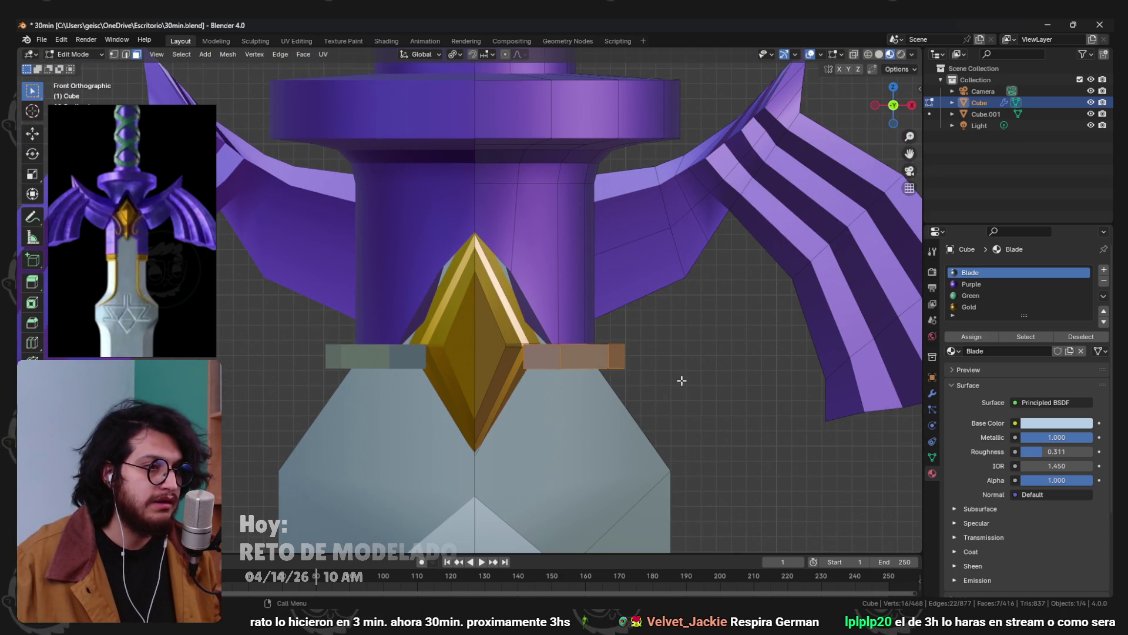
scroll(659, 341, down, 4)
key(alt+e)
click(661, 368)
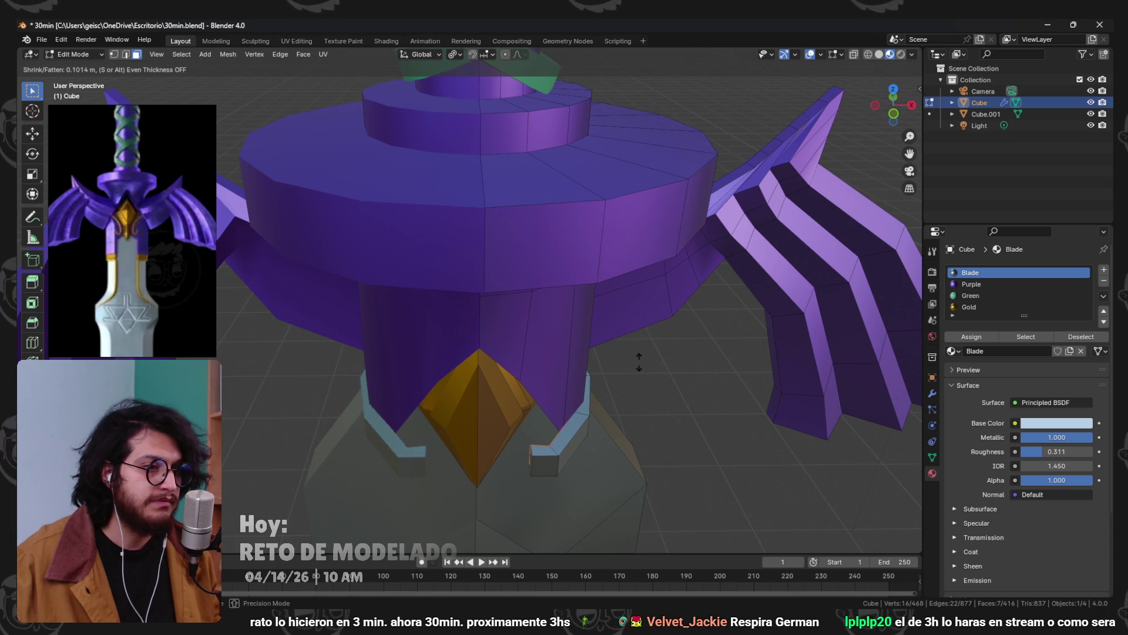
click(633, 358)
key(alt+a)
scroll(521, 310, up, 3)
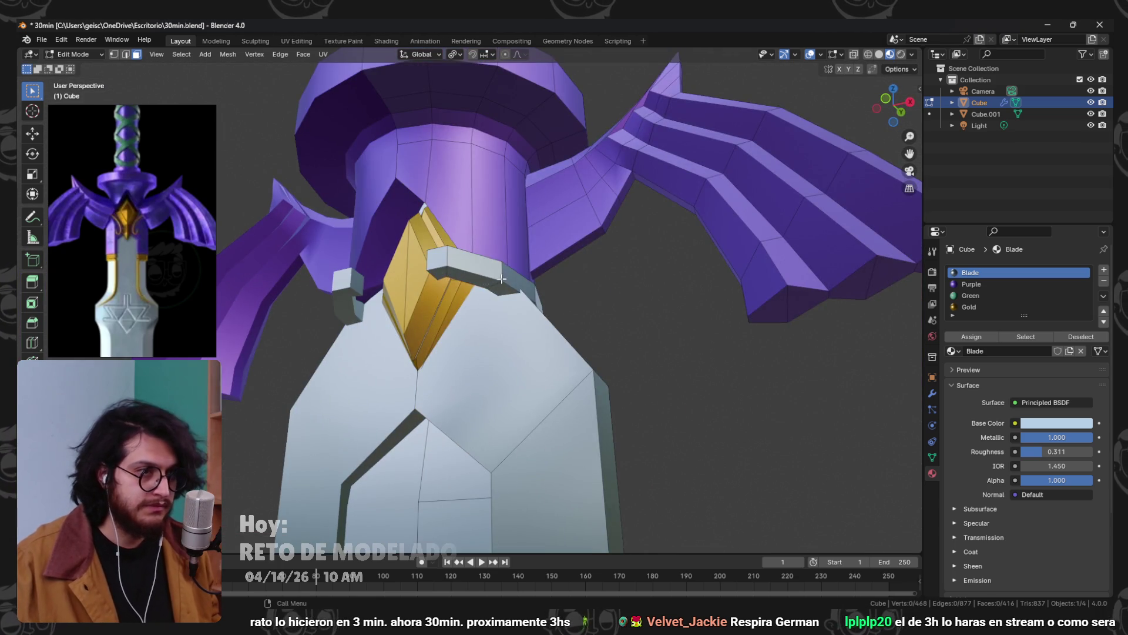
scroll(521, 309, up, 2)
Step: Add a loop cut across the trim pieces and extrude the trim faces outward
key(ctrl+r)
key(Escape)
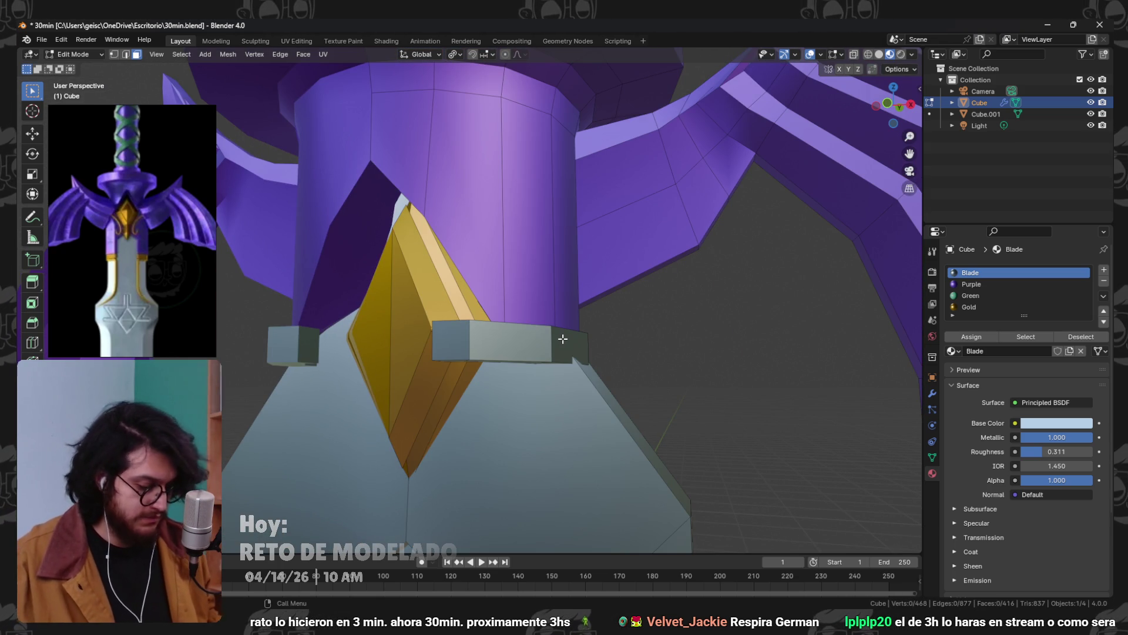
key(KP_1)
scroll(576, 365, up, 2)
key(ctrl+r)
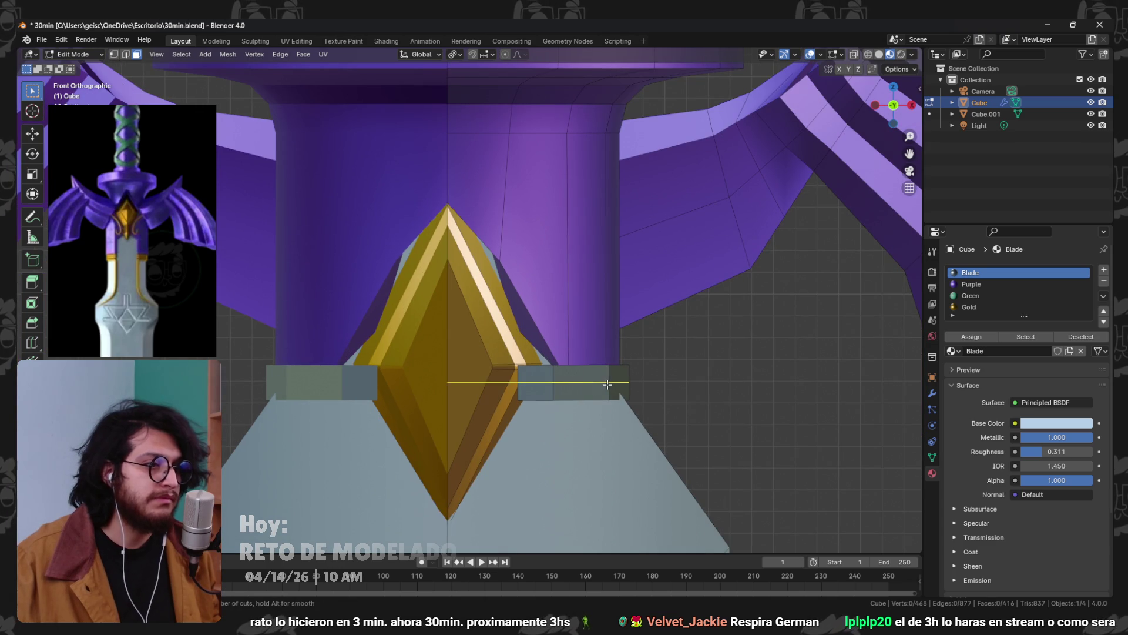
key(3)
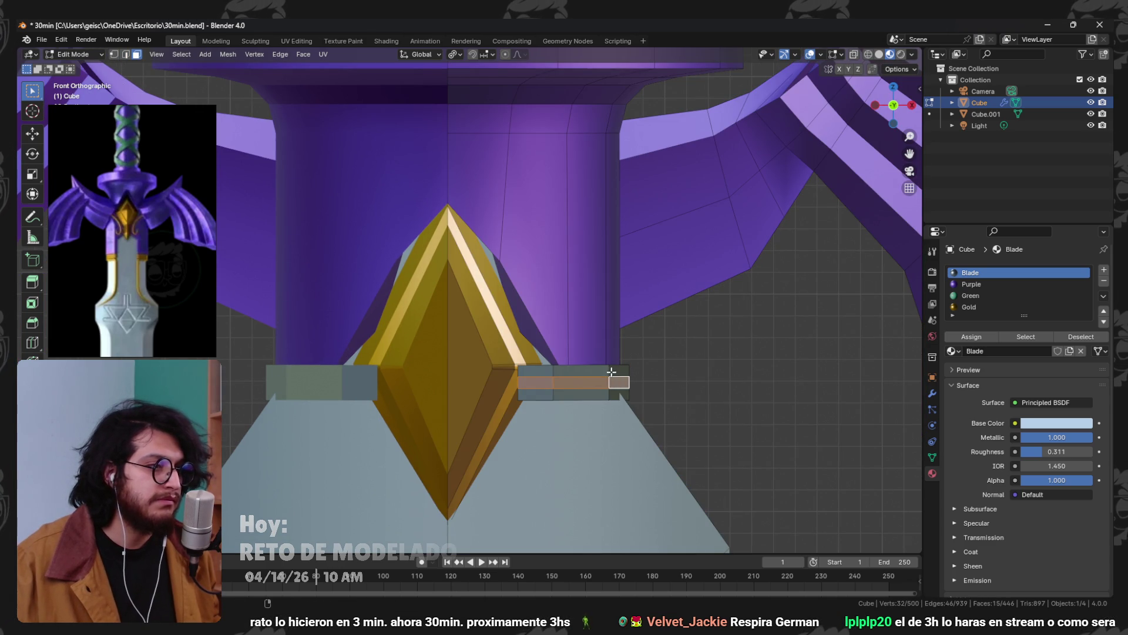
key(alt+e)
click(641, 375)
click(643, 344)
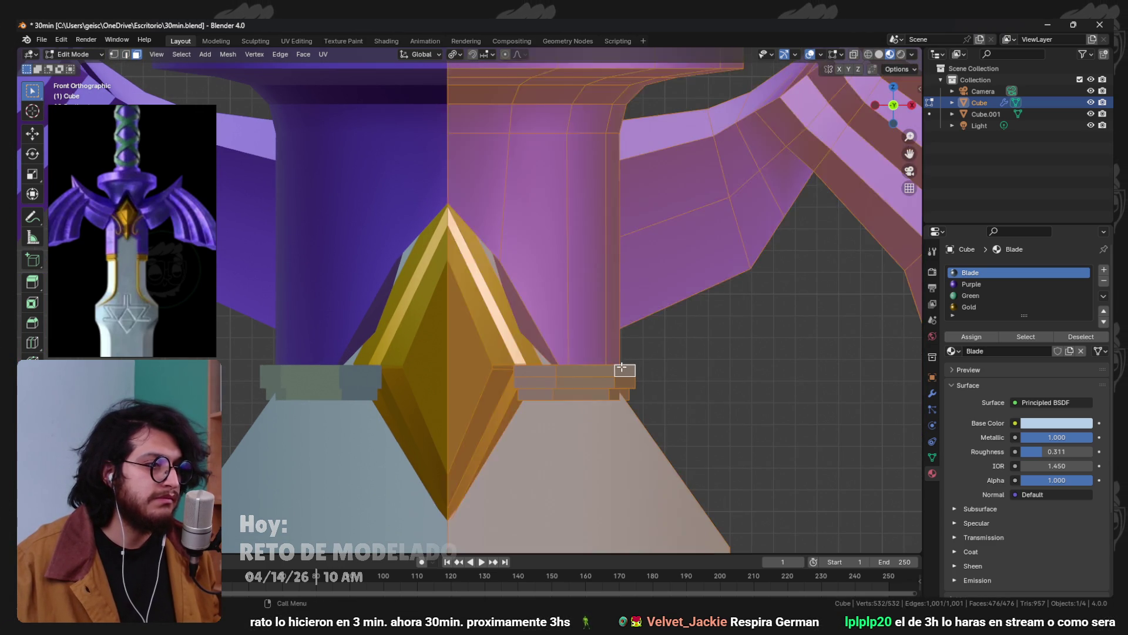
Step: Extrude a single trim strip along its normals into a step and check the result
alt+click(618, 369)
key(alt+e)
click(618, 369)
click(624, 340)
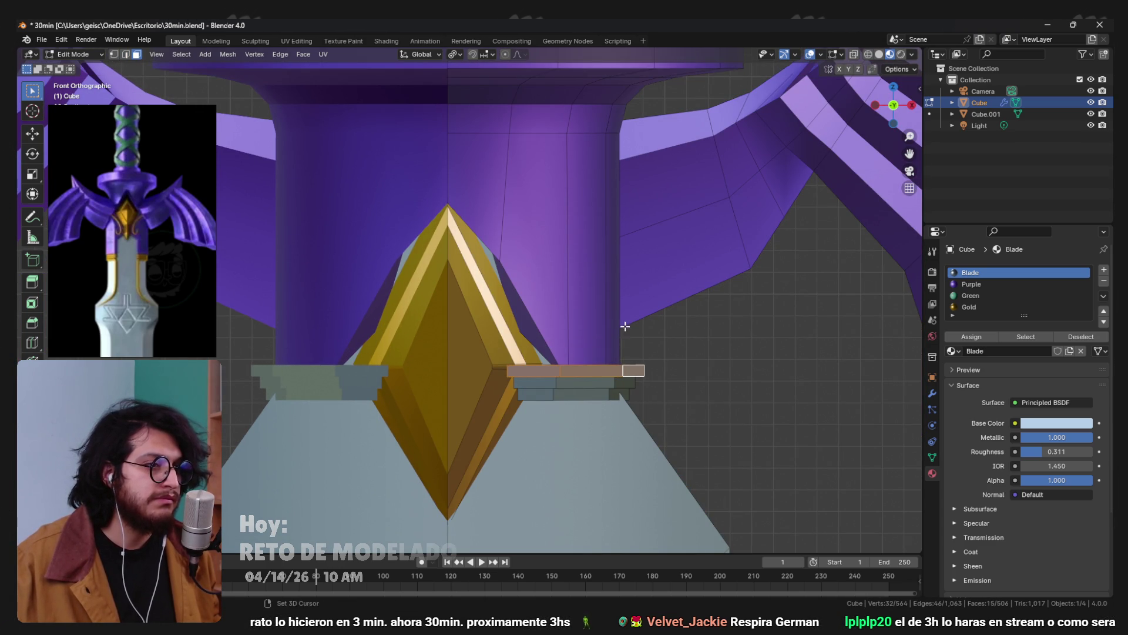
key(Tab)
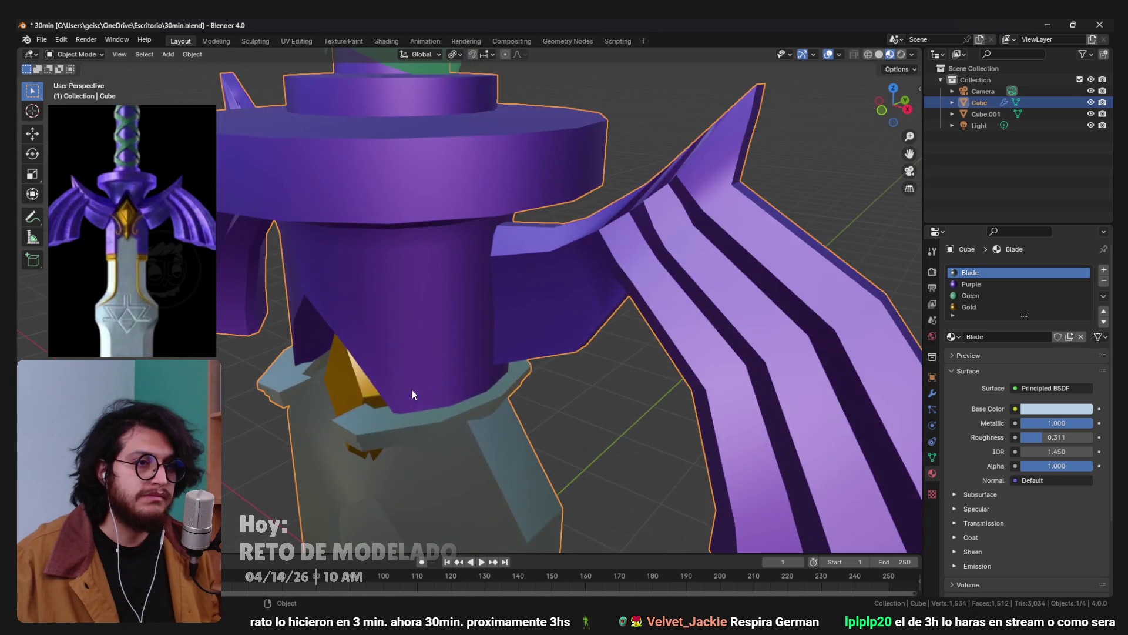
key(Tab)
Step: Narrow the trim ring by scaling it on Y and twice on X
alt+click(459, 432)
key(s)
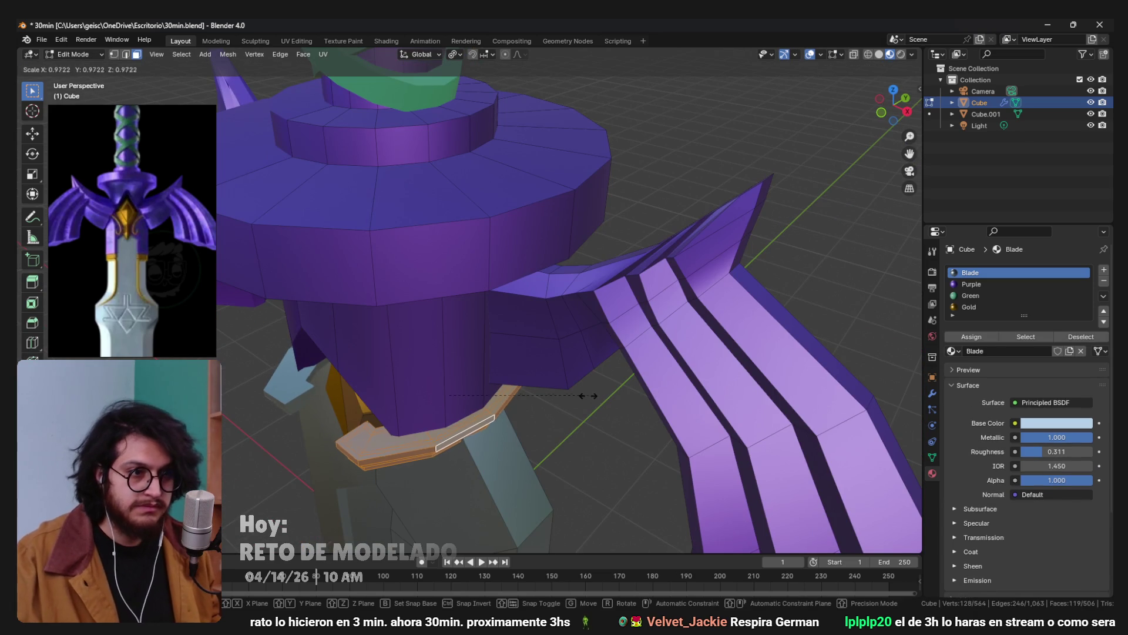
key(y)
click(545, 403)
key(s)
key(x)
click(591, 388)
key(s)
key(x)
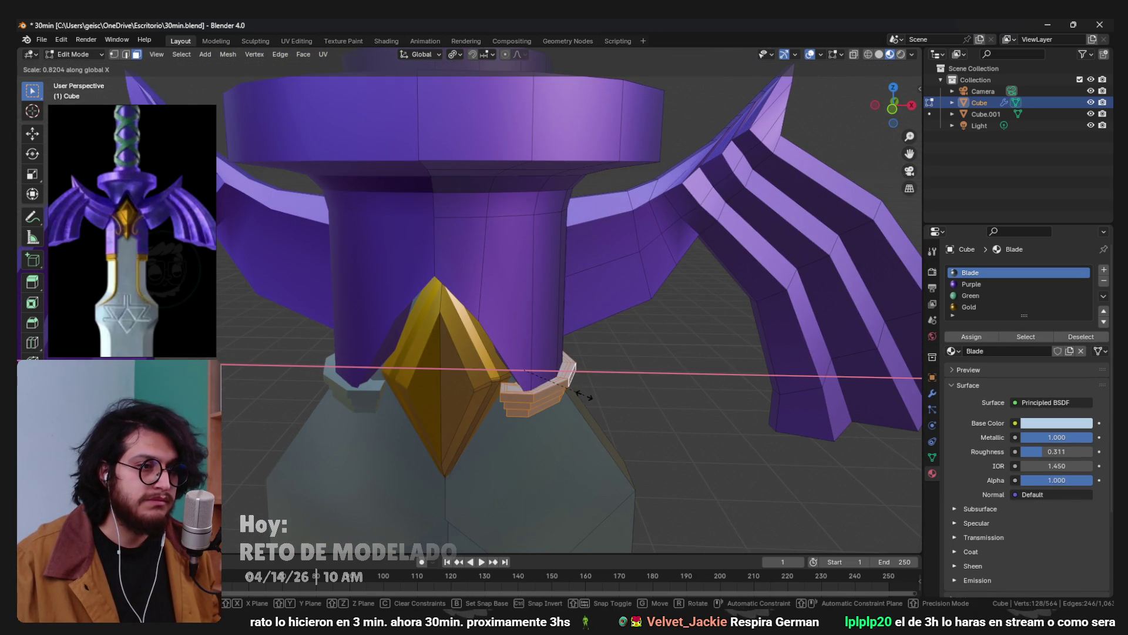
click(582, 388)
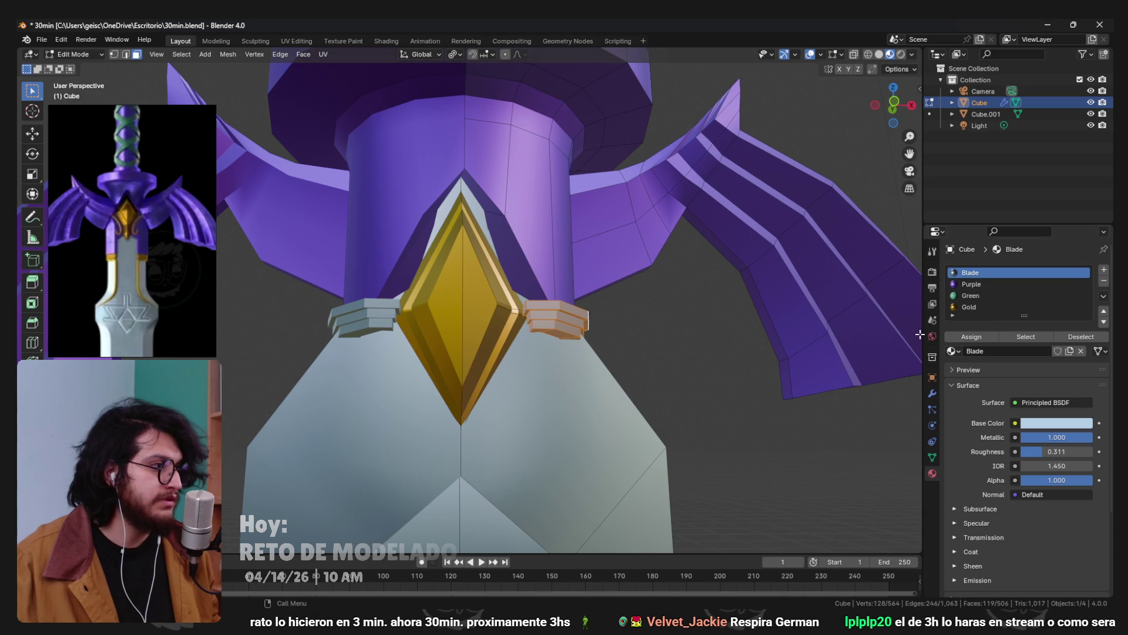
Step: Assign the Gold material to the trim ring and return to Object Mode
click(969, 307)
click(972, 336)
key(Tab)
scroll(634, 396, down, 3)
scroll(535, 395, up, 3)
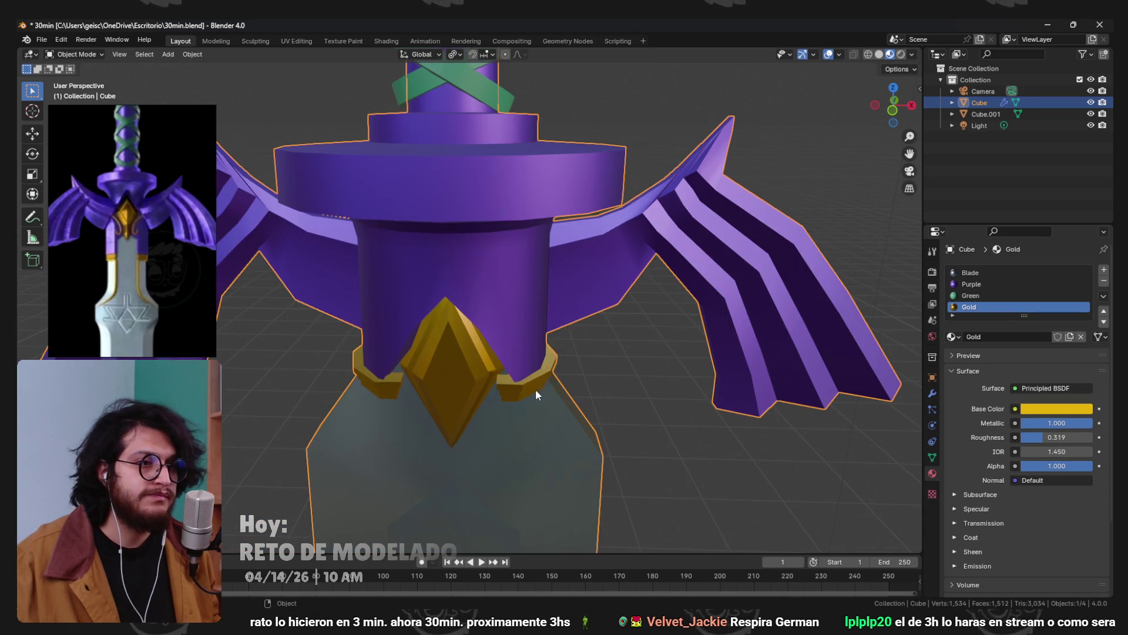
right_click(535, 389)
key(Escape)
scroll(548, 367, down, 5)
Step: Frame the whole sword in view and clear the object selection
key(a)
key(alt+a)
scroll(510, 322, down, 6)
scroll(511, 359, up, 2)
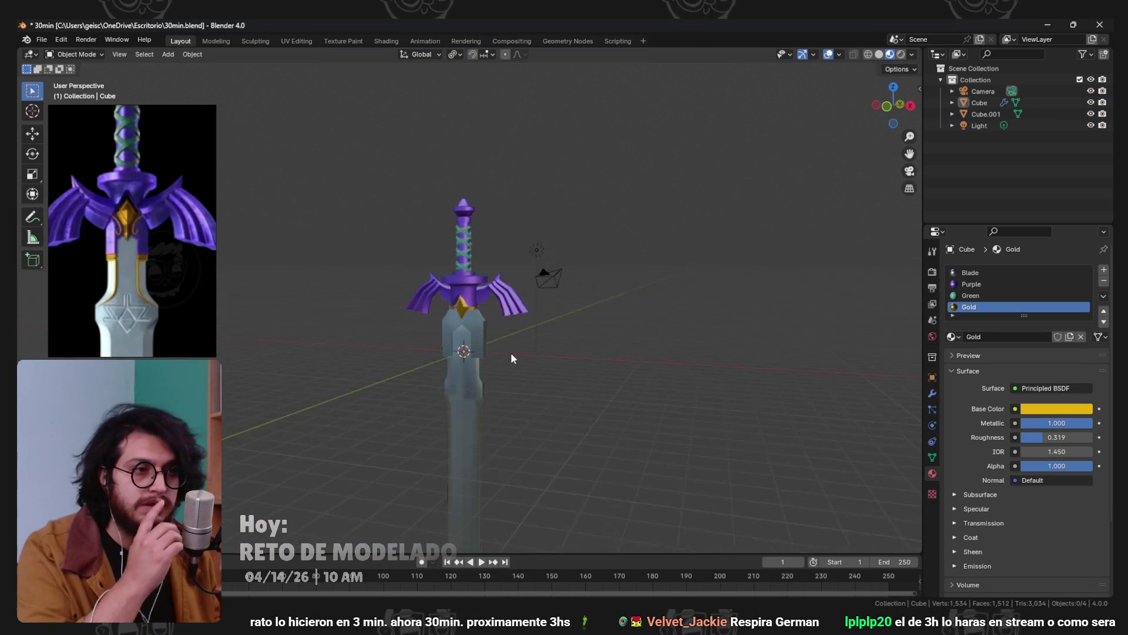
scroll(511, 353, up, 5)
scroll(507, 325, down, 2)
scroll(498, 271, up, 3)
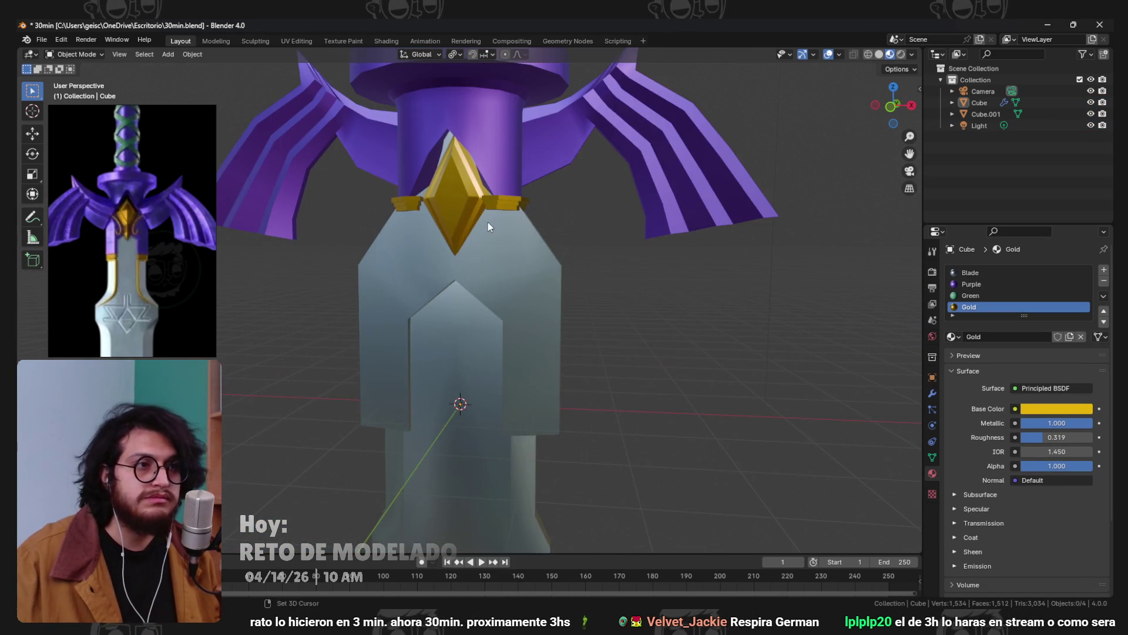
scroll(495, 237, up, 1)
scroll(584, 343, down, 3)
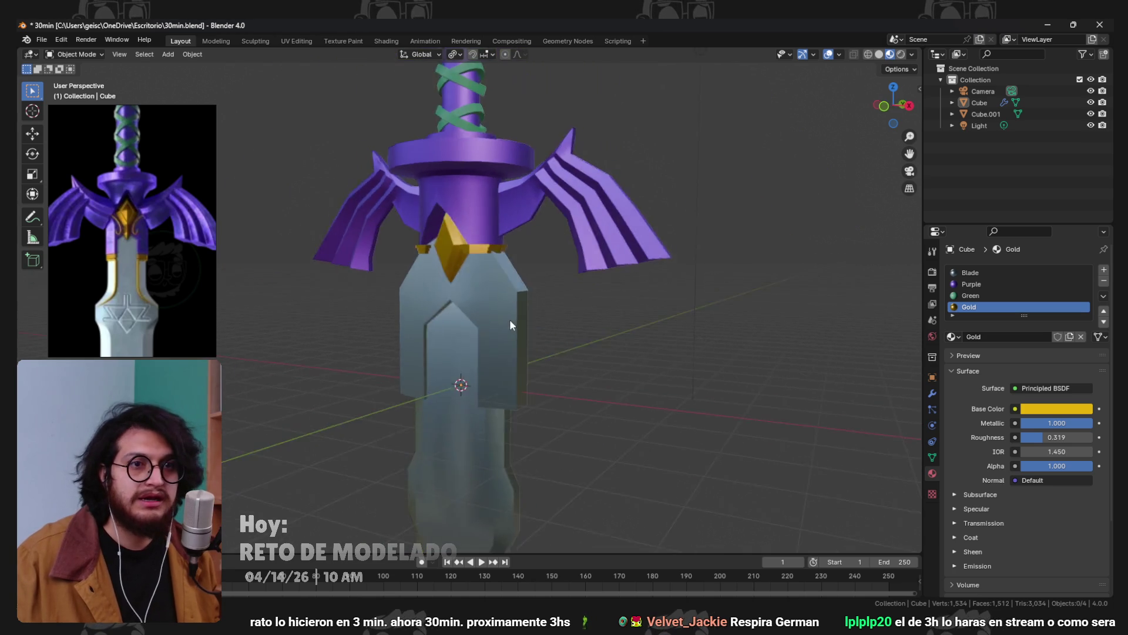
scroll(511, 320, down, 1)
scroll(542, 323, up, 1)
Step: In Edit Mode, select the connected guard plate faces and assign them the Purple material
click(526, 280)
key(ctrl+Tab)
click(630, 294)
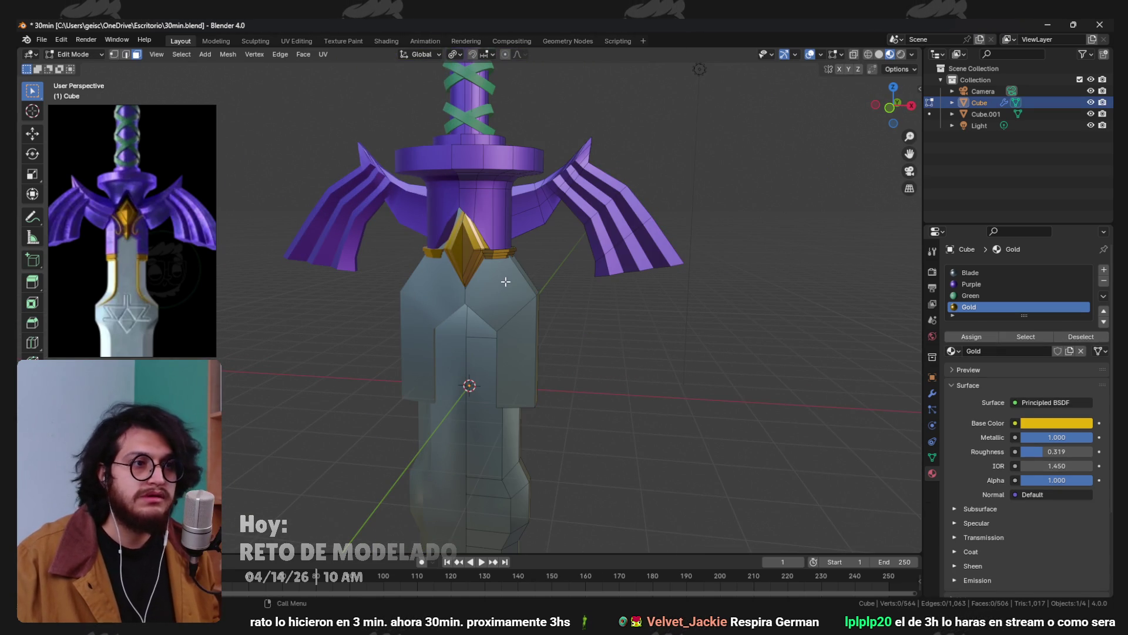
key(l)
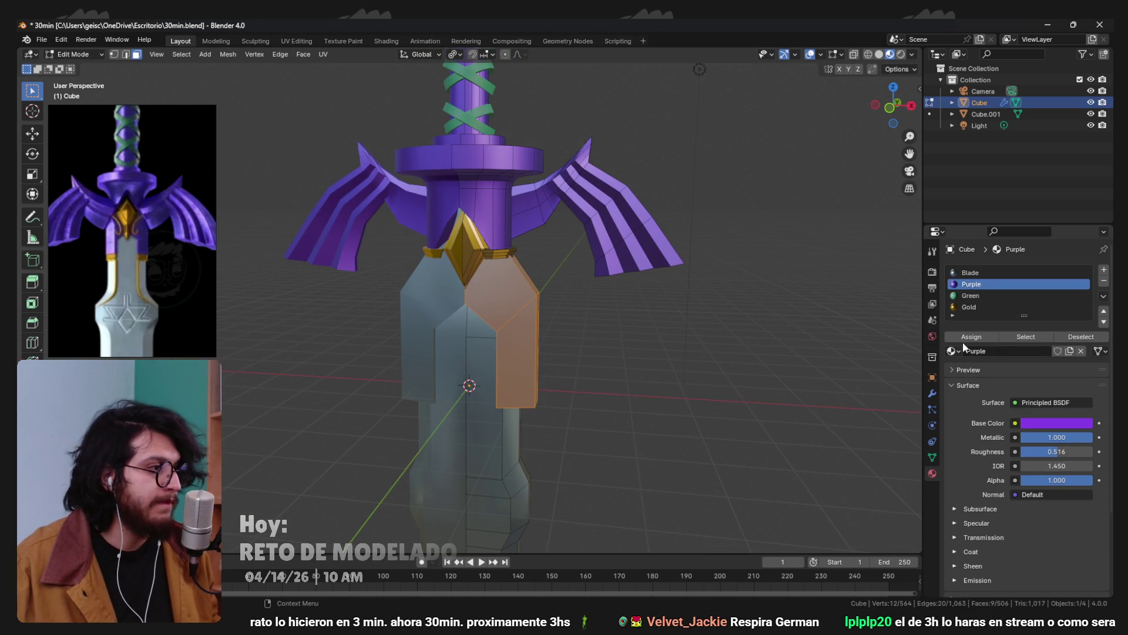
click(972, 337)
click(543, 265)
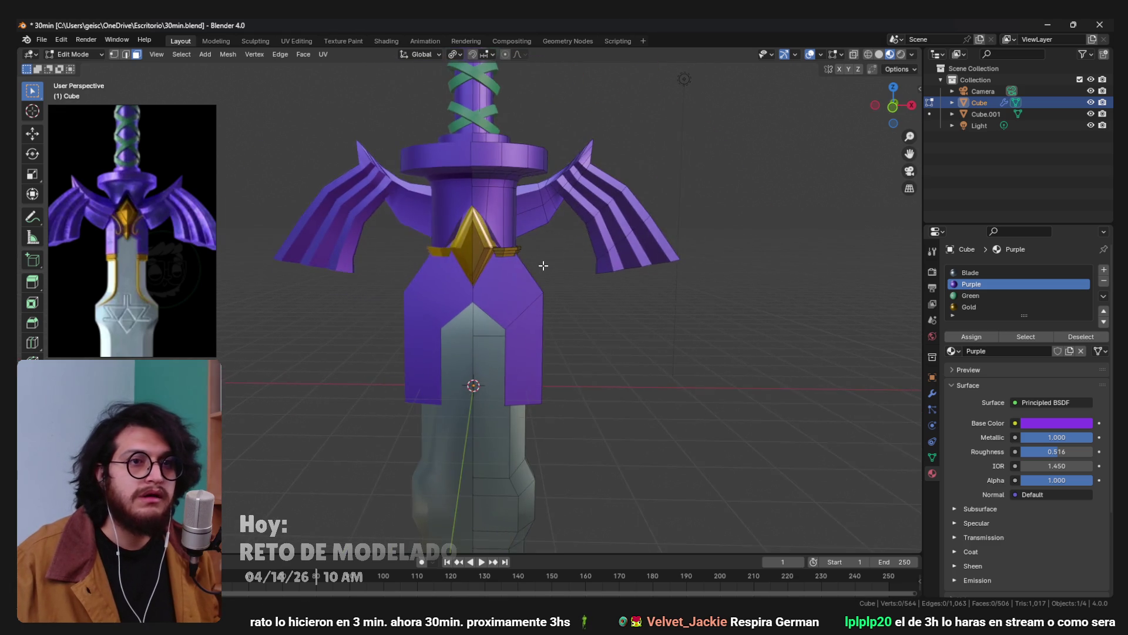
Step: Shorten the purple plate below the gem by raising its right prong faces 0.314 m along Z
key(KP_1)
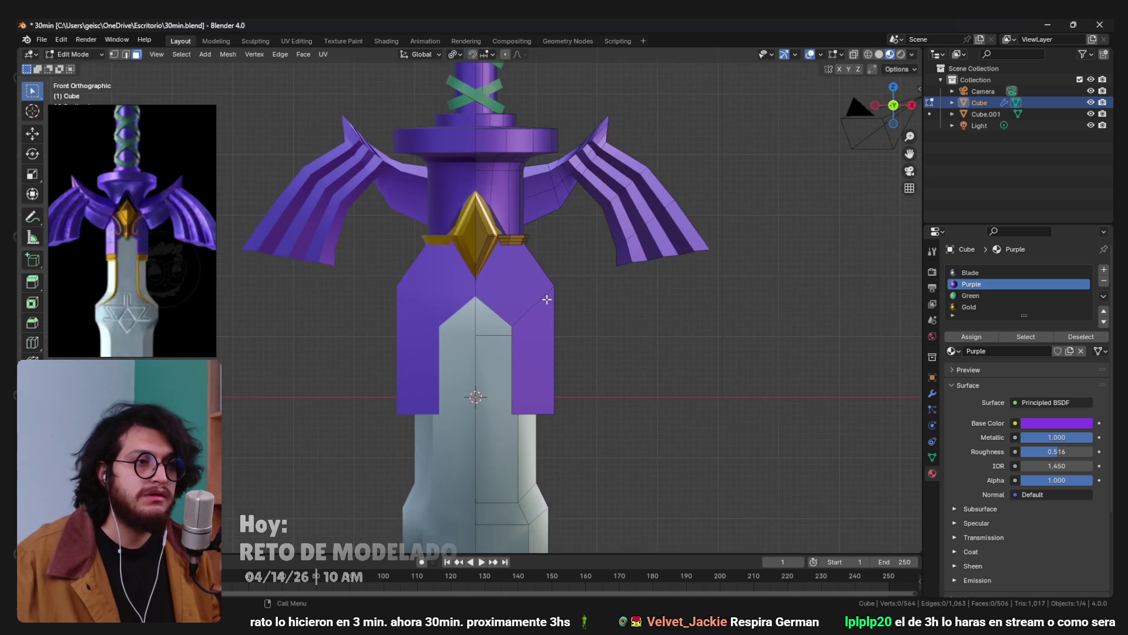
scroll(536, 275, up, 3)
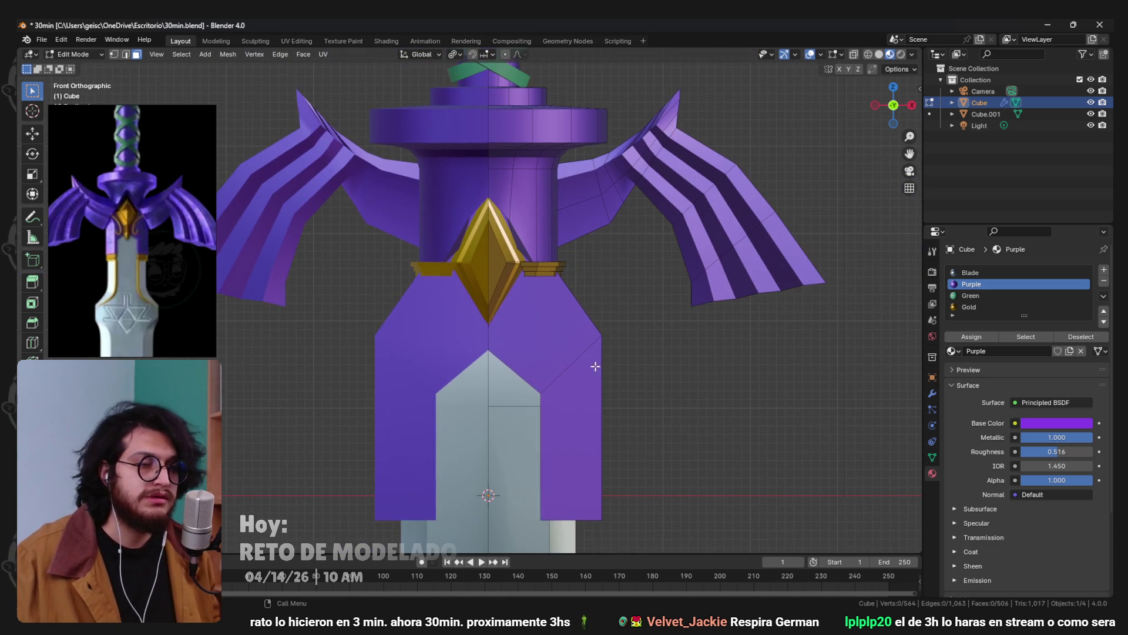
alt+click(600, 458)
scroll(594, 474, down, 2)
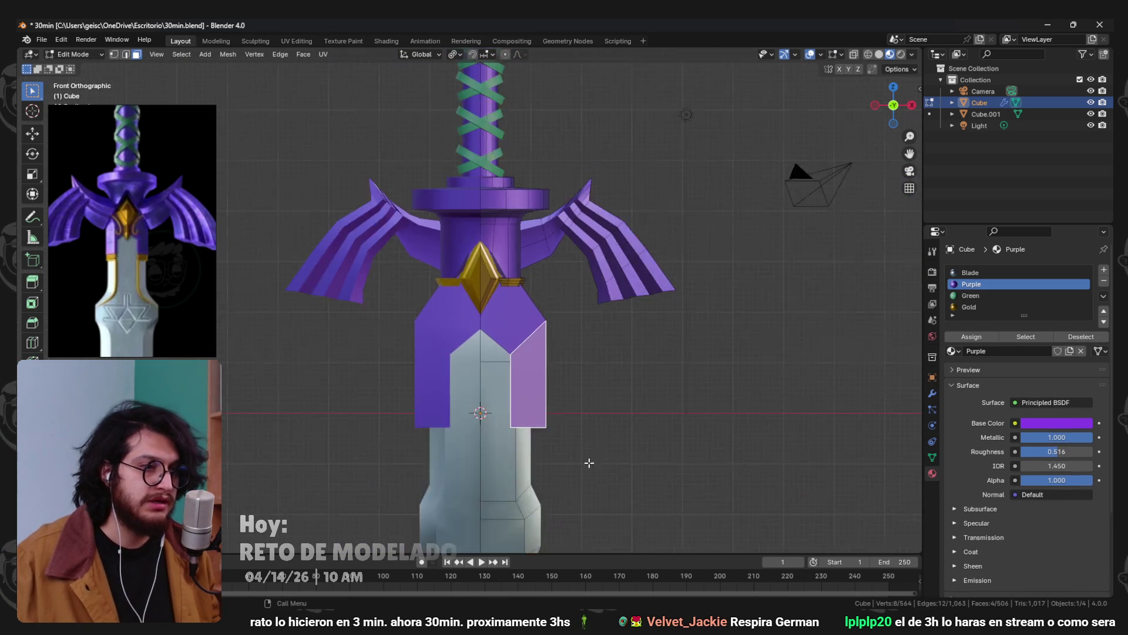
drag(594, 474, 558, 381)
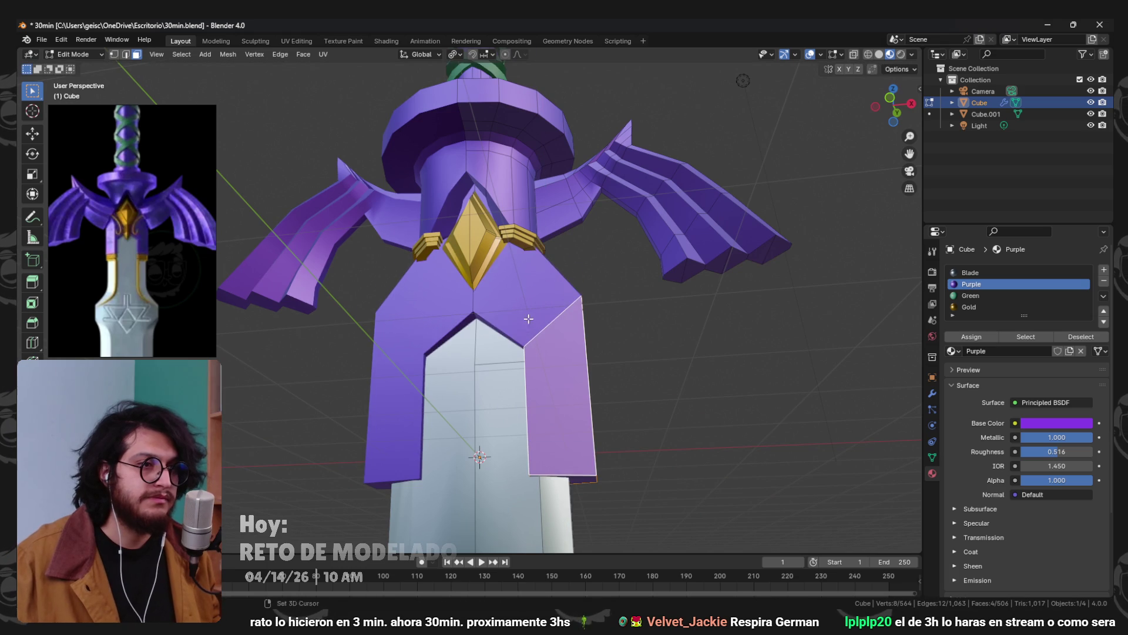
key(g)
key(z)
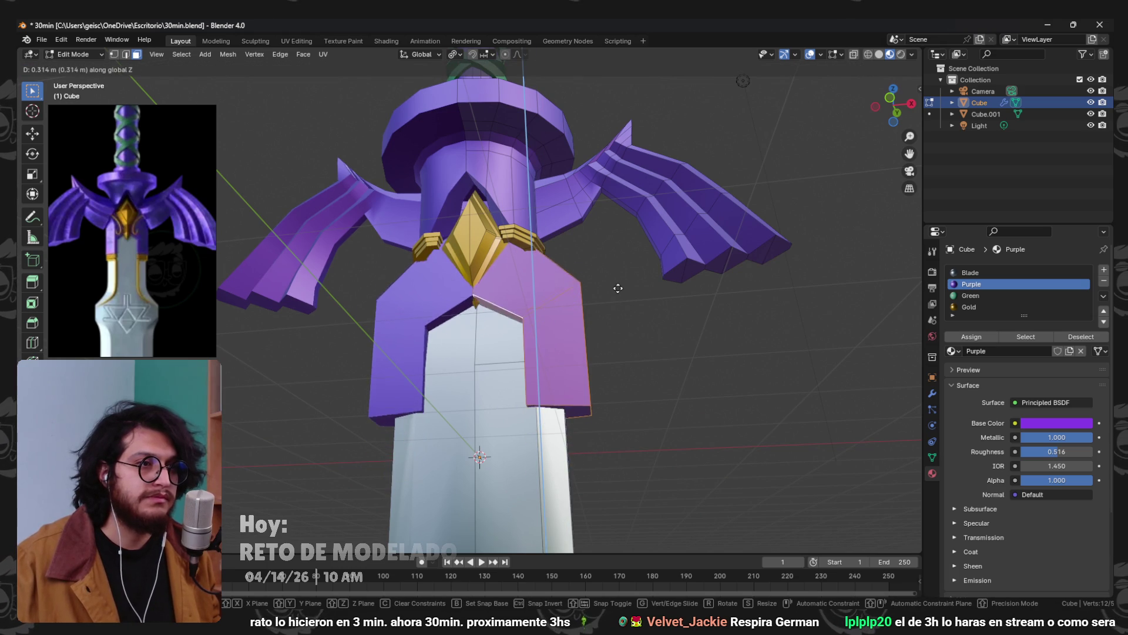
click(570, 318)
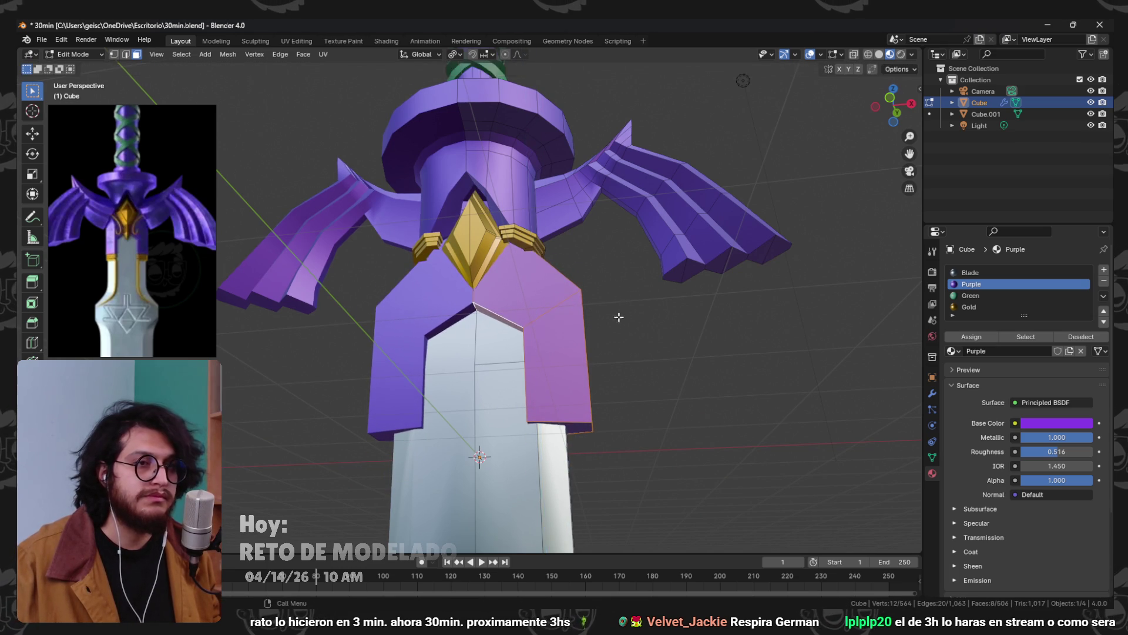
Step: Save 30min.blend, then go back into Edit Mode with a front view of the sword
key(Tab)
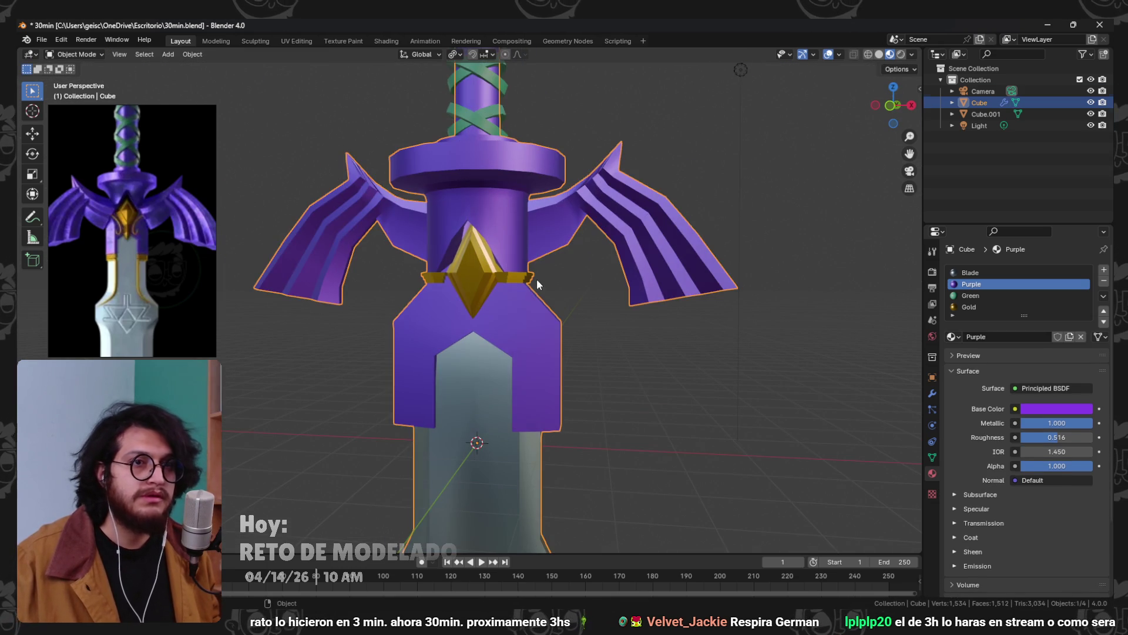
key(ctrl+s)
click(516, 274)
key(Tab)
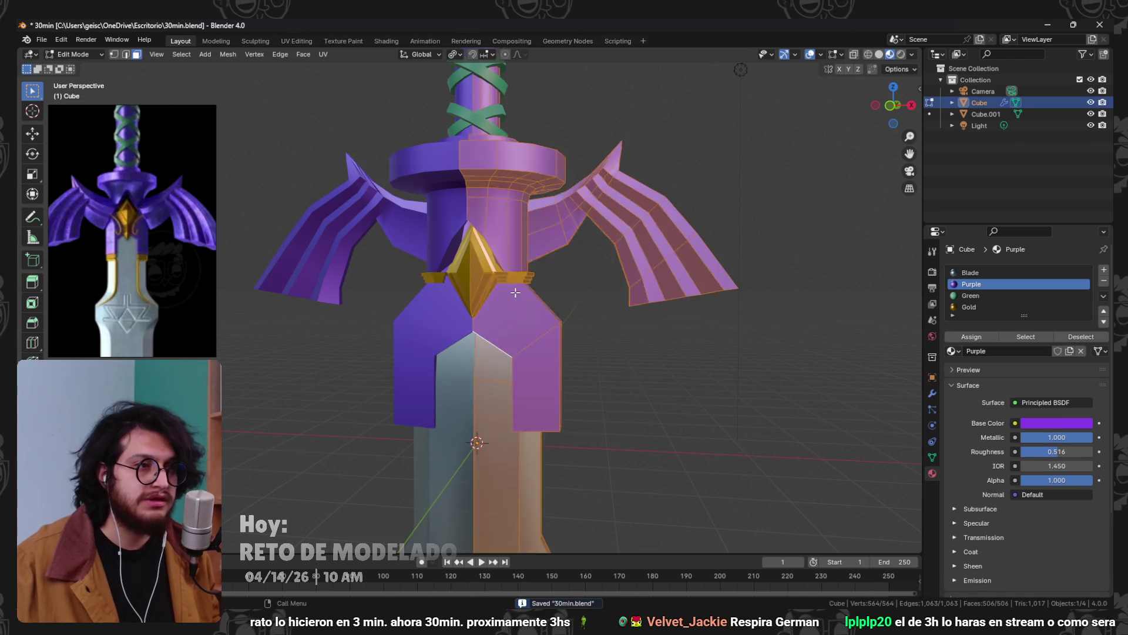
key(alt+a)
key(l)
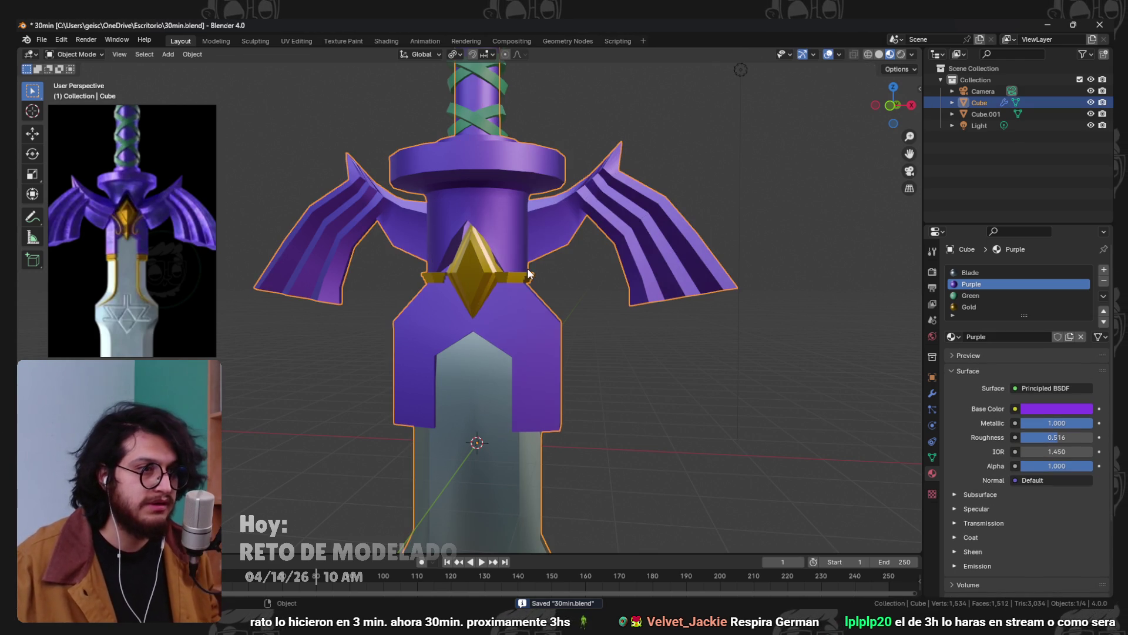
key(alt+a)
key(KP_1)
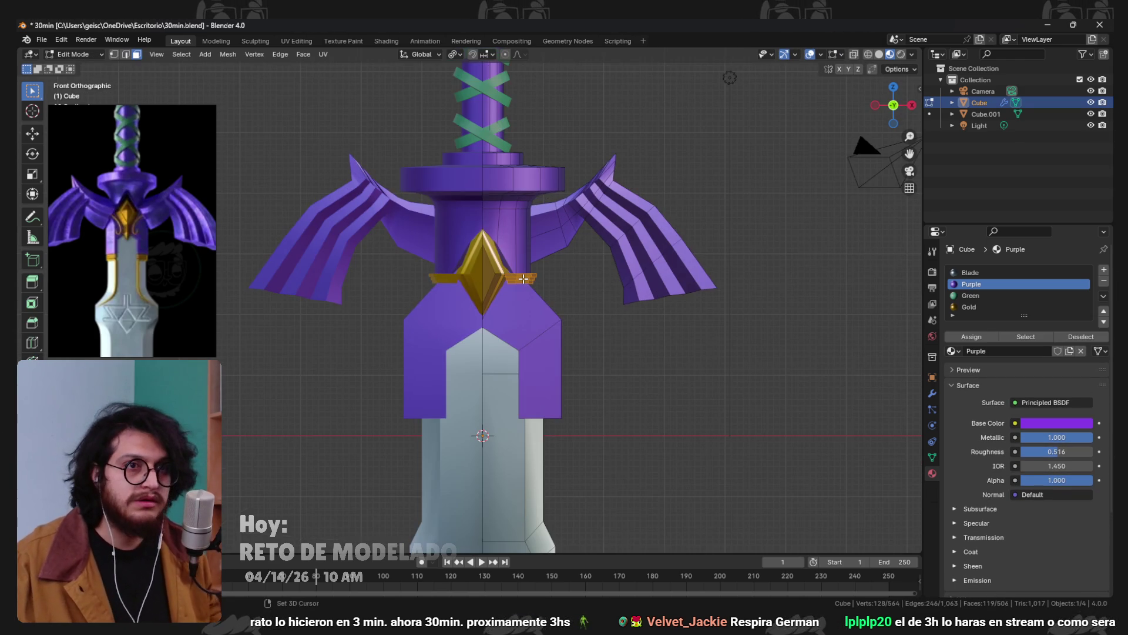
Step: Move the gold ring vertically and rescale its width along X and depth along Y
key(g)
key(z)
key(s)
key(x)
click(574, 411)
key(s)
key(y)
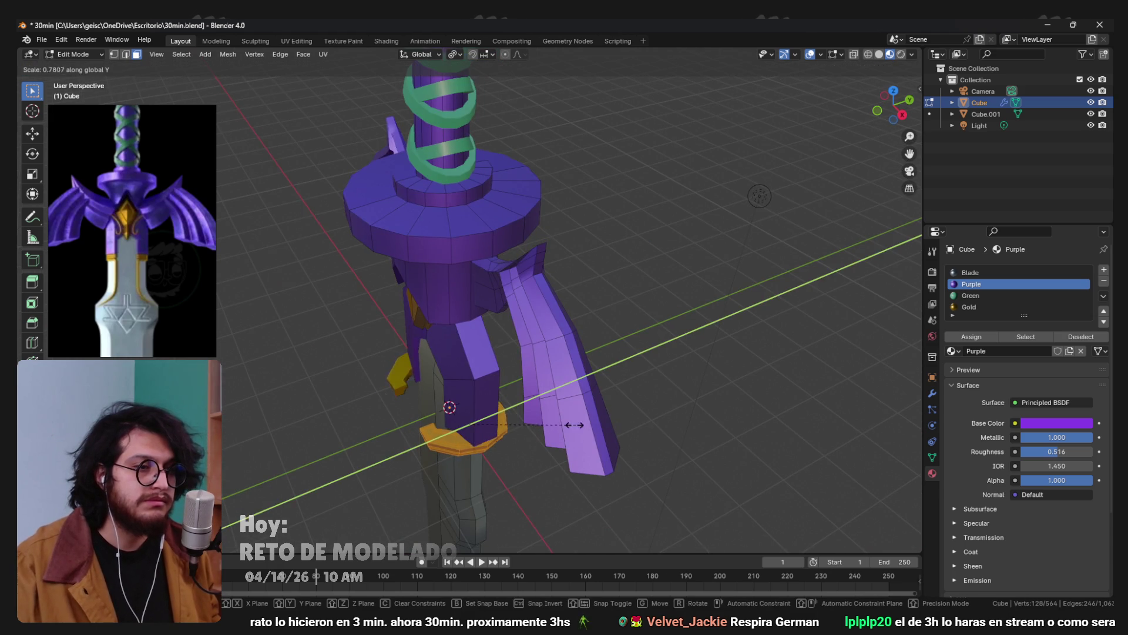
click(535, 423)
Step: Delete the gold ring's faces beneath the gem
scroll(584, 297, up, 2)
key(x)
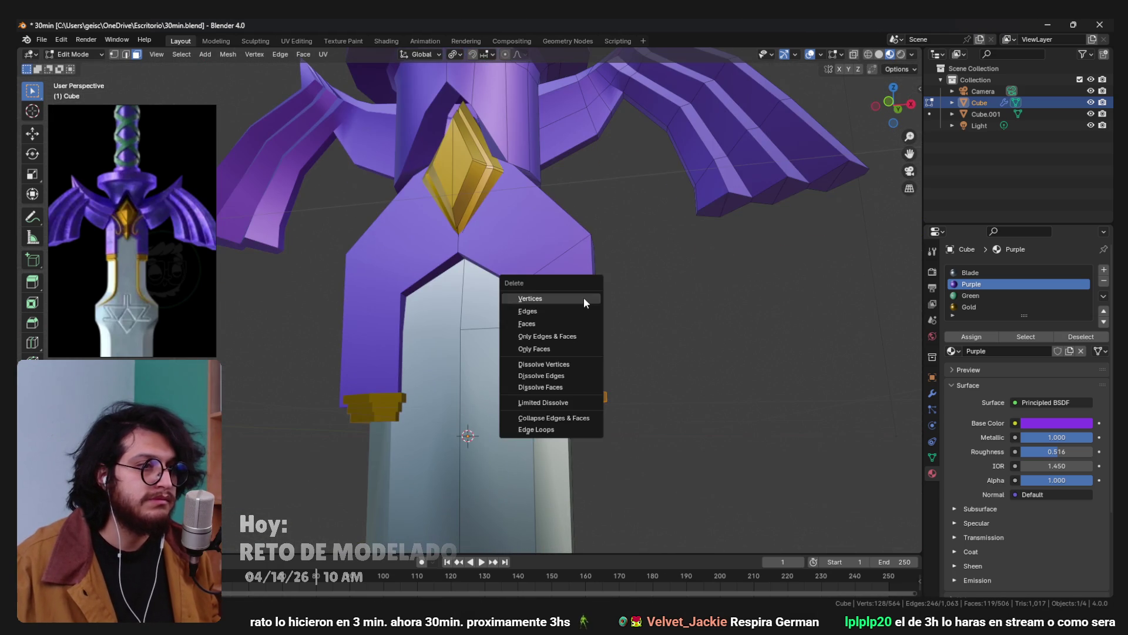
click(584, 325)
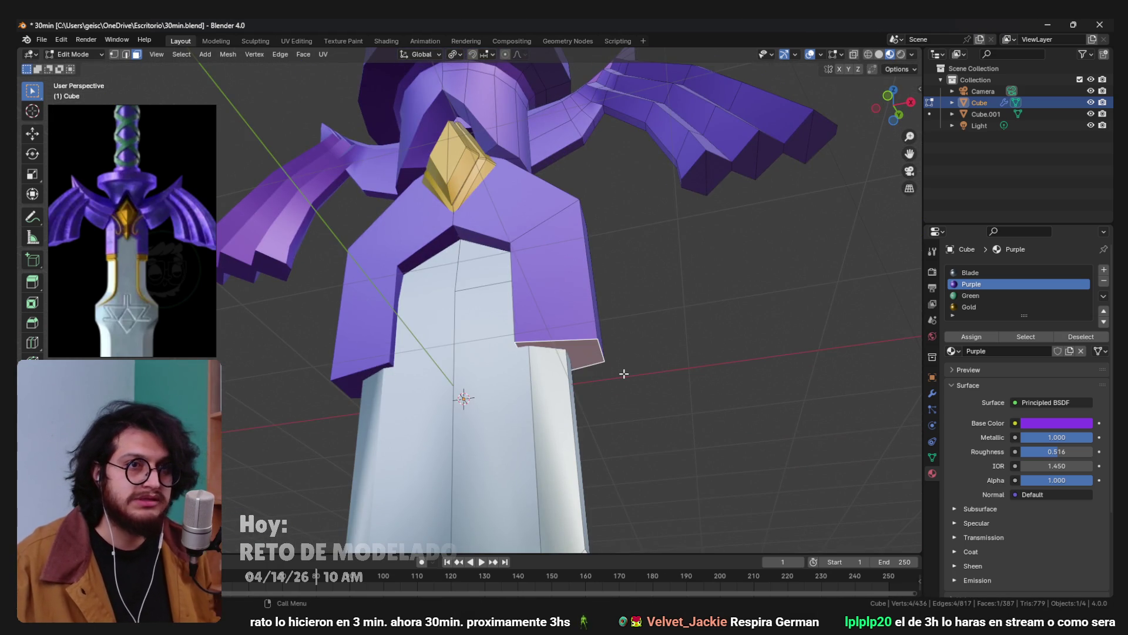
Step: From the front view, extrude and loop-cut the prong bottoms into stepped strips
key(KP_1)
scroll(552, 300, up, 2)
key(e)
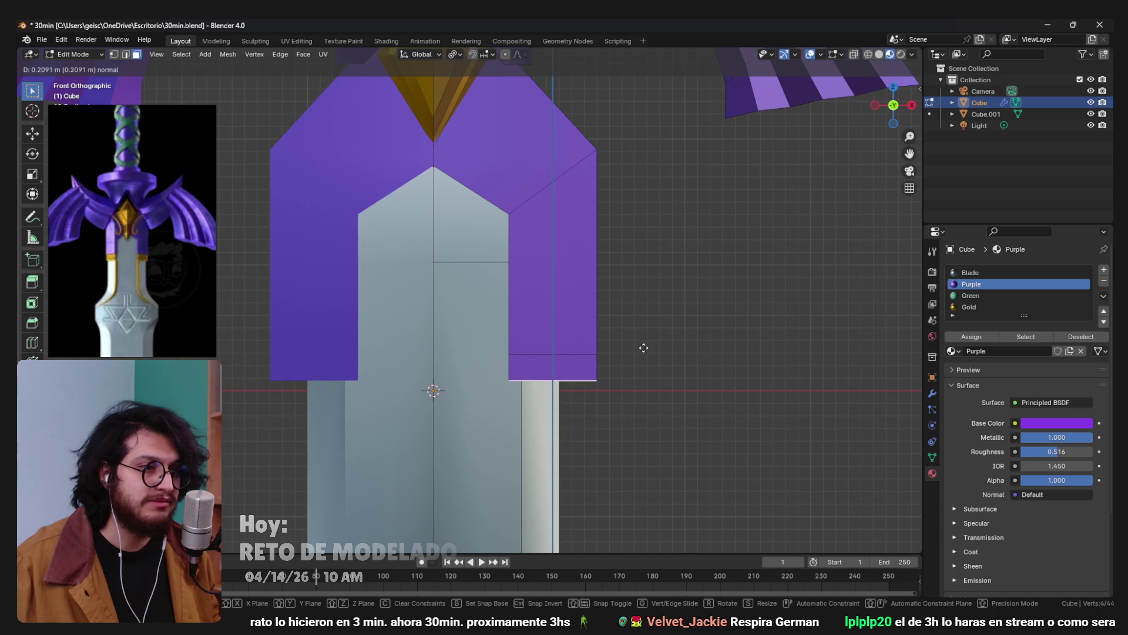
click(643, 347)
scroll(664, 405, up, 3)
key(ctrl+r)
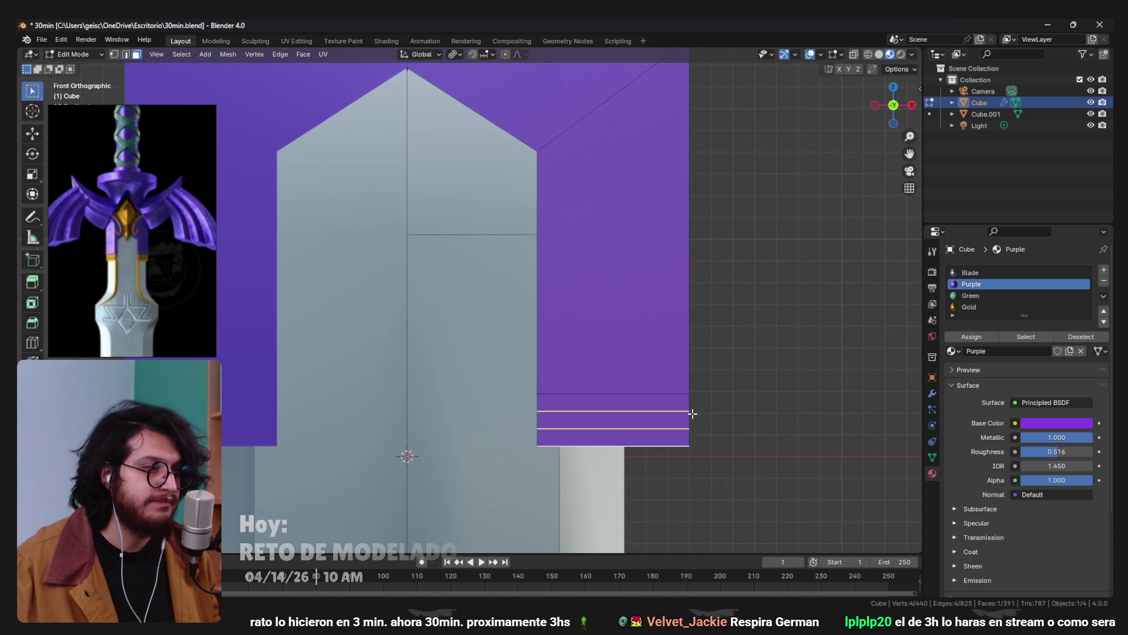
key(alt+e)
click(690, 411)
click(735, 382)
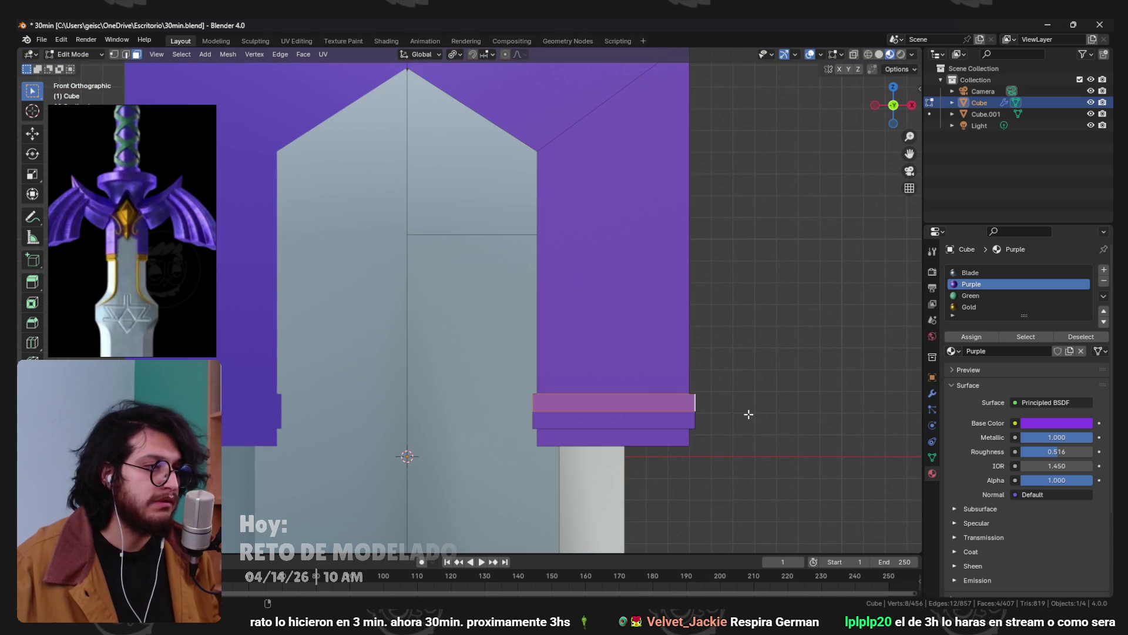
key(alt+e)
click(748, 405)
click(748, 371)
Step: Select the stepped bands and guard underside faces and assign them the Gold material
mouse_move(700, 424)
mouse_down()
mouse_move(742, 466)
mouse_move(617, 336)
mouse_move(499, 174)
mouse_up()
alt+shift+click(499, 174)
alt+shift+click(501, 161)
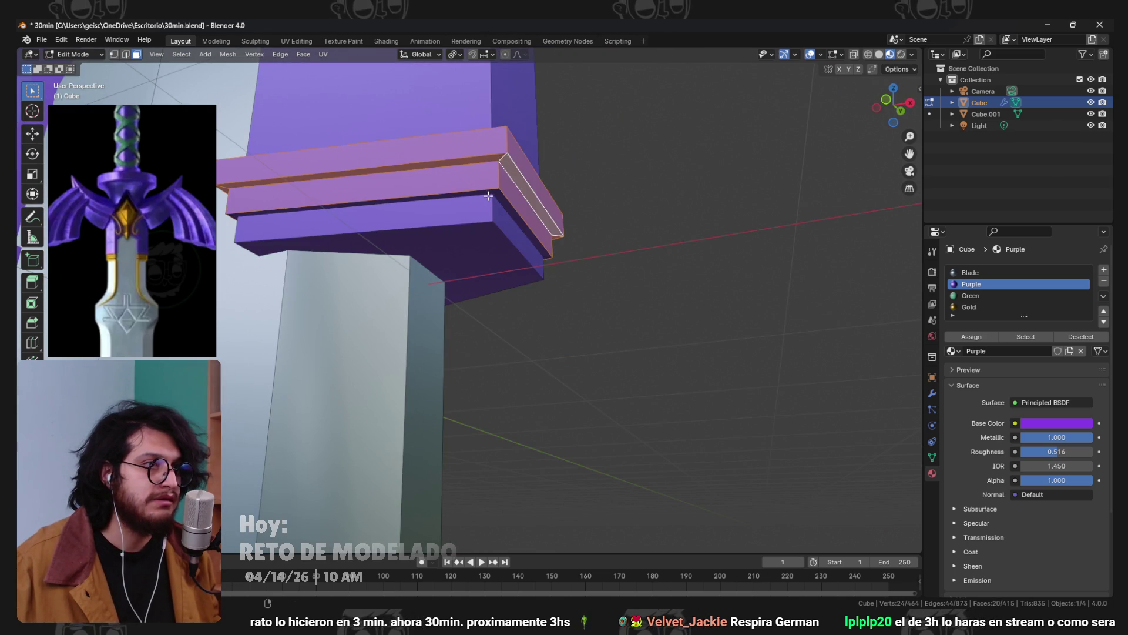
alt+shift+click(490, 202)
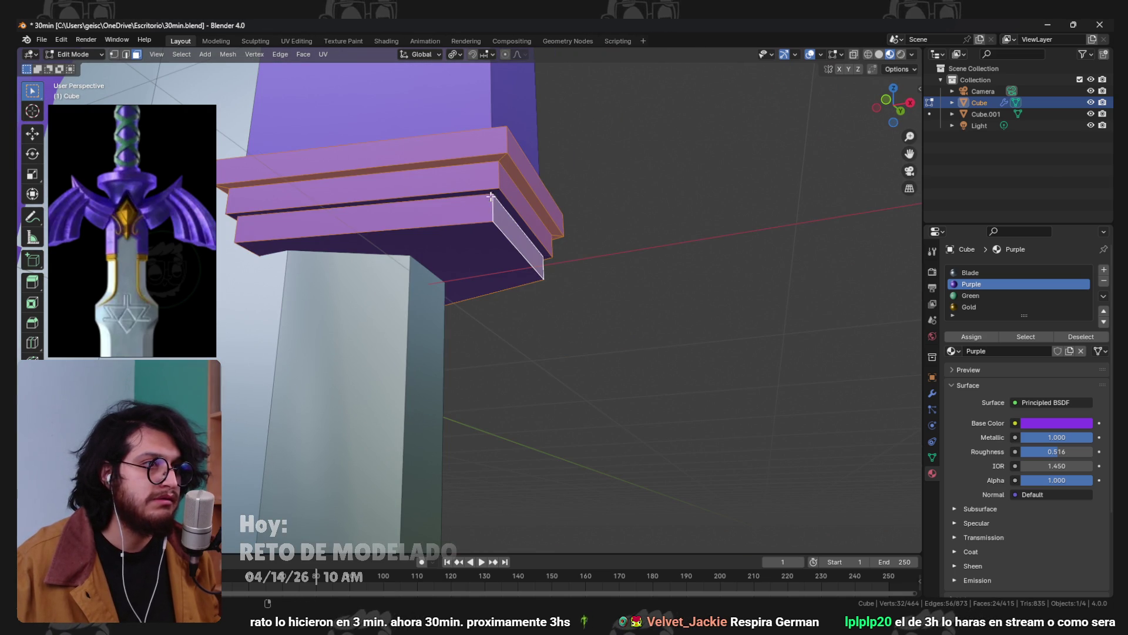
alt+shift+click(495, 246)
click(979, 343)
key(alt+a)
scroll(650, 335, down, 5)
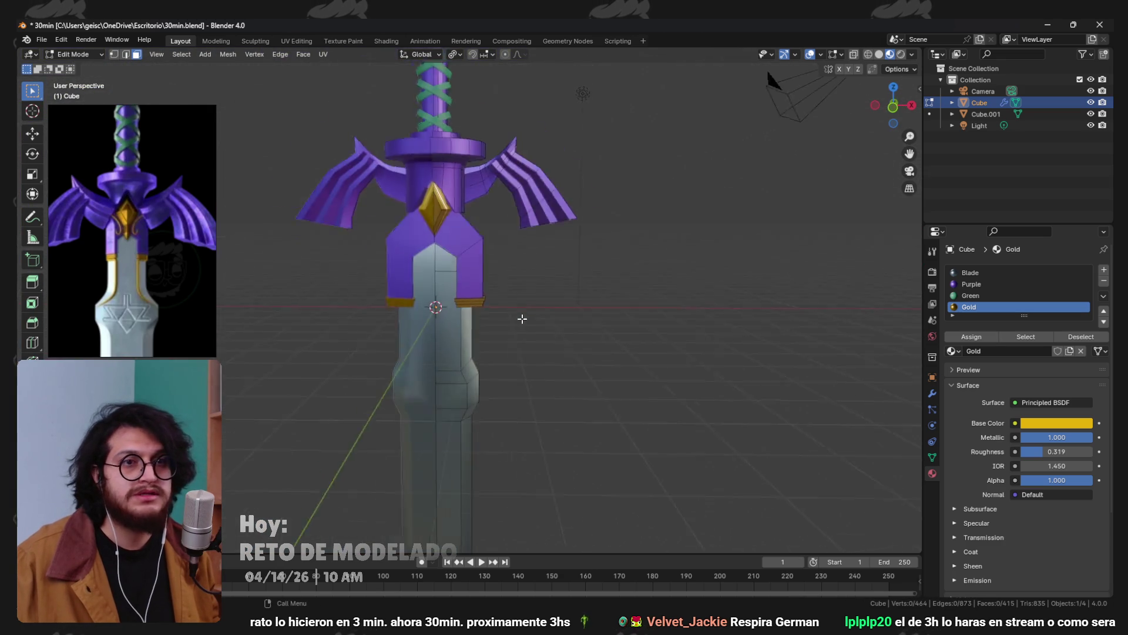
Step: Slide a blade edge sideways along X
scroll(520, 321, up, 5)
key(2)
click(472, 397)
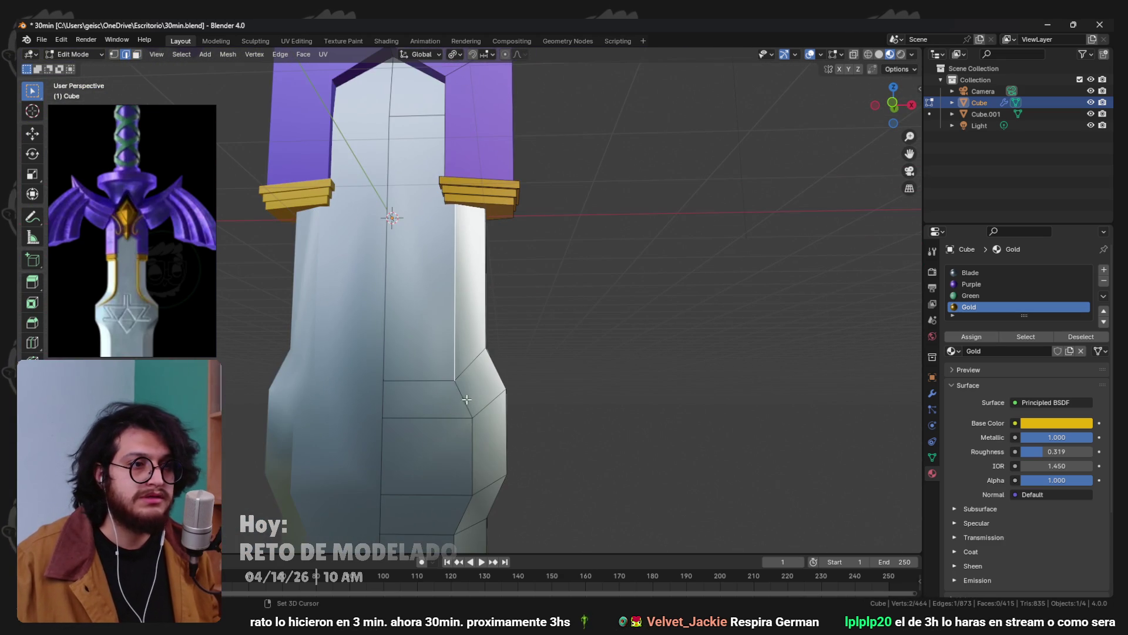
key(g)
key(x)
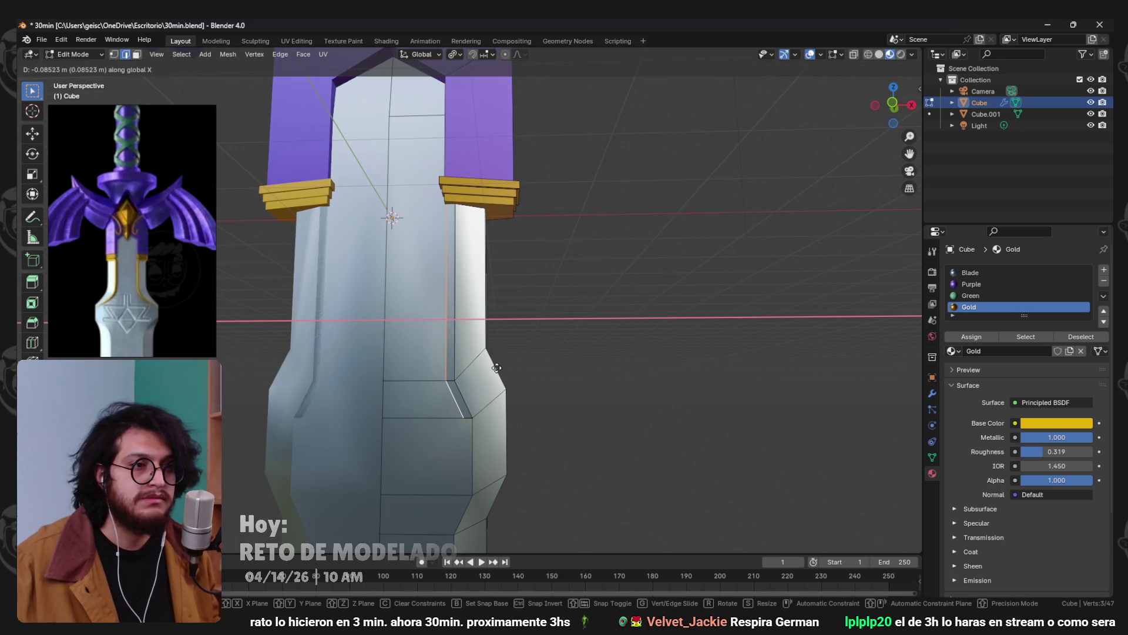
click(494, 369)
Step: Move two blade faces along Y and nudge the selected blade edge
key(3)
alt+click(485, 380)
key(g)
key(y)
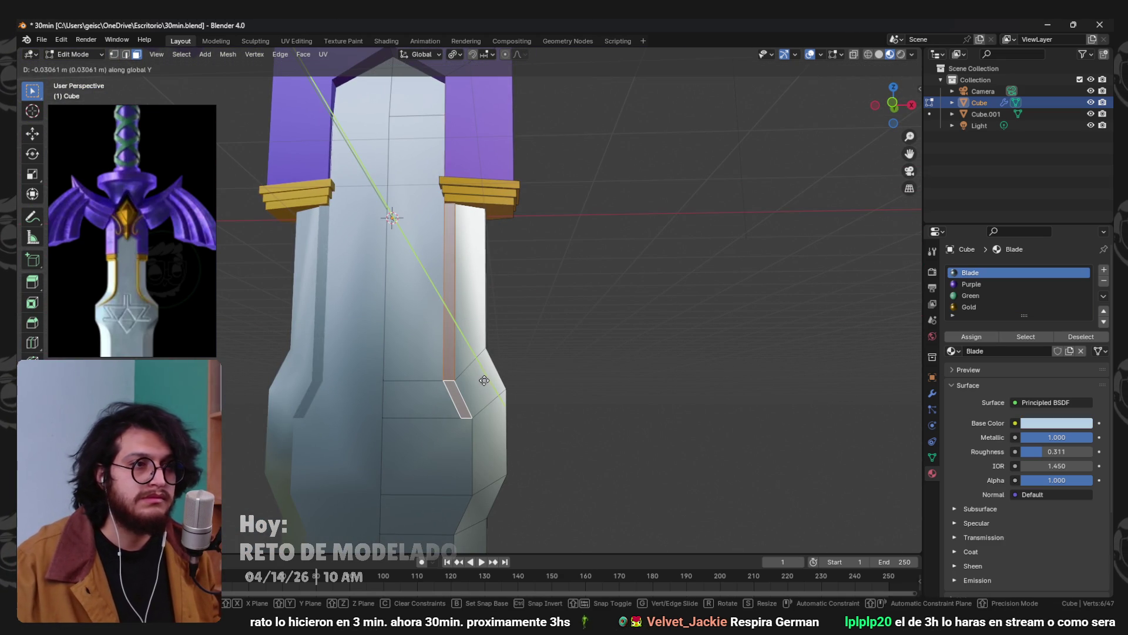
click(481, 379)
key(2)
key(g)
click(472, 412)
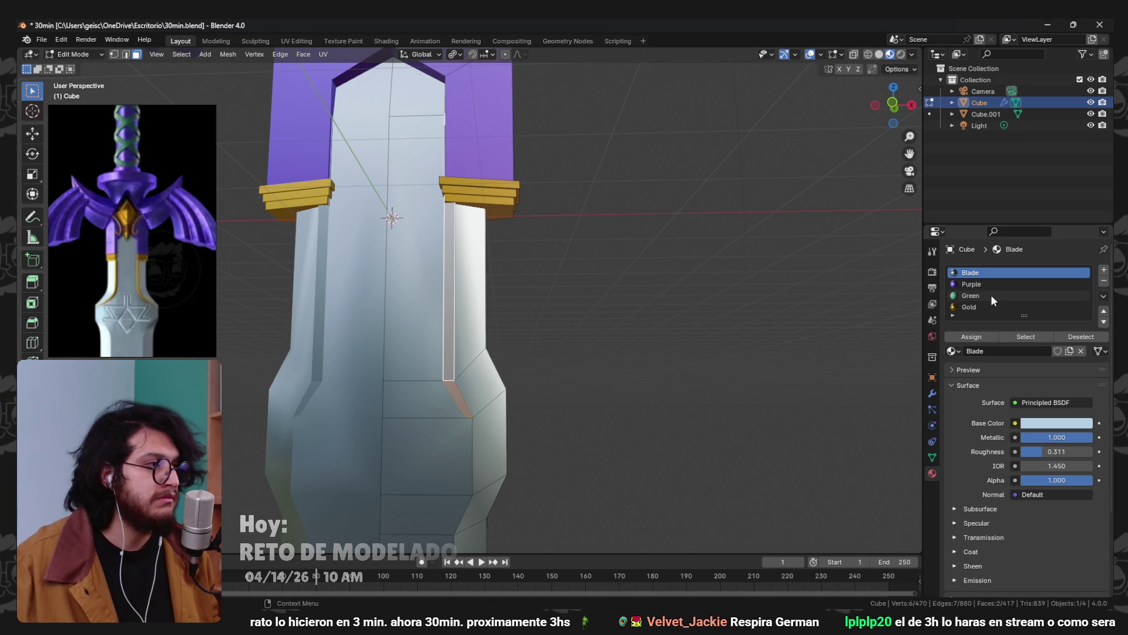
Step: Add a centred edge loop across the guard's right wing with Ctrl+R, then exit Edit Mode
scroll(522, 320, down, 8)
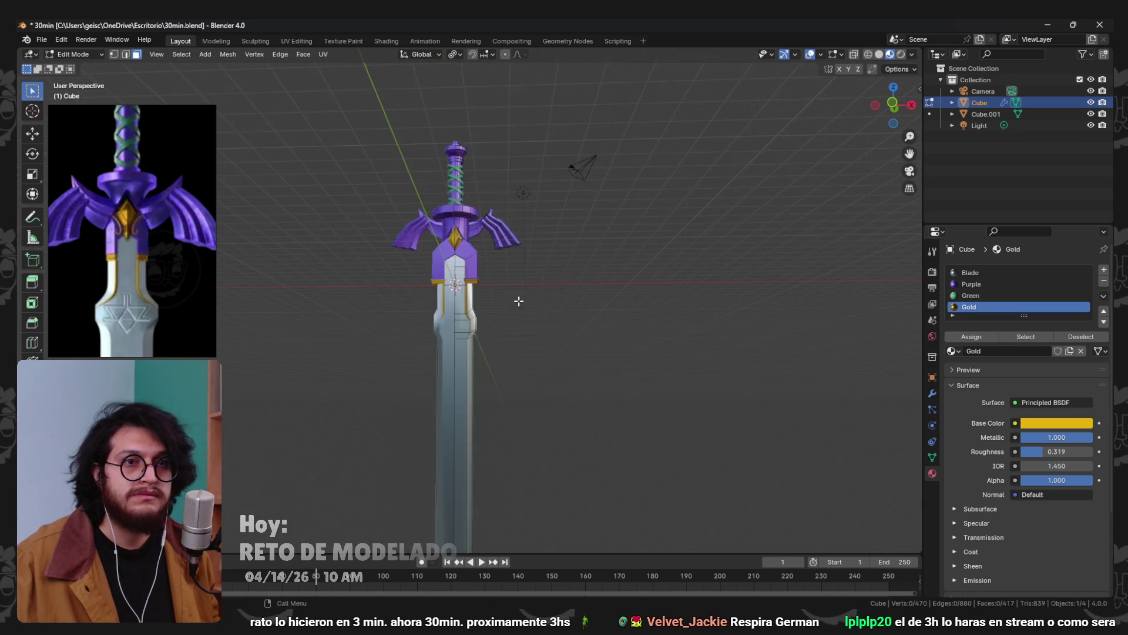
click(534, 266)
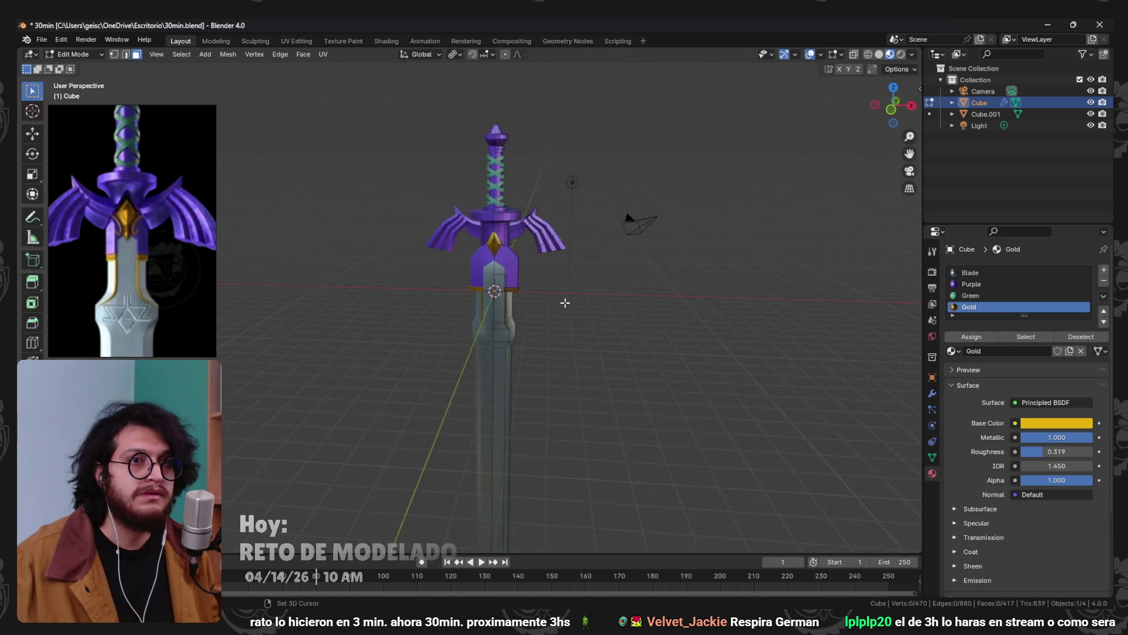
scroll(547, 299, up, 5)
scroll(539, 300, up, 5)
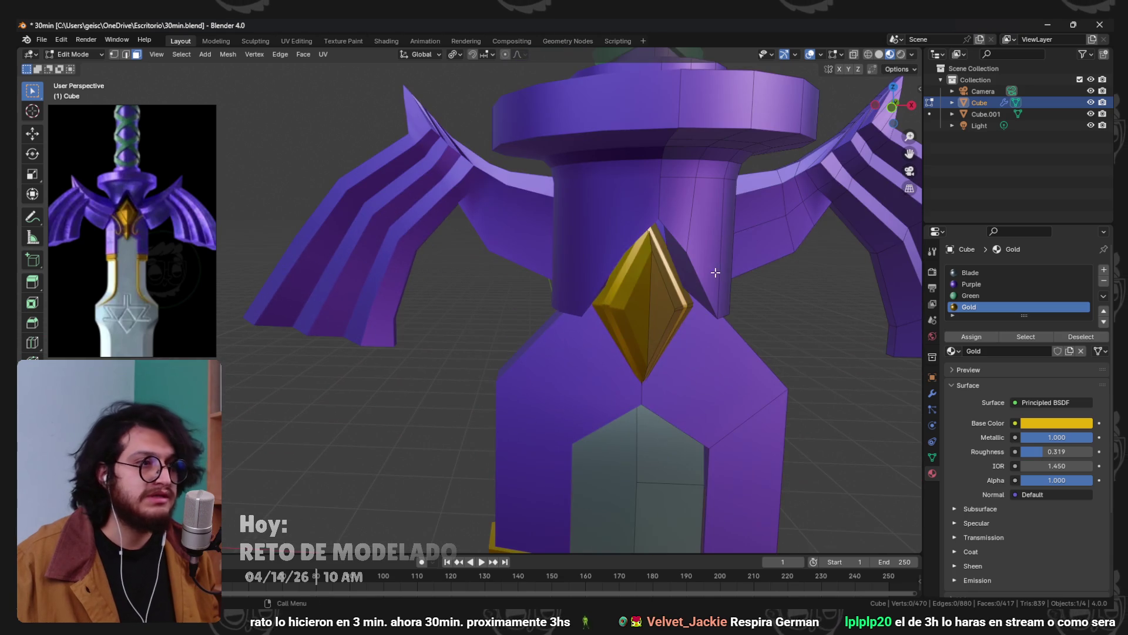
click(752, 244)
key(ctrl+r)
click(758, 227)
right_click(758, 227)
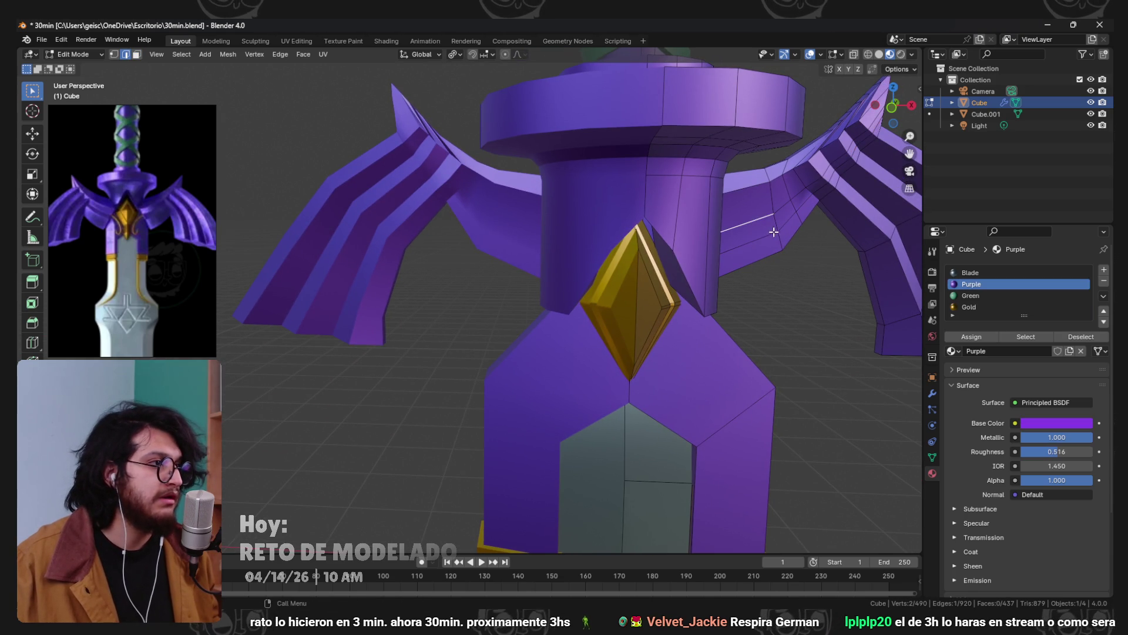
drag(788, 219, 762, 349)
scroll(763, 349, down, 5)
key(Tab)
Step: Separate the blade from the sword into its own object, Cube.002
click(510, 278)
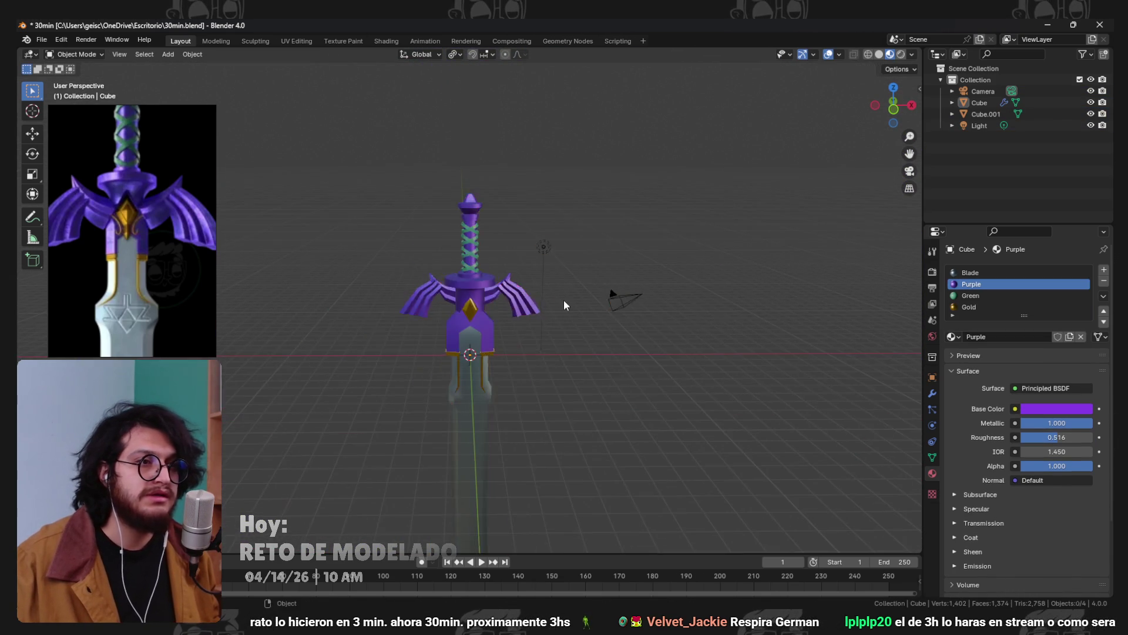
scroll(510, 279, up, 3)
scroll(545, 186, down, 3)
scroll(522, 325, up, 6)
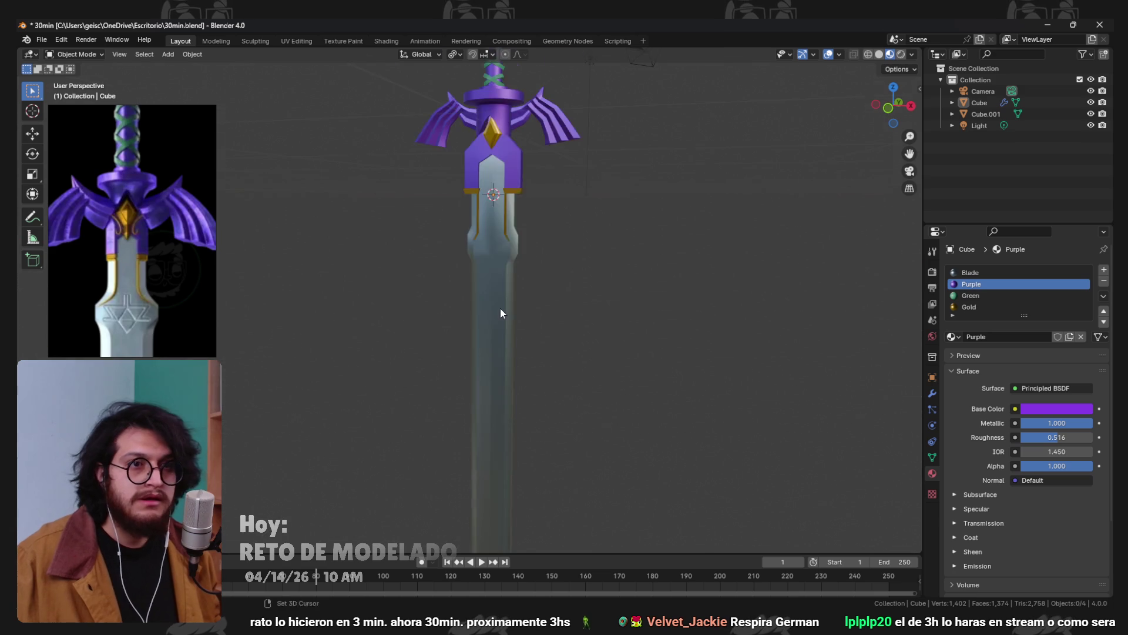
drag(512, 236, 533, 248)
click(499, 274)
key(Tab)
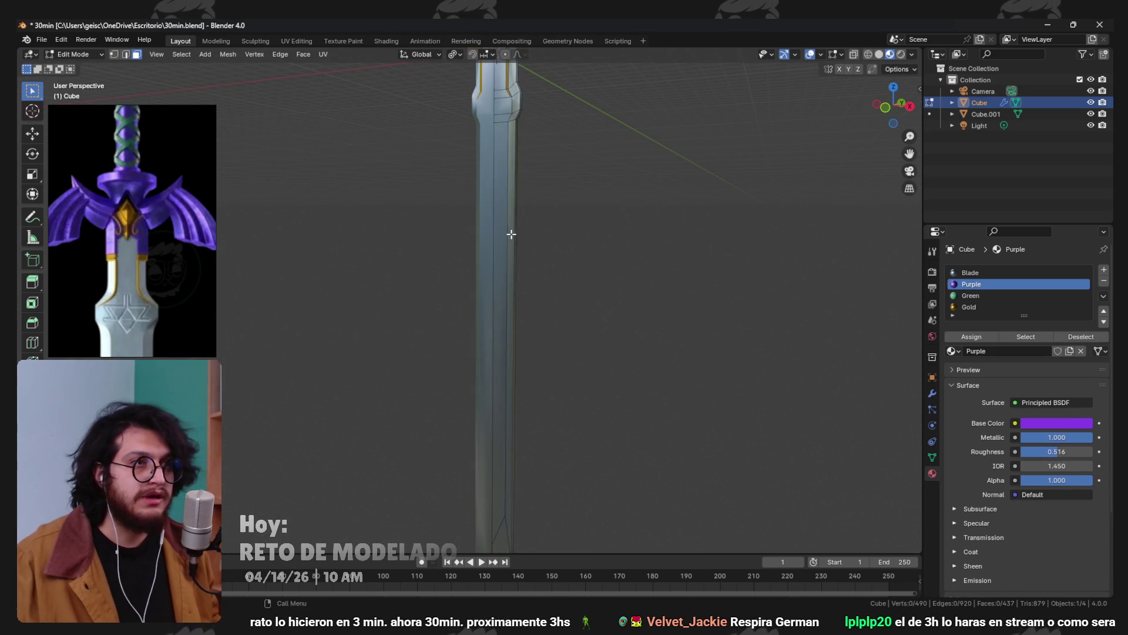
key(ctrl+Tab)
click(494, 271)
click(502, 250)
right_click(502, 250)
key(Escape)
Step: Check the Cube.002 blade mesh, deselect everything, and save 30min.blend
scroll(475, 313, down, 3)
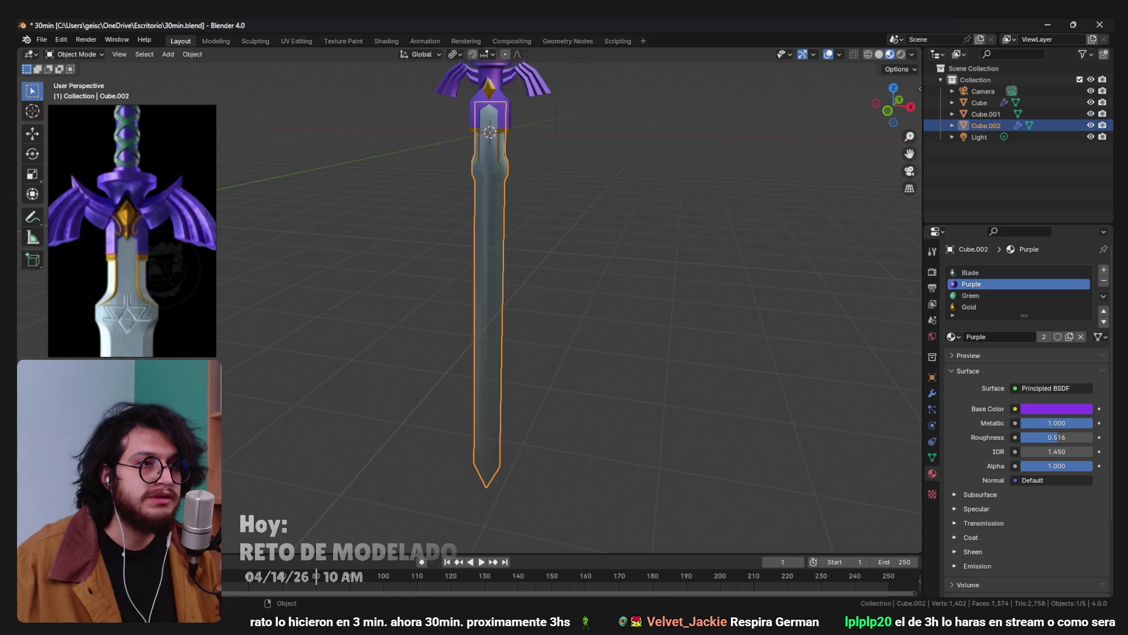
scroll(451, 290, up, 4)
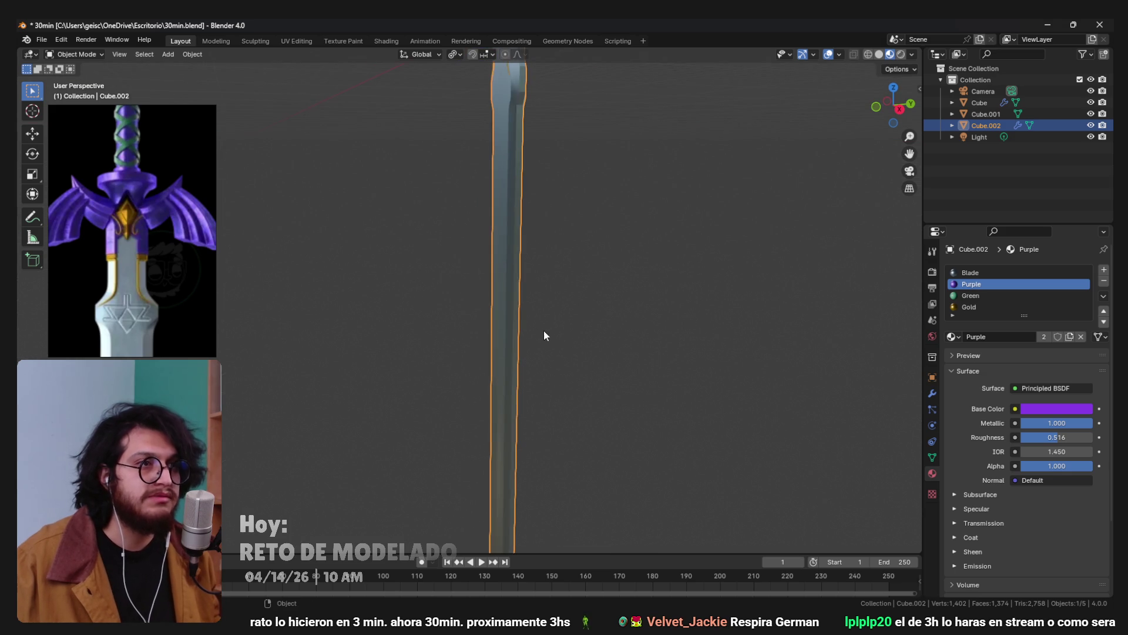
key(Tab)
scroll(608, 305, down, 4)
key(Tab)
click(563, 221)
scroll(509, 320, down, 5)
scroll(534, 280, up, 6)
scroll(586, 277, down, 2)
key(ctrl+s)
Step: Select the guard object in Edit Mode and begin an edge loop cut on the hilt
scroll(532, 227, up, 5)
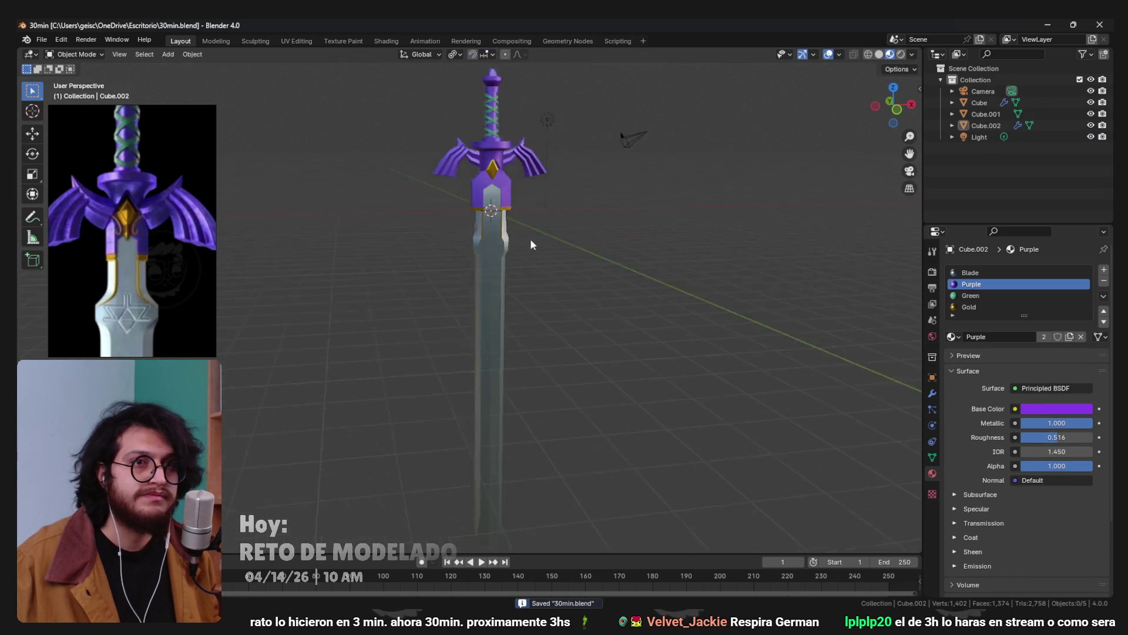
click(523, 273)
key(Tab)
scroll(588, 294, up, 4)
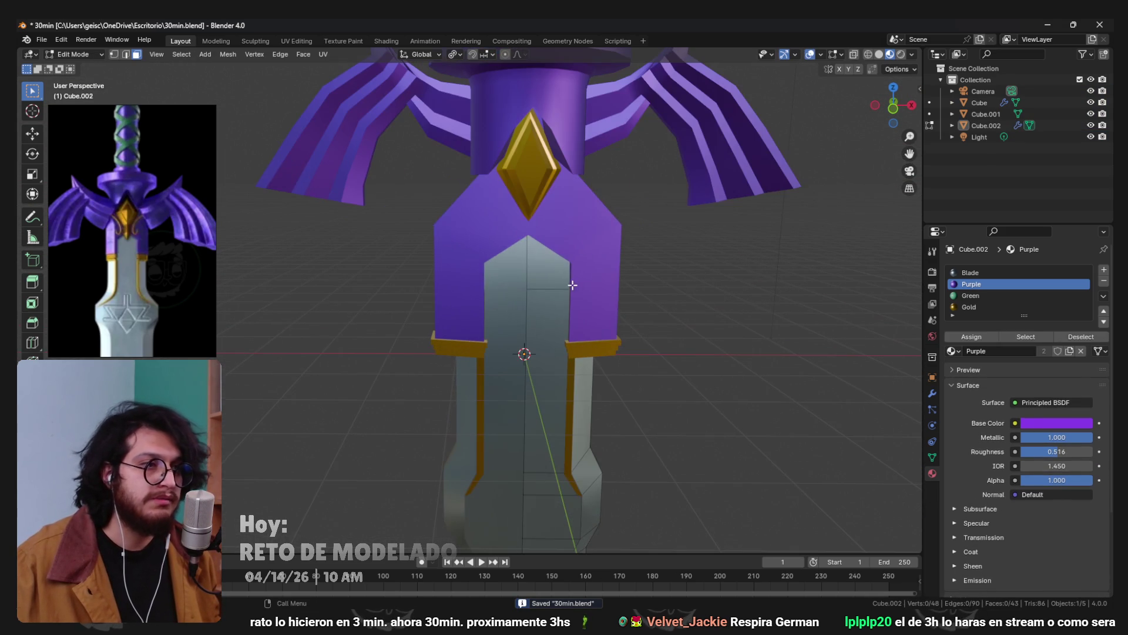
key(ctrl+r)
Step: Slide the new guard edge loop into place and scale the guard piece along Y
drag(617, 282, 569, 293)
key(g)
key(g)
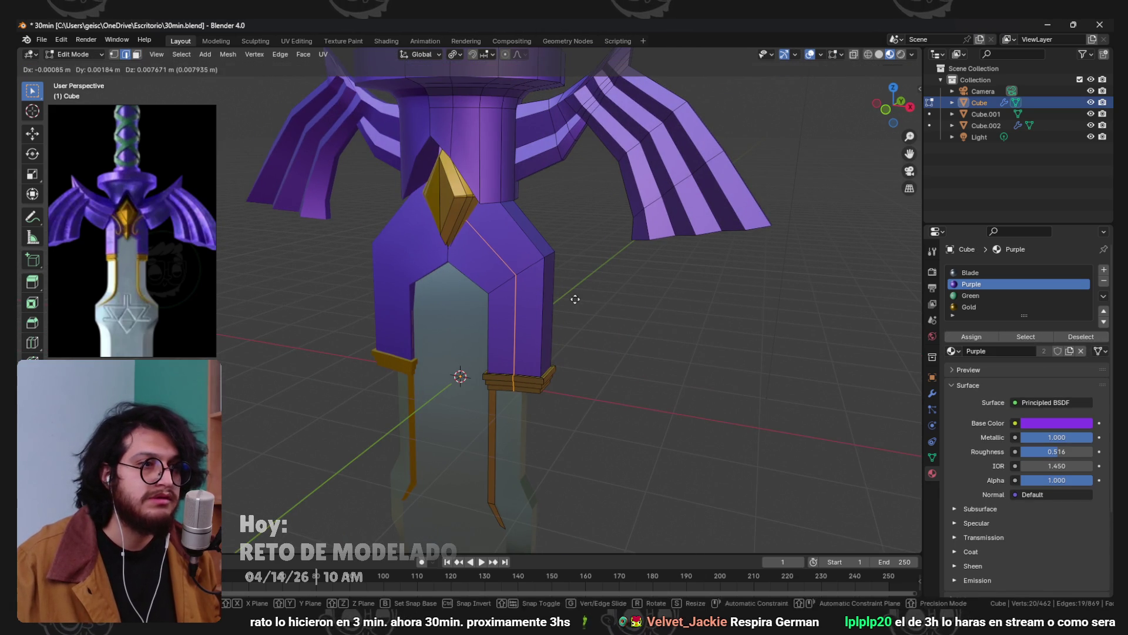
click(582, 300)
key(3)
key(a)
key(alt+a)
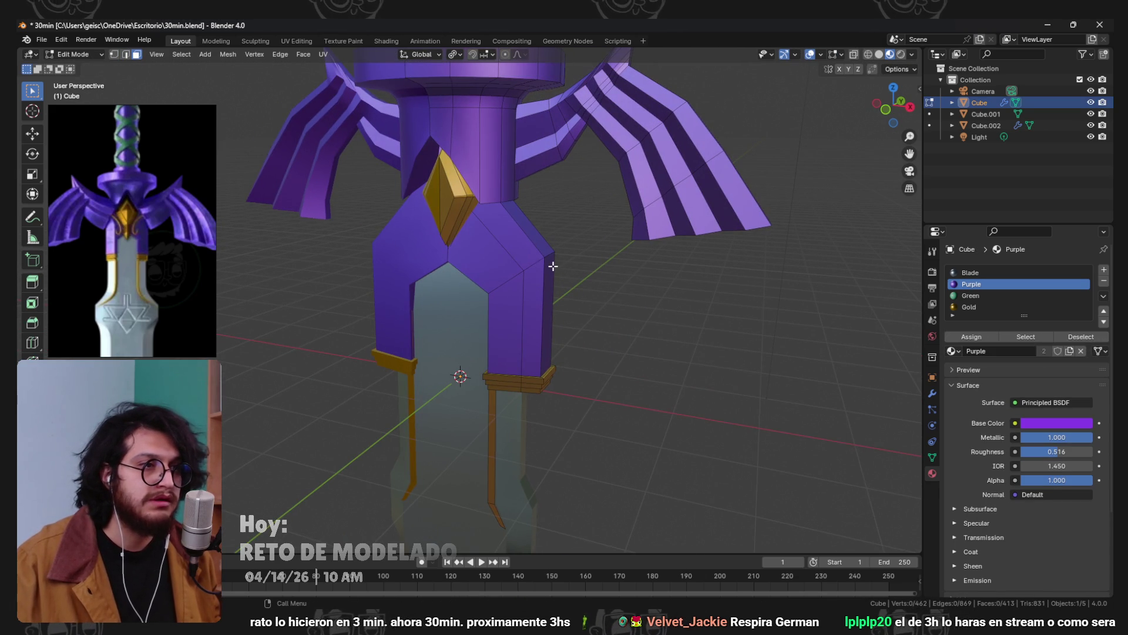
key(s)
key(y)
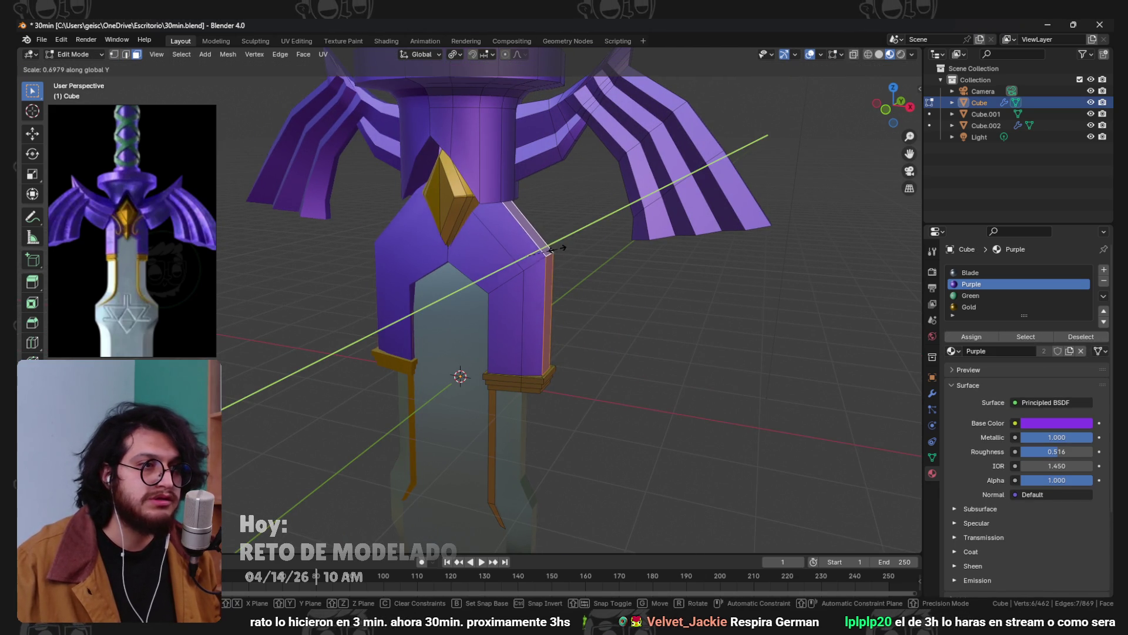
click(551, 250)
Step: Separate the lower guard with its gold trims into its own object, Cube.003
key(a)
key(alt+a)
key(l)
key(p)
click(584, 276)
key(Tab)
click(580, 271)
right_click(584, 271)
click(584, 272)
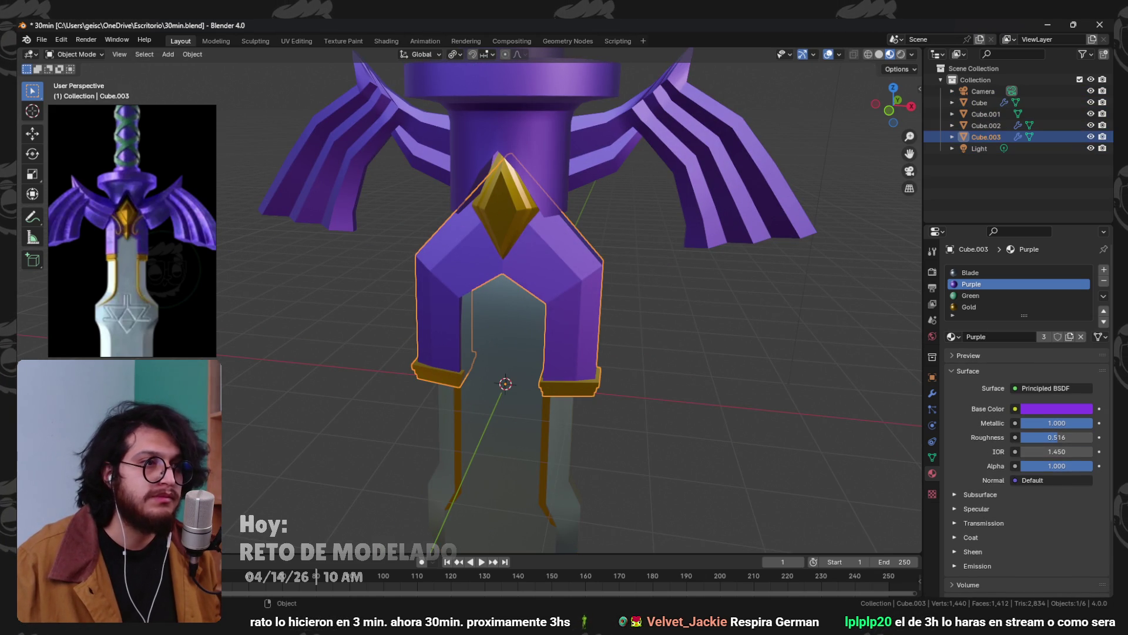
Step: Thin Cube.003 slightly by scaling its mesh along Y
mouse_move(563, 311)
mouse_down()
mouse_move(475, 301)
mouse_move(377, 309)
mouse_up()
key(Tab)
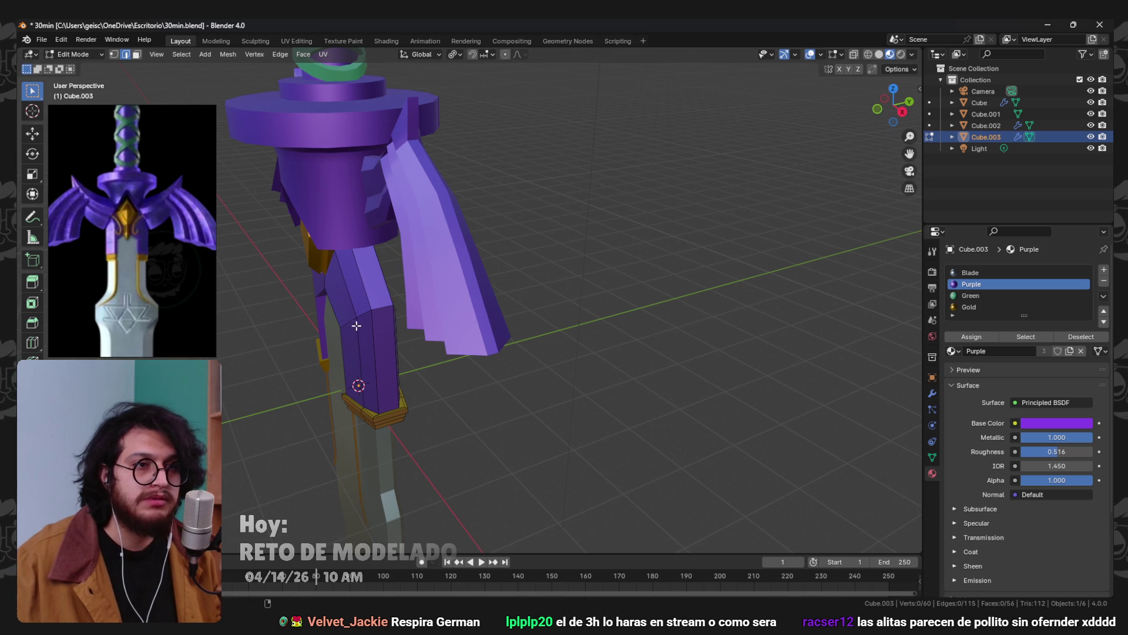
key(s)
key(y)
click(520, 323)
drag(520, 322, 642, 297)
key(Tab)
Step: Apply Shade Auto Smooth to Cube.003, deselect all, and return to the front orthographic view
right_click(611, 276)
click(611, 275)
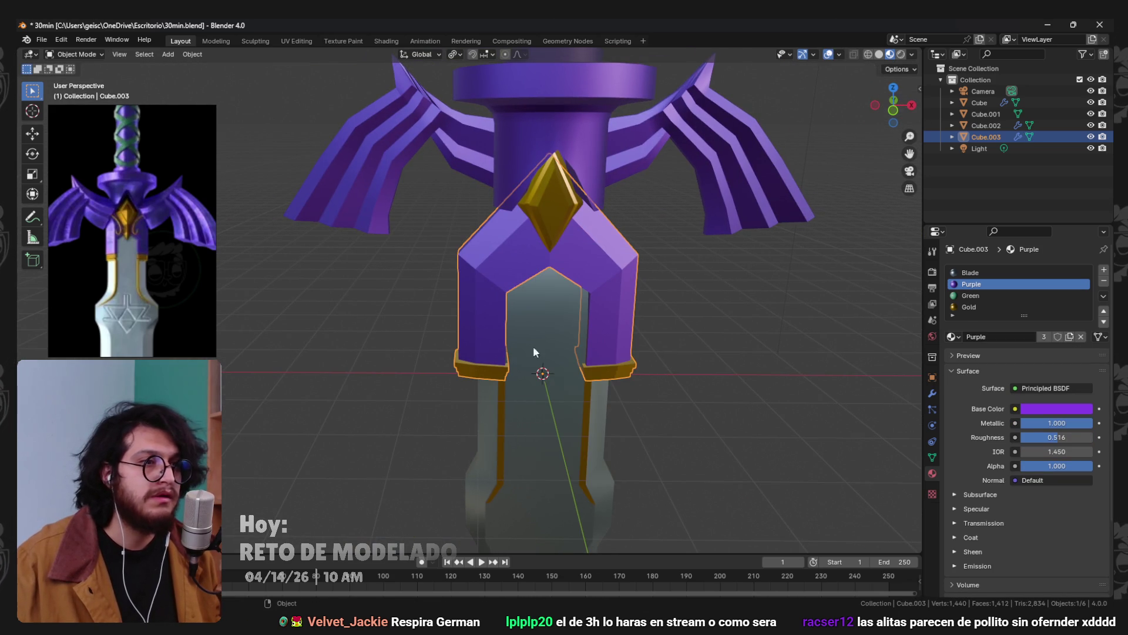
scroll(638, 319, down, 5)
click(639, 319)
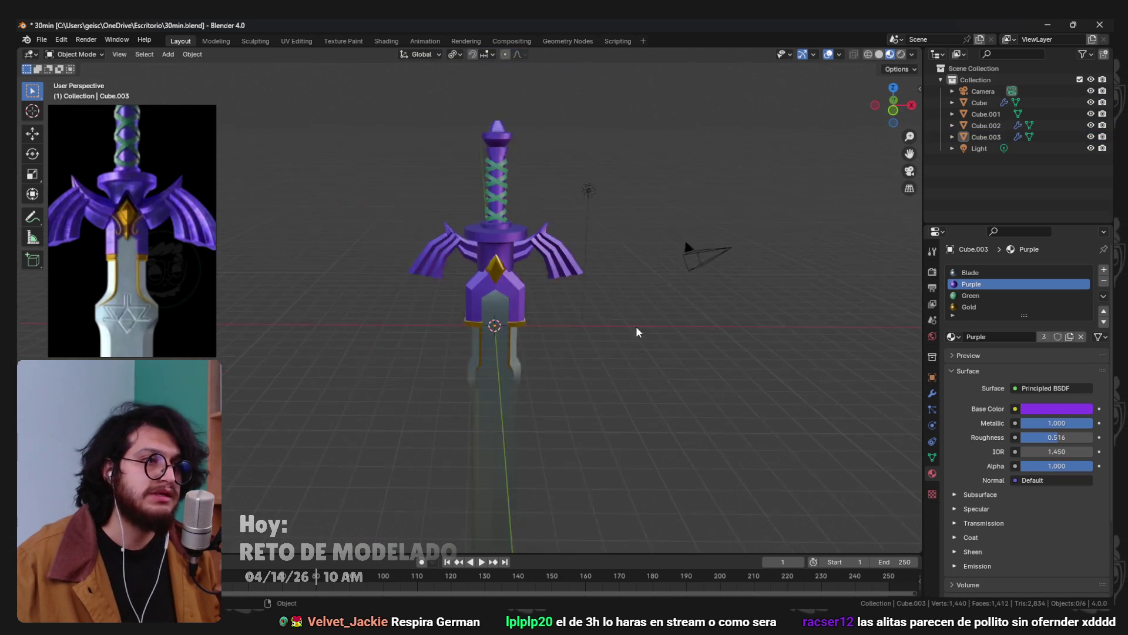
scroll(584, 294, up, 5)
scroll(590, 243, up, 3)
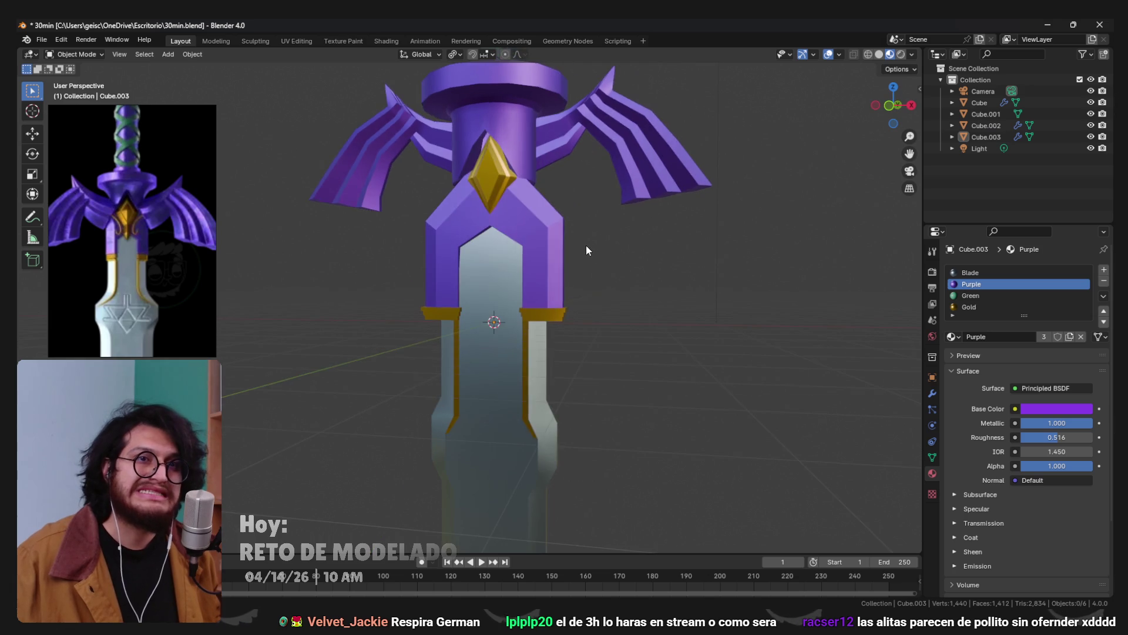
scroll(579, 143, down, 4)
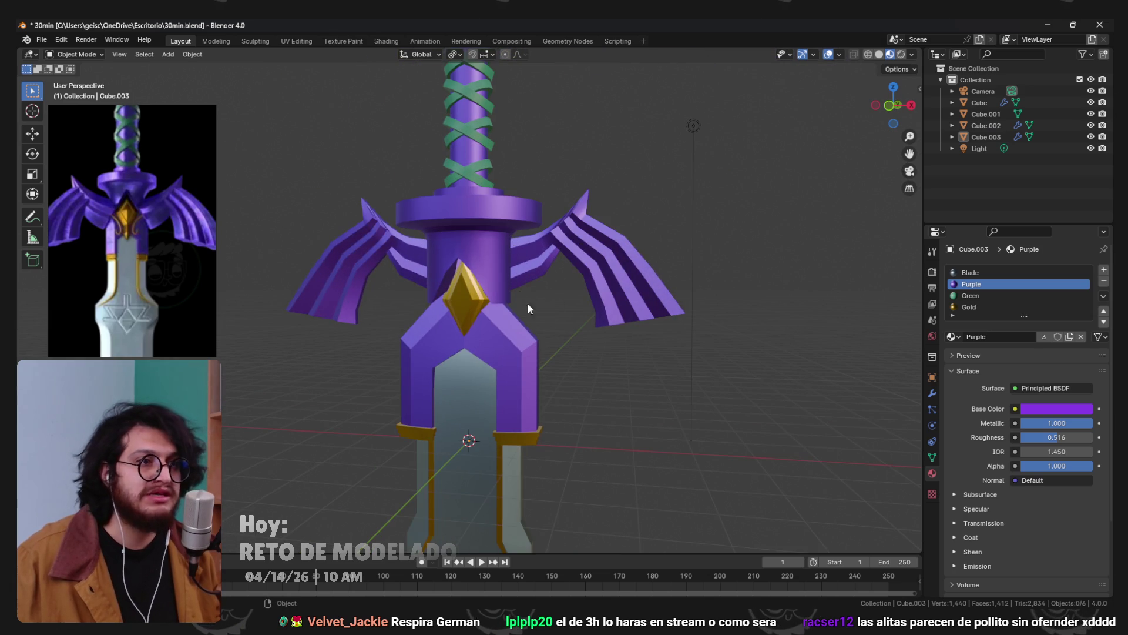
scroll(474, 314, down, 5)
key(KP_1)
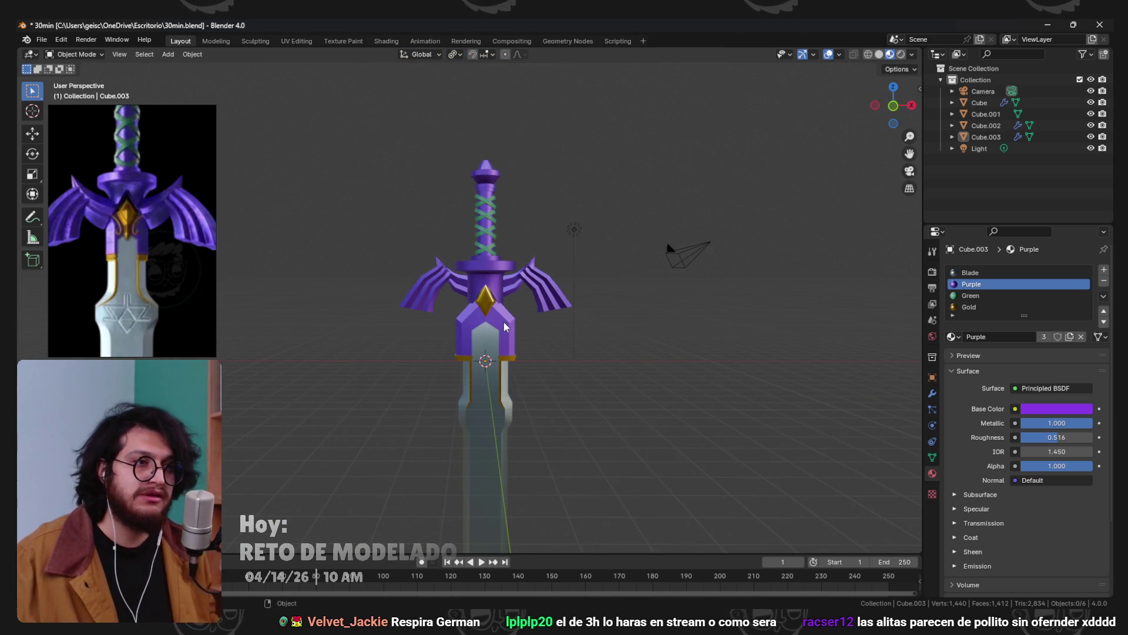
Step: Delete the upper arch faces of the lower guard Cube.003 in edit mode
scroll(503, 322, up, 4)
click(510, 321)
key(Tab)
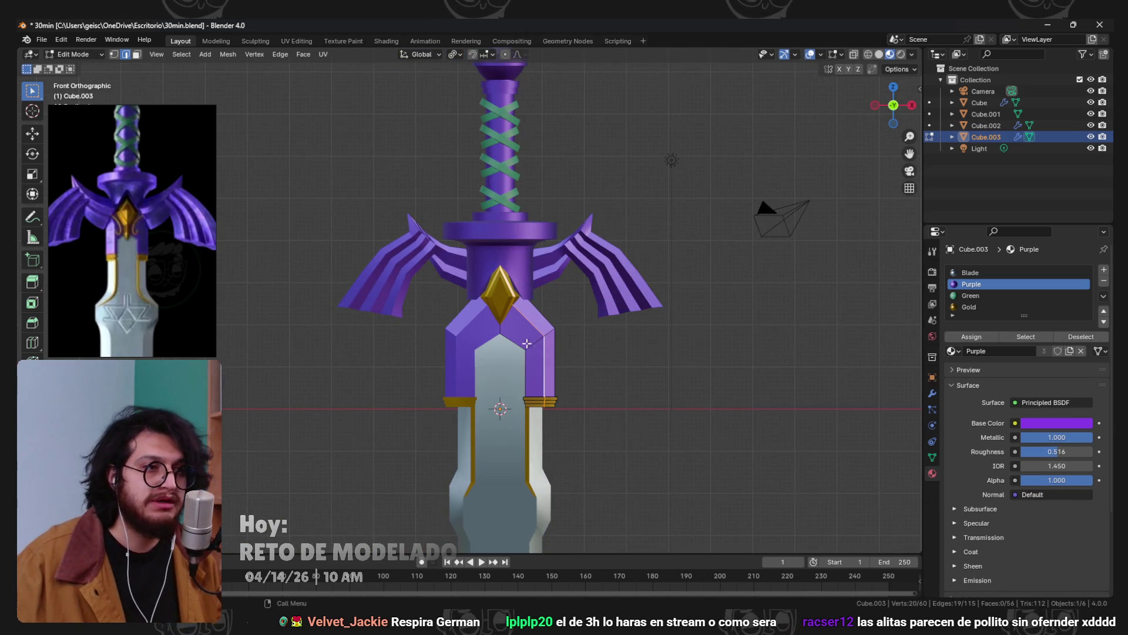
scroll(521, 339, up, 2)
key(3)
key(x)
click(522, 327)
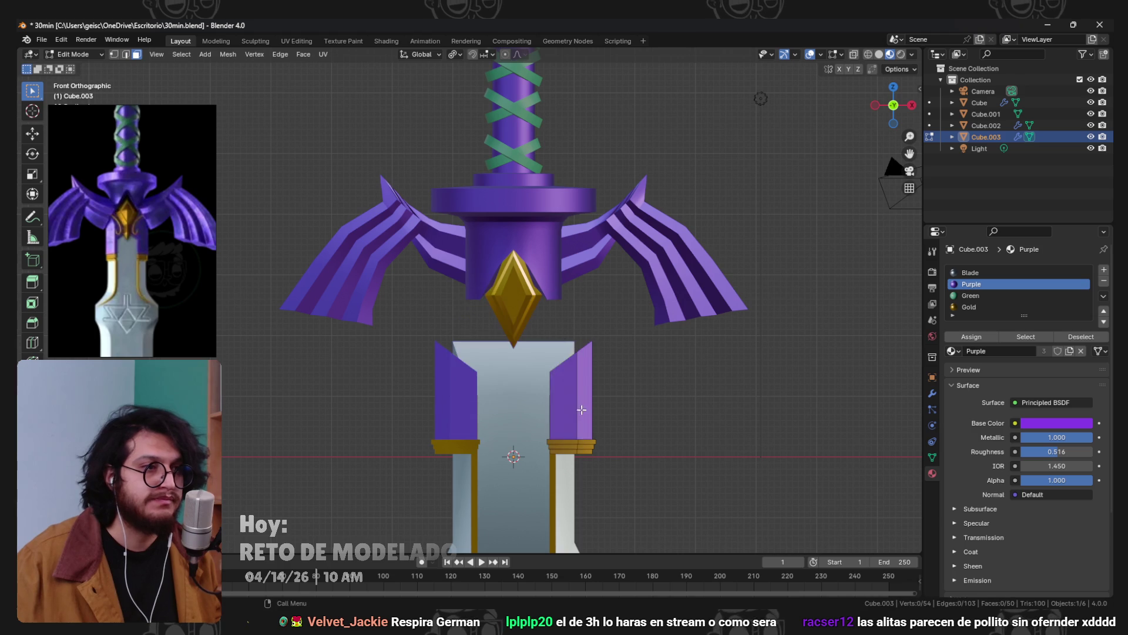
Step: Move the guard pieces inward and up, raise their top edges, and shift them along X
key(a)
key(g)
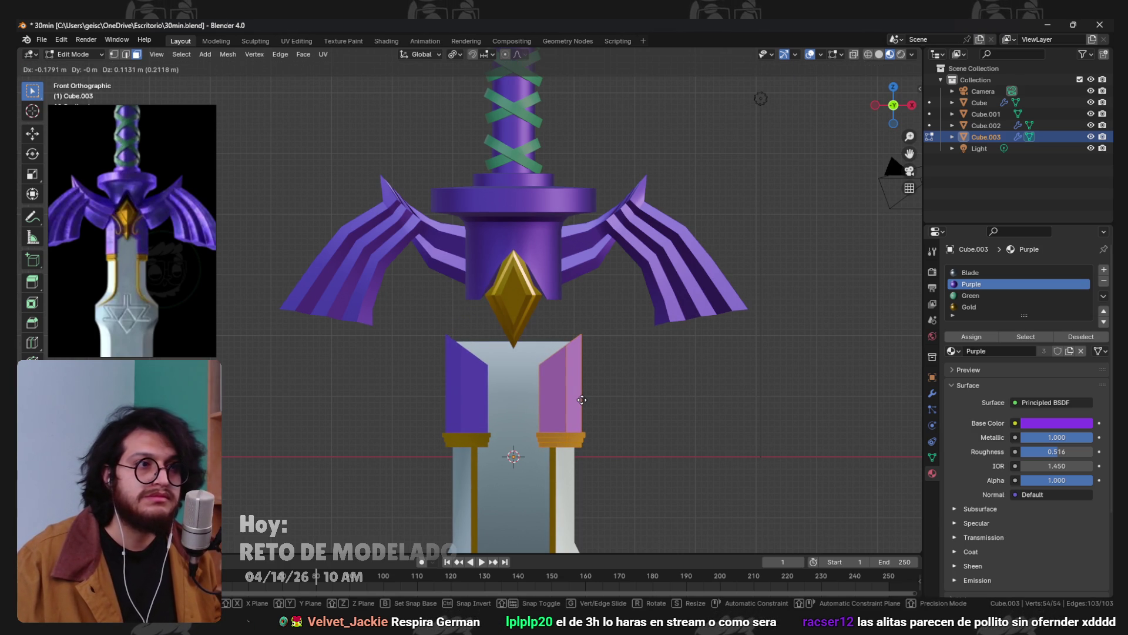
click(581, 400)
drag(548, 358, 587, 329)
key(g)
click(666, 300)
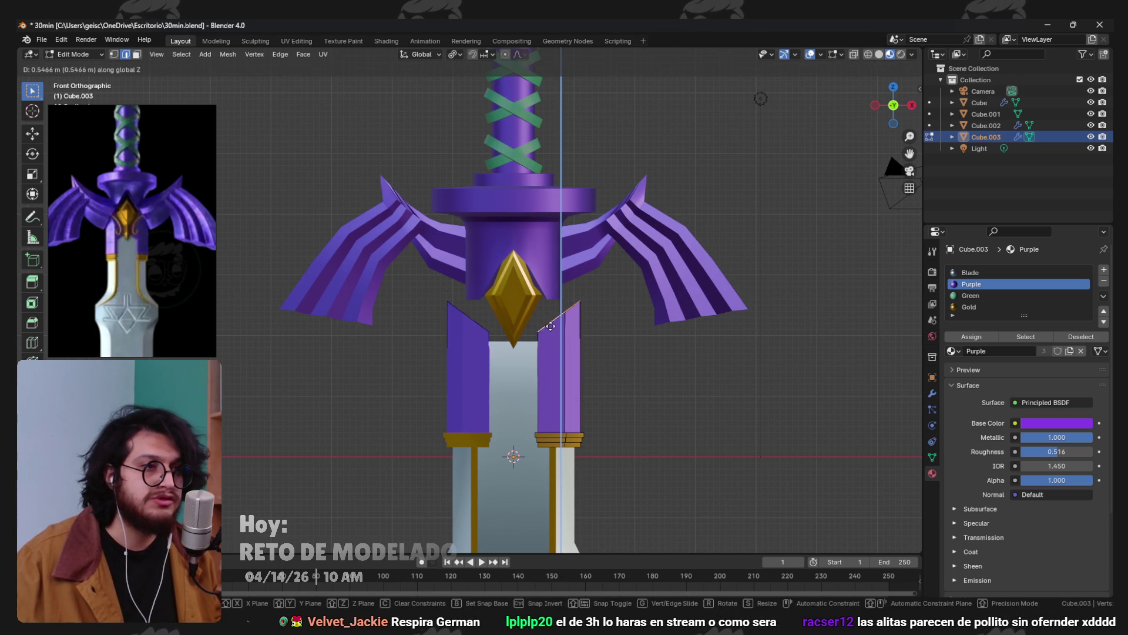
key(3)
key(g)
key(x)
click(655, 384)
Step: Scale the guard pieces along X and fill the top back into a point
key(s)
key(x)
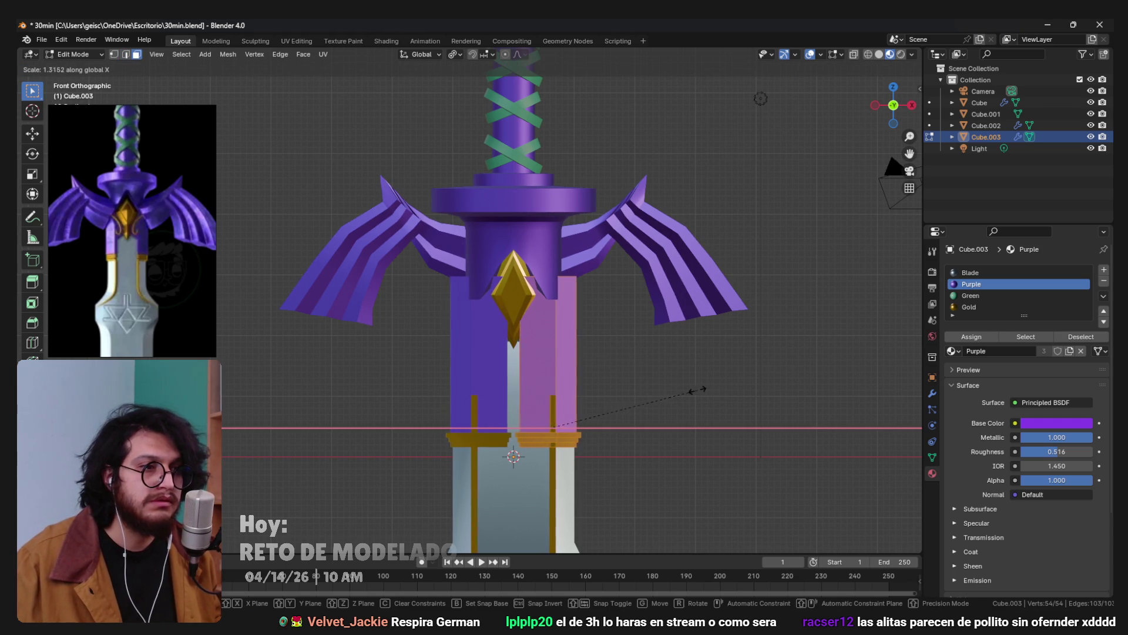
click(680, 393)
key(ctrl+z)
key(ctrl+z)
key(ctrl+z)
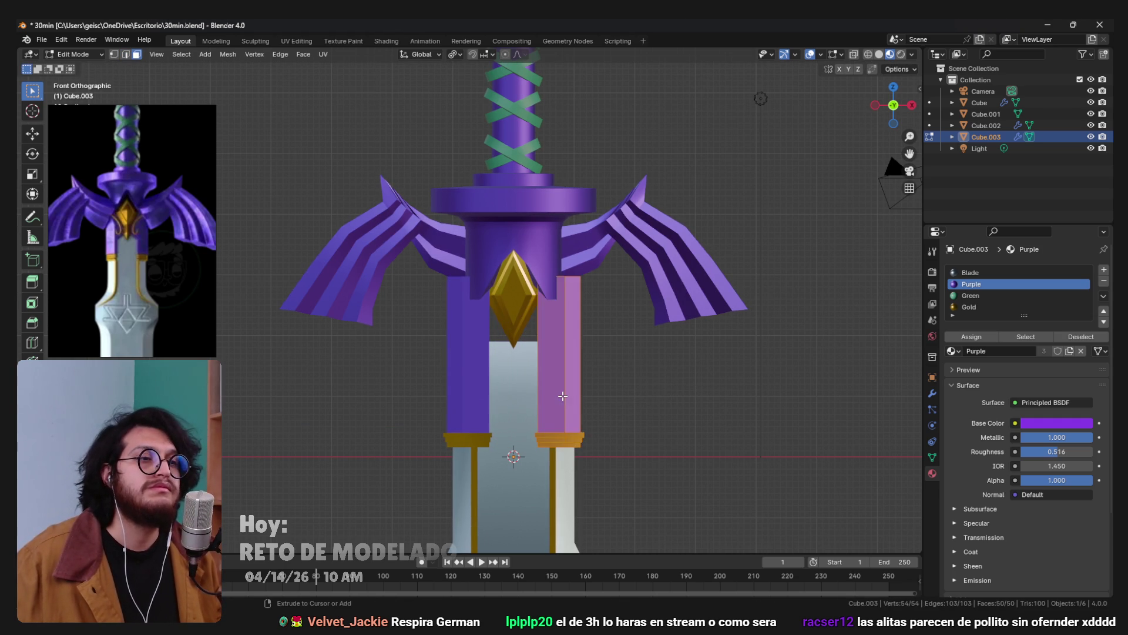
key(ctrl+shift+z)
key(ctrl+shift+z)
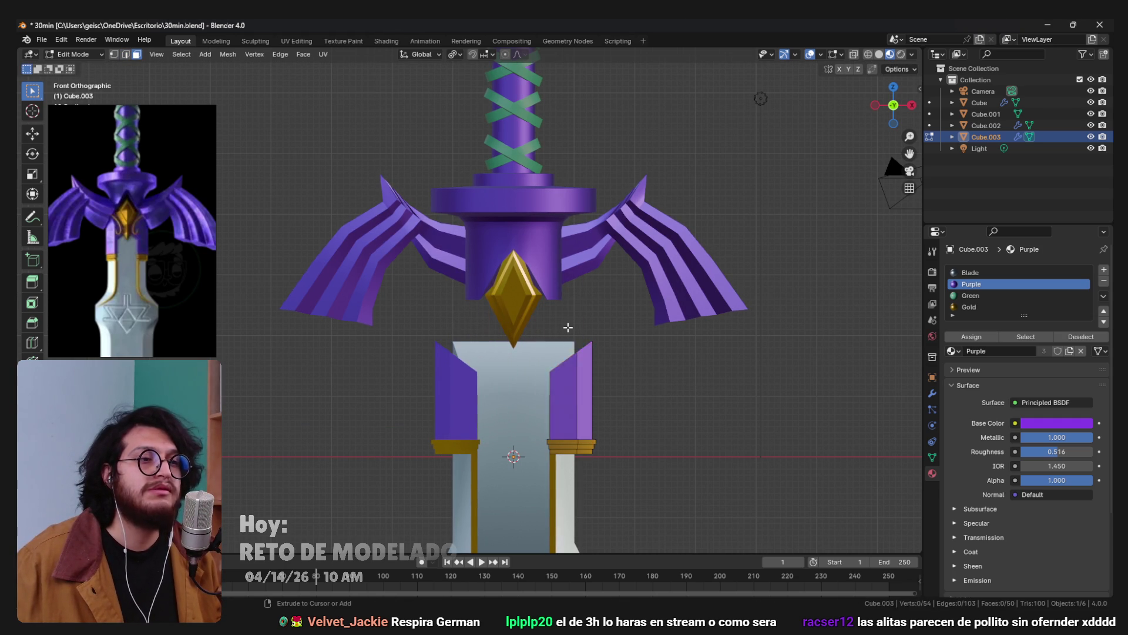
key(ctrl+shift+z)
scroll(558, 341, up, 1)
scroll(556, 348, down, 2)
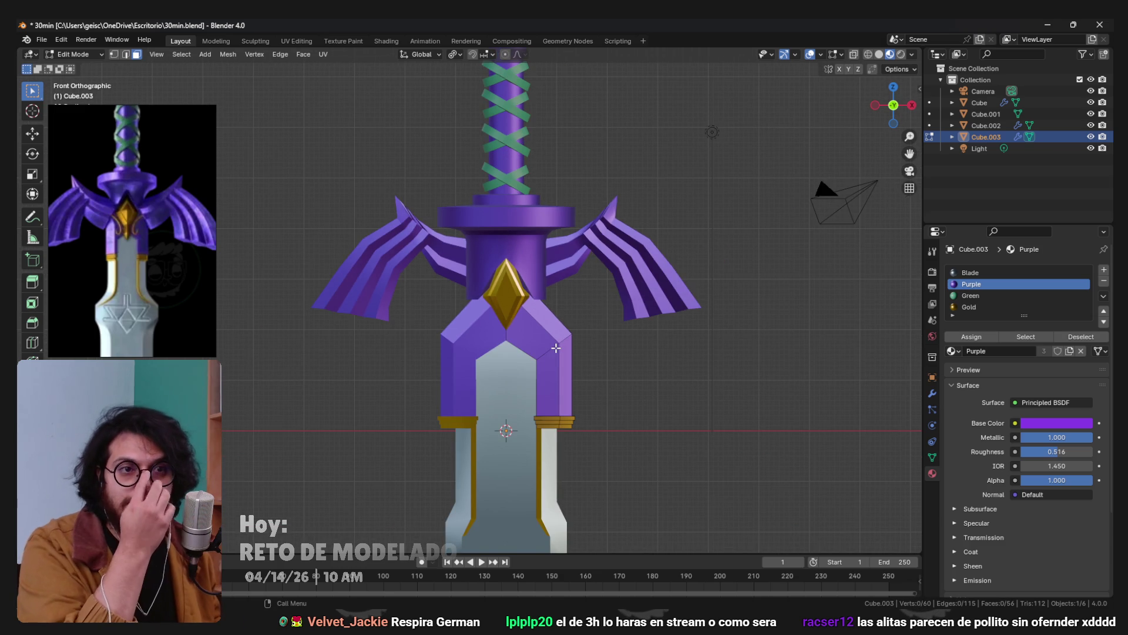
Step: Switch to the winged guard mesh and start moving the right wing
key(alt+q)
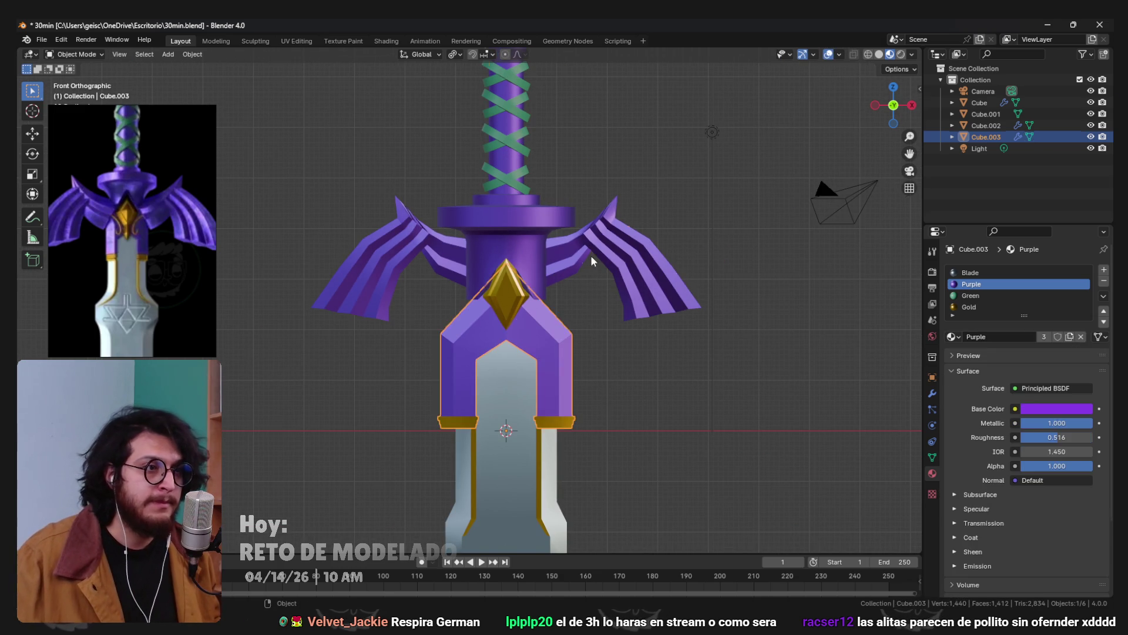
key(l)
key(g)
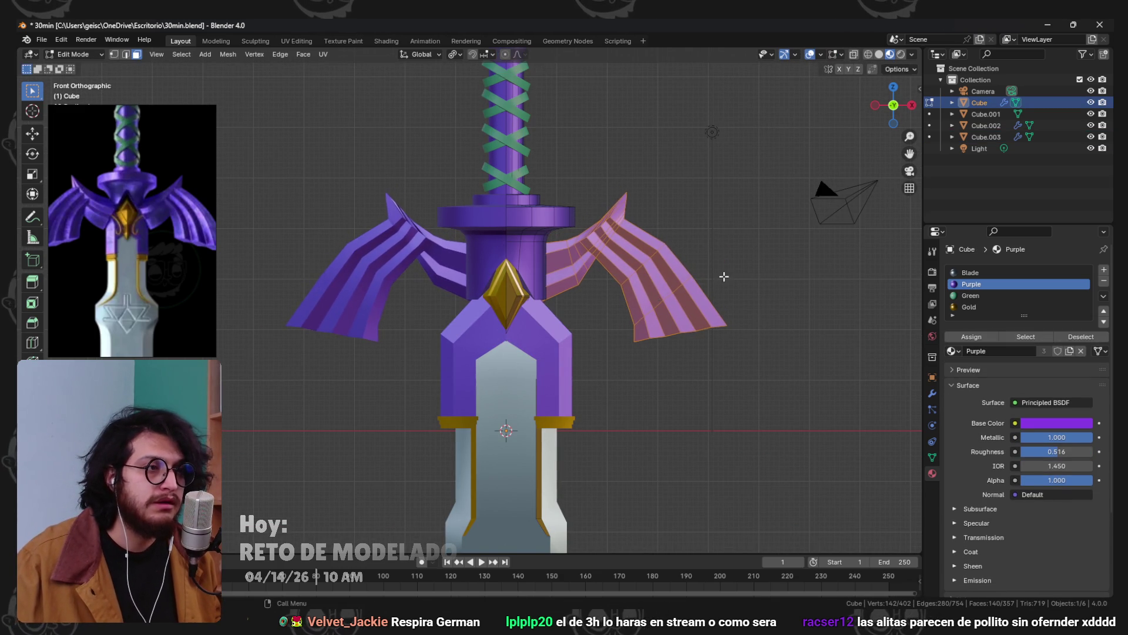
Step: Resize the right wing along the X axis to its new width
key(x)
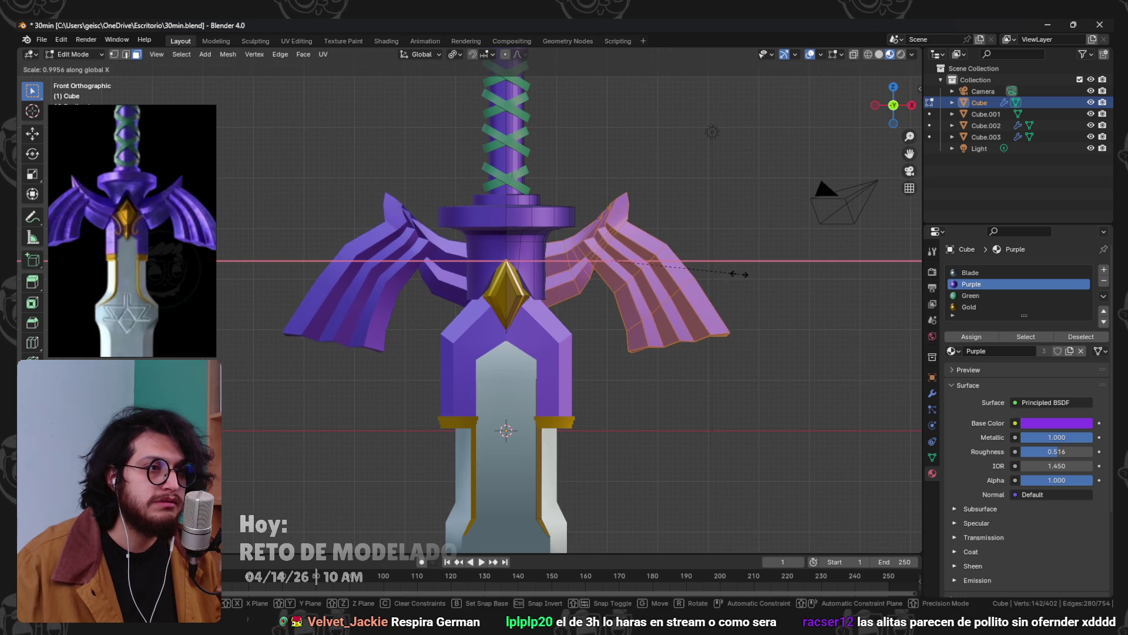
click(714, 279)
scroll(714, 290, up, 1)
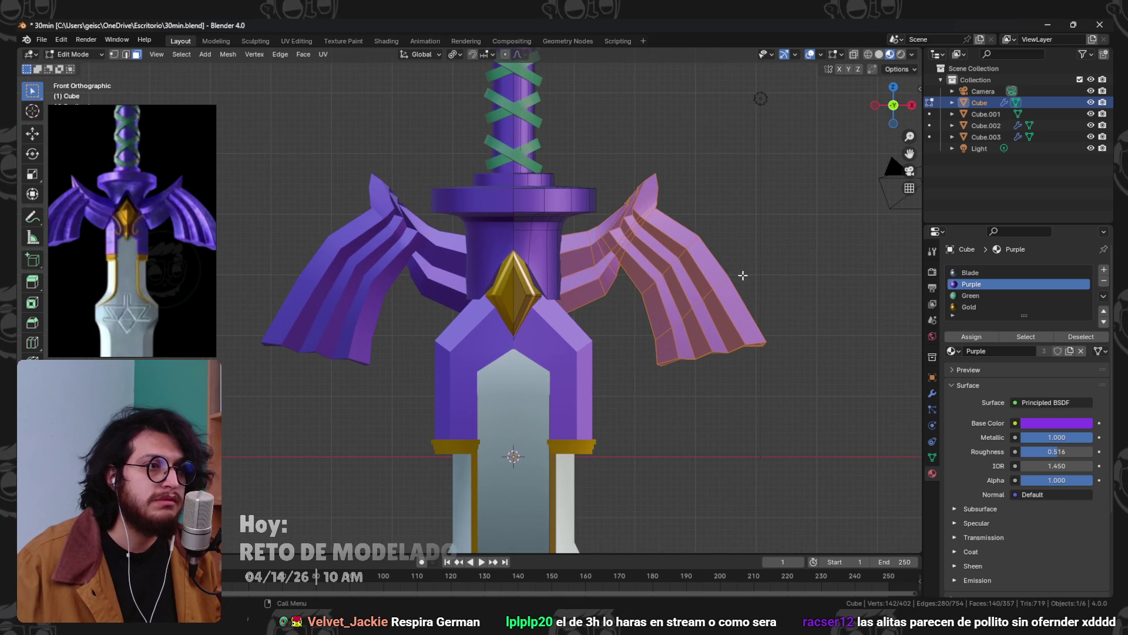
Step: Resize the narrow face strip beside the gem and reposition it vertically
key(a)
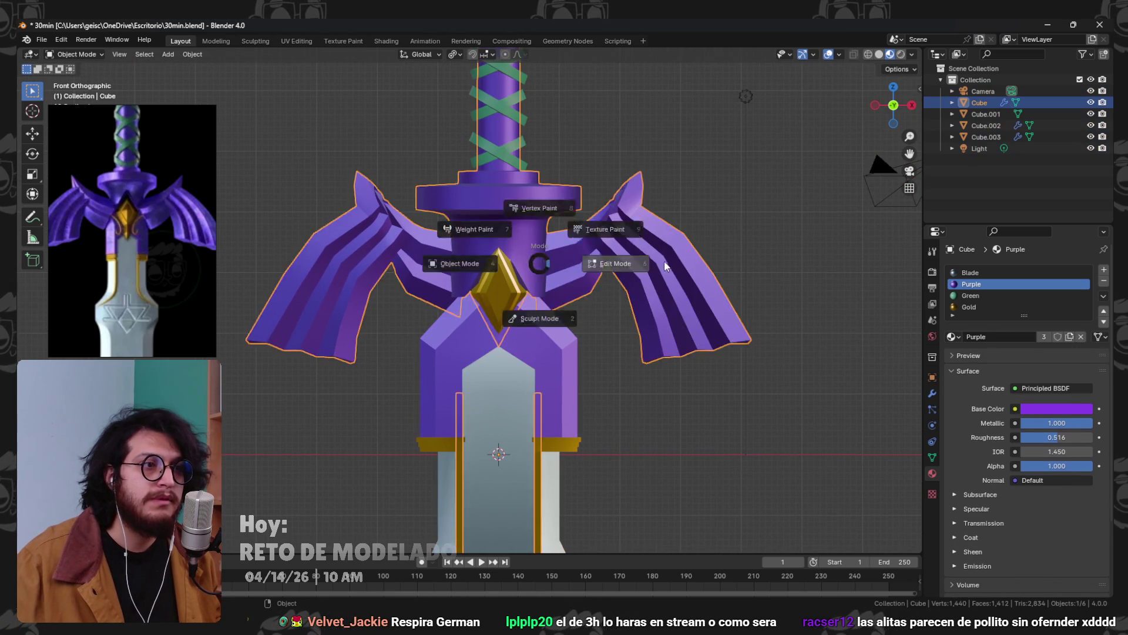
alt+click(534, 265)
key(s)
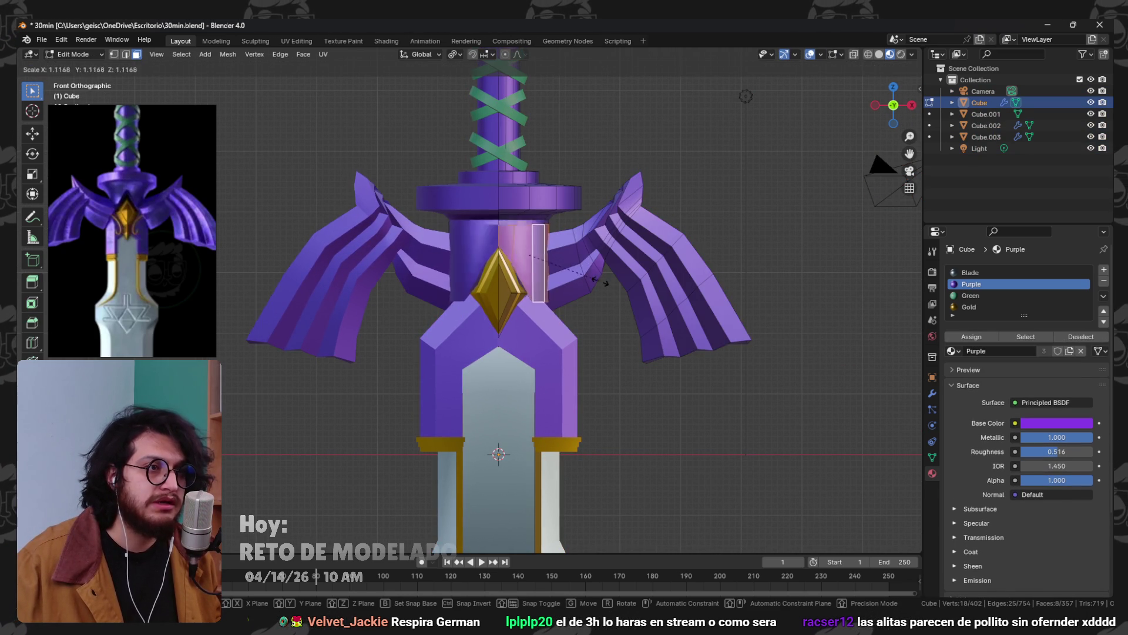
key(g)
key(x)
key(z)
click(612, 290)
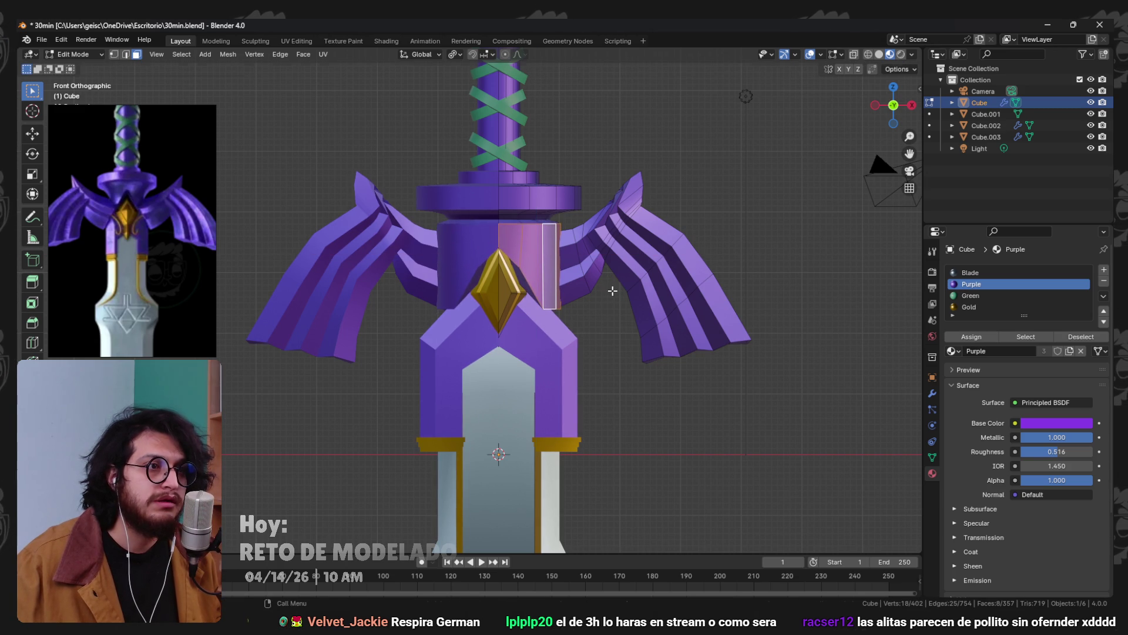
Step: Return to object mode and select the guard object
key(Tab)
scroll(495, 292, down, 5)
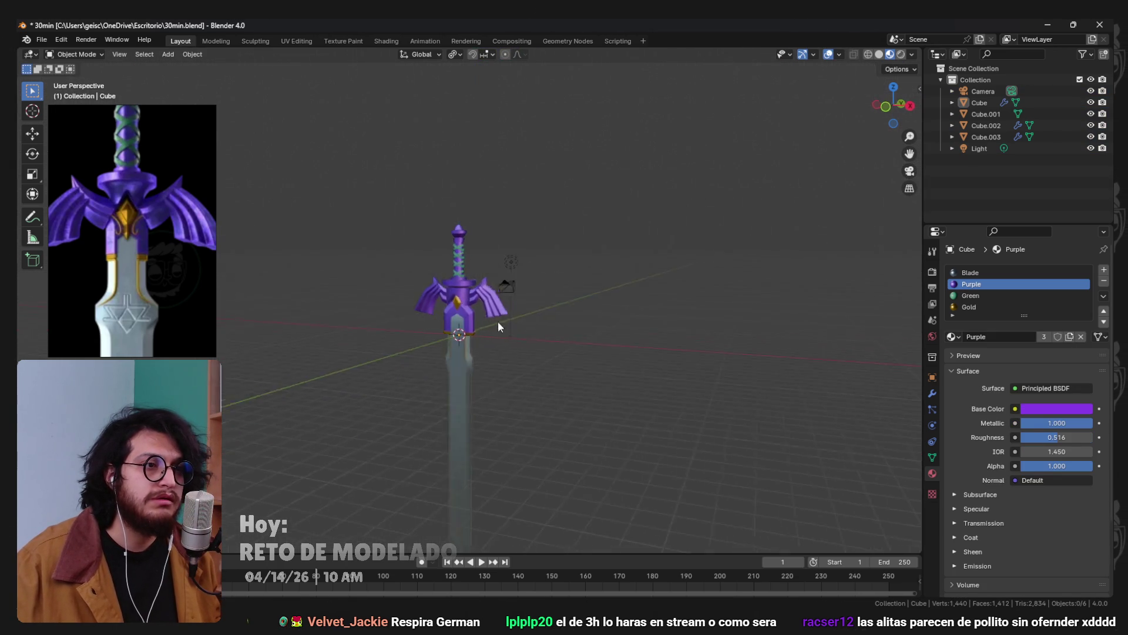
scroll(517, 347, up, 6)
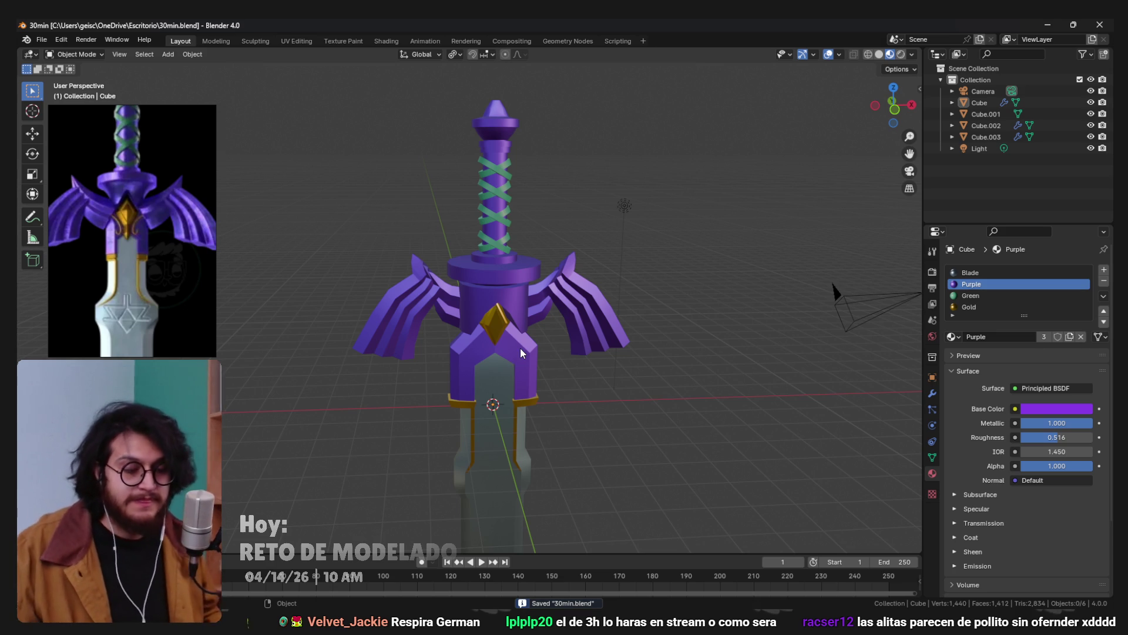
scroll(509, 243, down, 4)
click(509, 242)
Step: In front view, dissolve the edge loop running across the right wing
key(KP_1)
scroll(470, 306, up, 5)
key(Tab)
alt+click(476, 275)
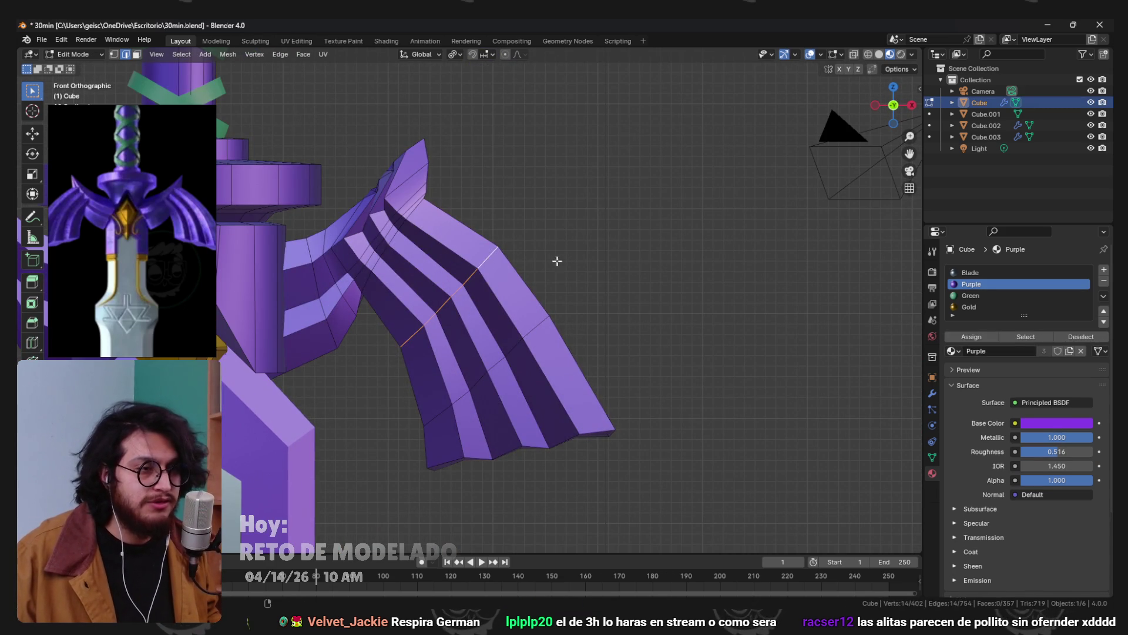
key(g)
right_click(548, 290)
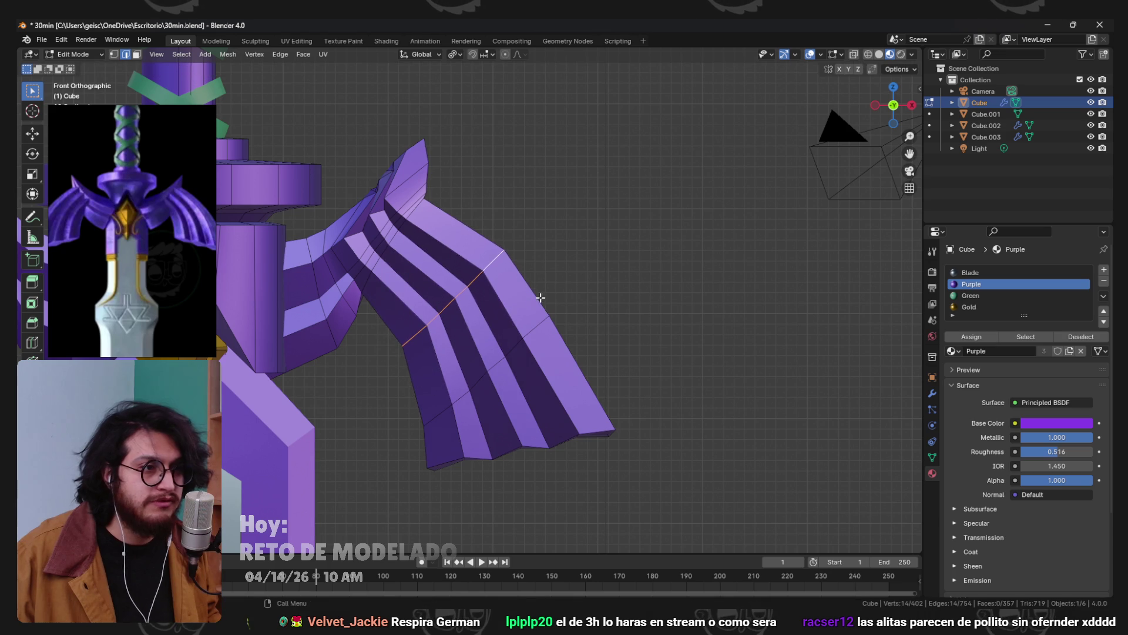
key(x)
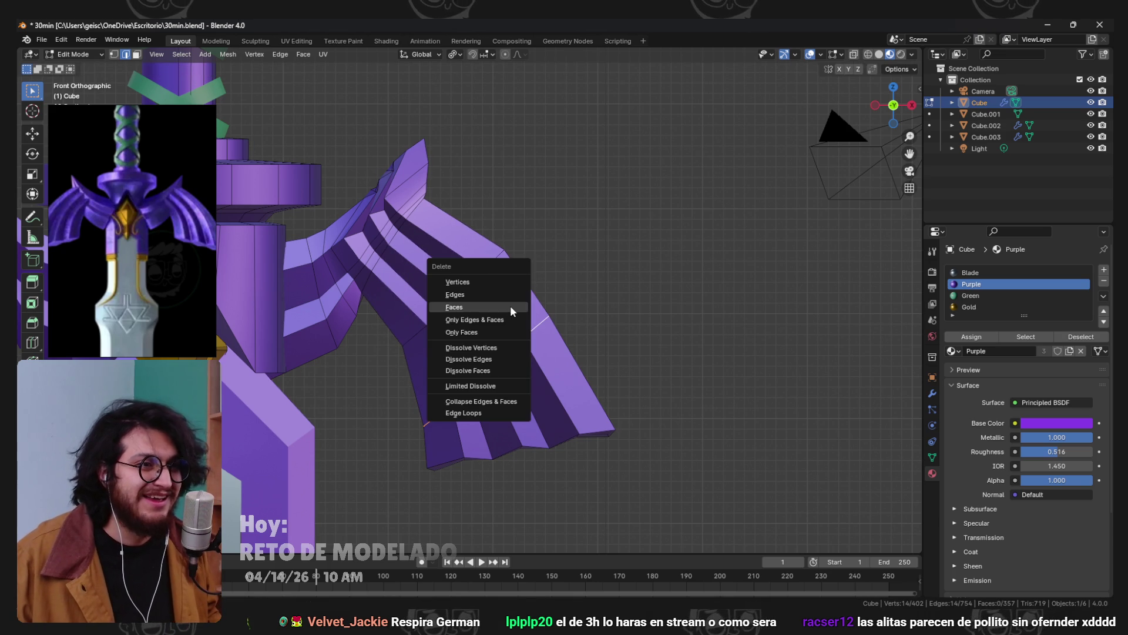
click(513, 359)
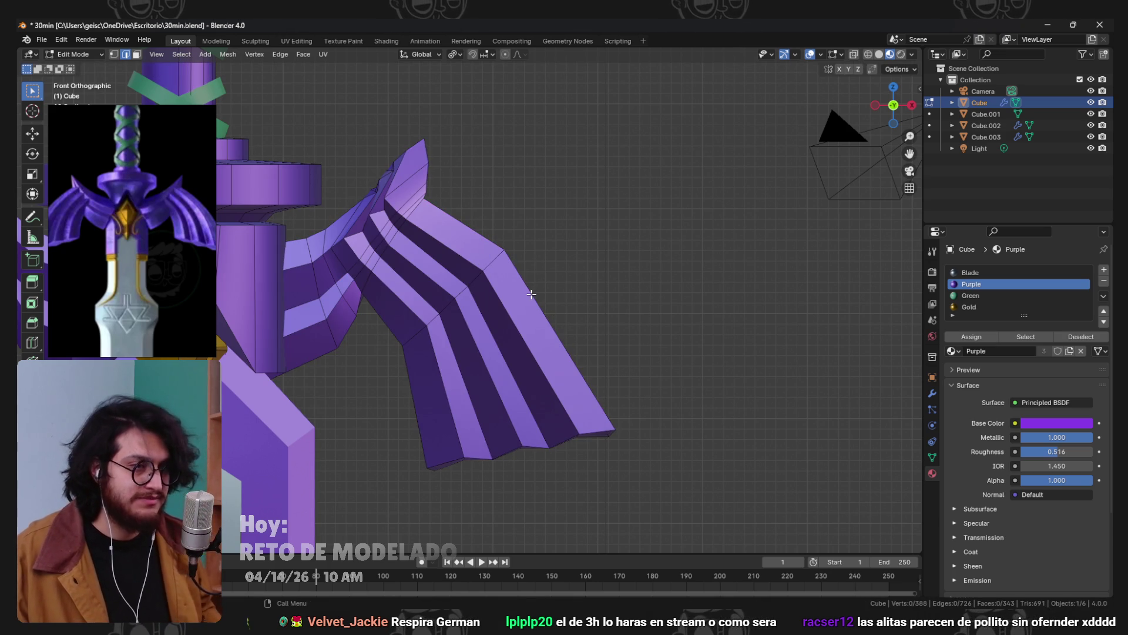
Step: Move another wing edge loop lower on the wing
key(a)
key(alt+a)
alt+click(511, 262)
key(g)
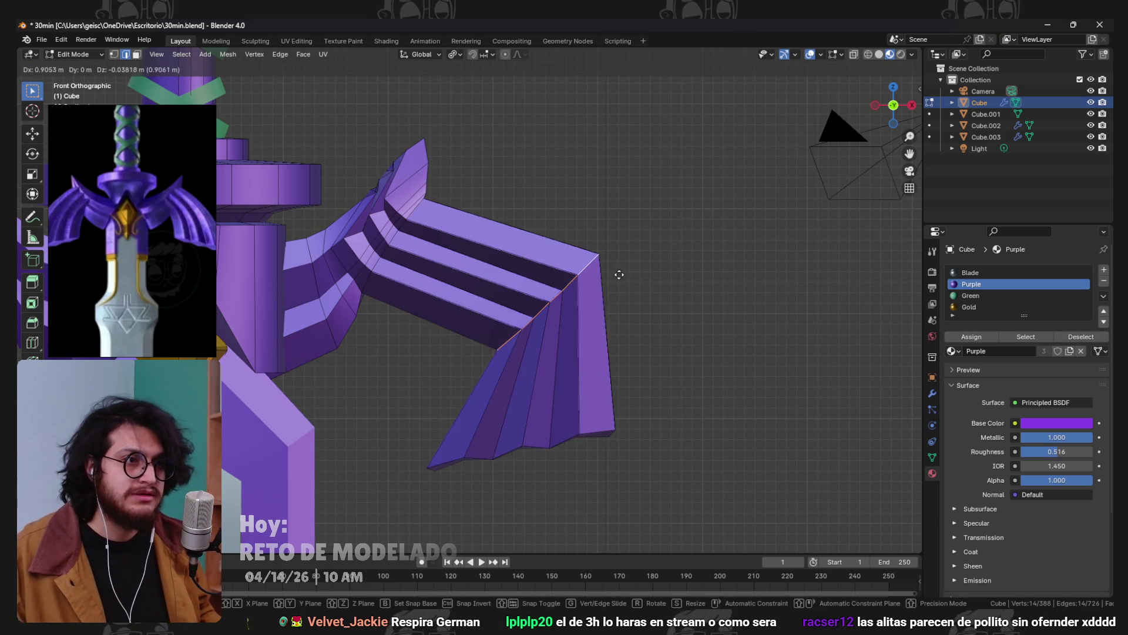
click(624, 309)
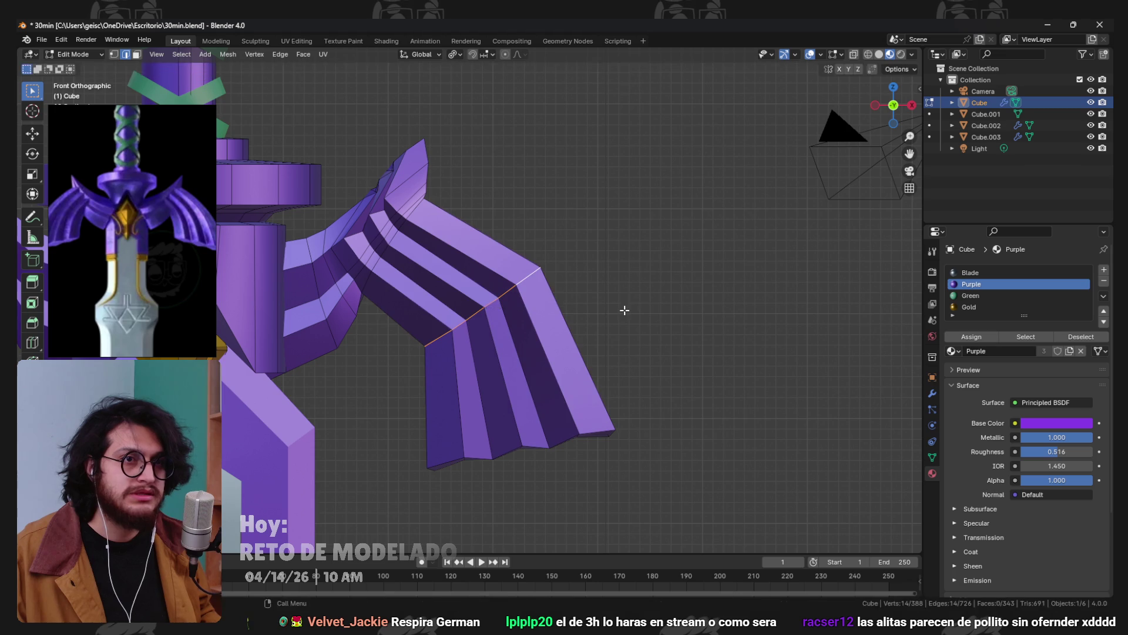
Step: Try bevelling the edge loop, then cancel the bevel
key(ctrl+b)
scroll(668, 335, up, 3)
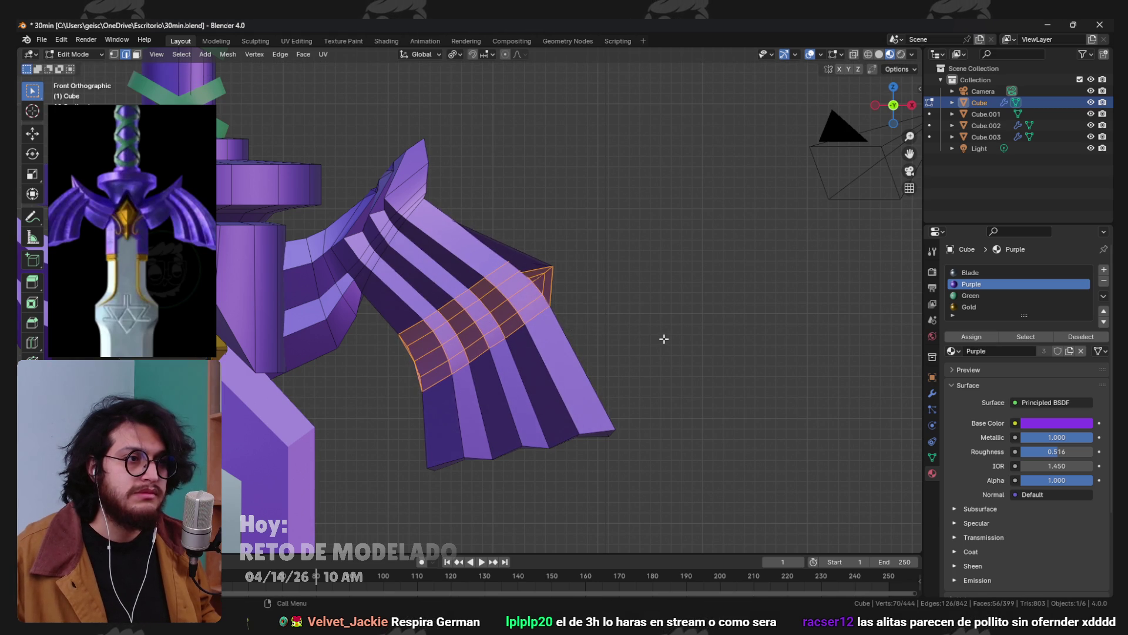
key(ctrl+z)
scroll(478, 353, up, 5)
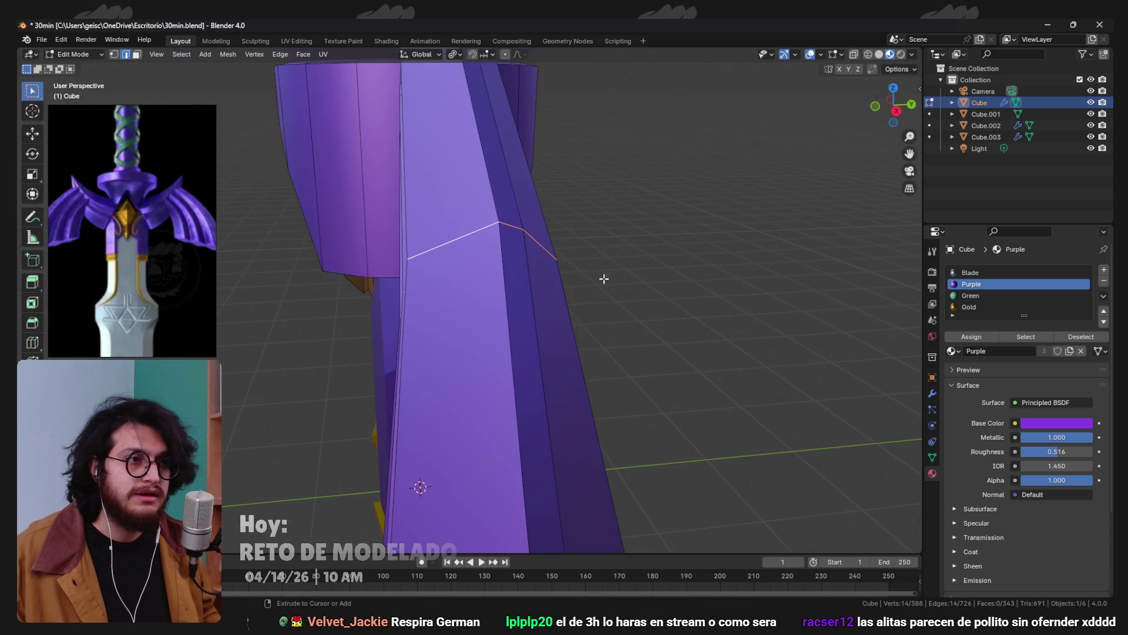
key(ctrl+b)
key(Escape)
Step: Frame the wing and turn on face orientation colours in the viewport overlays
key(a)
key(KP_Decimal)
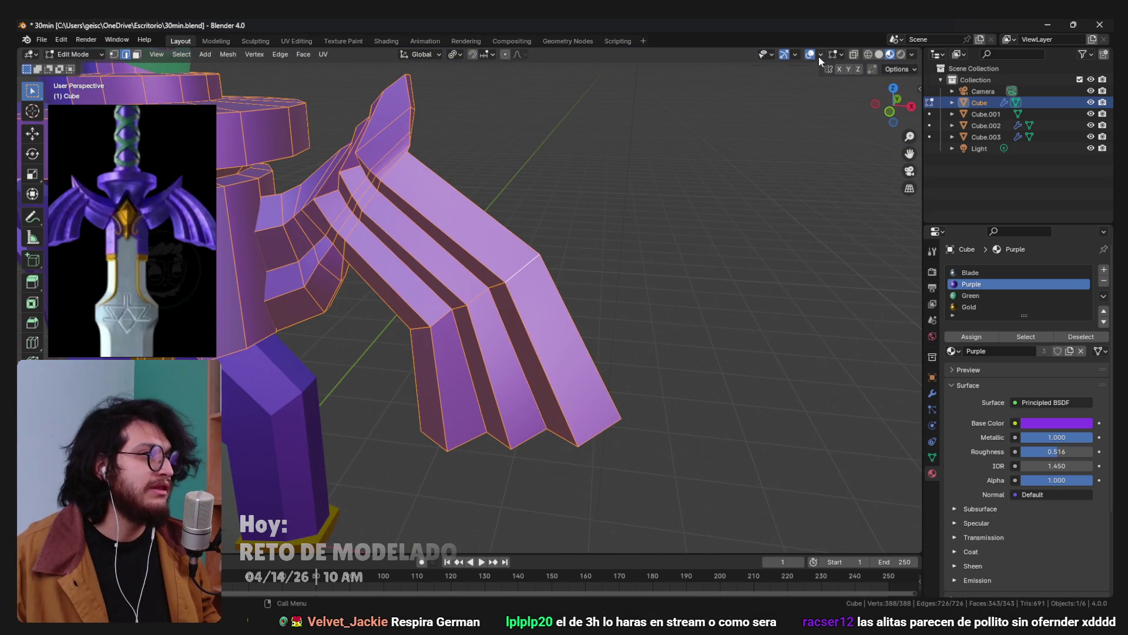
click(822, 54)
click(774, 301)
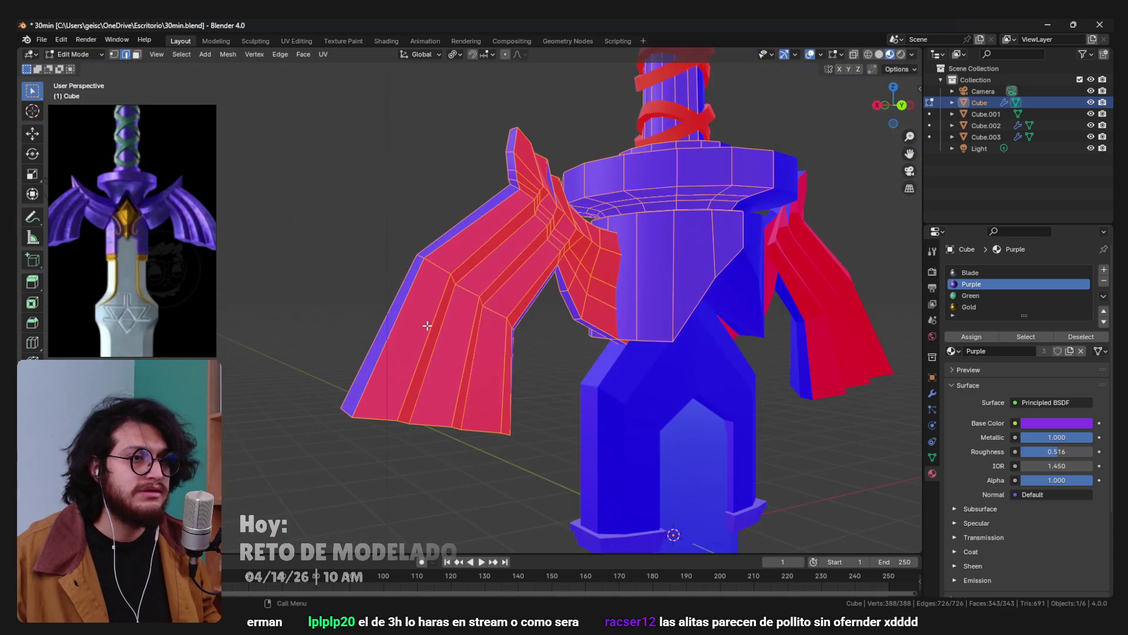
Step: Check the spiral wrap object briefly, then enter edit mode on the guard
key(Tab)
scroll(496, 219, down, 4)
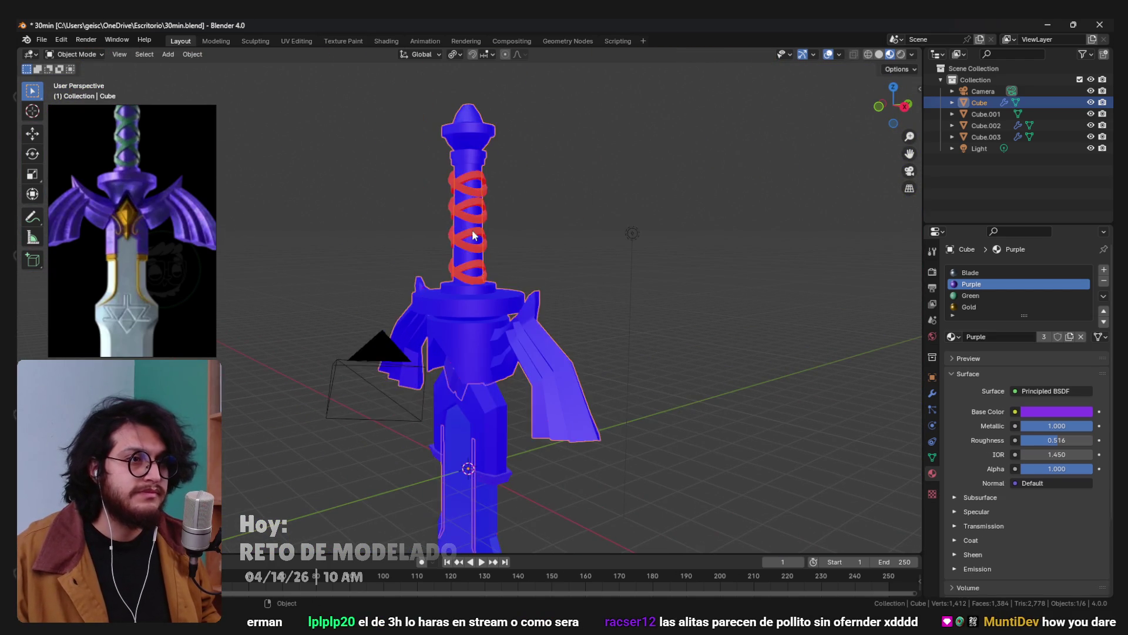
click(460, 236)
key(Tab)
key(Tab)
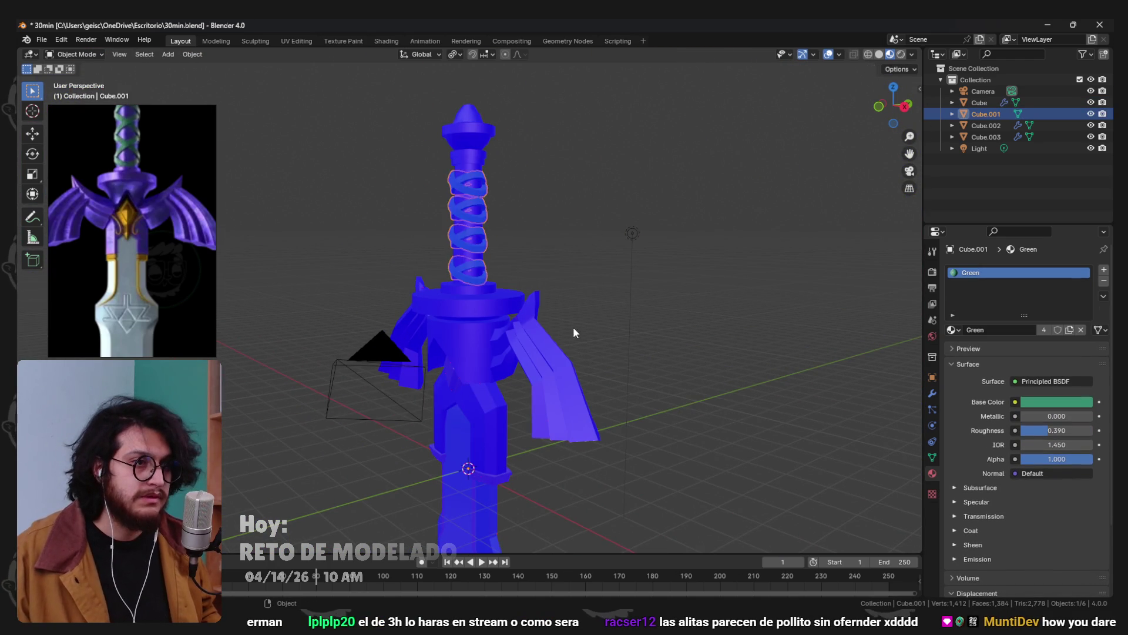
scroll(566, 398, up, 5)
click(463, 290)
key(ctrl+Tab)
click(525, 307)
scroll(446, 282, up, 4)
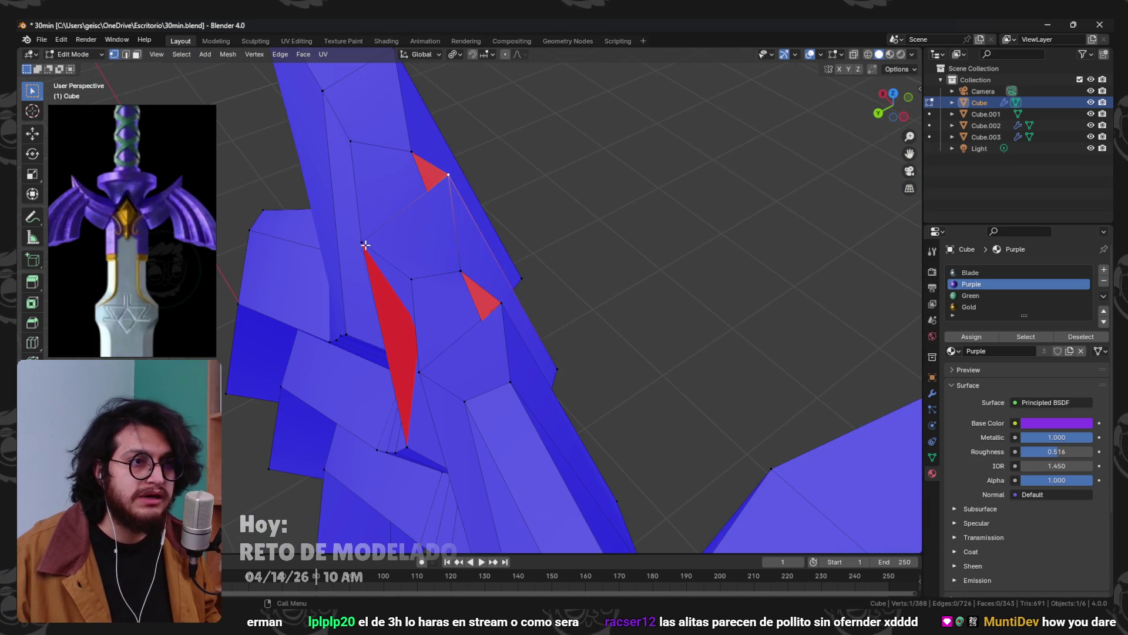
Step: Slide and move wing vertices until the red flipped faces disappear
key(shift+v)
click(422, 322)
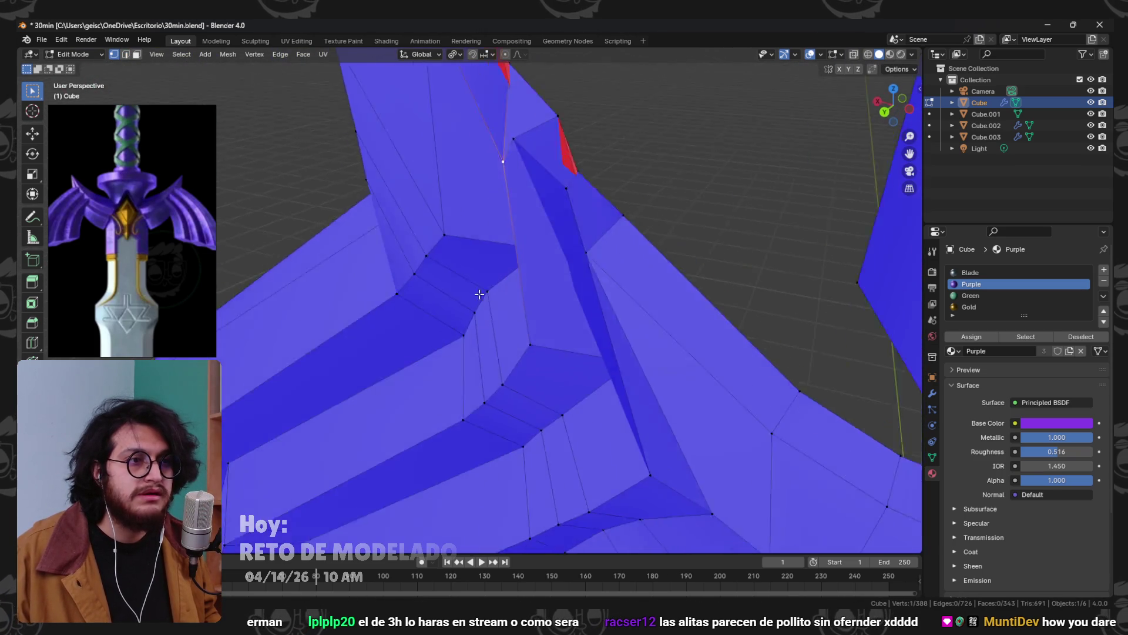
key(g)
click(442, 201)
key(g)
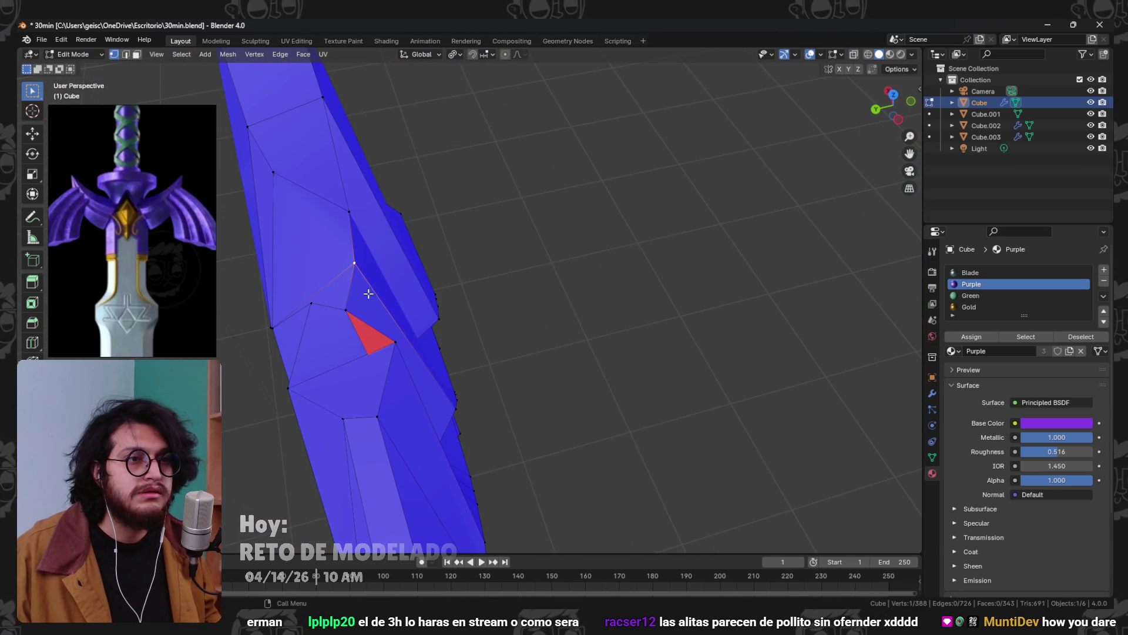
click(391, 342)
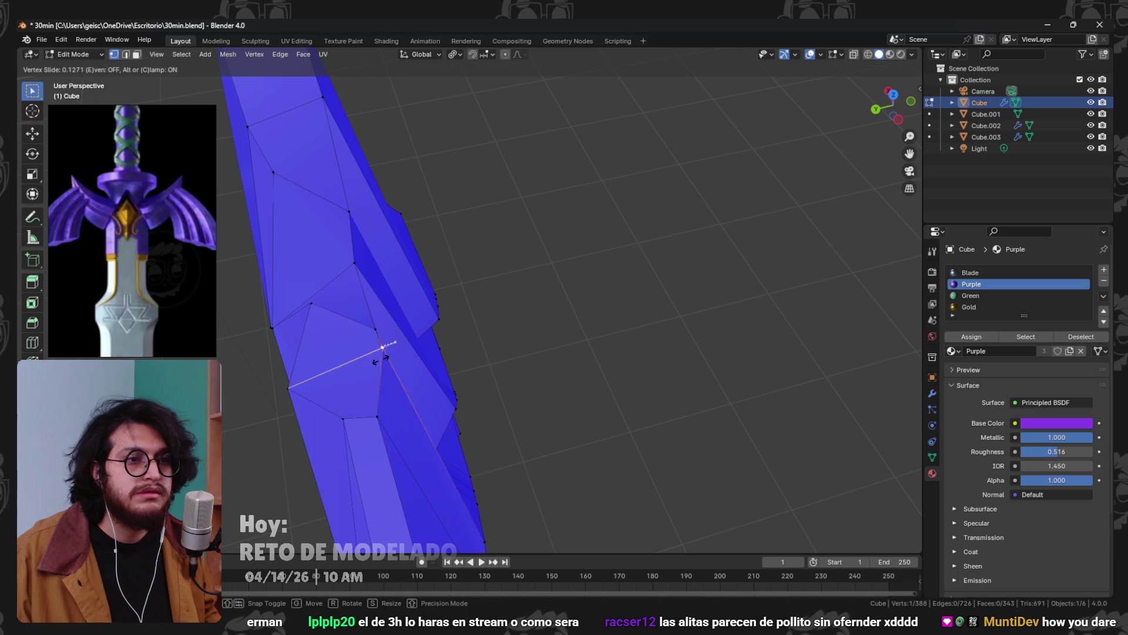
key(g)
key(g)
click(350, 360)
key(g)
key(g)
click(301, 338)
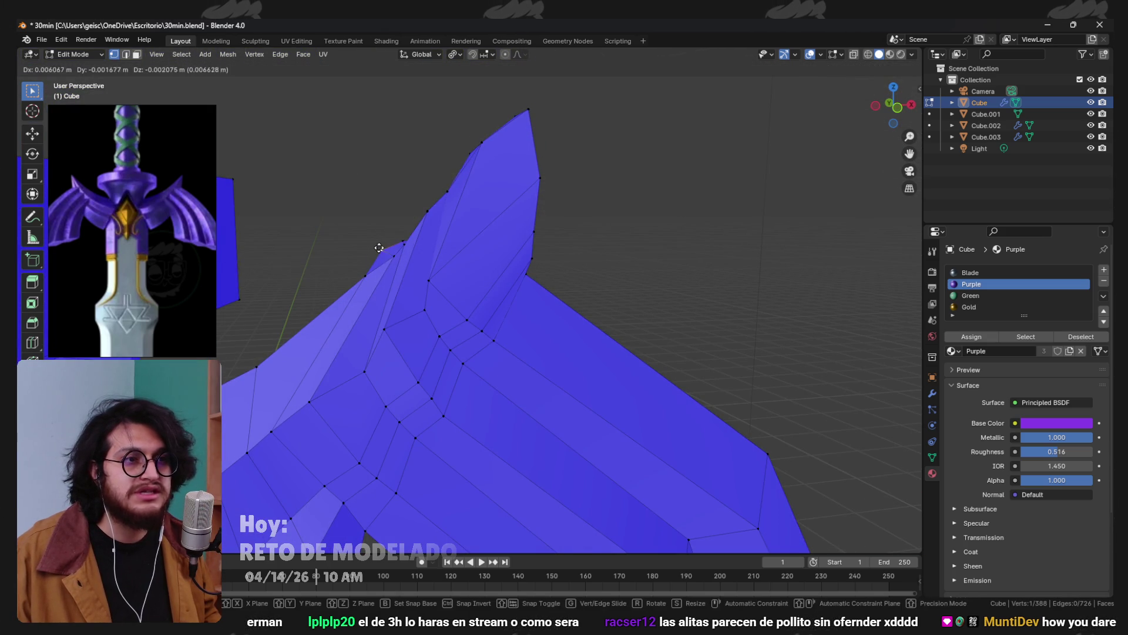
Step: Bevel the edge loop across the wing with 4 segments, about 0.409 m wide
mouse_move(385, 252)
mouse_down()
mouse_move(493, 230)
mouse_move(425, 329)
mouse_move(693, 335)
mouse_move(517, 335)
mouse_move(529, 403)
mouse_move(608, 257)
mouse_up()
key(2)
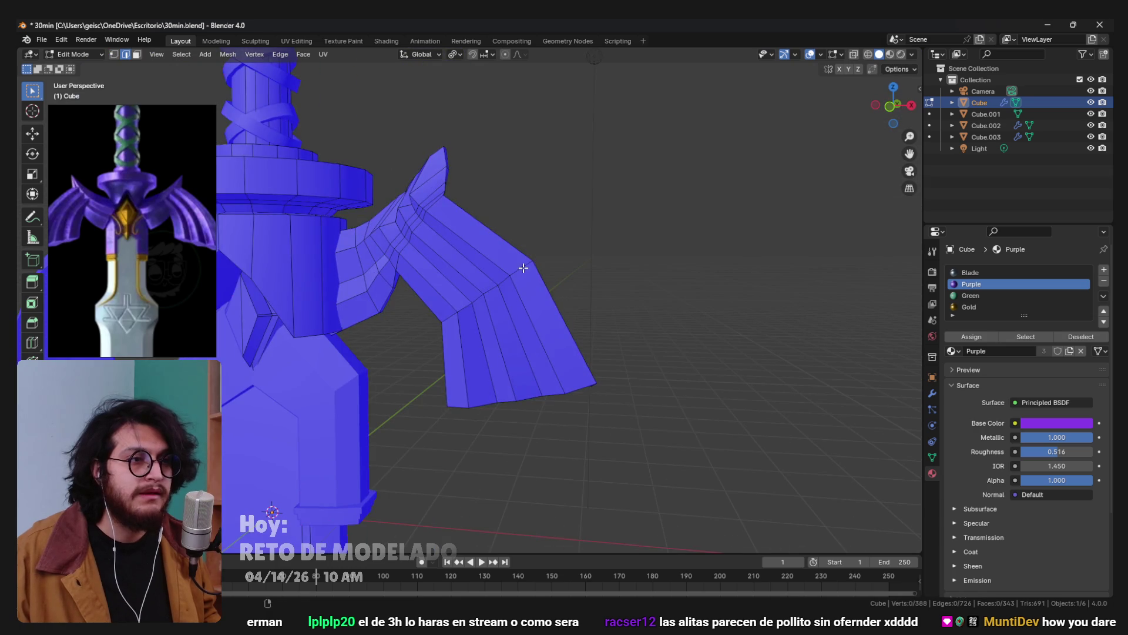
alt+click(524, 267)
key(KP_Decimal)
key(ctrl+b)
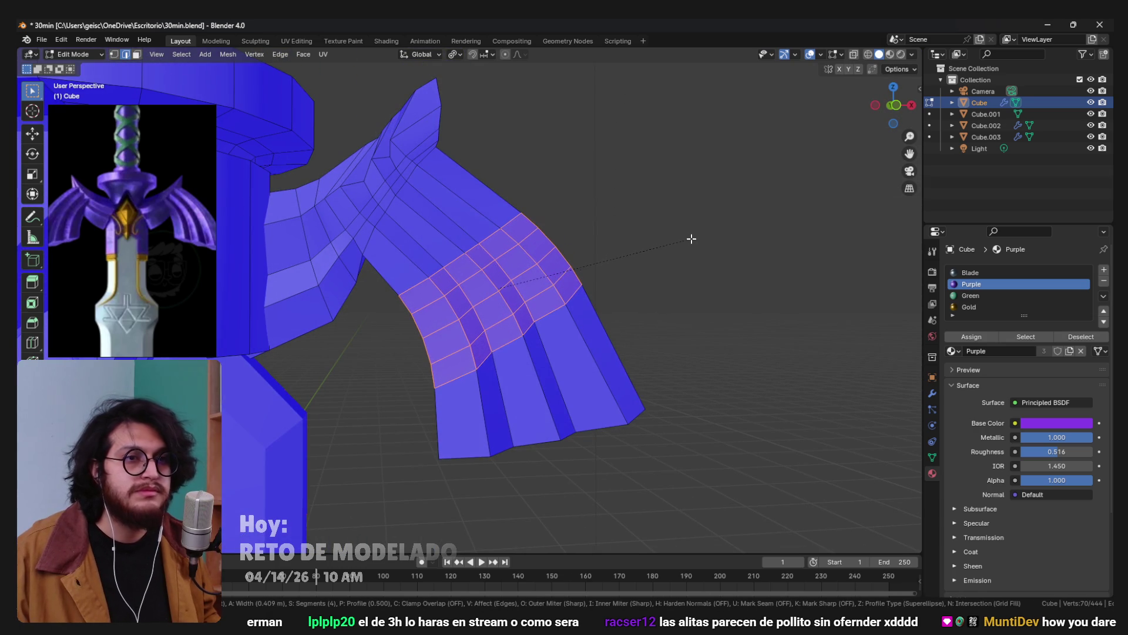
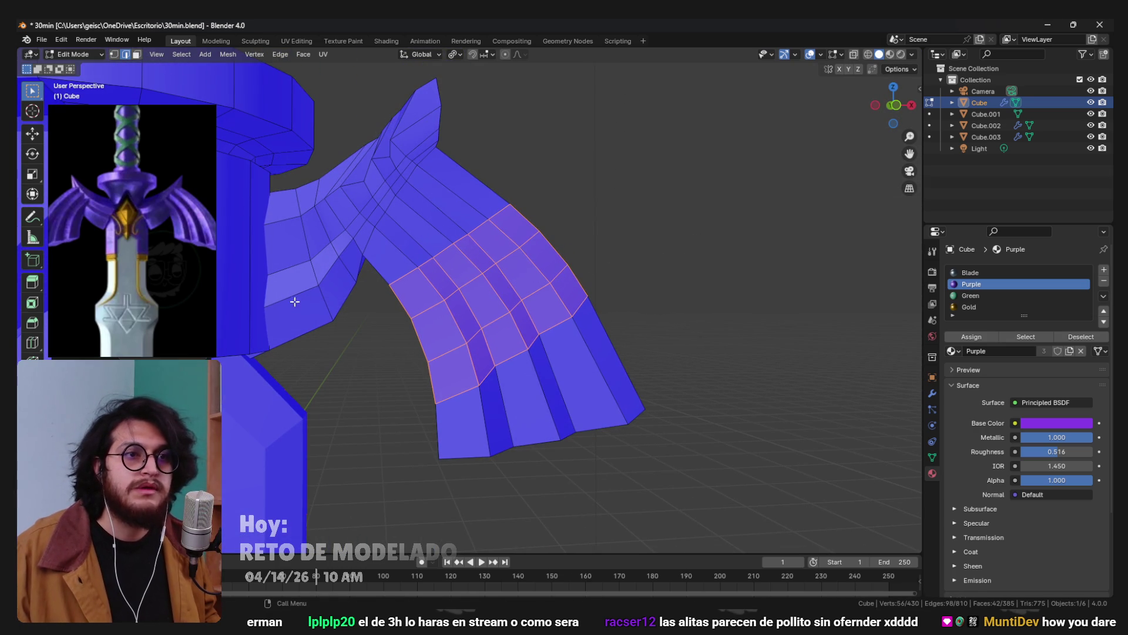
Step: In front X-ray view, select the wing's jagged bottom vertex row, rotate it and lower it along Z
key(KP_1)
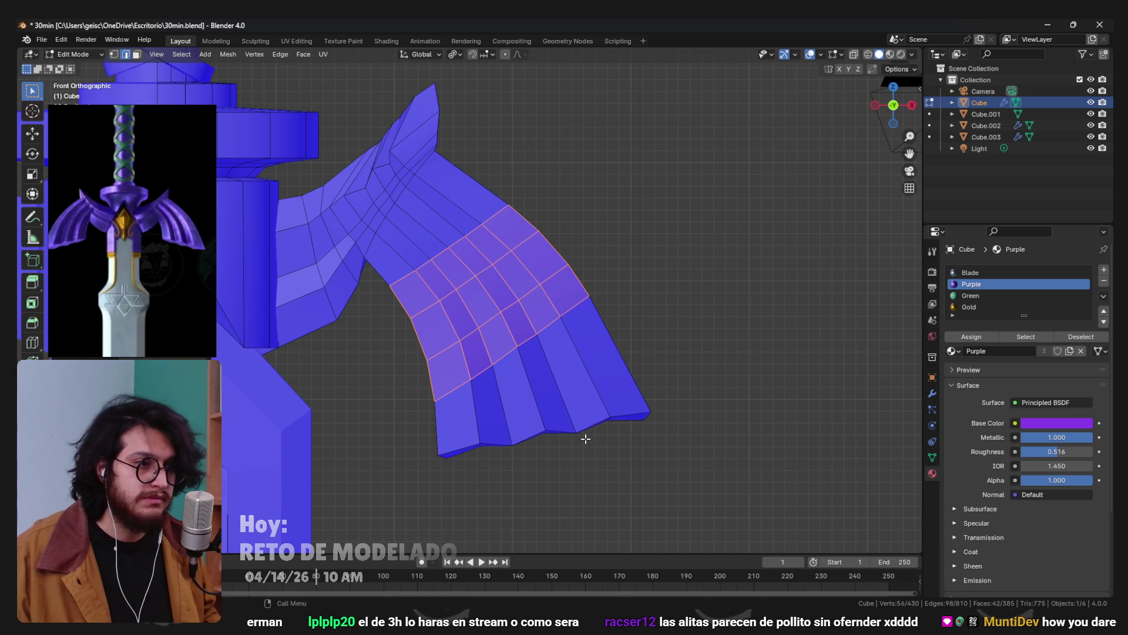
key(shift+z)
drag(746, 457, 499, 428)
drag(406, 433, 373, 438)
mouse_move(731, 448)
shift+mouse_down()
mouse_move(554, 433)
mouse_move(553, 412)
shift+mouse_up()
key(r)
click(727, 409)
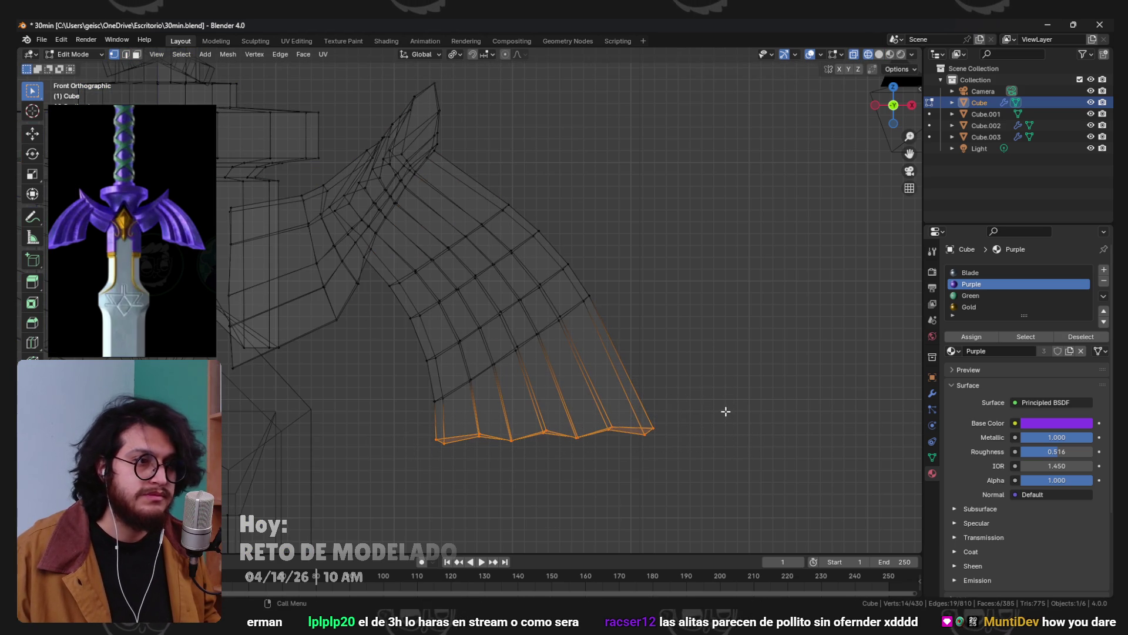
key(g)
key(z)
key(z)
key(z)
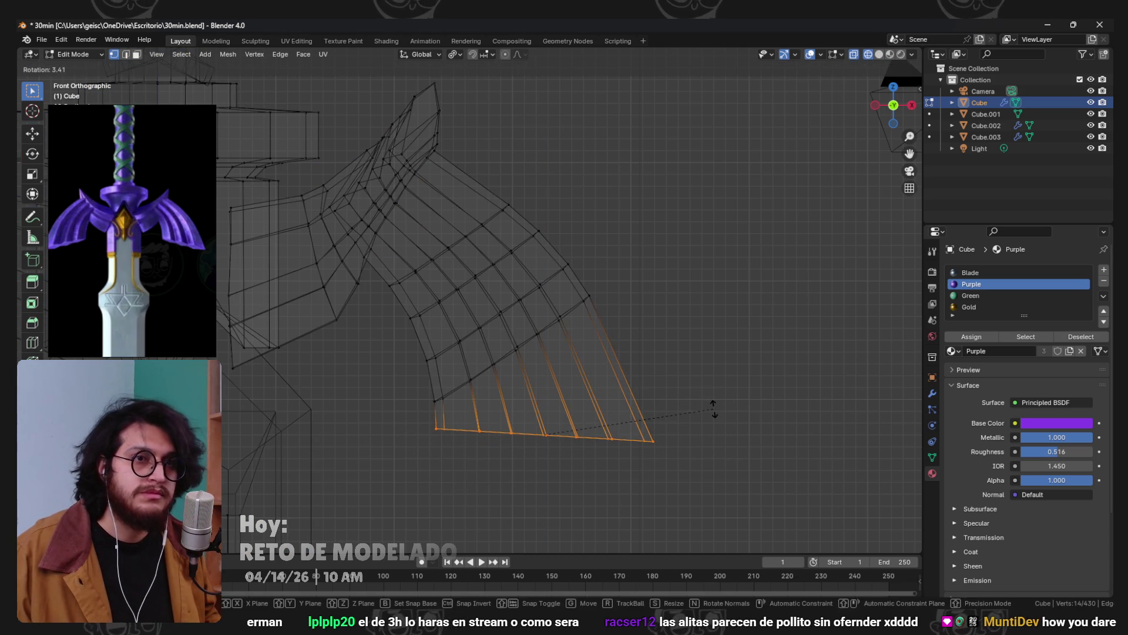
click(715, 415)
Step: Leave Edit Mode, turn X-ray off, deselect everything and save 30min.blend
scroll(669, 425, down, 2)
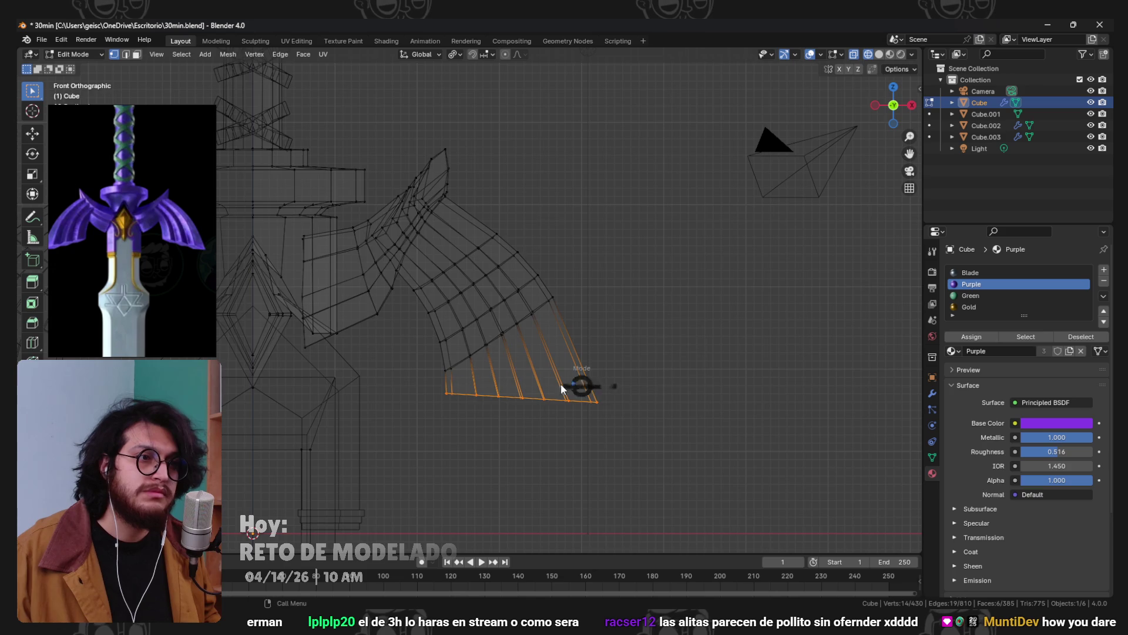
key(Tab)
key(shift+z)
scroll(542, 371, down, 3)
key(alt+a)
key(ctrl+s)
scroll(471, 337, up, 2)
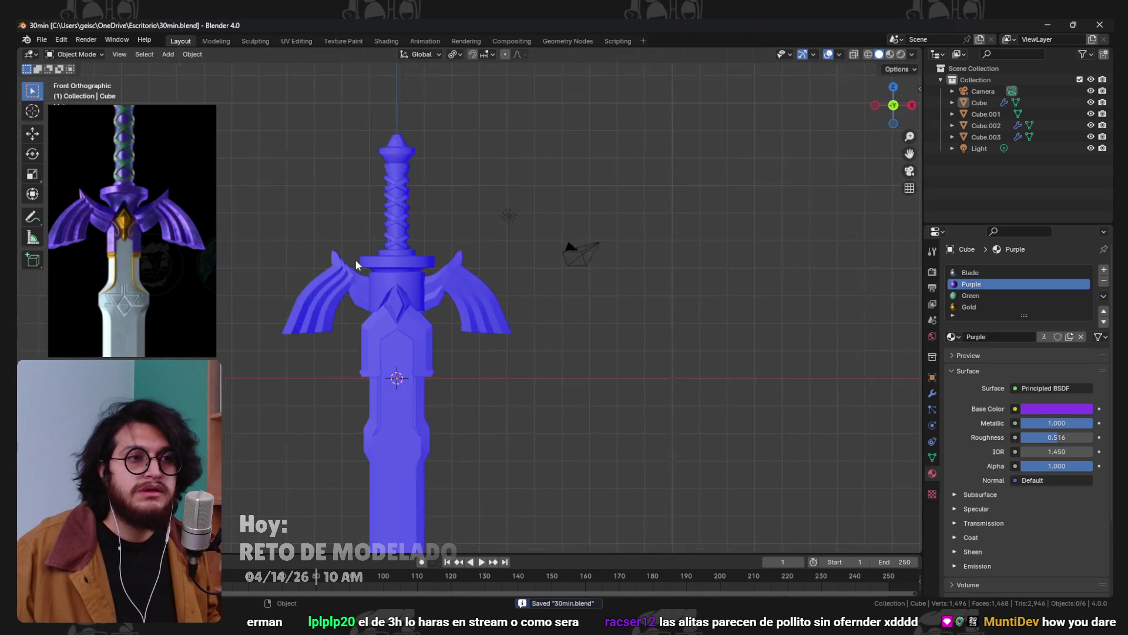
Step: Preview the sword in material shading and save 30min.blend
scroll(470, 299, up, 1)
click(839, 55)
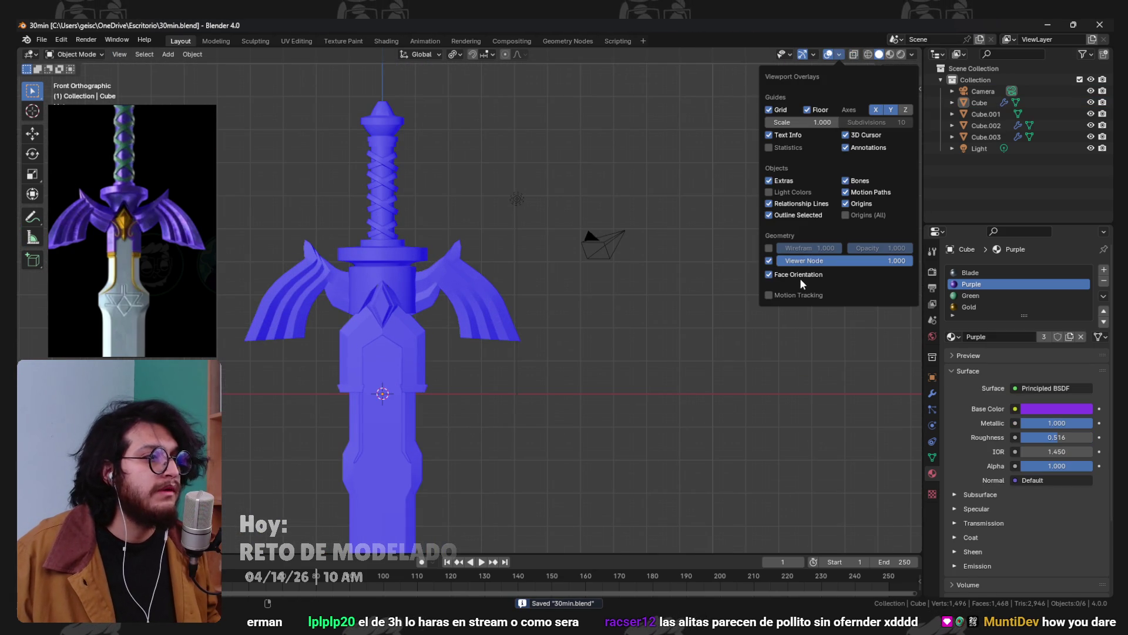
scroll(529, 411, down, 1)
scroll(516, 470, down, 4)
key(ctrl+s)
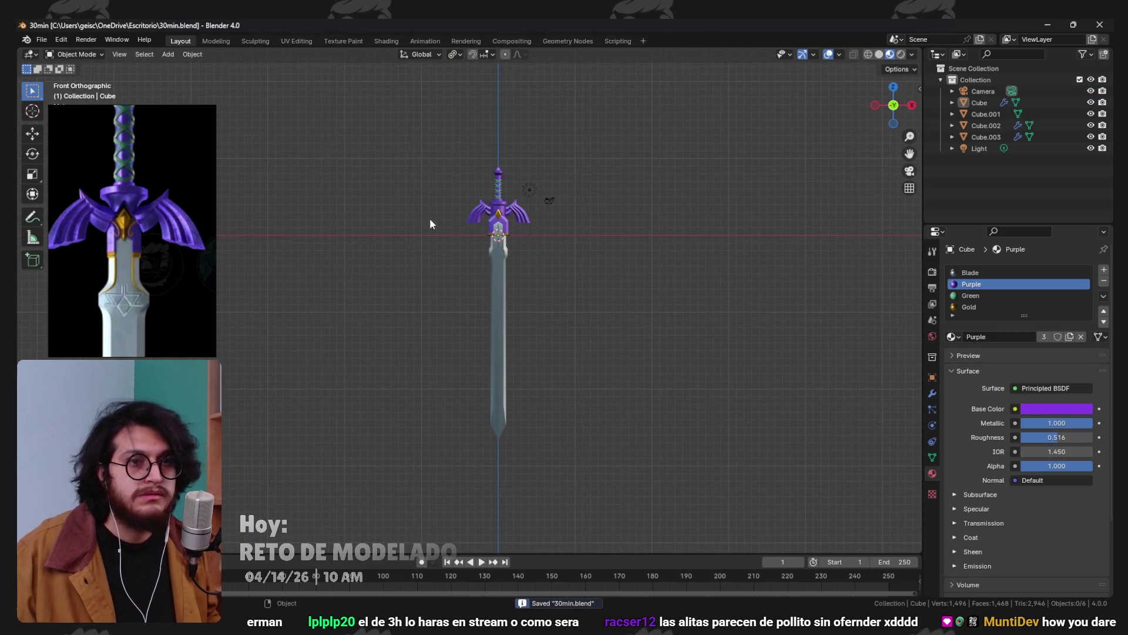
scroll(156, 296, up, 3)
scroll(141, 153, down, 2)
scroll(507, 403, up, 3)
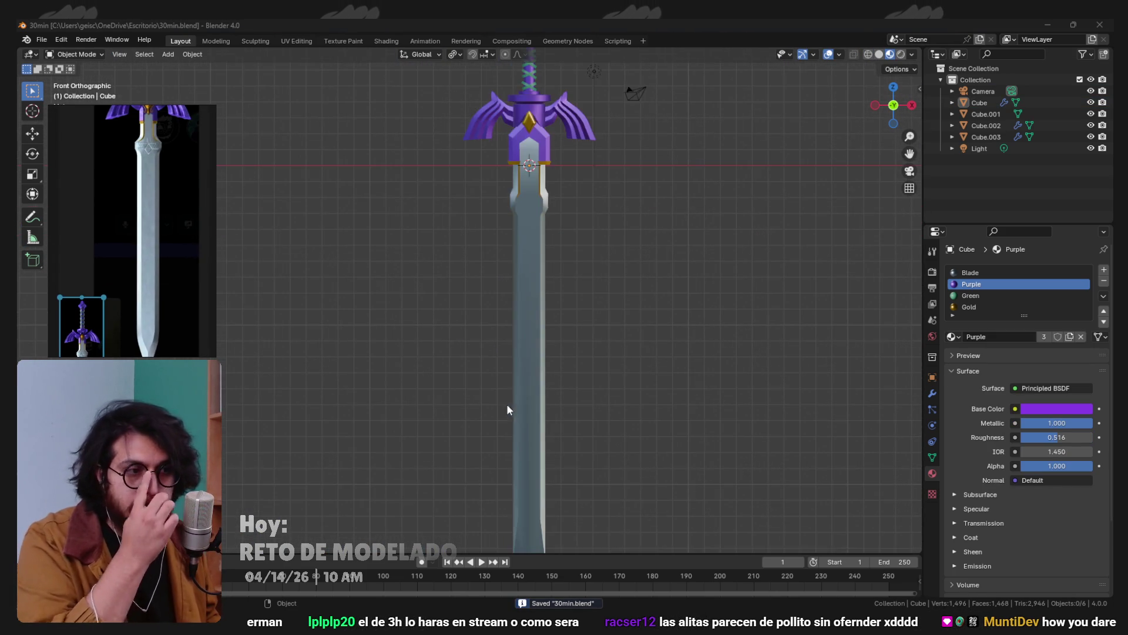
scroll(528, 323, up, 2)
Step: In Edit Mode on the blade (Cube.002), move the tip geometry down along Z
click(527, 353)
key(ctrl+Tab)
click(650, 370)
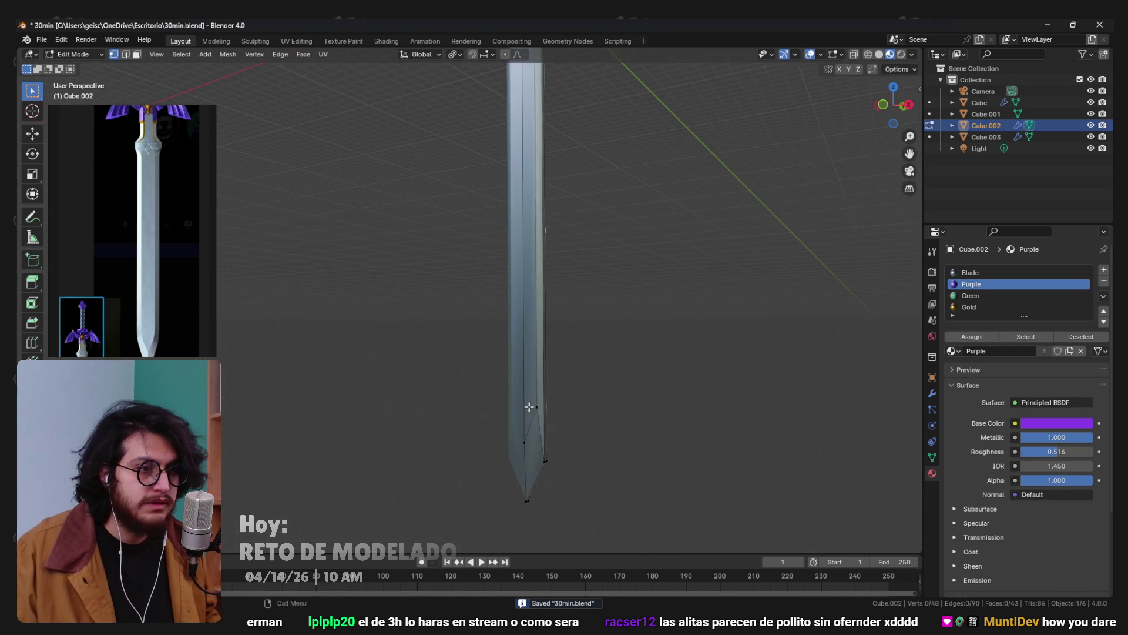
click(534, 407)
mouse_move(569, 395)
mouse_down()
mouse_move(505, 423)
mouse_move(453, 411)
mouse_move(459, 364)
mouse_move(436, 347)
mouse_move(493, 355)
mouse_move(484, 355)
mouse_move(584, 335)
mouse_up()
key(g)
key(z)
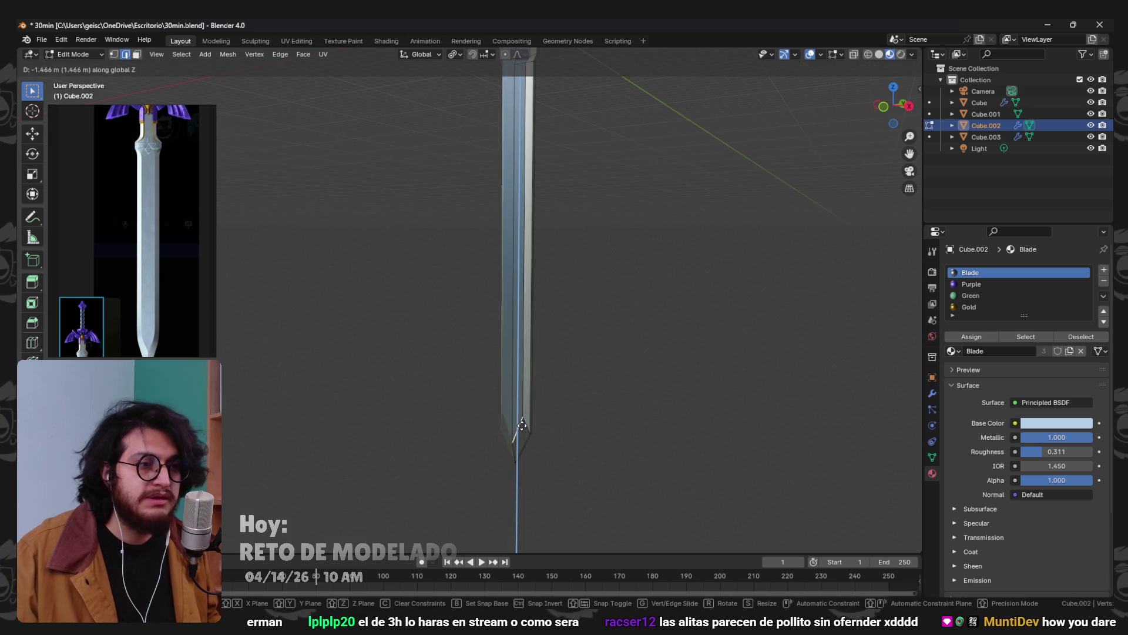
click(520, 422)
Step: Check the lengthened blade in front wireframe view, then return to Object Mode and solid shading
mouse_move(520, 422)
mouse_down()
mouse_move(589, 403)
mouse_move(537, 429)
mouse_move(405, 411)
mouse_up()
key(KP_1)
key(alt+z)
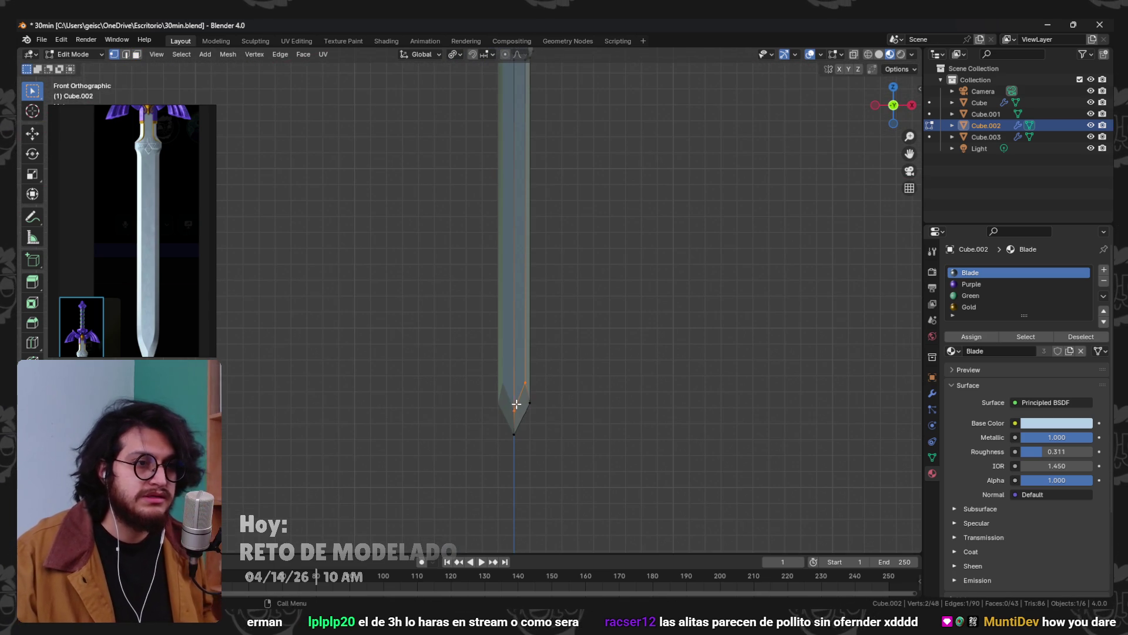
key(z)
click(263, 402)
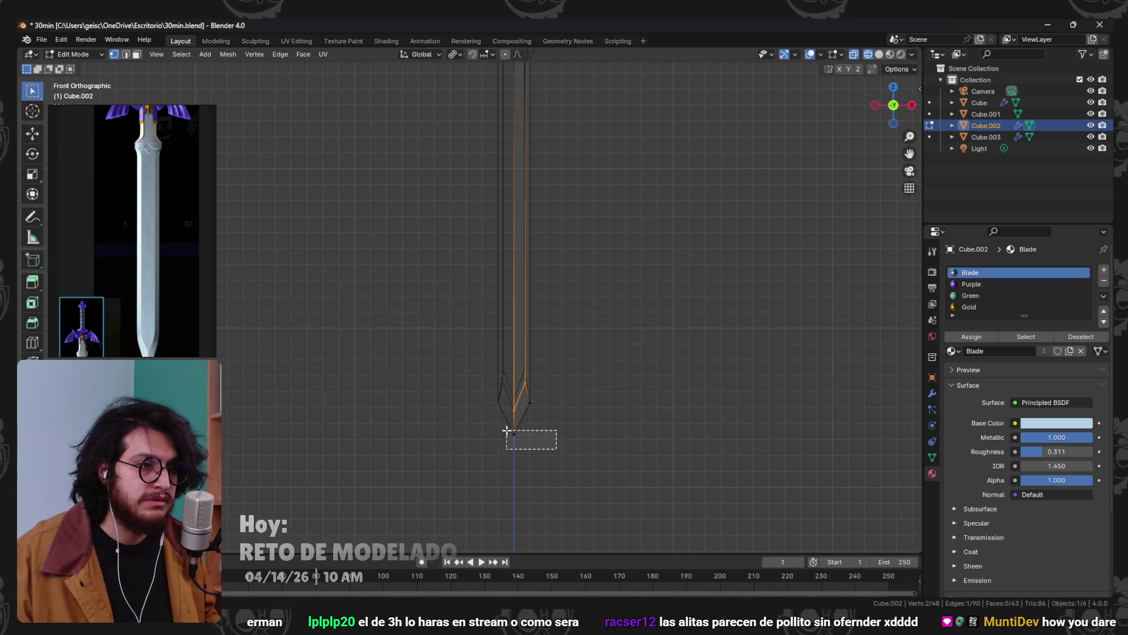
key(Tab)
scroll(663, 282, down, 3)
key(shift+z)
Step: Deselect all, save 30min.blend, and put the crossguard into Edit Mode
scroll(598, 297, up, 2)
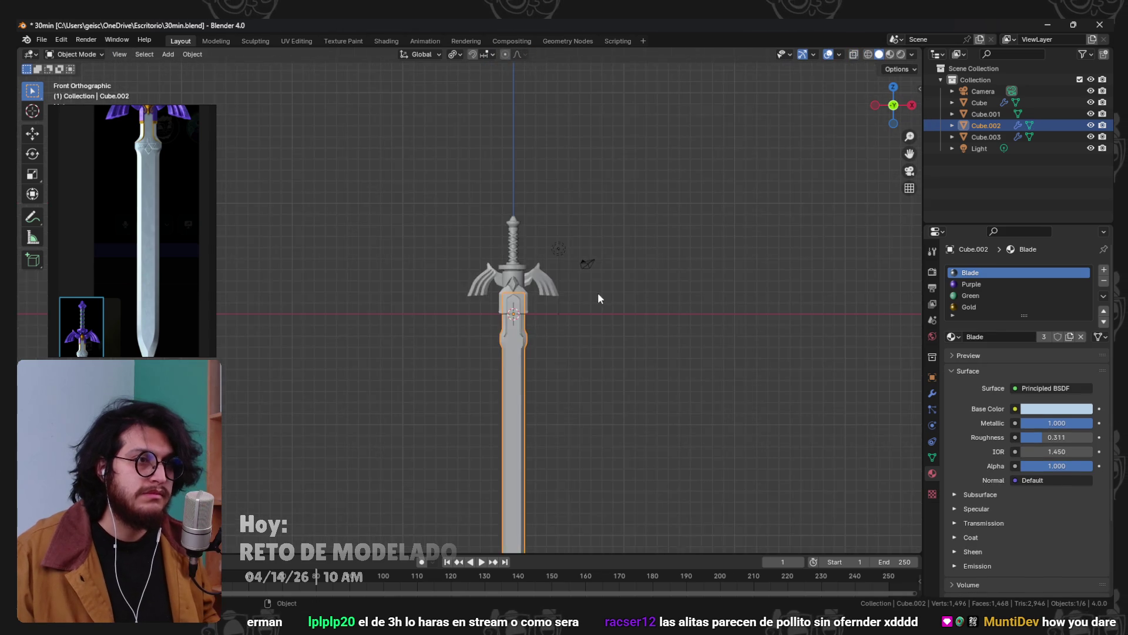
scroll(540, 254, up, 6)
key(alt+a)
key(ctrl+s)
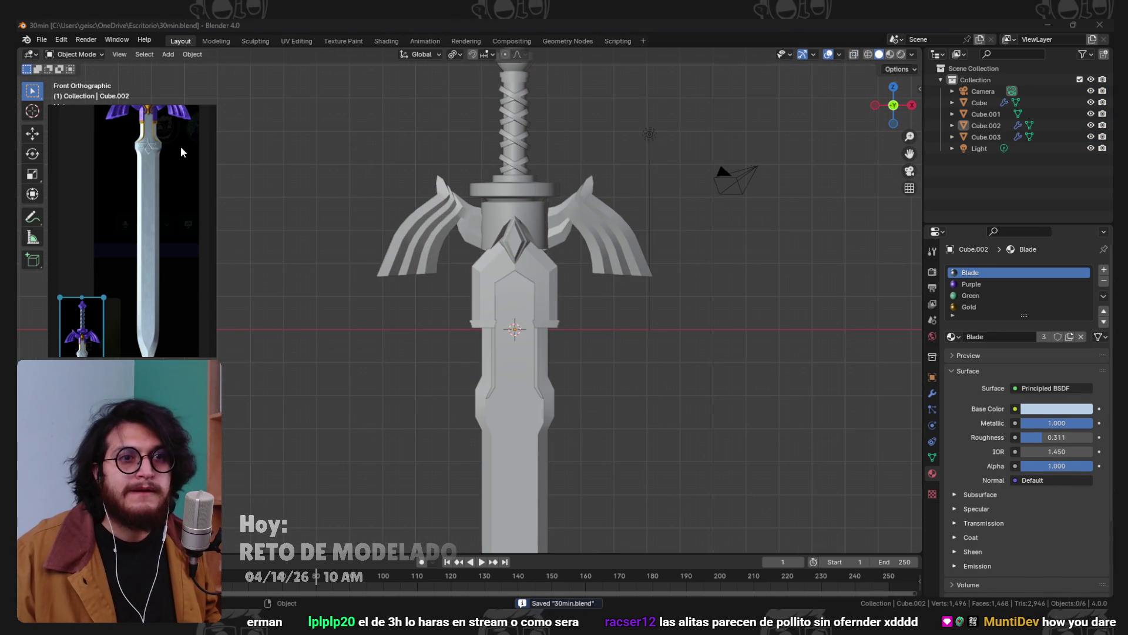
scroll(177, 182, down, 3)
scroll(173, 217, up, 6)
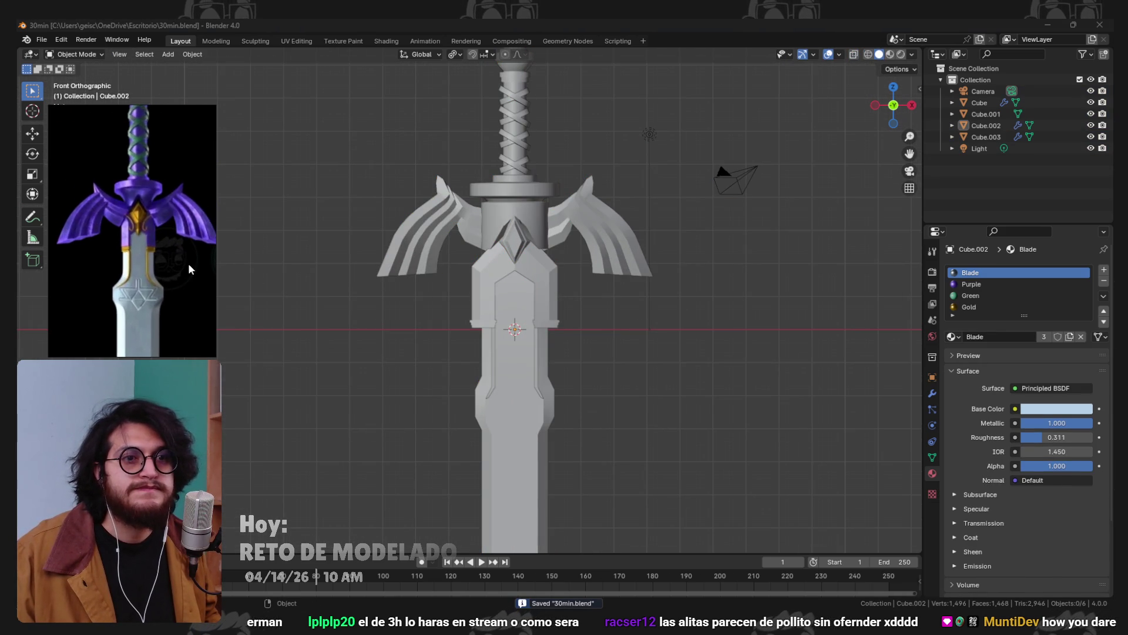
scroll(573, 254, up, 5)
click(509, 264)
key(Tab)
scroll(521, 316, up, 4)
Step: In edge mode, duplicate the diamond's right edge and place the copy beside the diamond
key(a)
key(2)
key(alt+a)
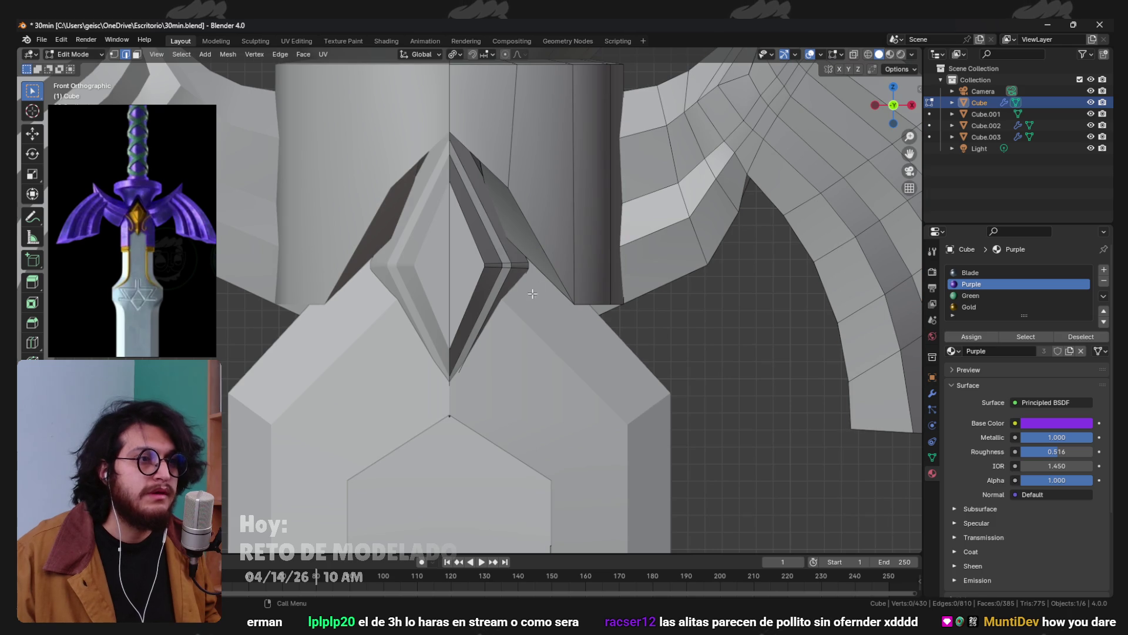
click(503, 288)
key(shift+d)
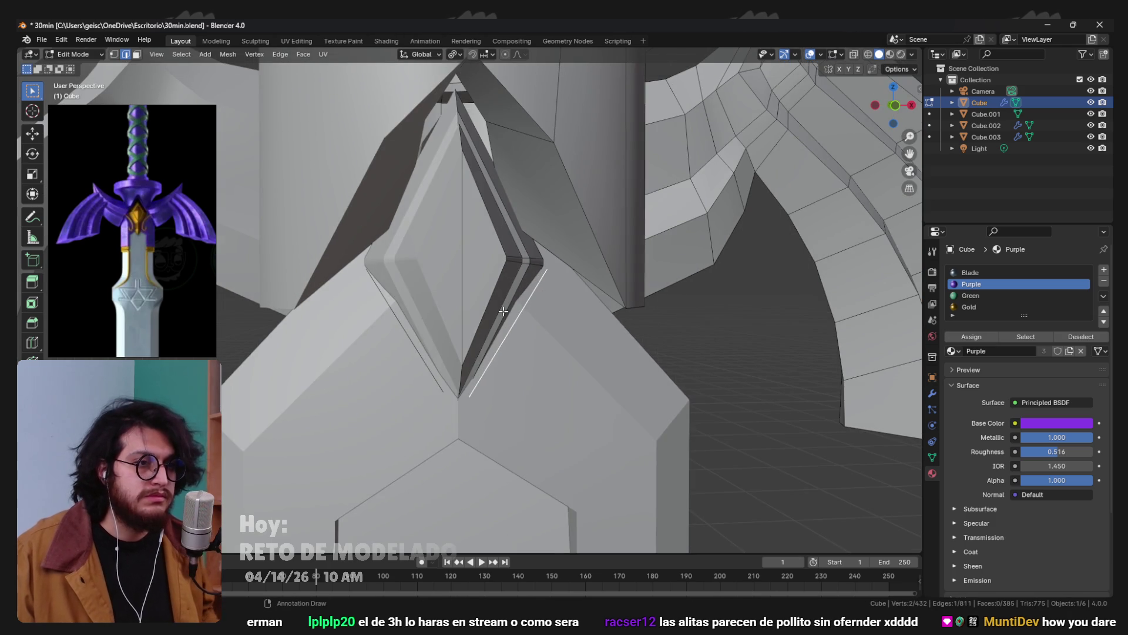
click(503, 311)
scroll(504, 311, up, 2)
key(g)
click(536, 325)
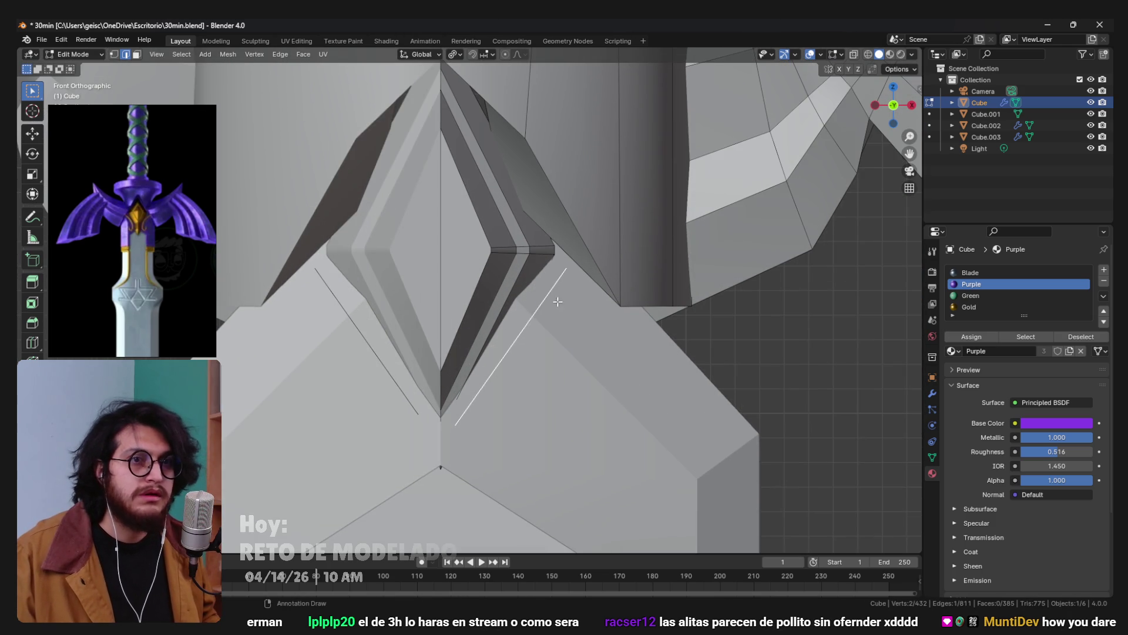
Step: Reposition the new edge's top vertex and extrude two more vertices to start the curling line
click(568, 266)
key(g)
click(535, 305)
key(e)
click(557, 288)
key(e)
click(599, 276)
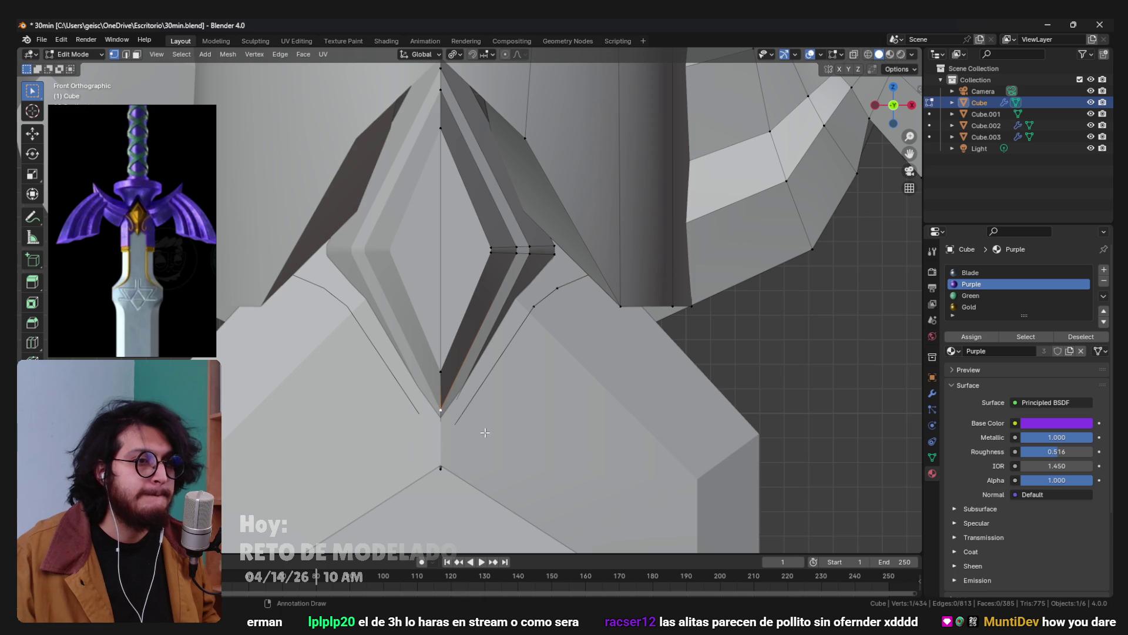
Step: In wireframe, check the mirror modifier and adjust a line vertex, then return to solid shading
key(z)
click(351, 452)
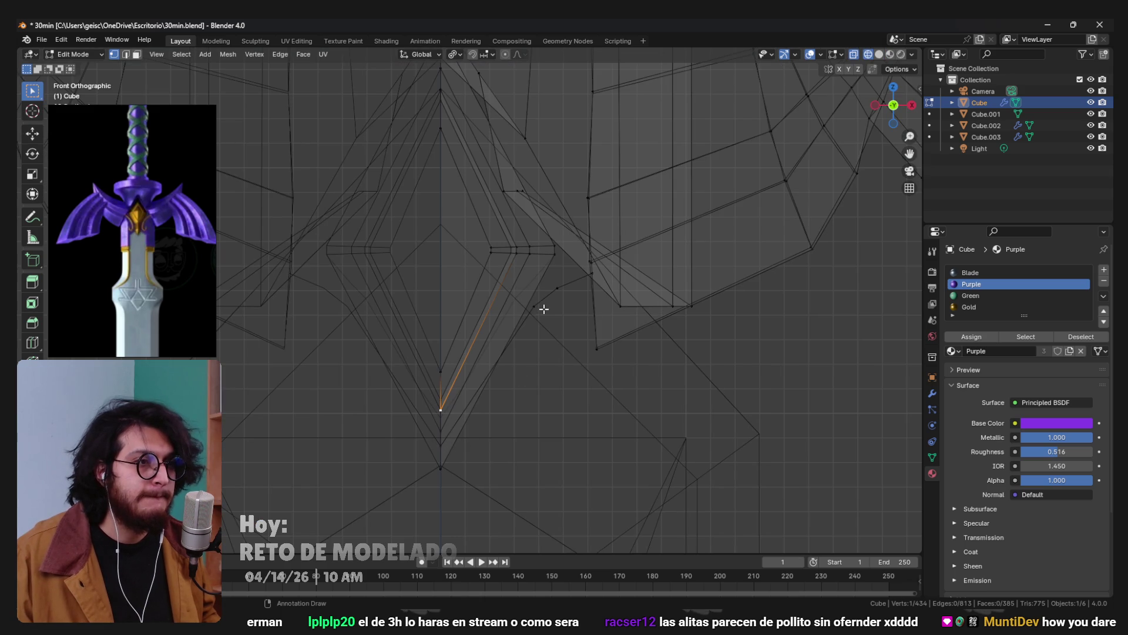
click(930, 395)
key(g)
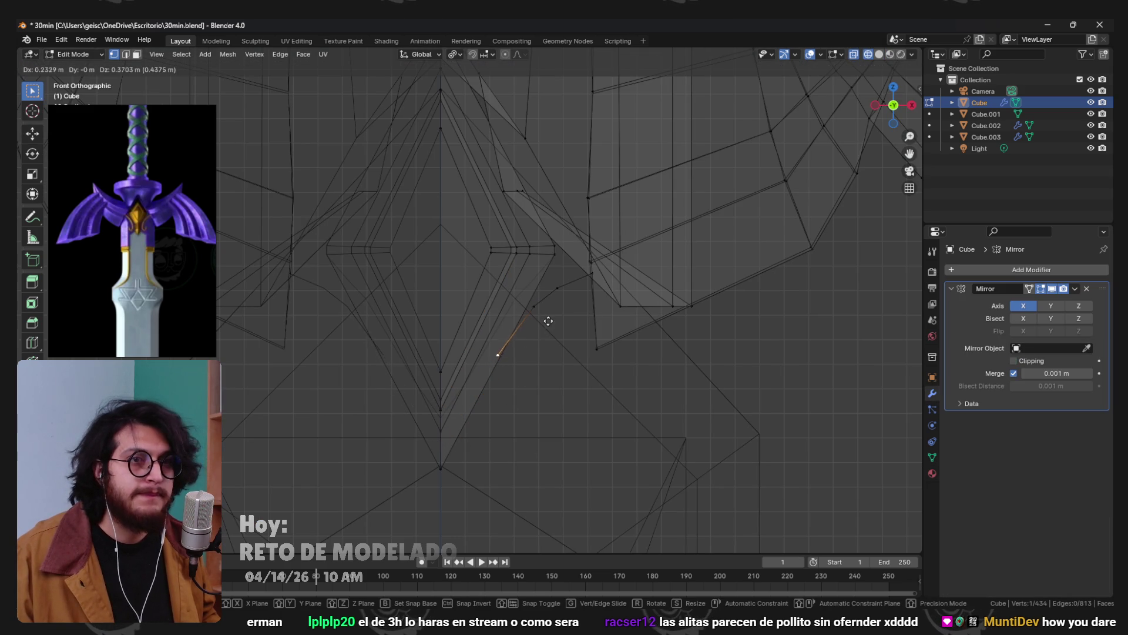
click(542, 335)
key(z)
click(550, 370)
Step: Extrude four more vertices so the line hooks down and curls back up
key(e)
click(515, 406)
key(e)
click(516, 437)
key(e)
click(534, 446)
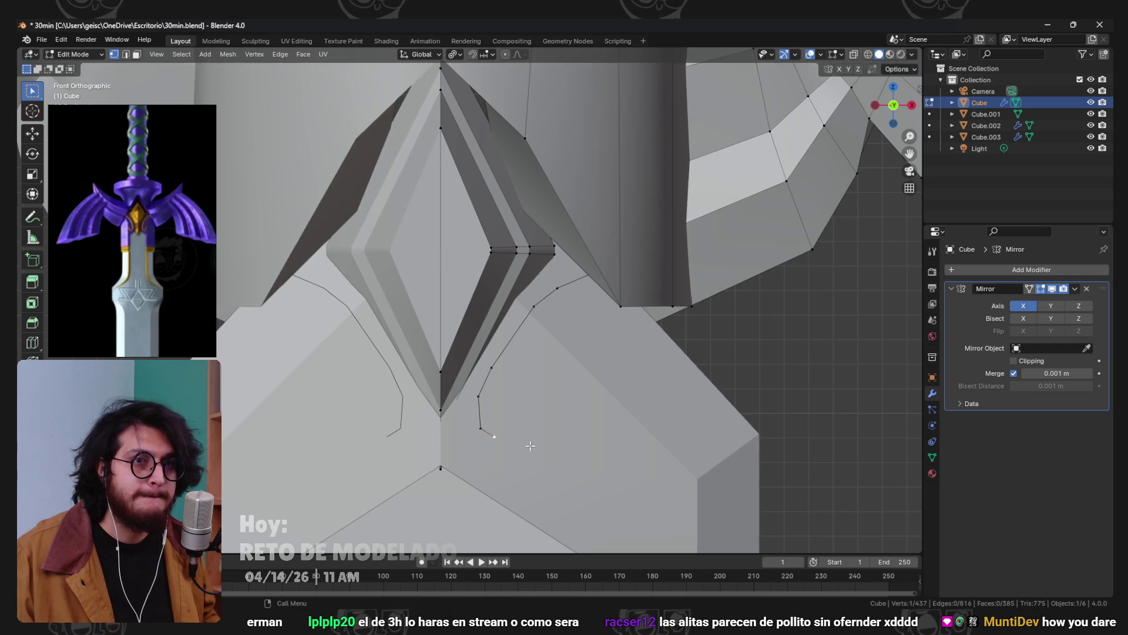
key(e)
click(579, 403)
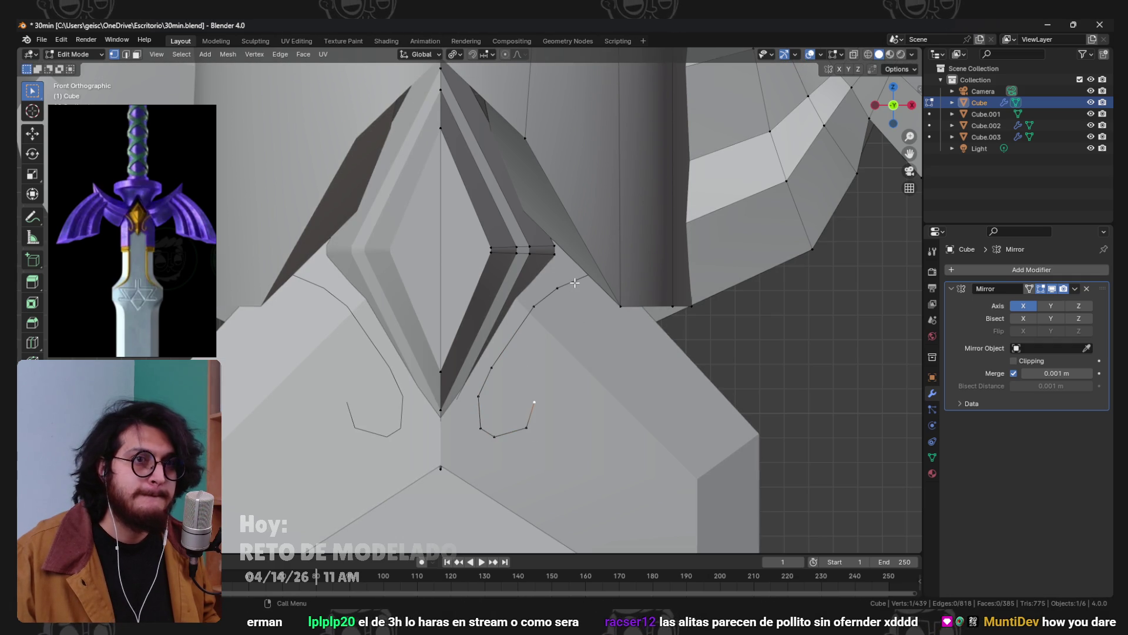
Step: Select the curl's edges and extrude them into a thin flat strip
key(z)
click(597, 270)
key(alt+z)
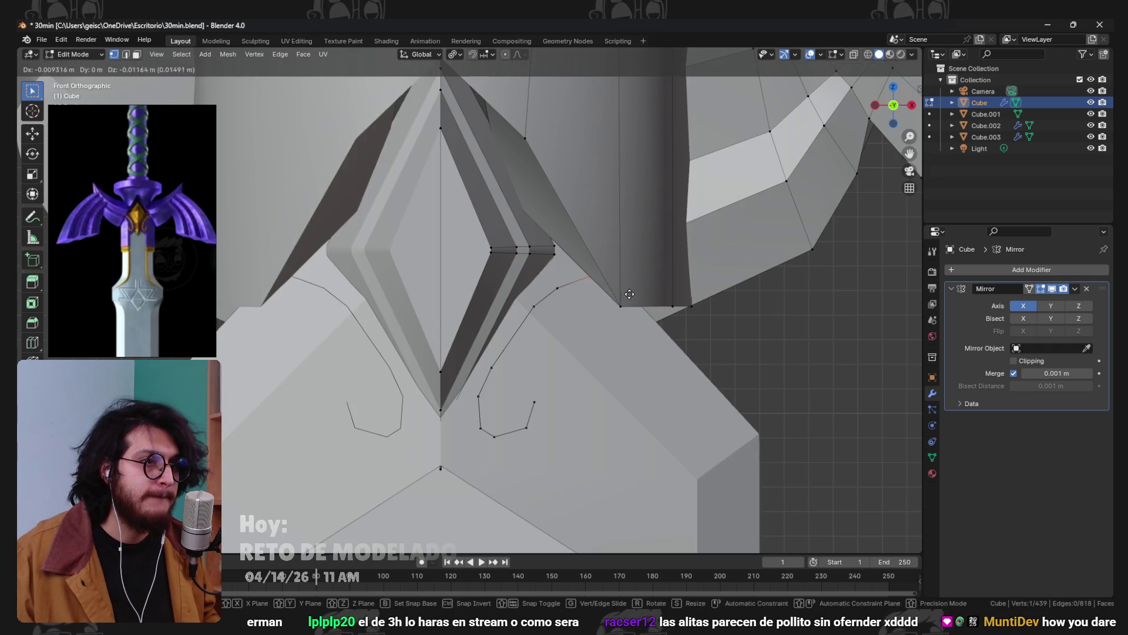
key(2)
key(alt+a)
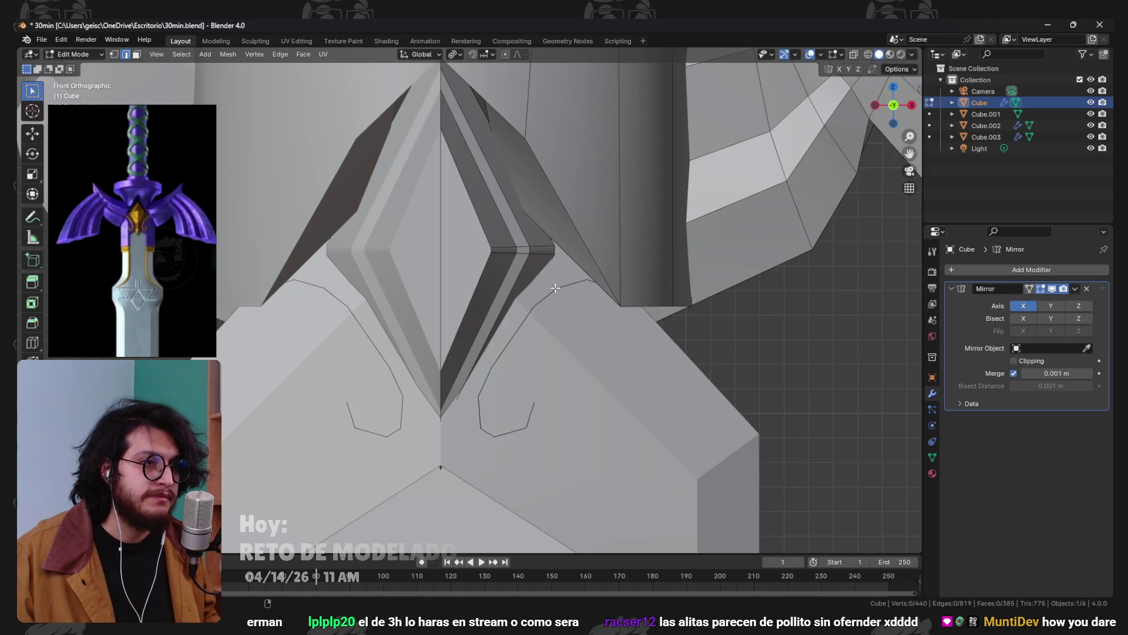
key(e)
click(613, 312)
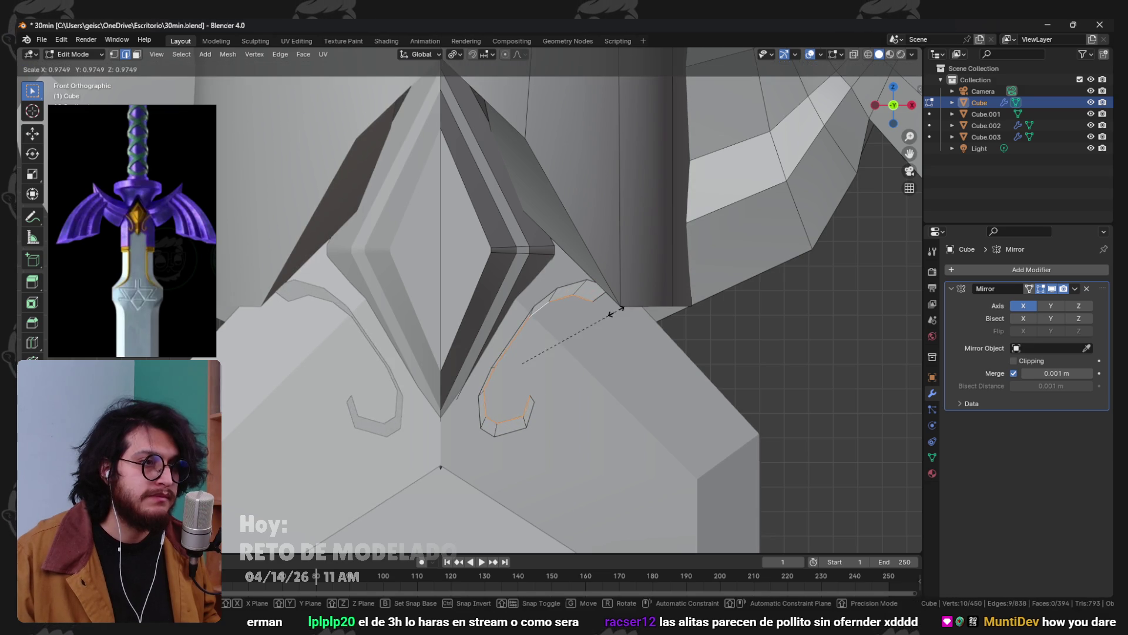
Step: Redo the curl extrusion, shrink it inward and move its edge up and right
key(ctrl+z)
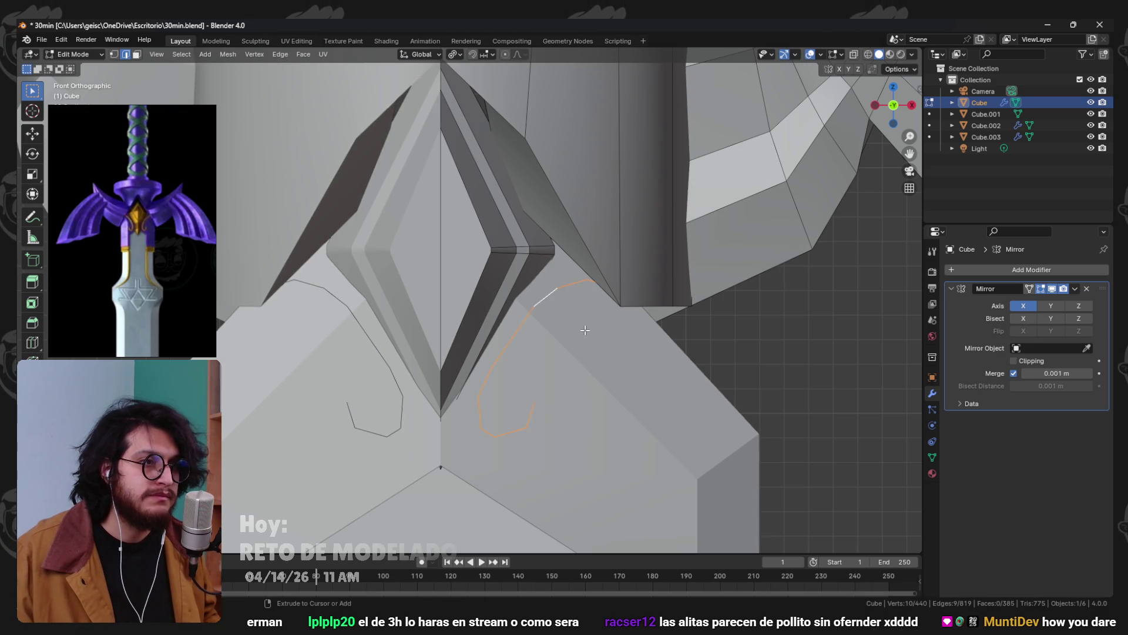
key(e)
key(s)
right_click(634, 339)
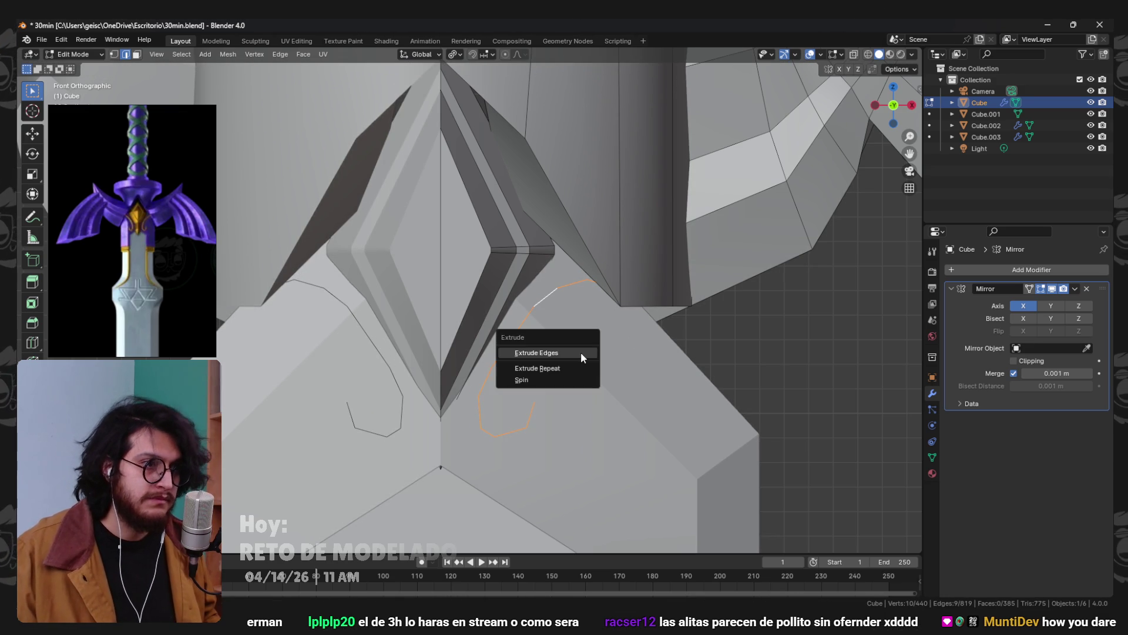
key(s)
click(632, 350)
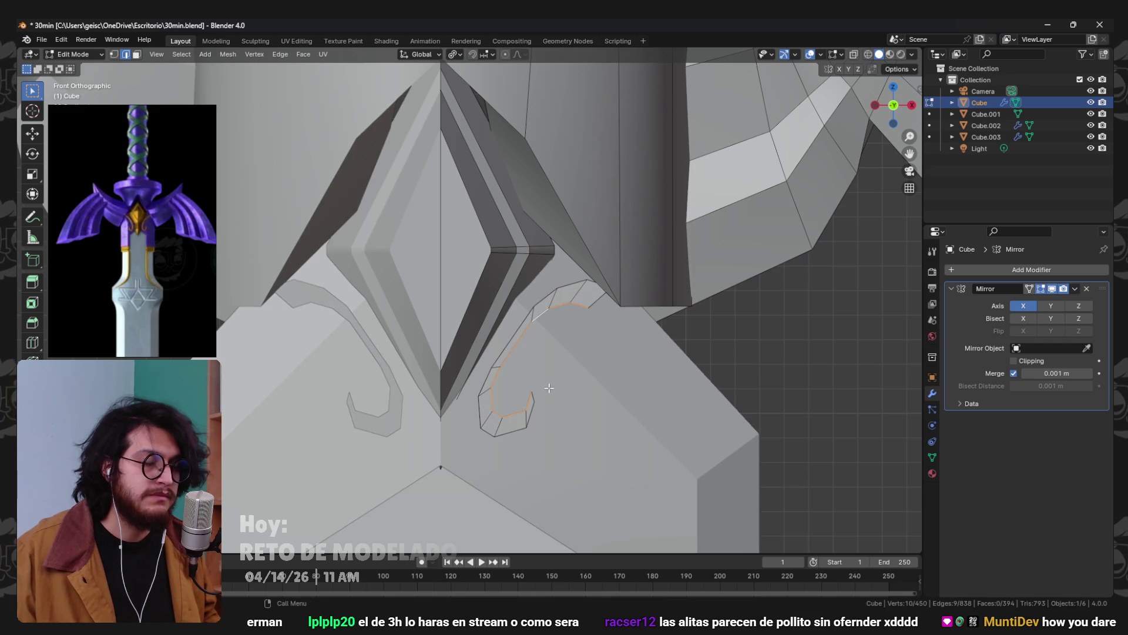
scroll(617, 320, up, 3)
drag(634, 312, 662, 291)
drag(584, 311, 590, 308)
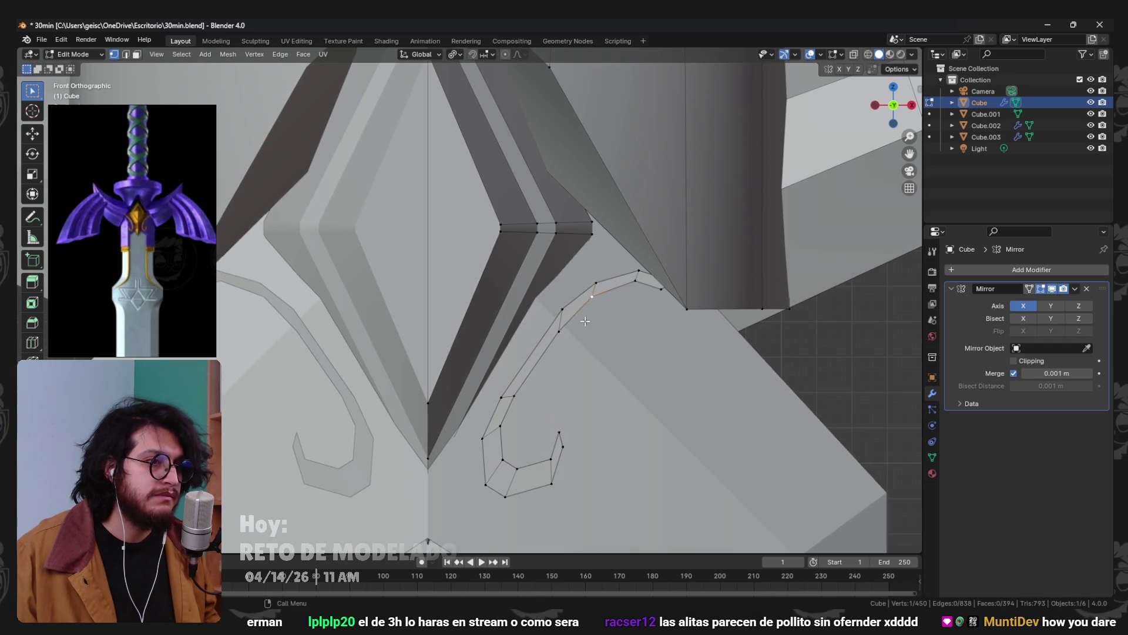
click(530, 473)
Step: Extrude the hook's end and reshape its tip with moved and newly extruded vertices
key(e)
click(597, 433)
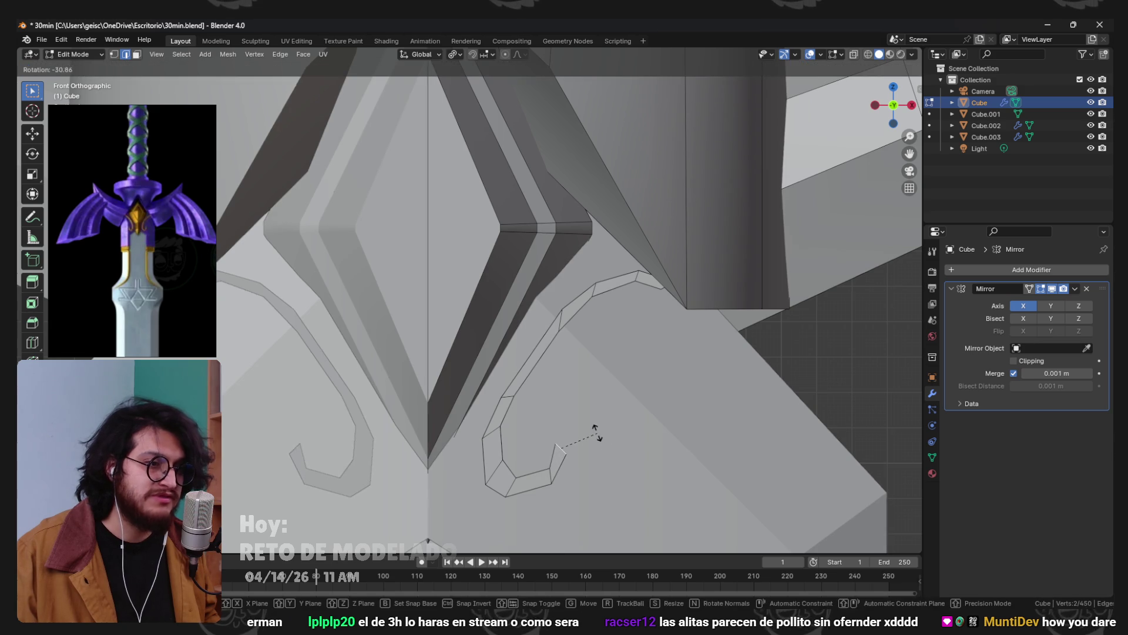
key(g)
click(588, 403)
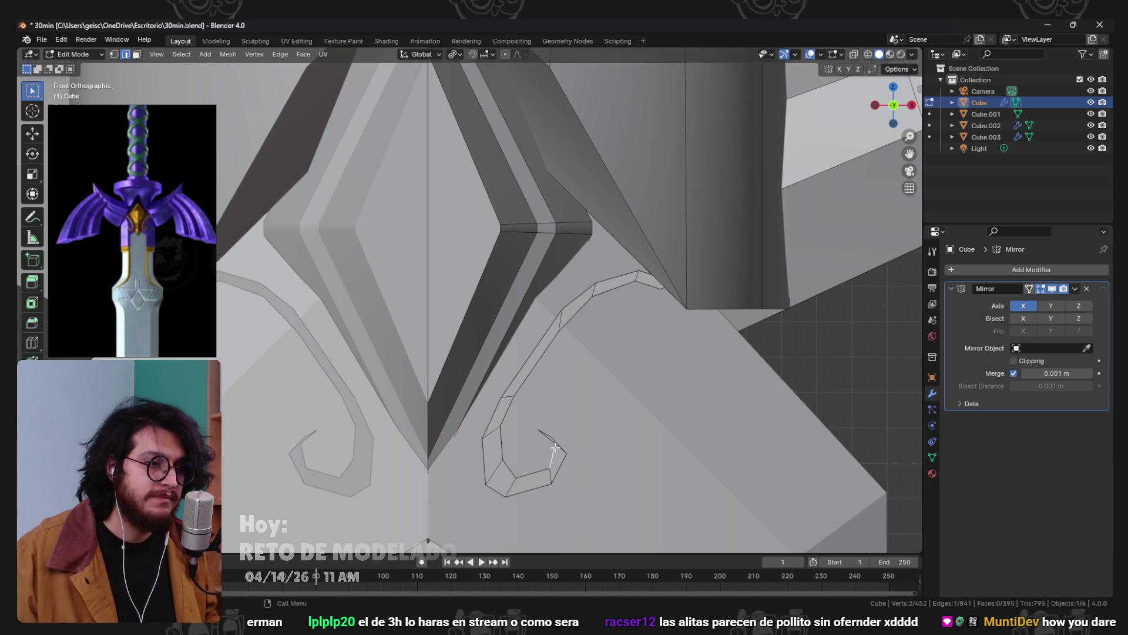
key(g)
click(559, 425)
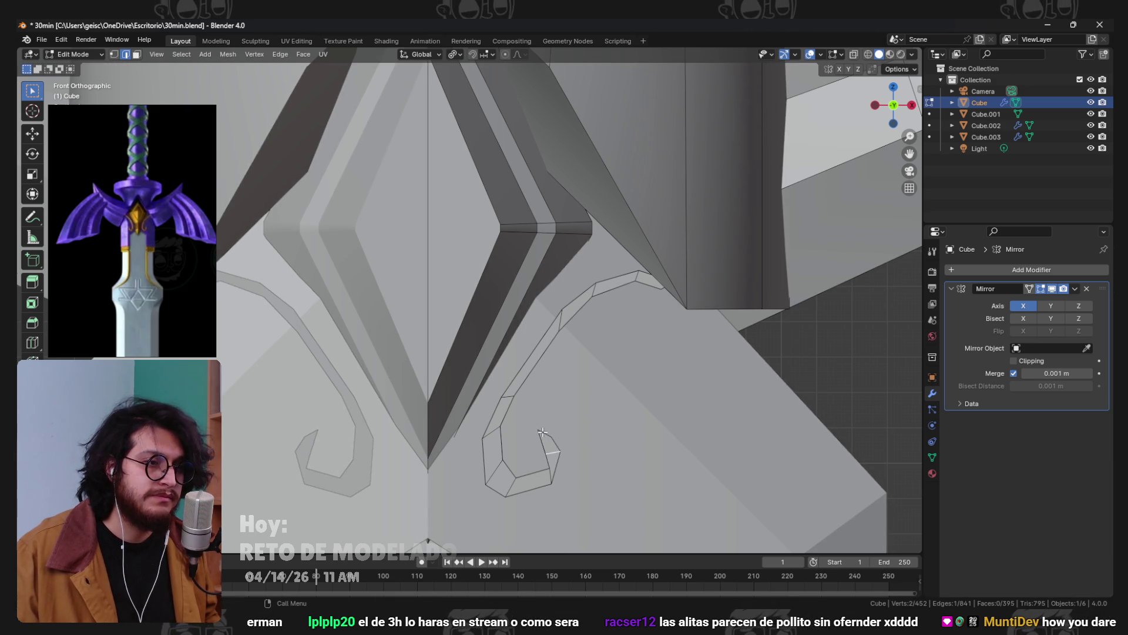
ctrl+right_click(548, 433)
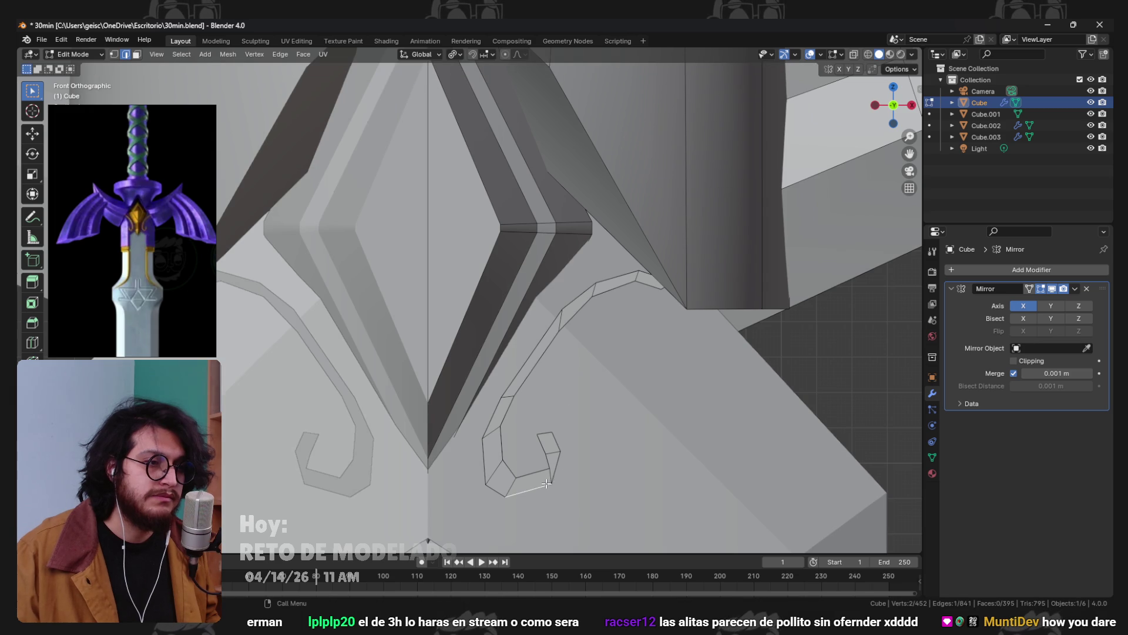
key(e)
right_click(580, 448)
key(g)
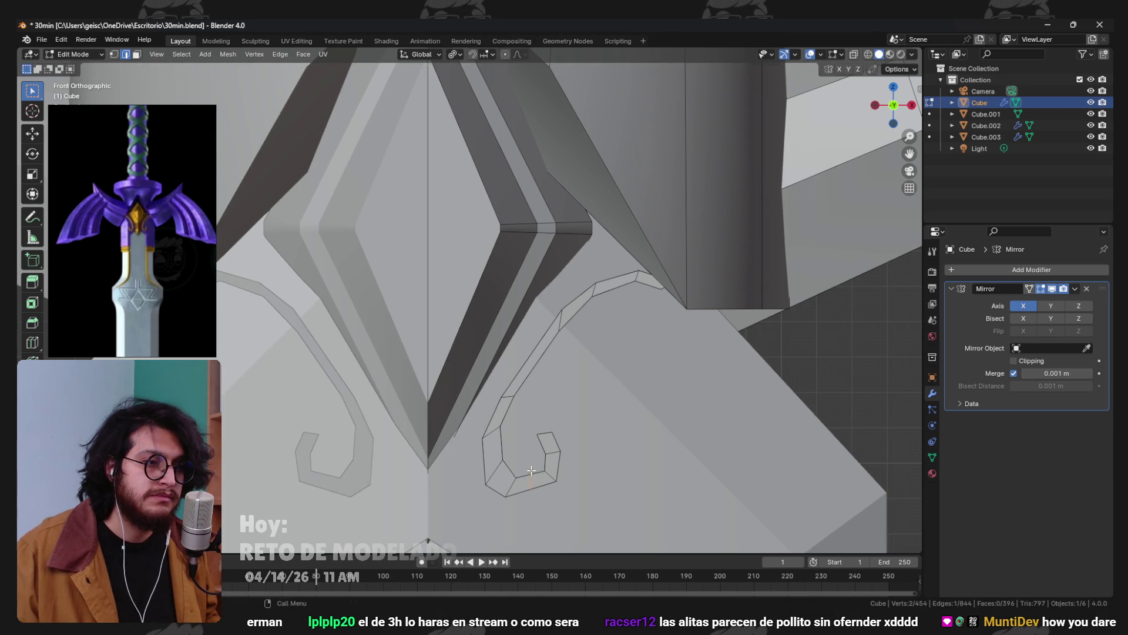
click(539, 62)
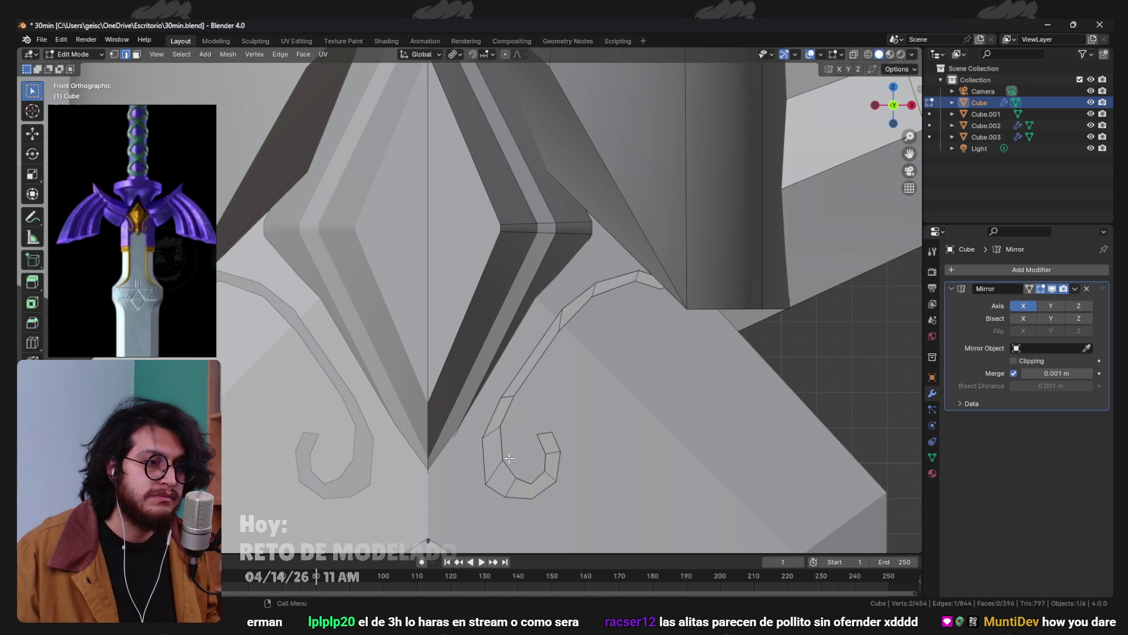
key(g)
key(g)
click(551, 448)
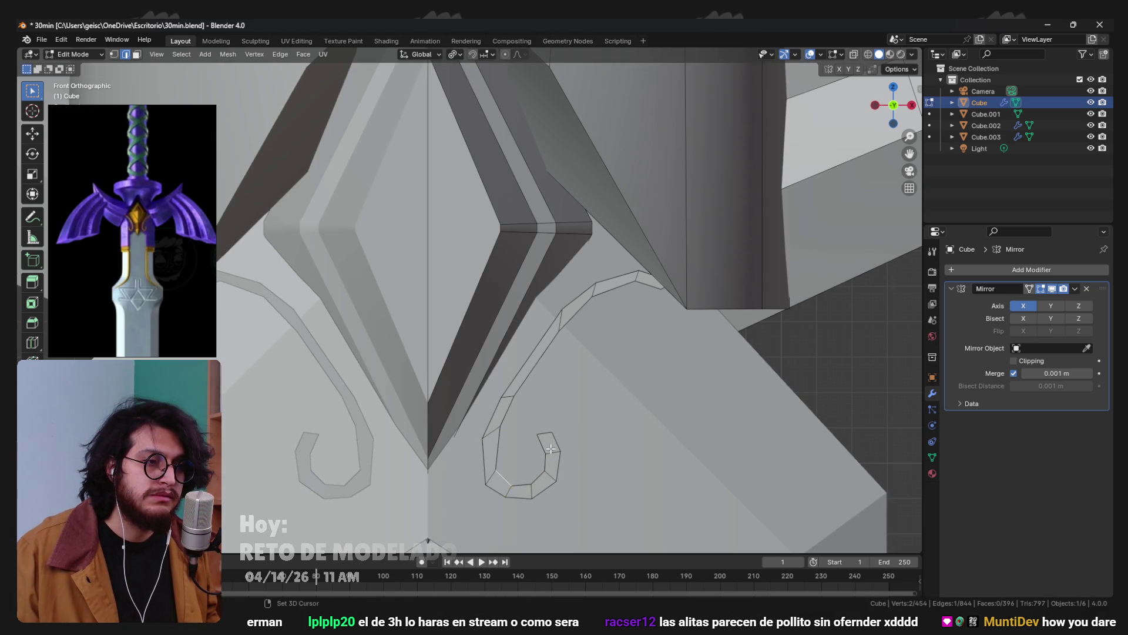
Step: Slide a hook vertex along its edge and rotate the hook vertices into shape
click(496, 430)
key(g)
key(g)
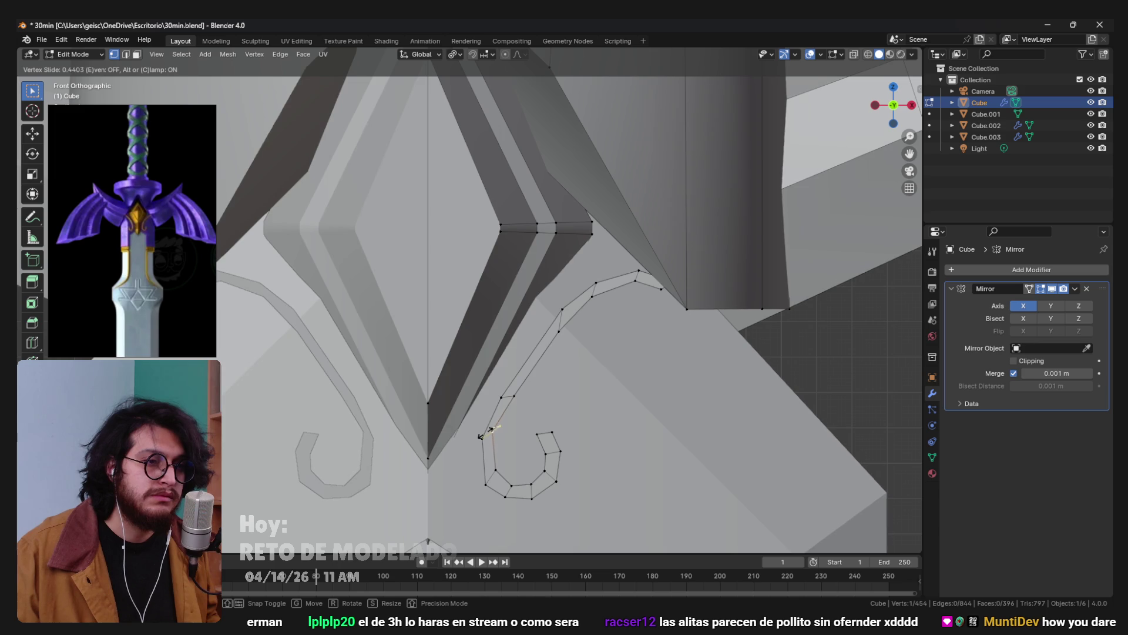
click(489, 432)
key(g)
key(g)
click(494, 436)
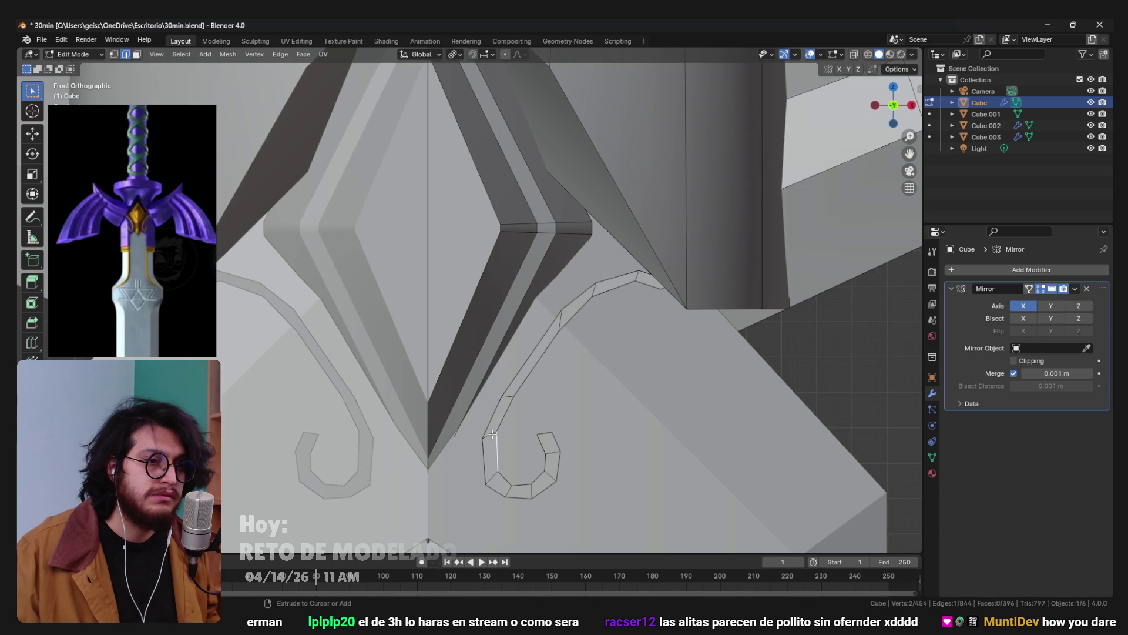
key(g)
key(r)
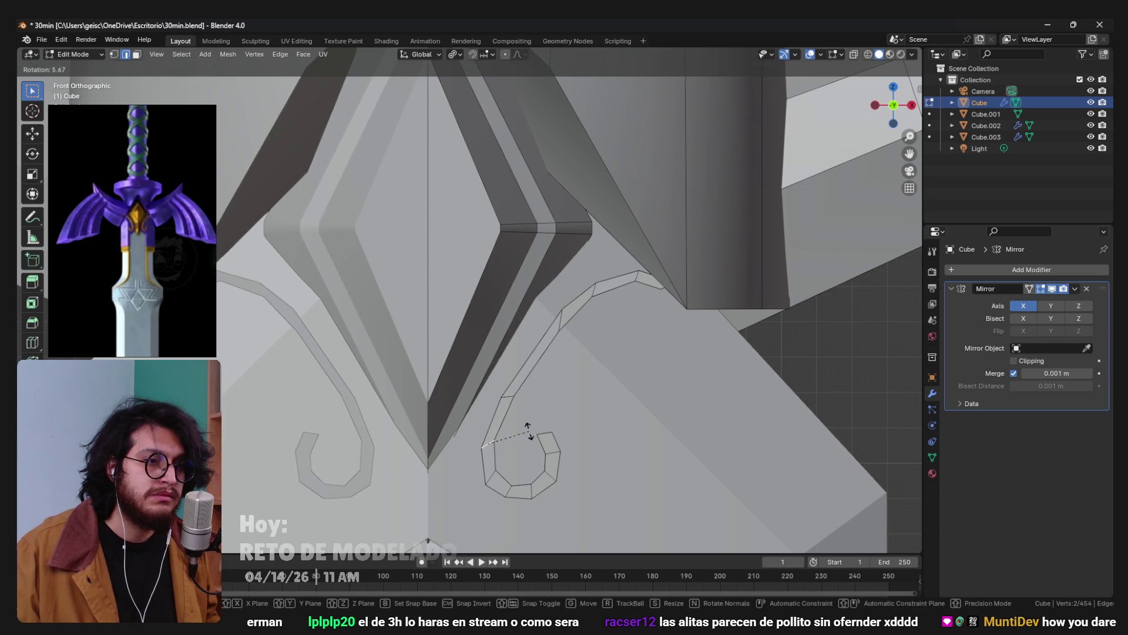
click(523, 447)
scroll(526, 411, down, 3)
Step: Assign the Gold material slot to the hook faces
key(3)
key(alt+a)
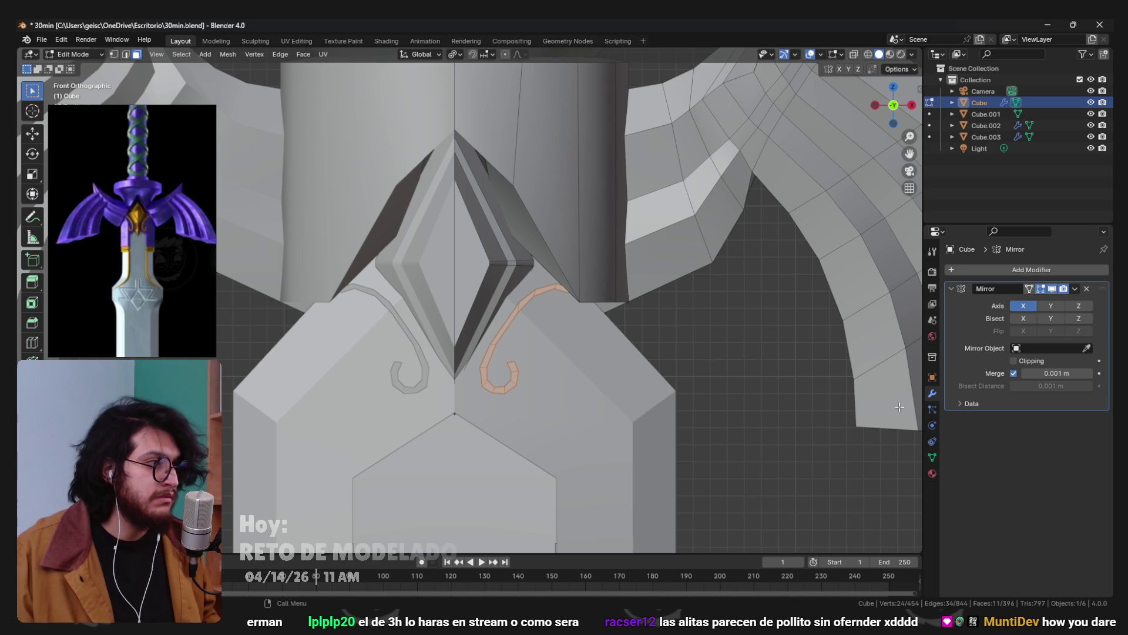
click(933, 475)
click(993, 307)
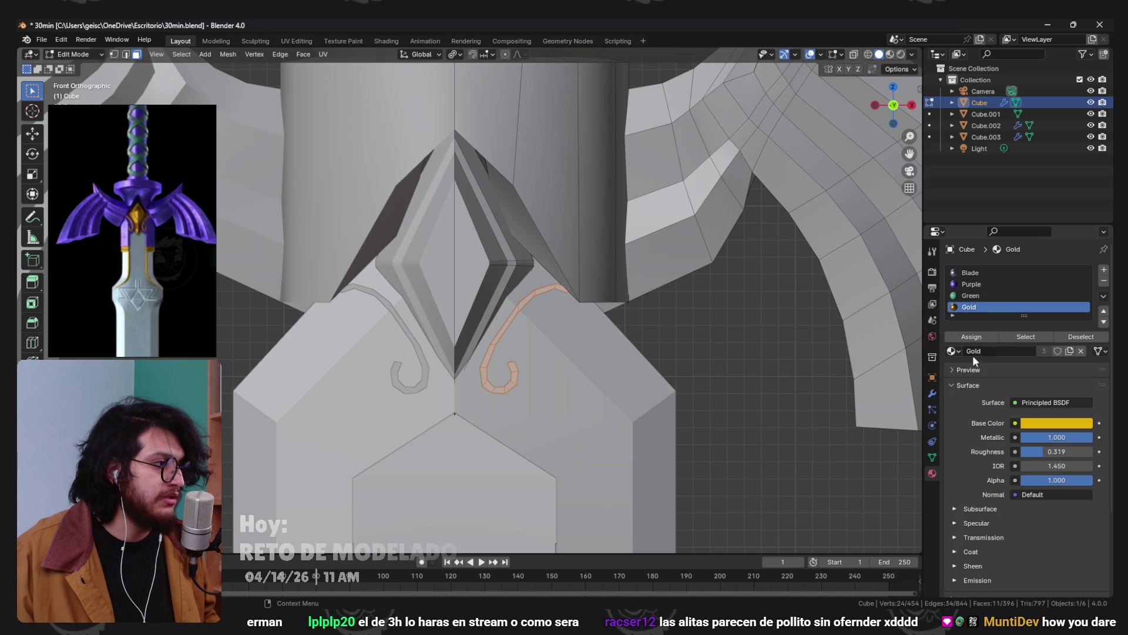
scroll(564, 349, down, 3)
Step: Preview the sword's real materials and inspect the guard, testing scale, shrink and Y moves
key(z)
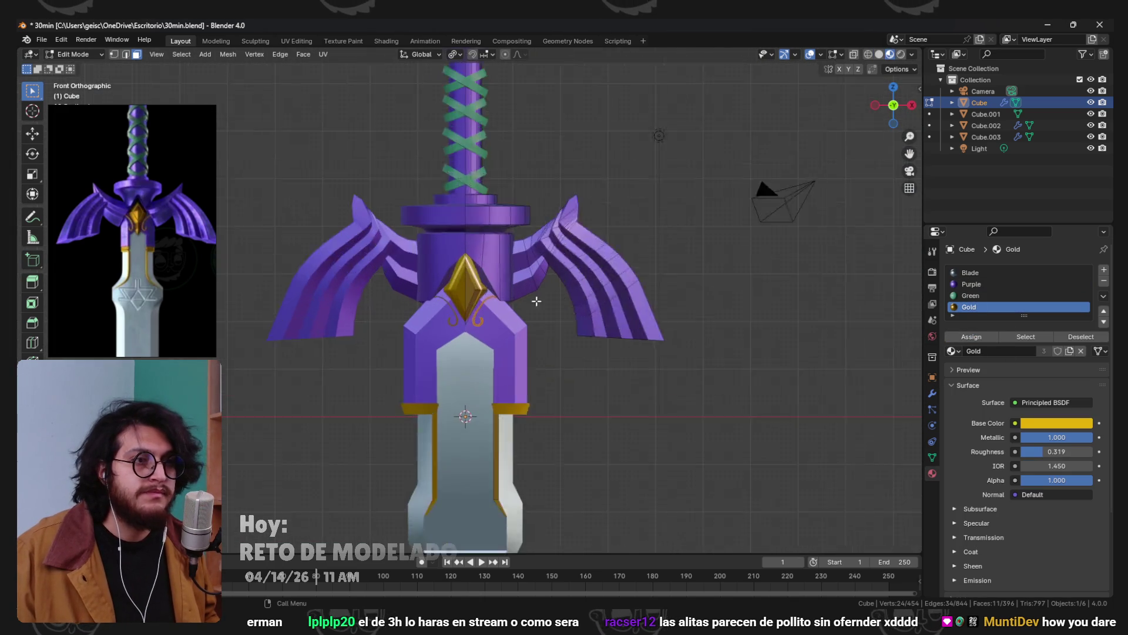
scroll(516, 316, up, 3)
scroll(522, 308, down, 3)
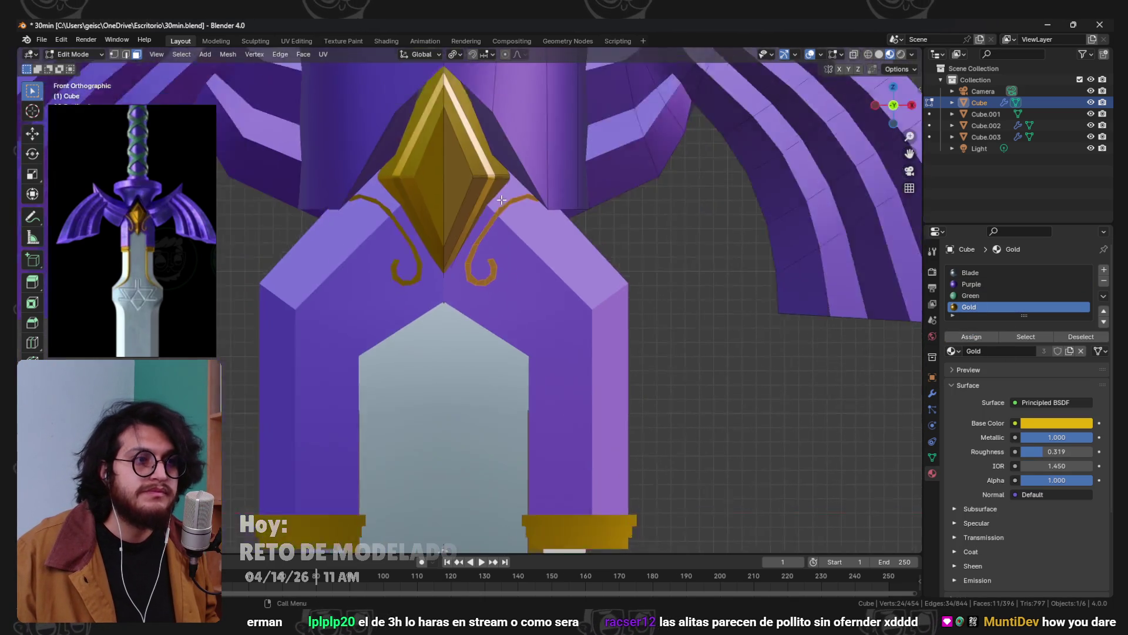
key(s)
key(Escape)
key(alt+s)
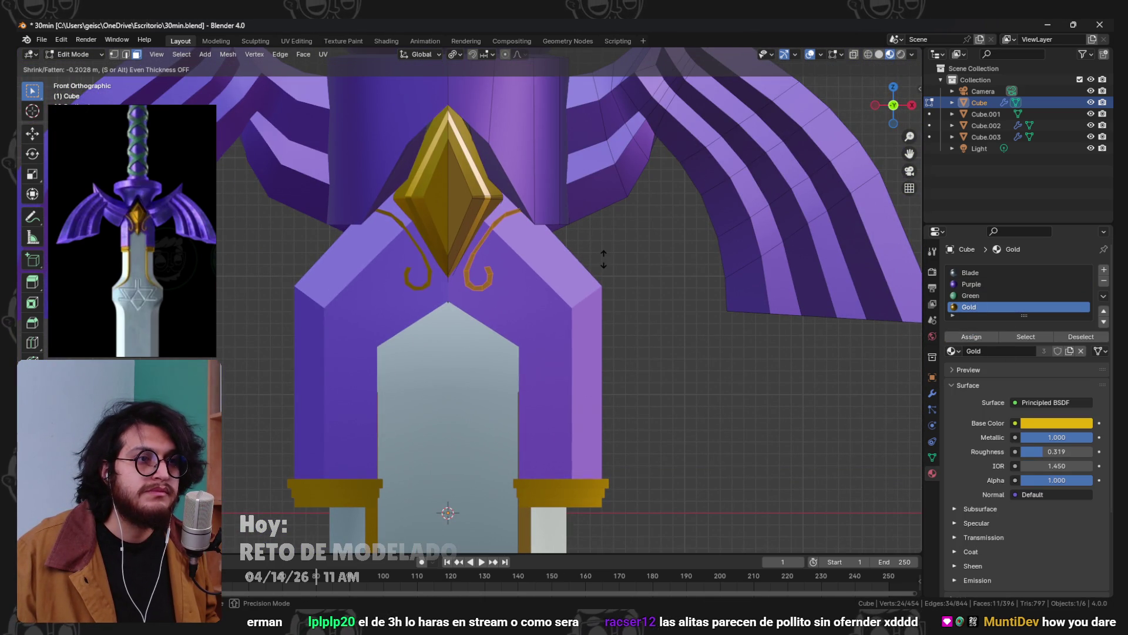
key(Escape)
drag(610, 264, 486, 285)
key(g)
key(y)
key(Escape)
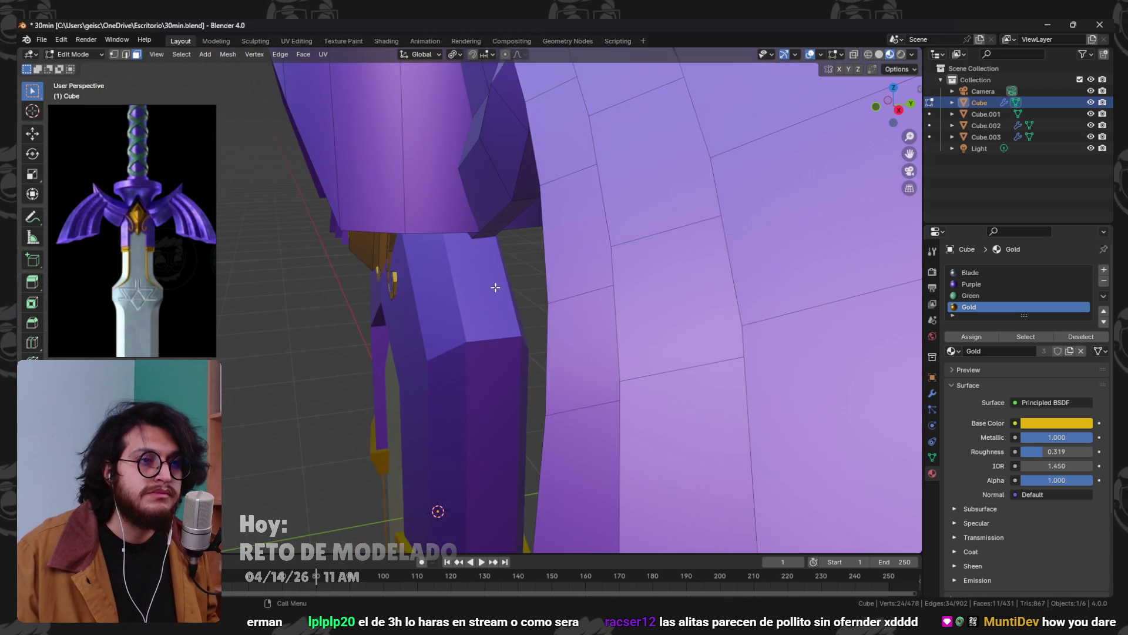
scroll(646, 205, down, 10)
Step: Turn on the Face Orientation overlay, check the guard's edges and return to Object Mode
click(821, 54)
click(751, 298)
scroll(470, 265, up, 8)
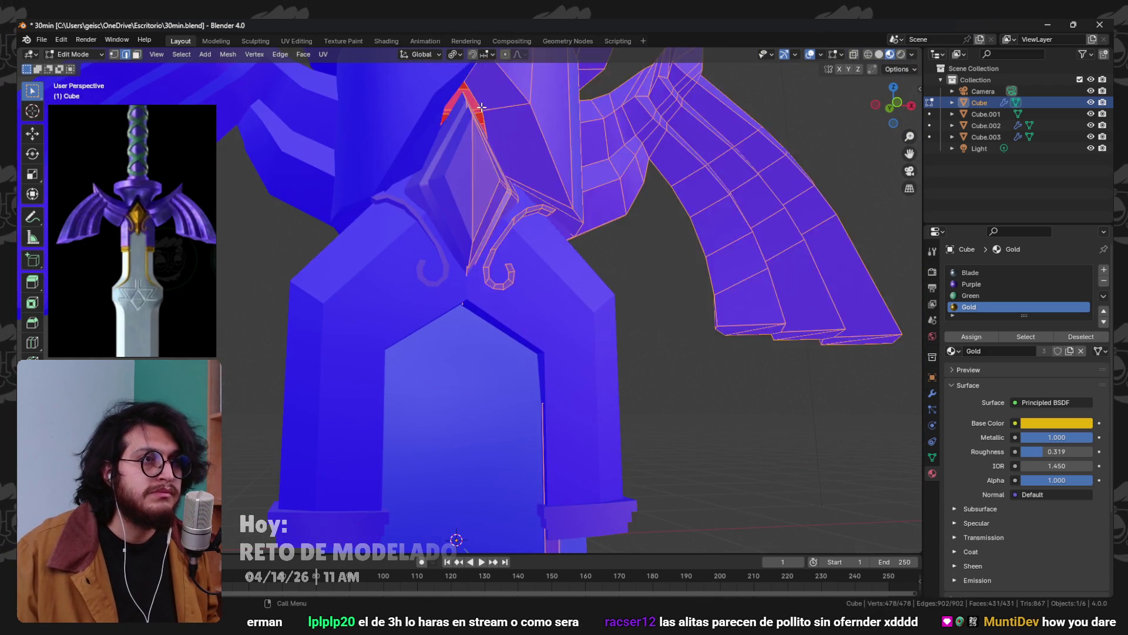
key(alt+a)
alt+click(481, 108)
scroll(509, 234, down, 5)
key(ctrl+Tab)
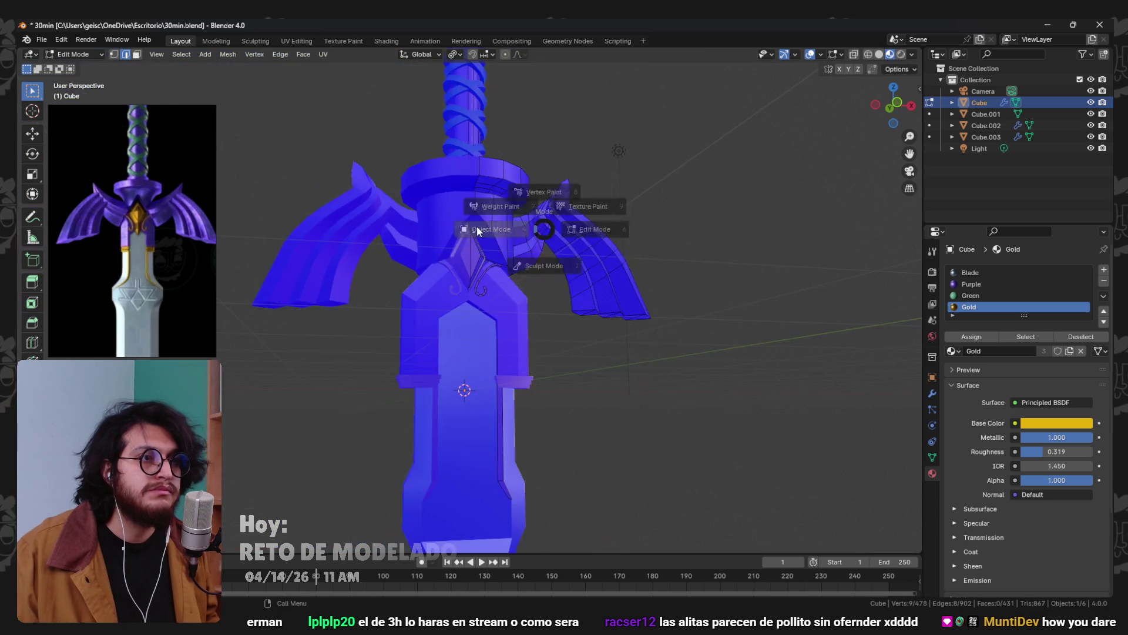
scroll(509, 233, down, 5)
key(Tab)
Step: Save 30min.blend, hide Face Orientation and switch to the Shading workspace
key(ctrl+s)
click(839, 54)
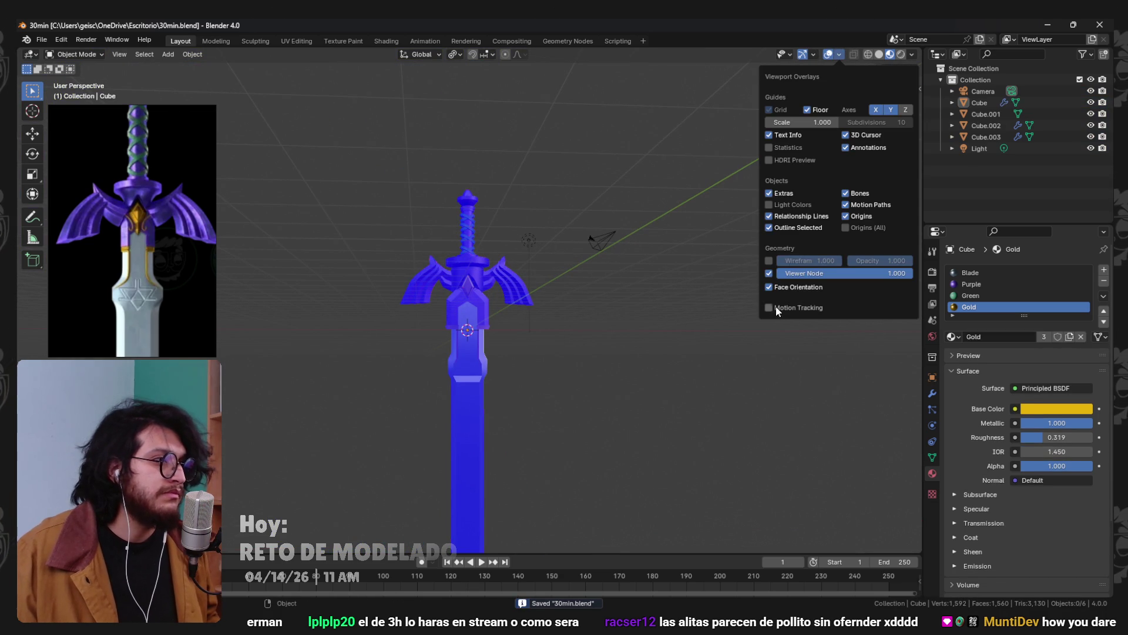
click(777, 312)
scroll(470, 294, up, 4)
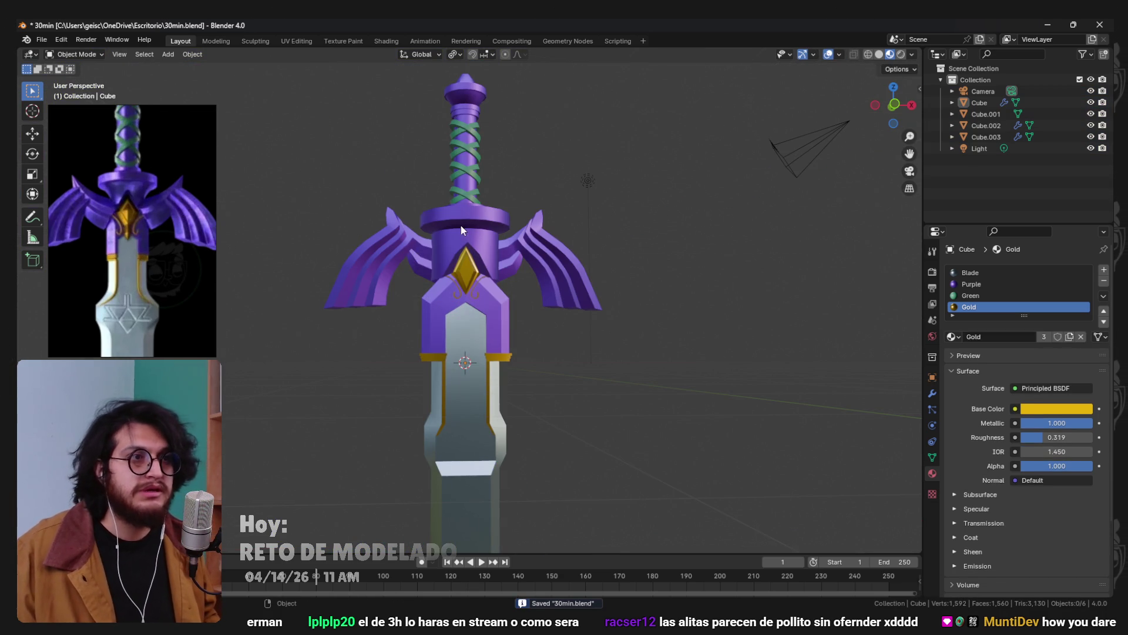
click(386, 40)
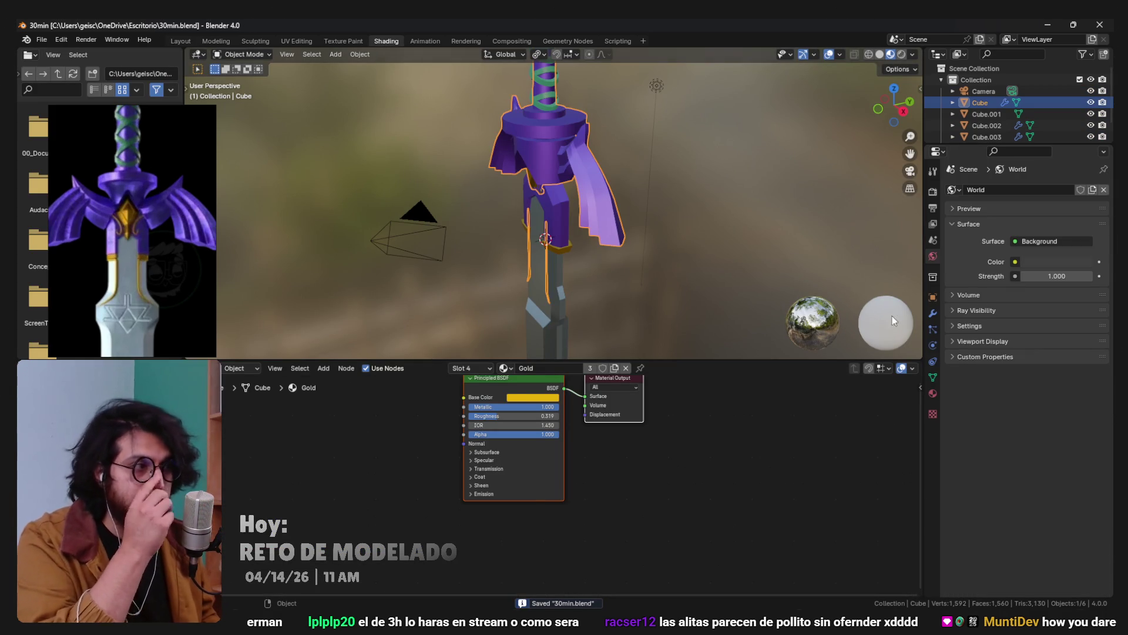
Step: Select the Purple material slot and frame its nodes in the shader editor
click(933, 378)
click(933, 393)
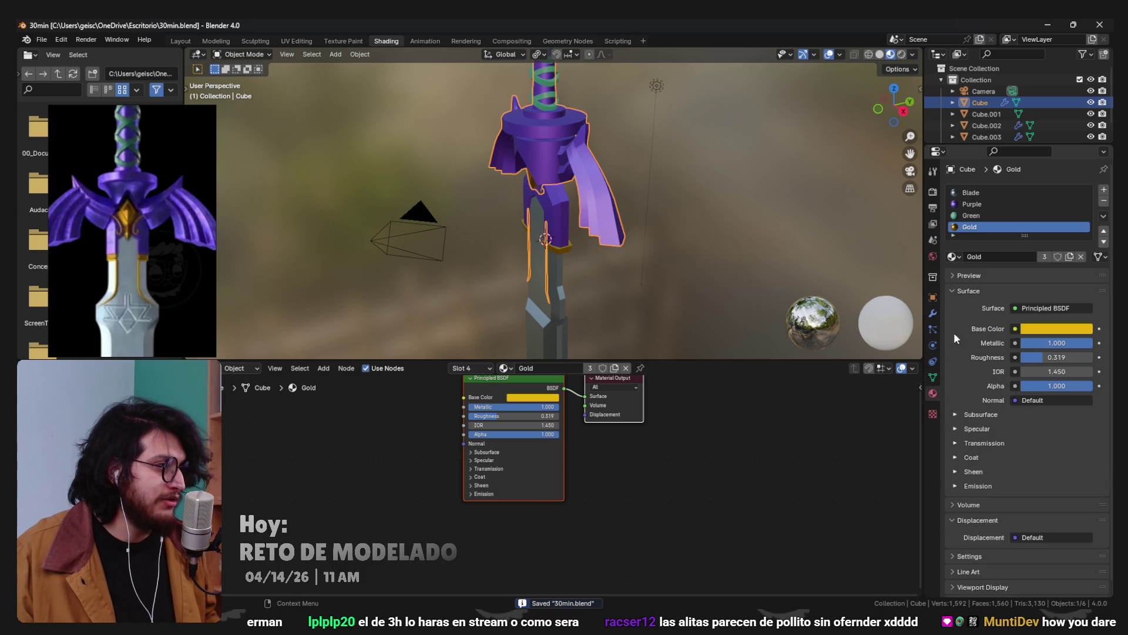
click(971, 215)
click(973, 203)
key(Home)
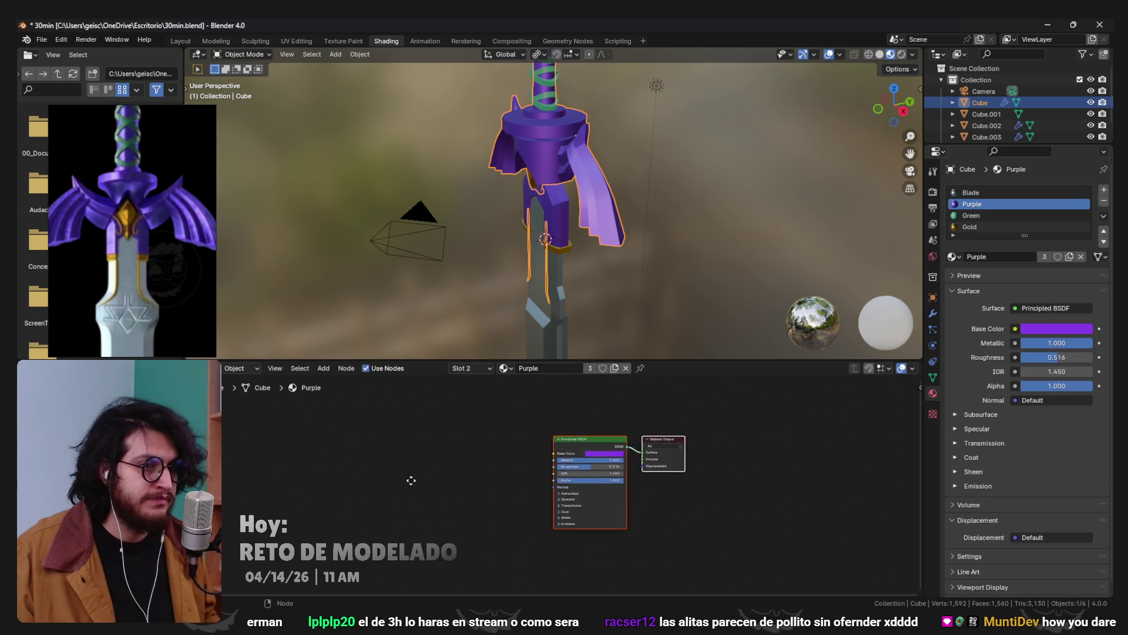
Step: Add a Color Ramp node and paste the copied nodes into the editor
key(shift+a)
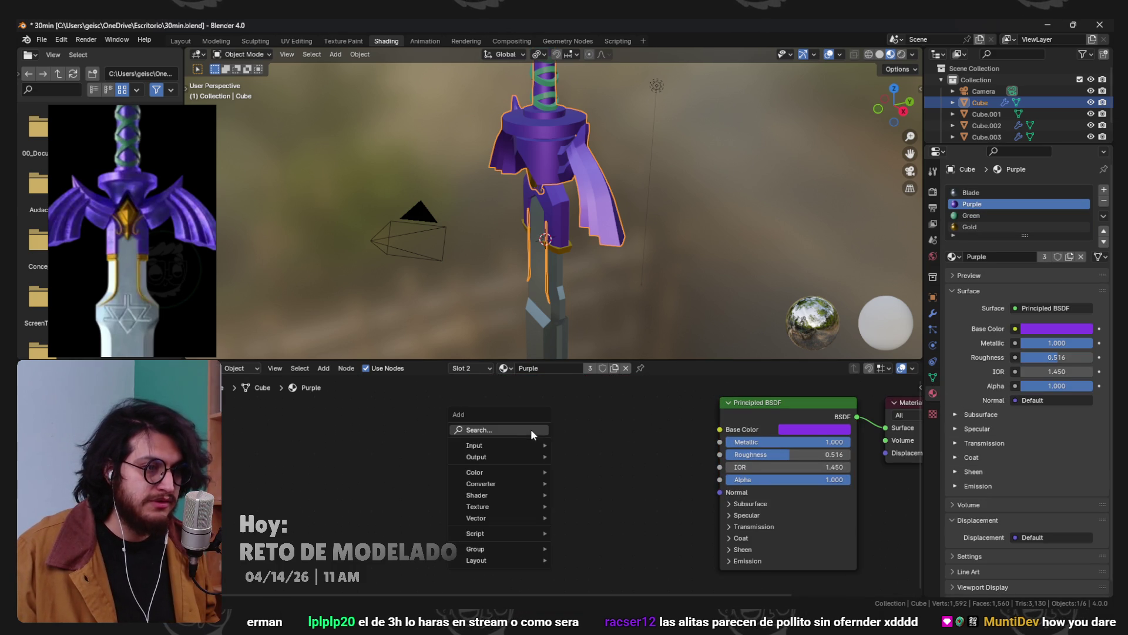
click(511, 431)
text(ro)
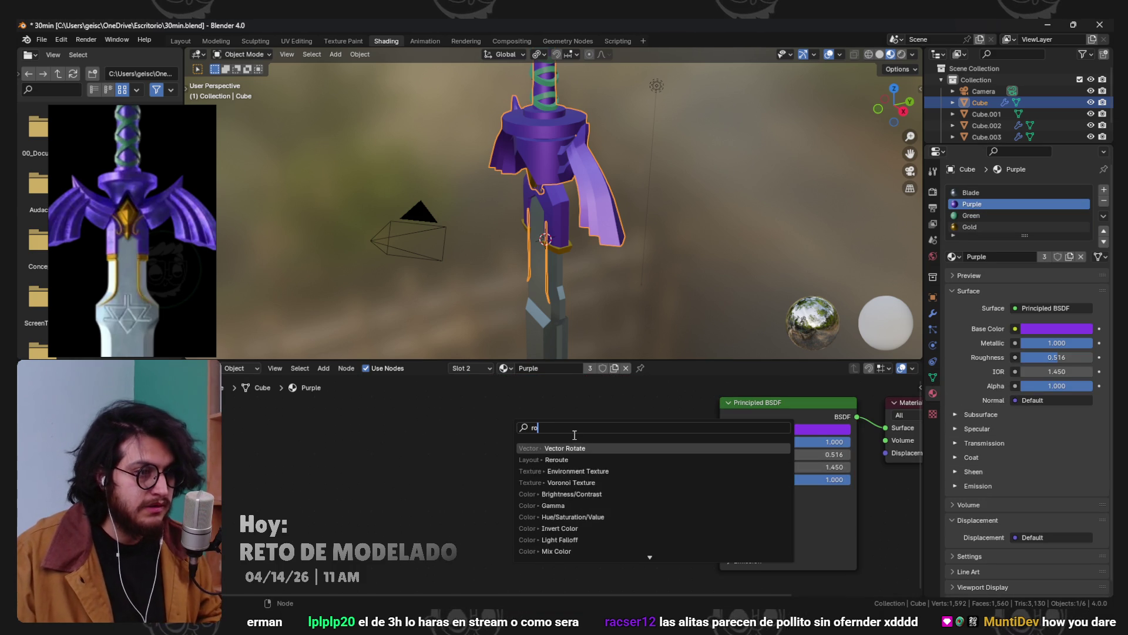
key(Return)
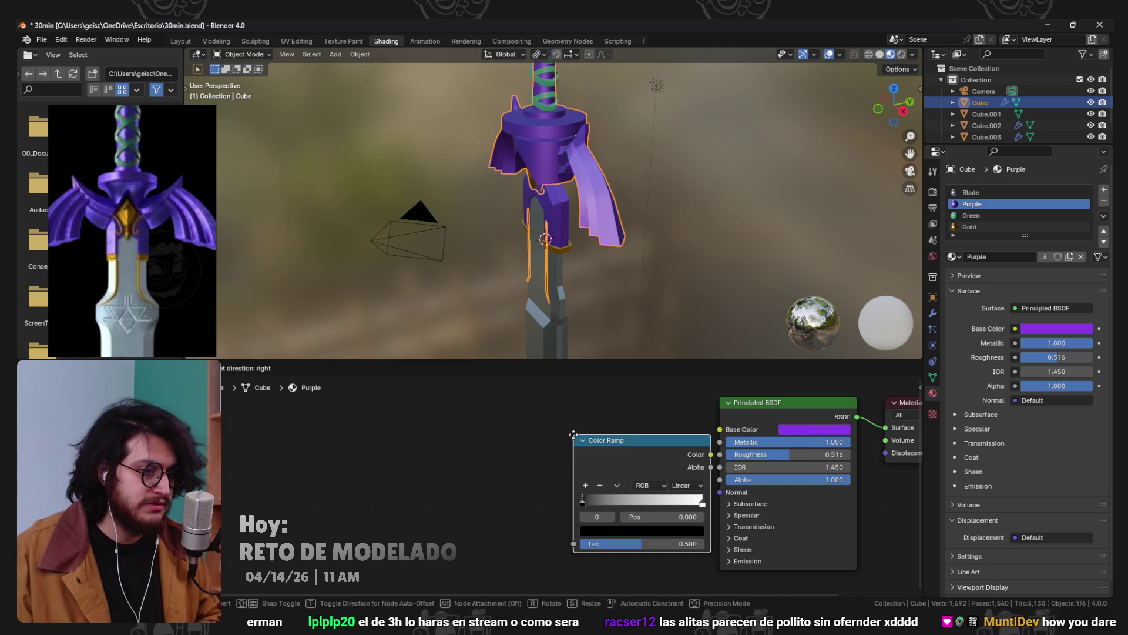
click(505, 433)
right_click(432, 437)
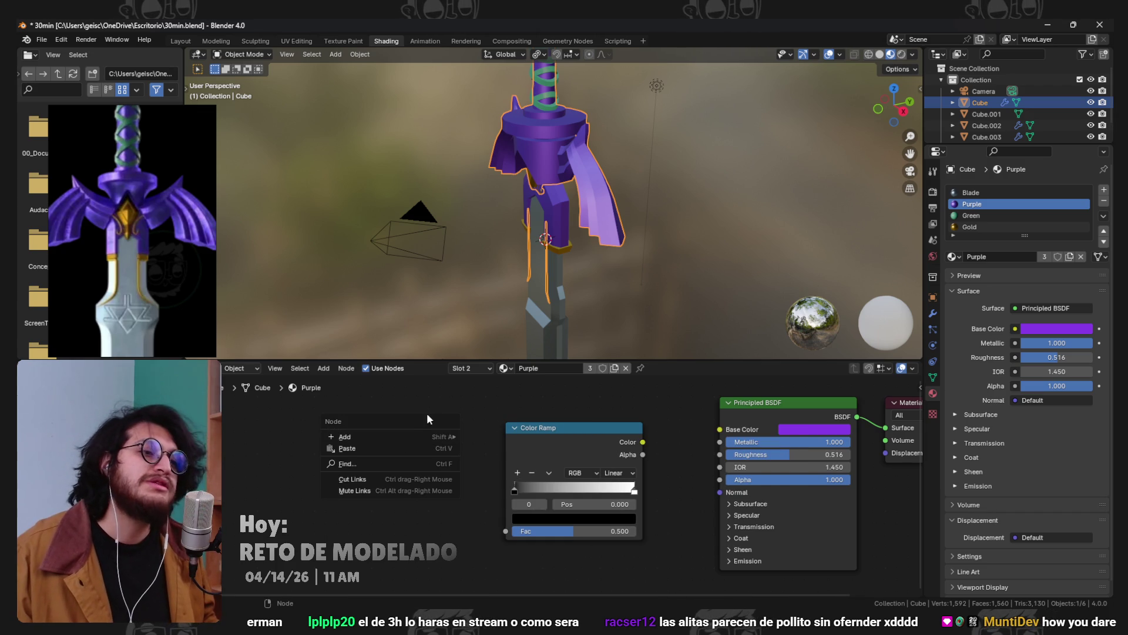
click(390, 447)
Step: Add a Noise Texture node and position it beside the Color Ramp
key(shift+a)
text(noise)
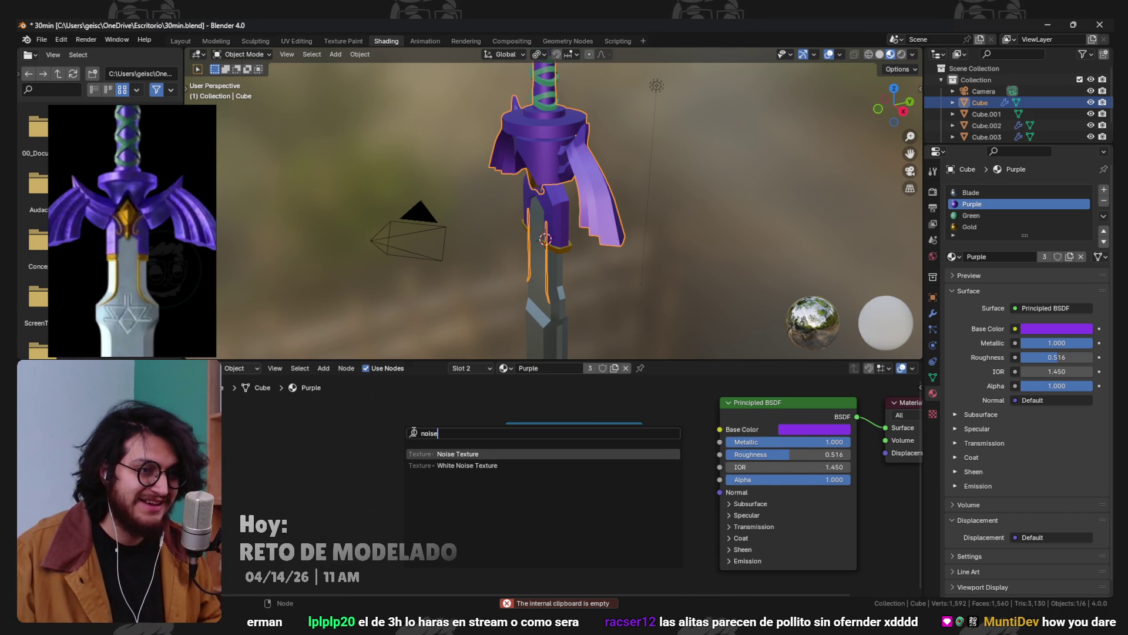
key(Return)
click(316, 481)
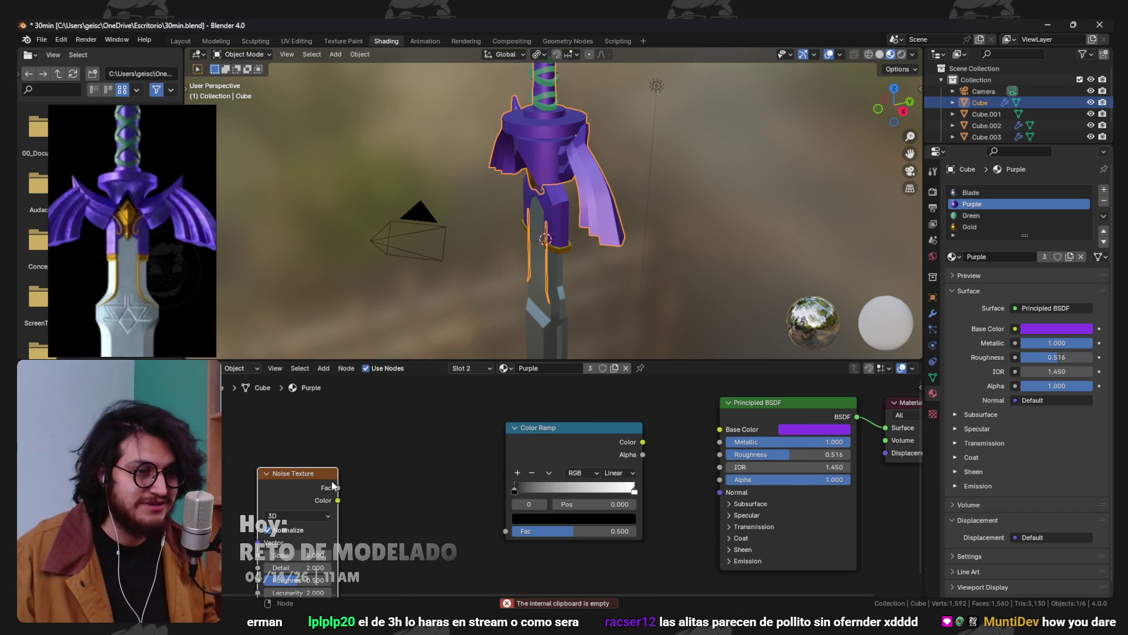
key(g)
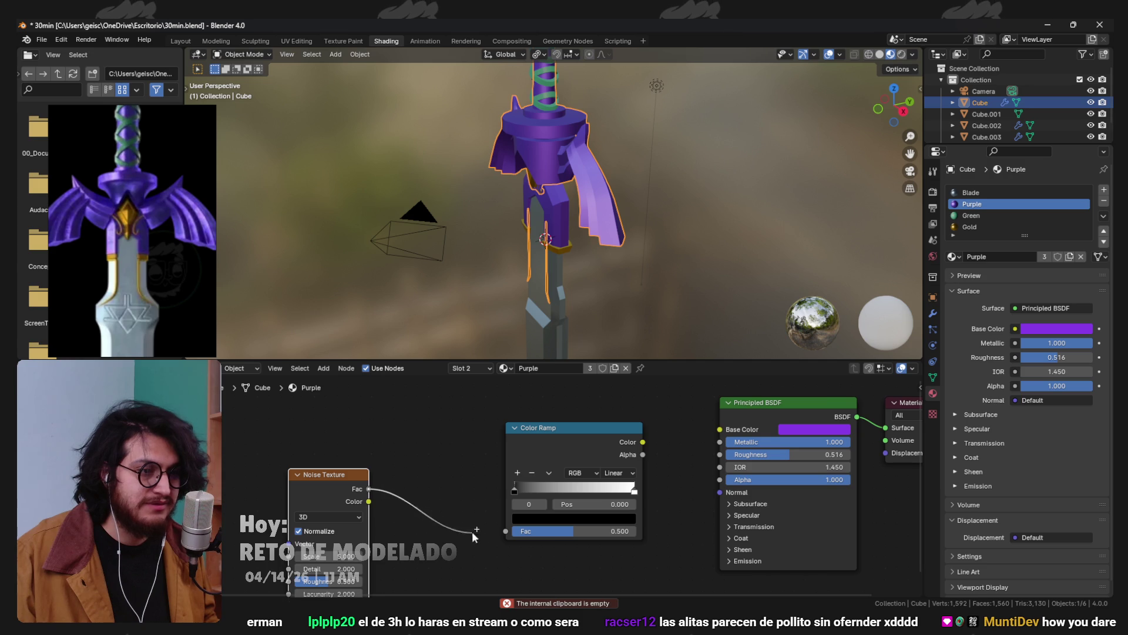
click(644, 441)
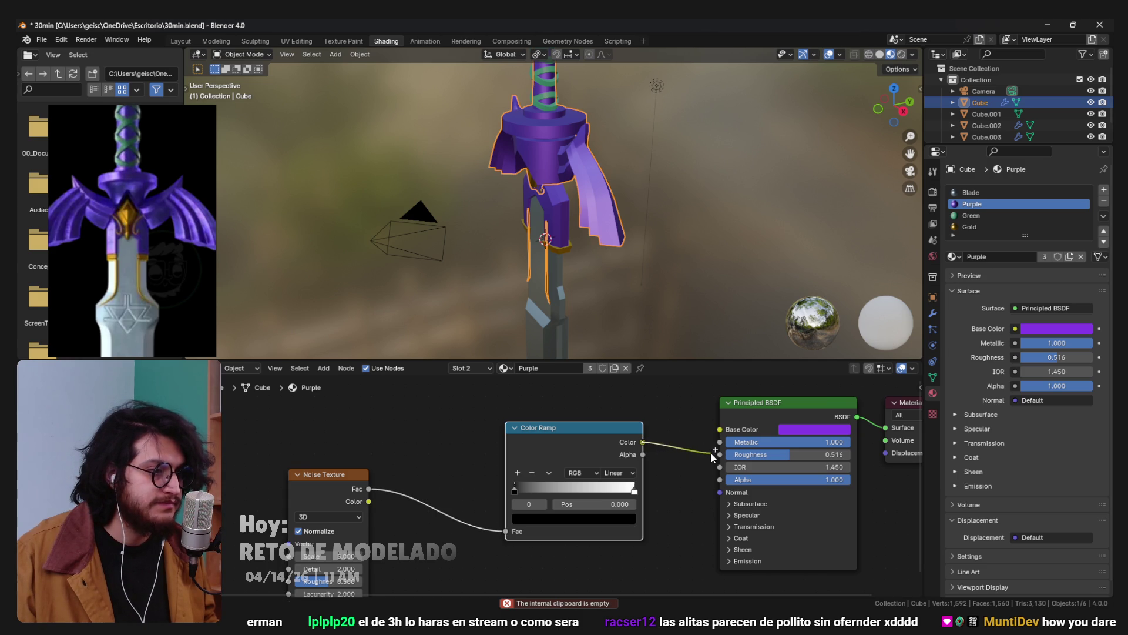
Step: Connect the Color Ramp output to the Principled BSDF Roughness input
drag(717, 457, 720, 455)
scroll(558, 178, up, 5)
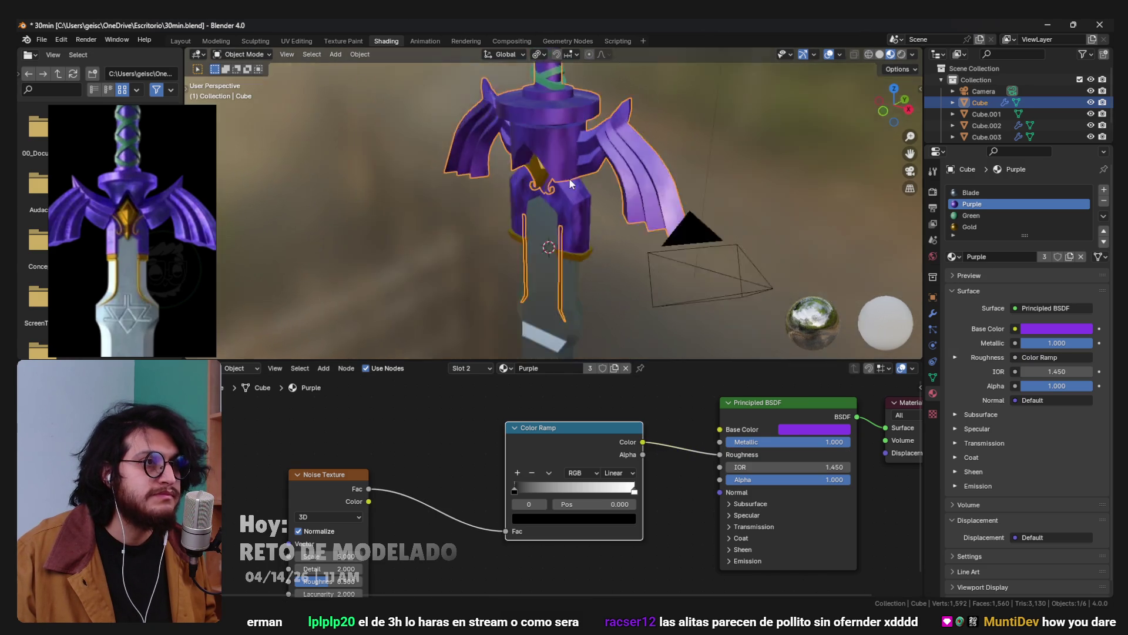
scroll(439, 461, down, 3)
scroll(447, 562, up, 6)
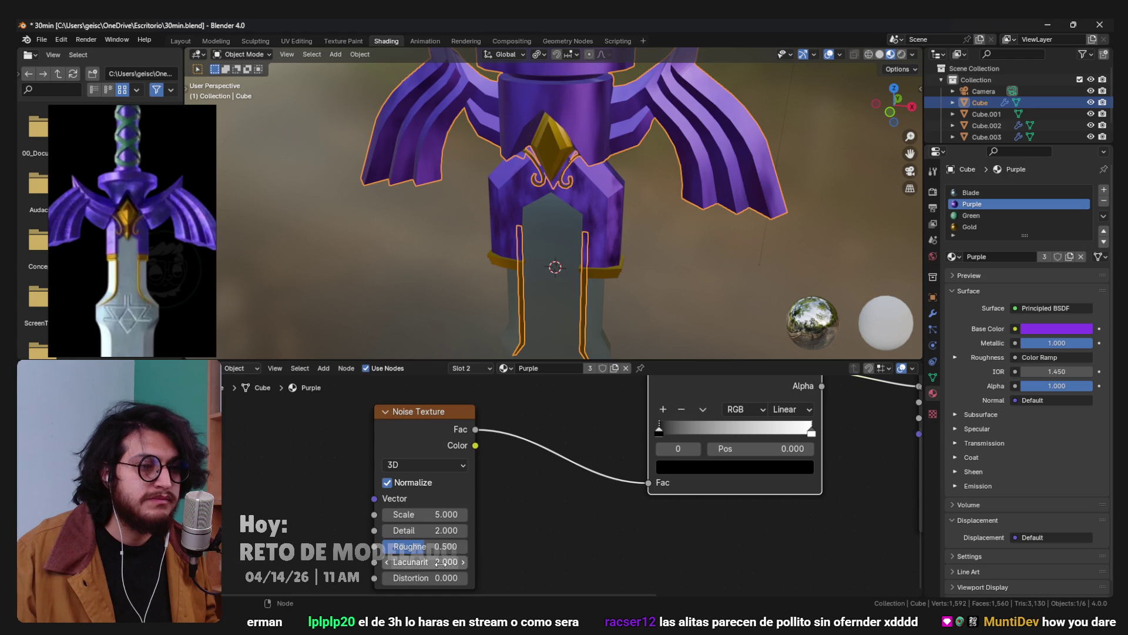
scroll(604, 223, down, 5)
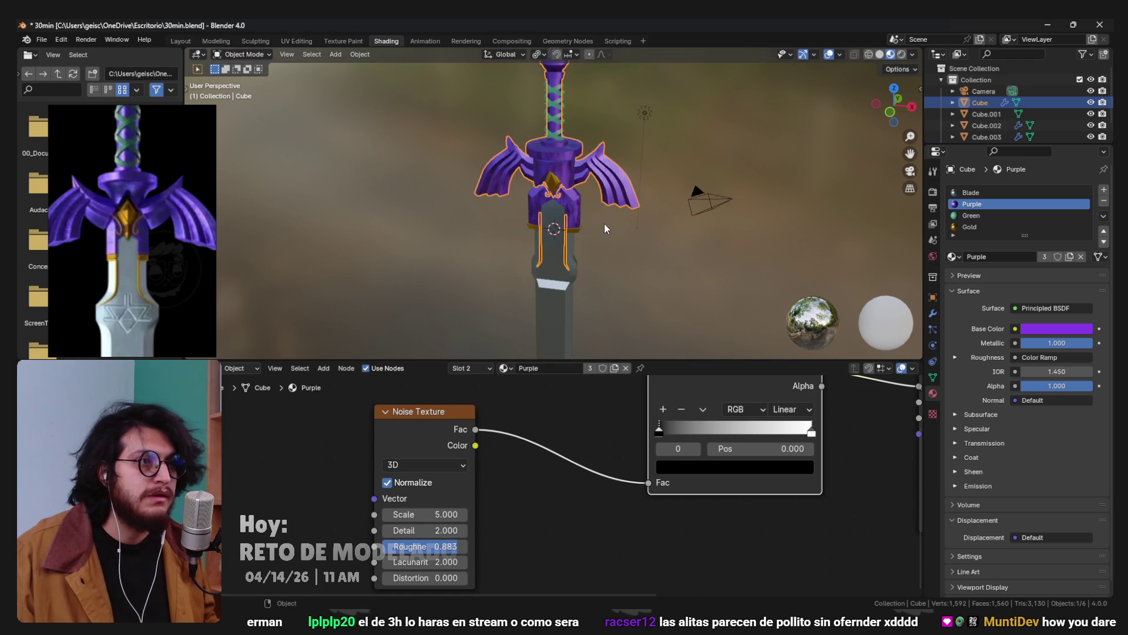
Step: Unwrap all the sword meshes, then apply a Cube Projection to their UVs
key(a)
key(Tab)
key(a)
key(u)
click(606, 214)
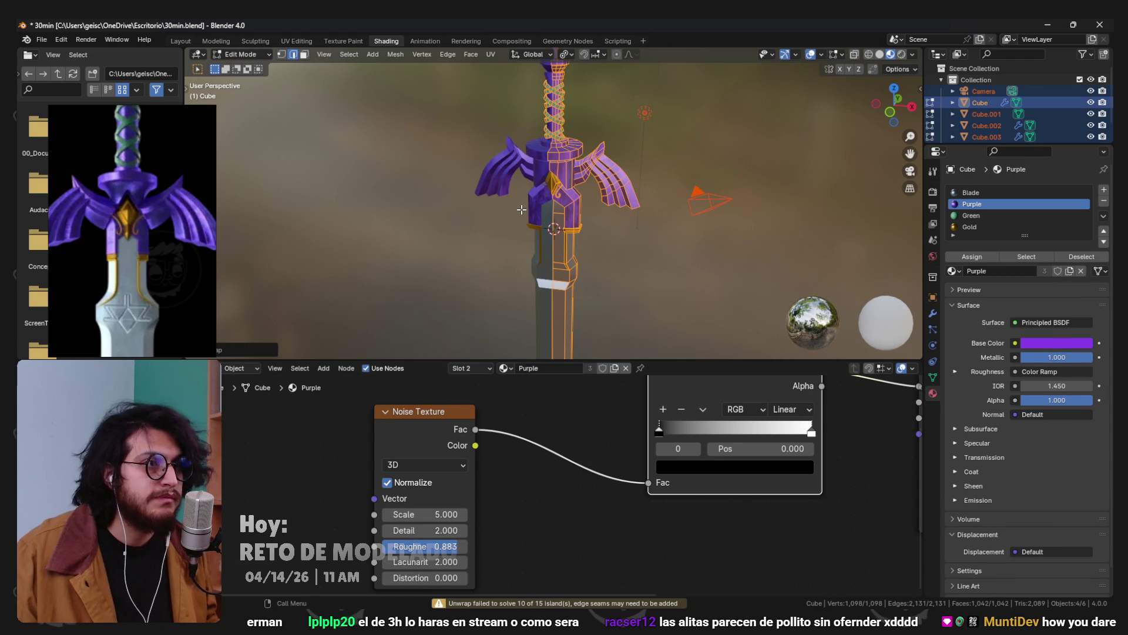
key(u)
click(584, 320)
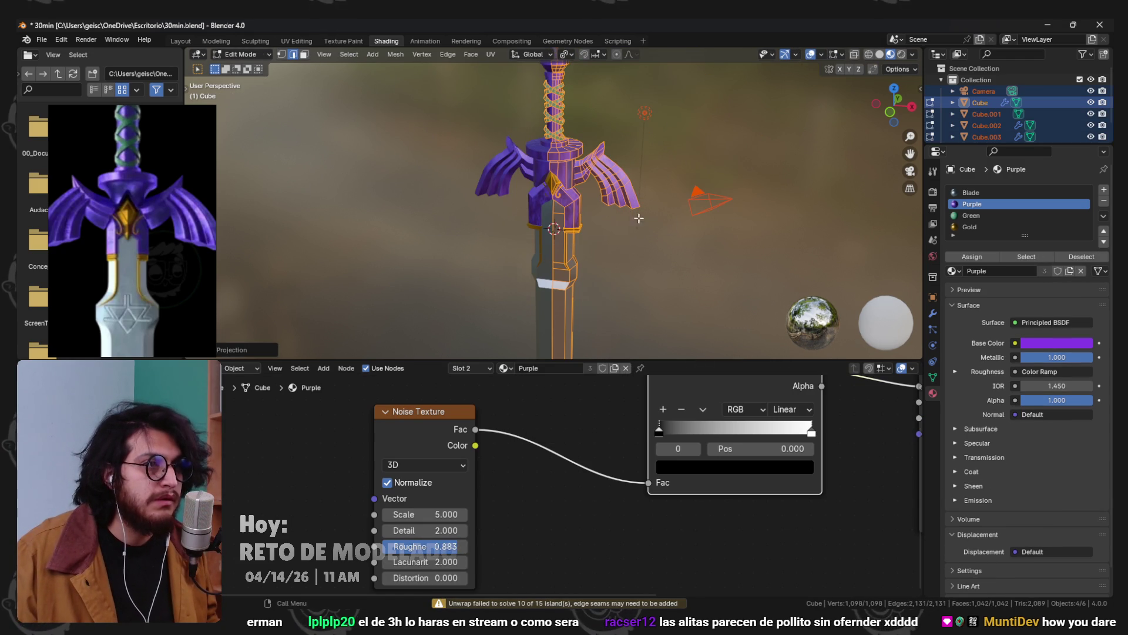
key(Tab)
Step: Save, then reproject the Cube object's UVs with Project from View
scroll(587, 279, up, 5)
click(587, 209)
key(ctrl+s)
scroll(587, 210, down, 5)
key(Tab)
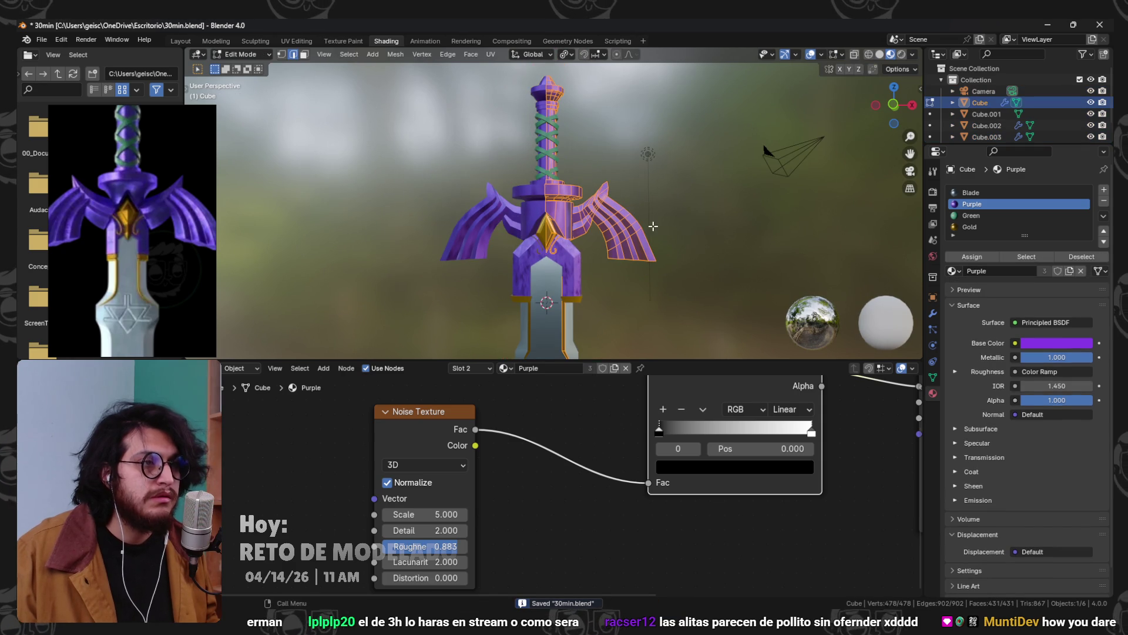
key(u)
click(599, 266)
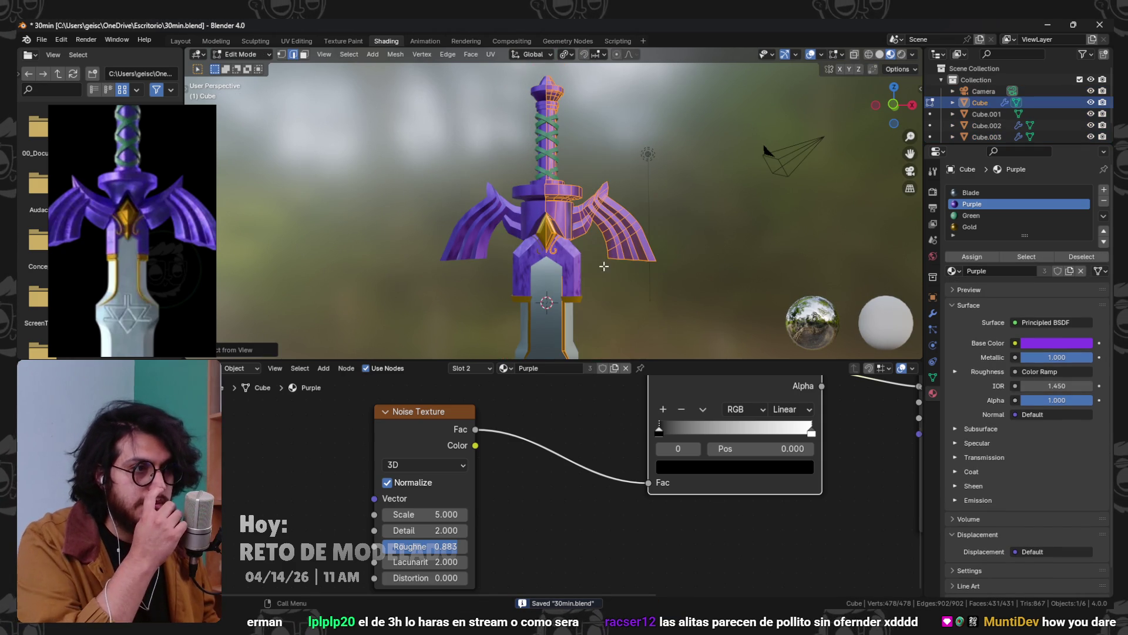
key(Tab)
scroll(611, 252, up, 3)
Step: Save, then add Texture Coordinate and Mapping nodes feeding the Noise Texture with Ctrl+T
click(580, 305)
key(Tab)
key(Tab)
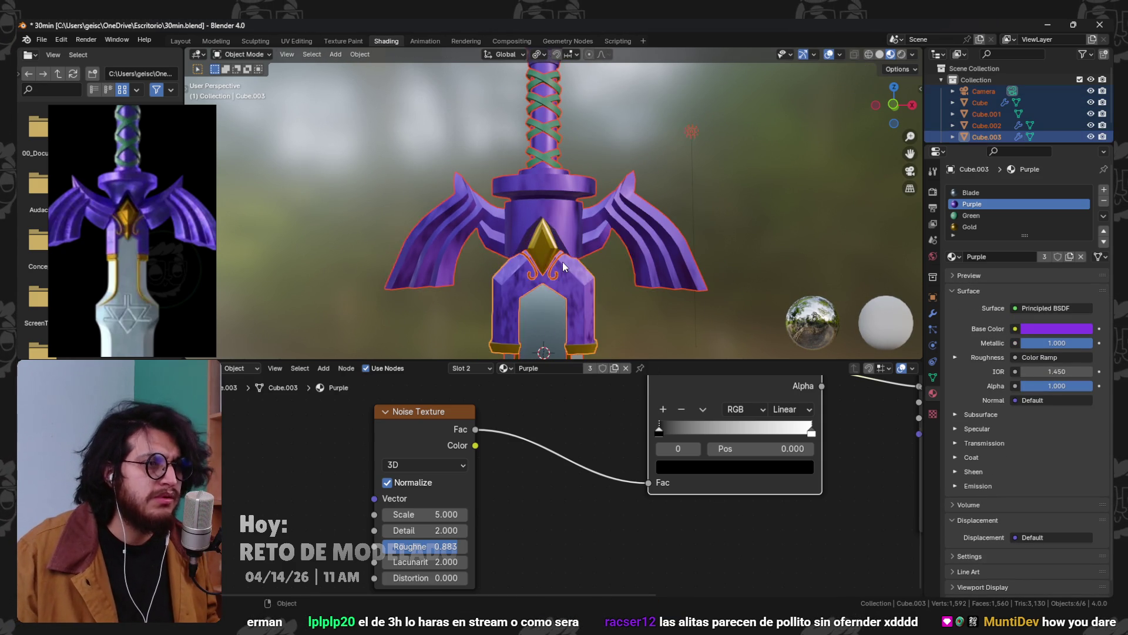
key(ctrl+s)
scroll(534, 467, down, 1)
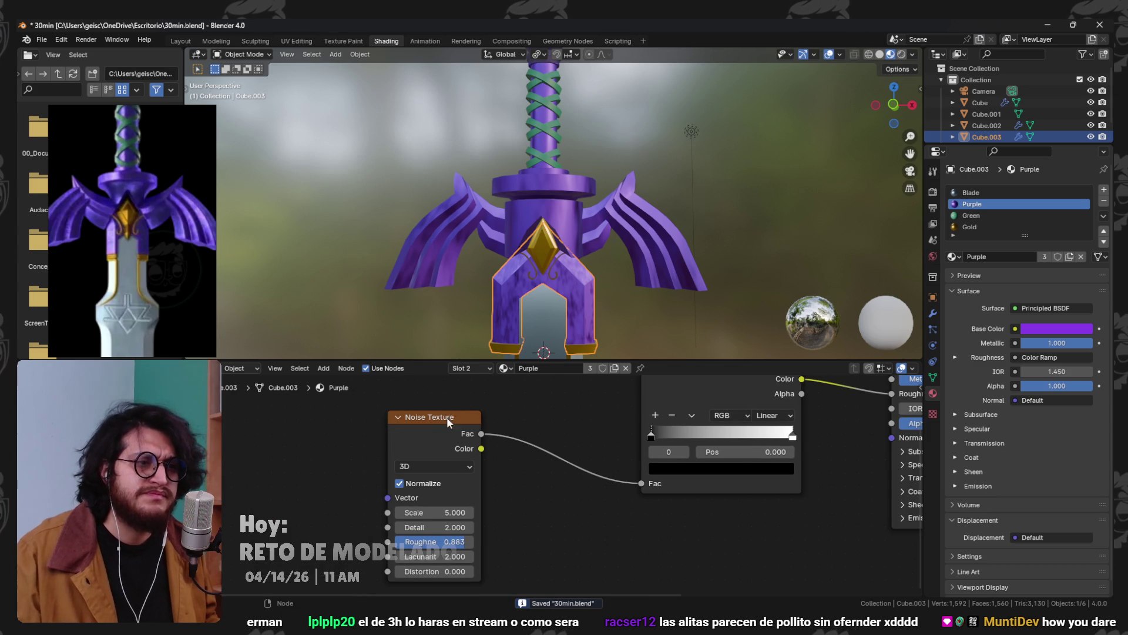
key(ctrl+t)
scroll(565, 186, down, 5)
scroll(556, 210, up, 5)
scroll(556, 211, down, 5)
Step: From the front orthographic view, unwrap all meshes and project their UVs from view
key(a)
key(Tab)
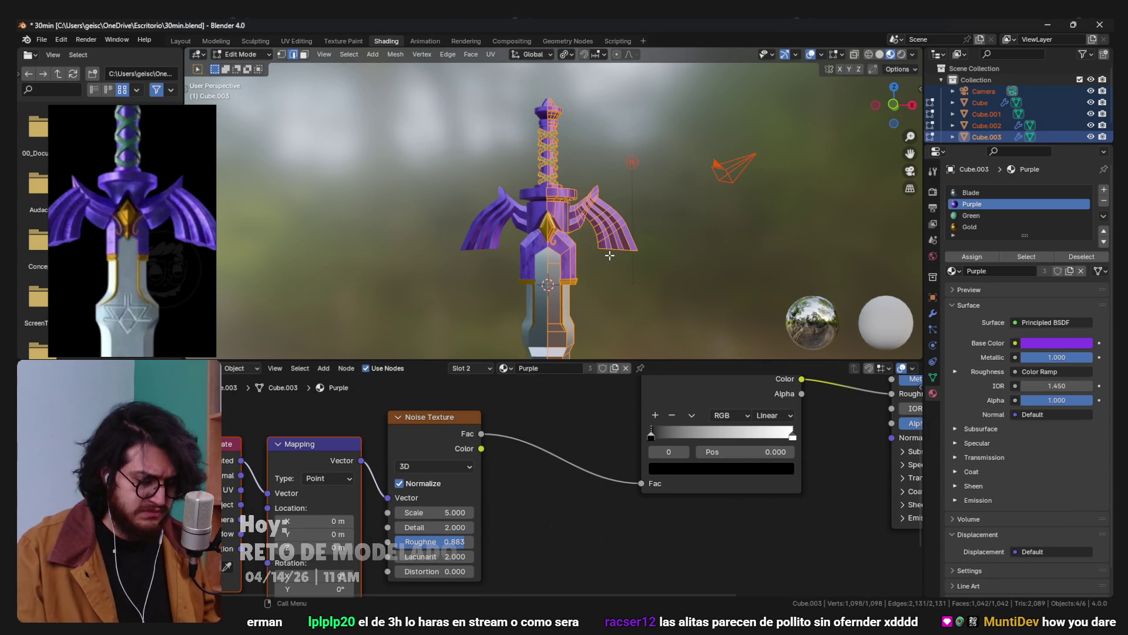
key(KP_1)
key(u)
click(580, 164)
scroll(580, 175, up, 3)
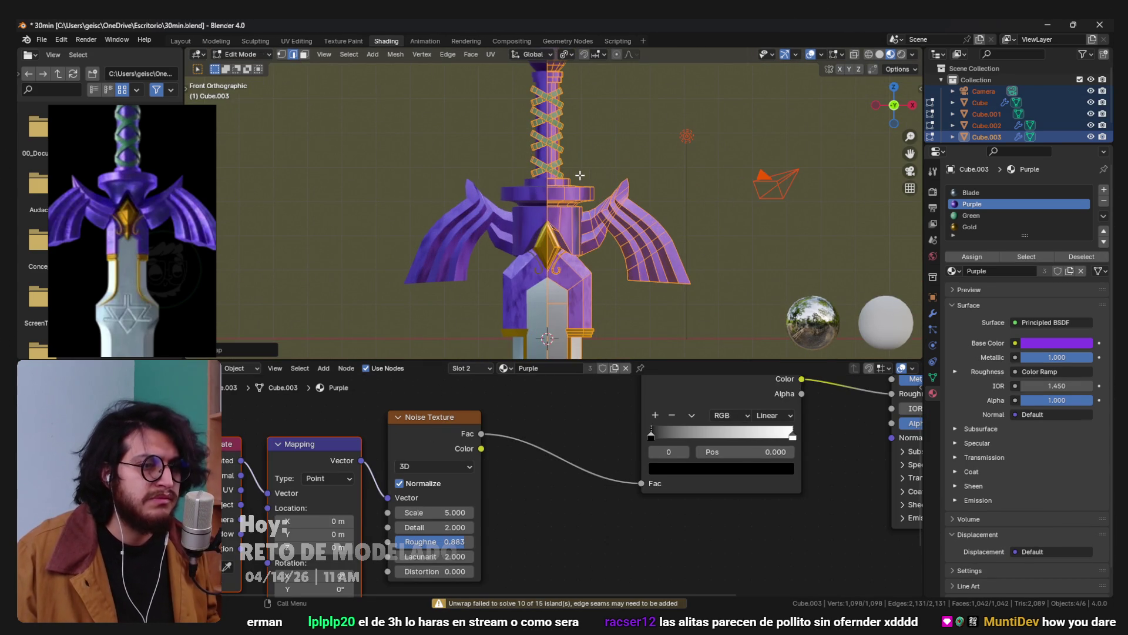
key(u)
click(561, 269)
scroll(538, 199, up, 3)
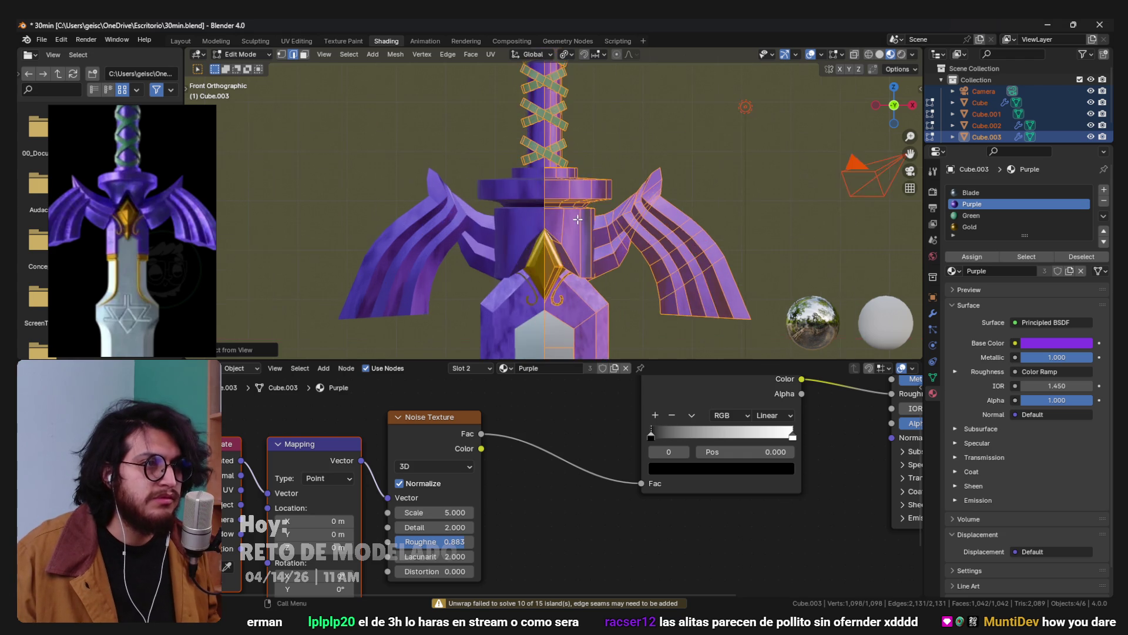
key(Tab)
scroll(537, 198, down, 4)
Step: Save 30min.blend, apply scale to all objects and reselect the sword's Cube
click(537, 198)
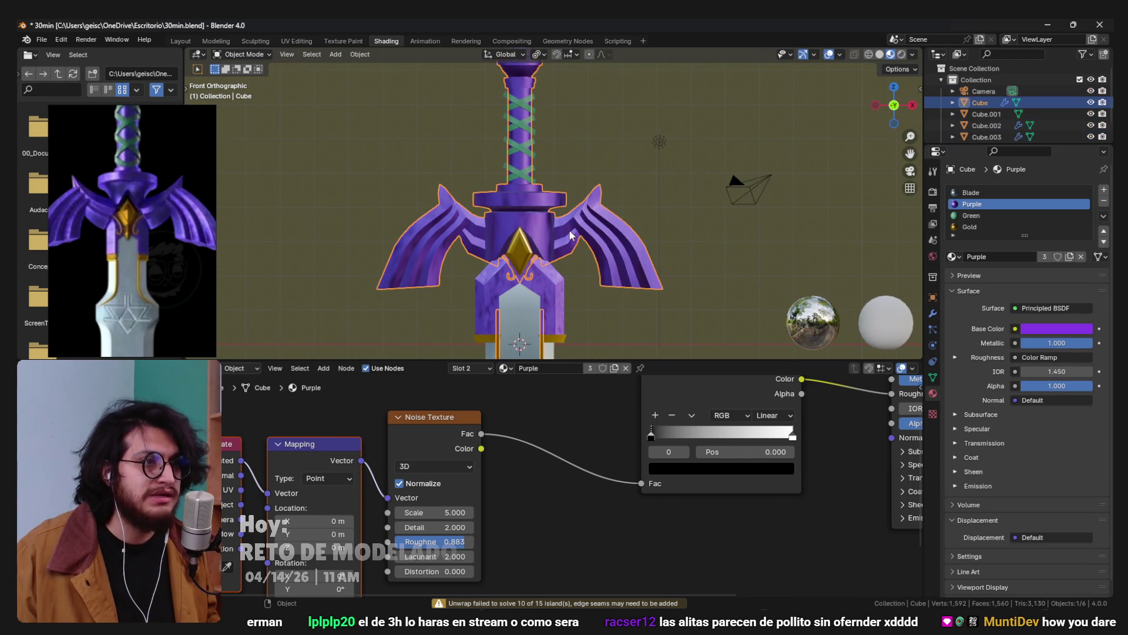
key(ctrl+s)
scroll(579, 308, down, 5)
key(a)
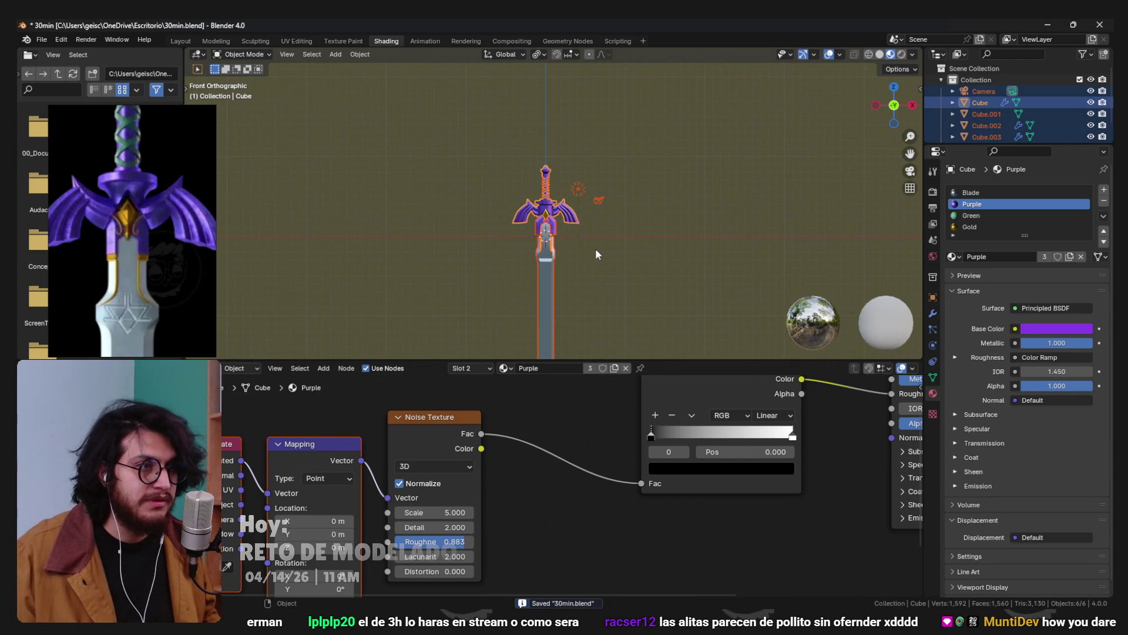
key(ctrl+a)
click(564, 270)
scroll(601, 170, up, 6)
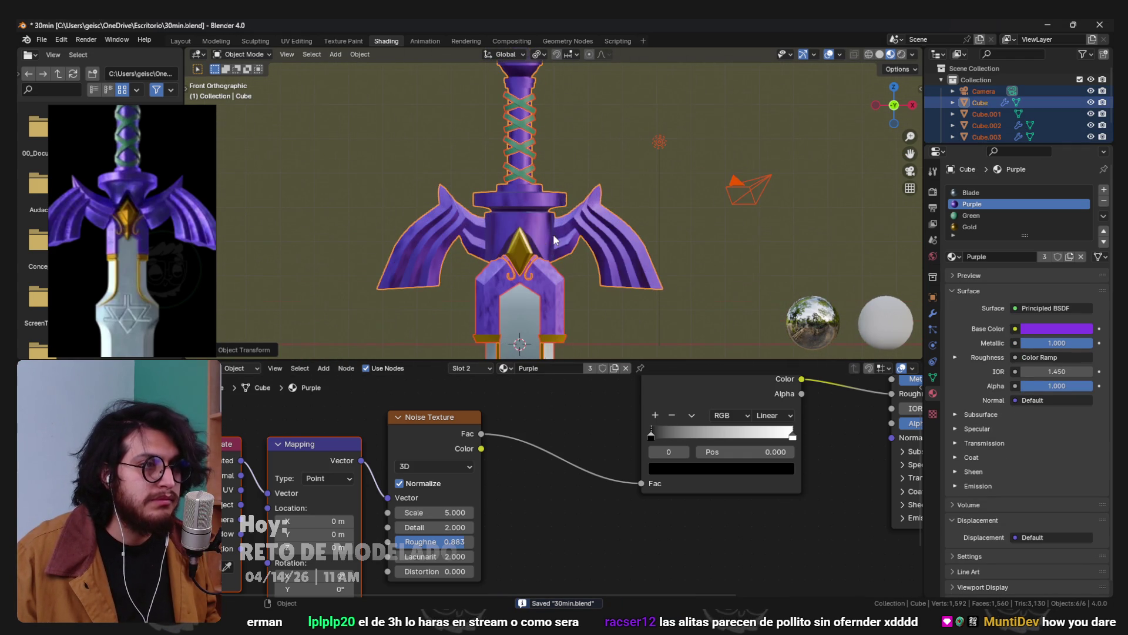
key(alt+a)
click(526, 209)
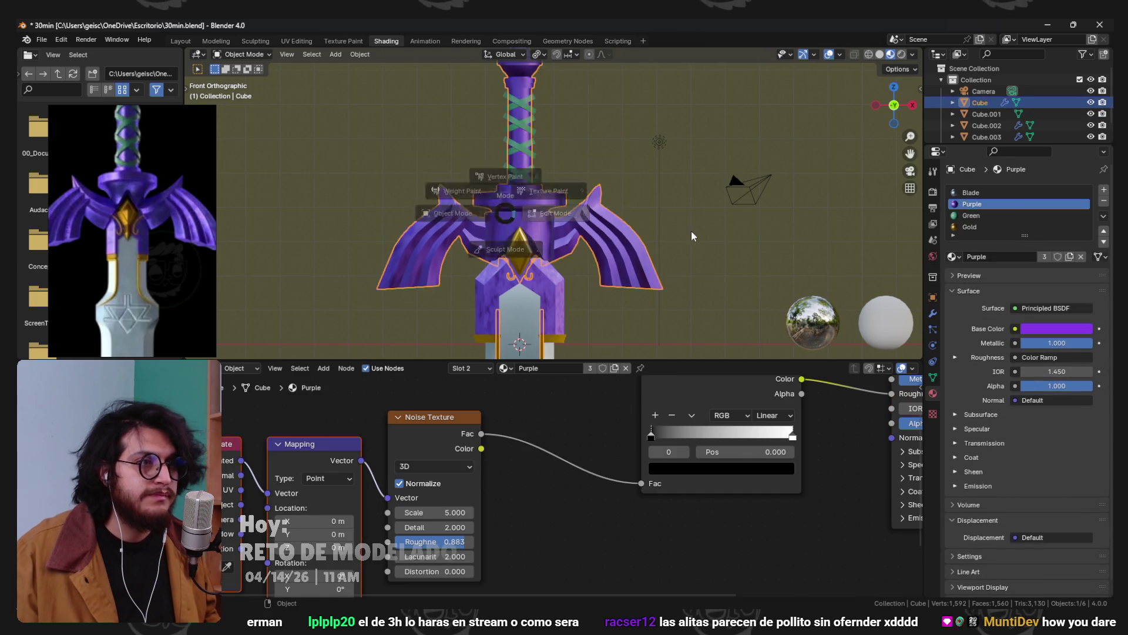
Step: Unwrap the Cube mesh's UVs, then reproject them with Cylinder Projection
key(Tab)
scroll(570, 231, up, 3)
key(u)
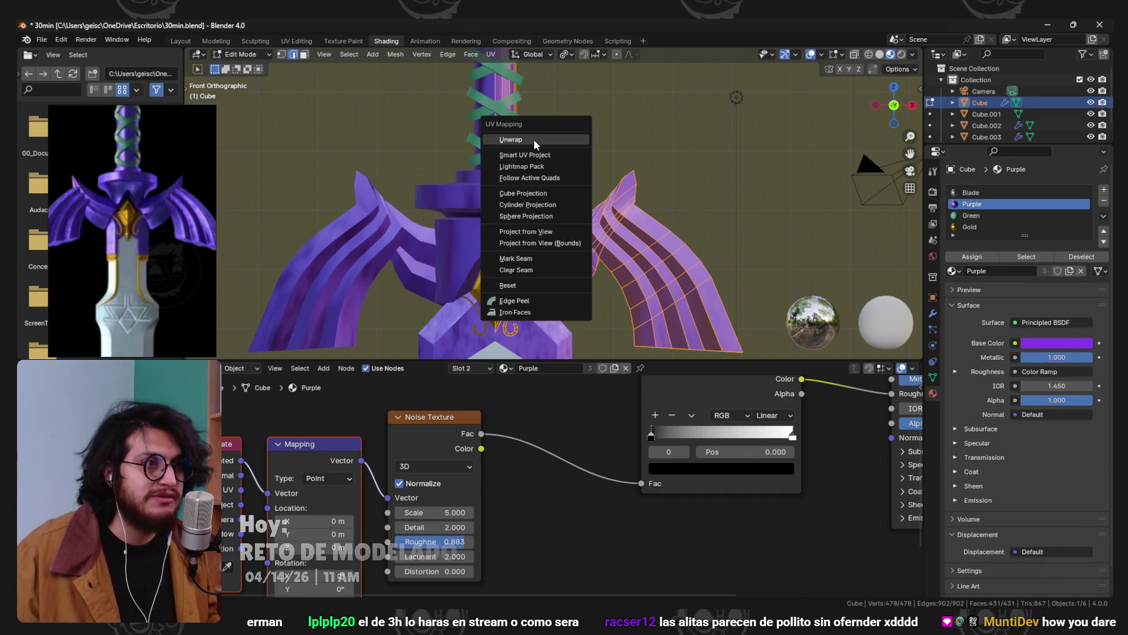
click(532, 145)
key(u)
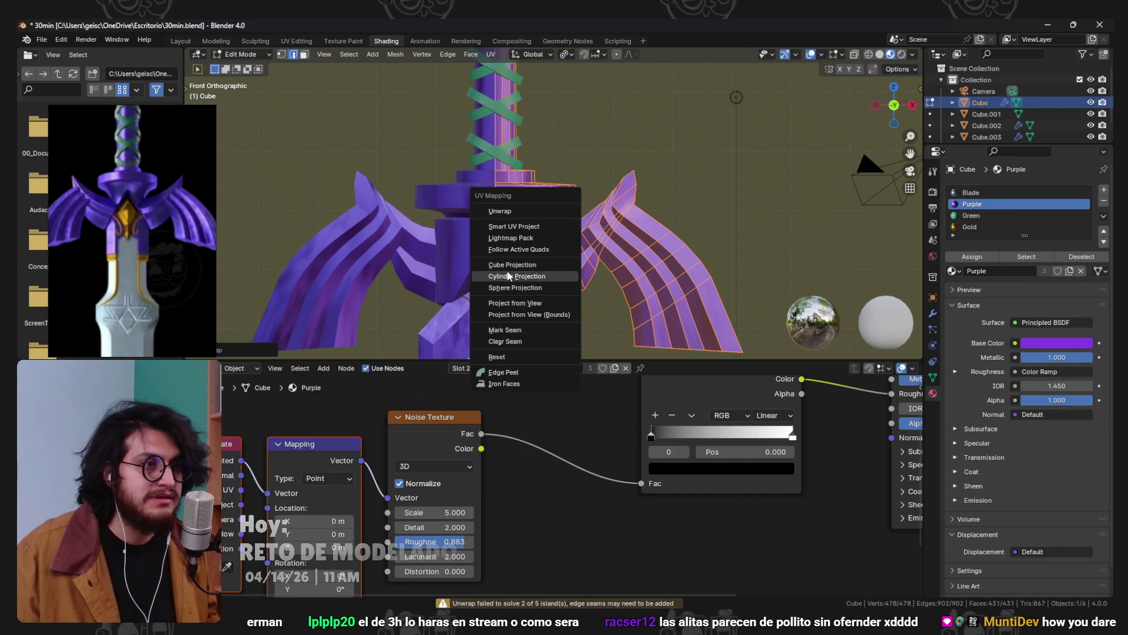
click(507, 271)
scroll(500, 264, down, 4)
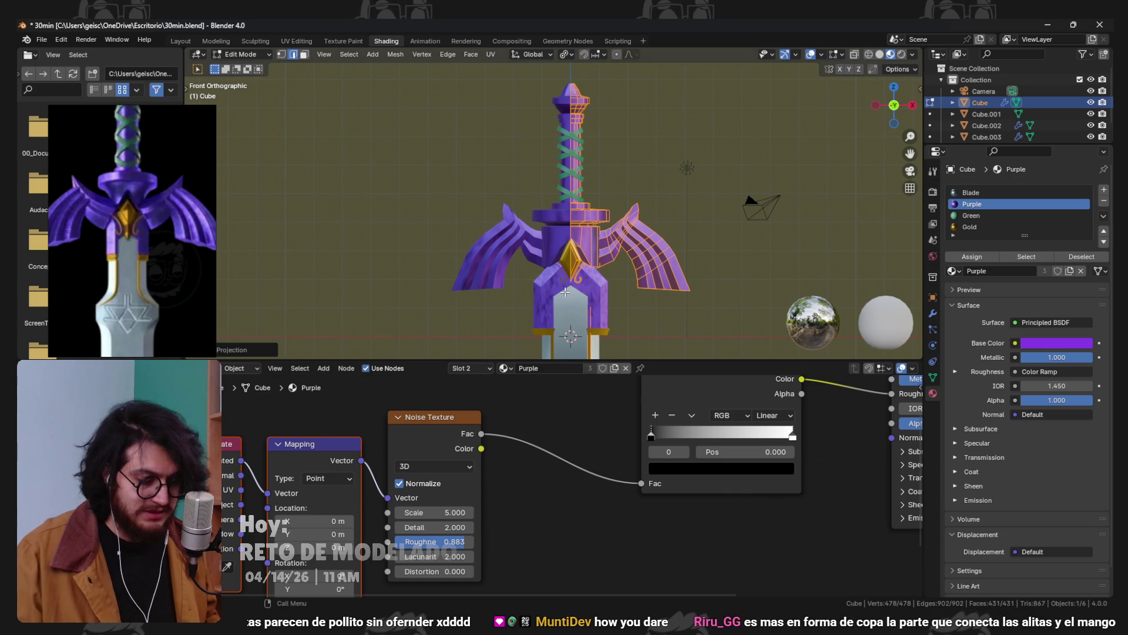
key(u)
key(Escape)
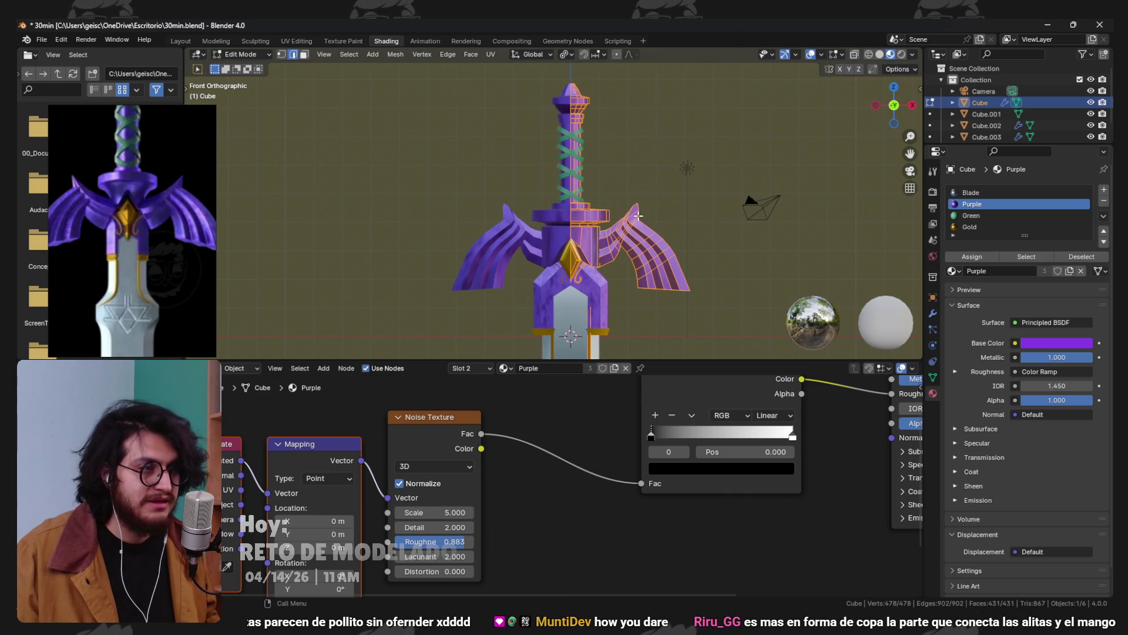
Step: Check the Face Orientation overlay, return to Object Mode and save 30min.blend
click(821, 54)
click(774, 297)
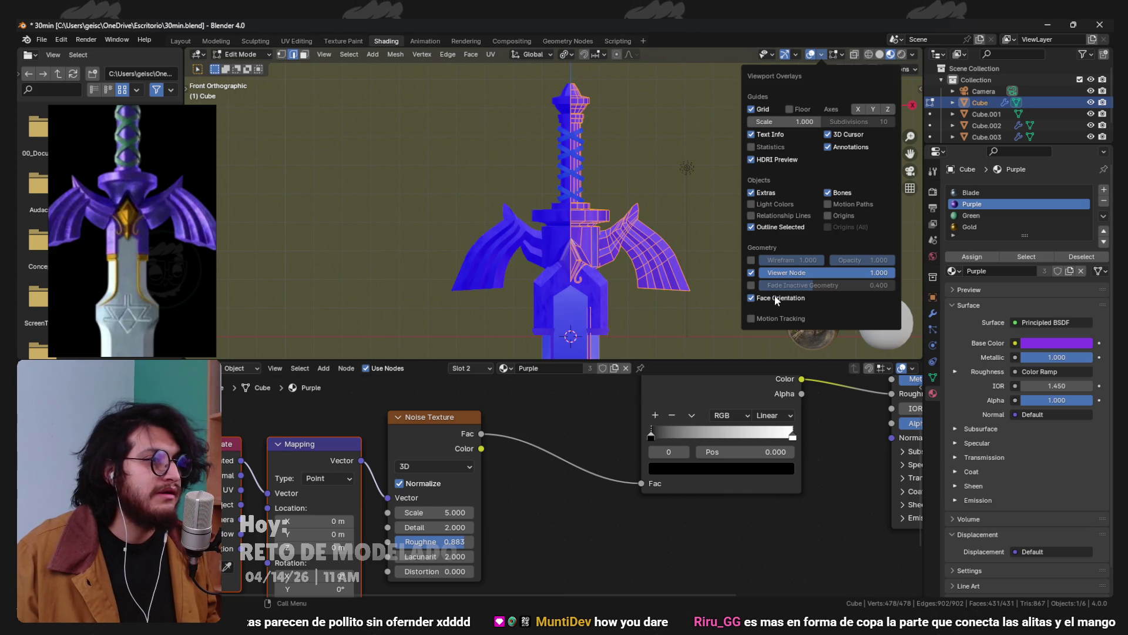
click(774, 298)
key(Tab)
key(ctrl+s)
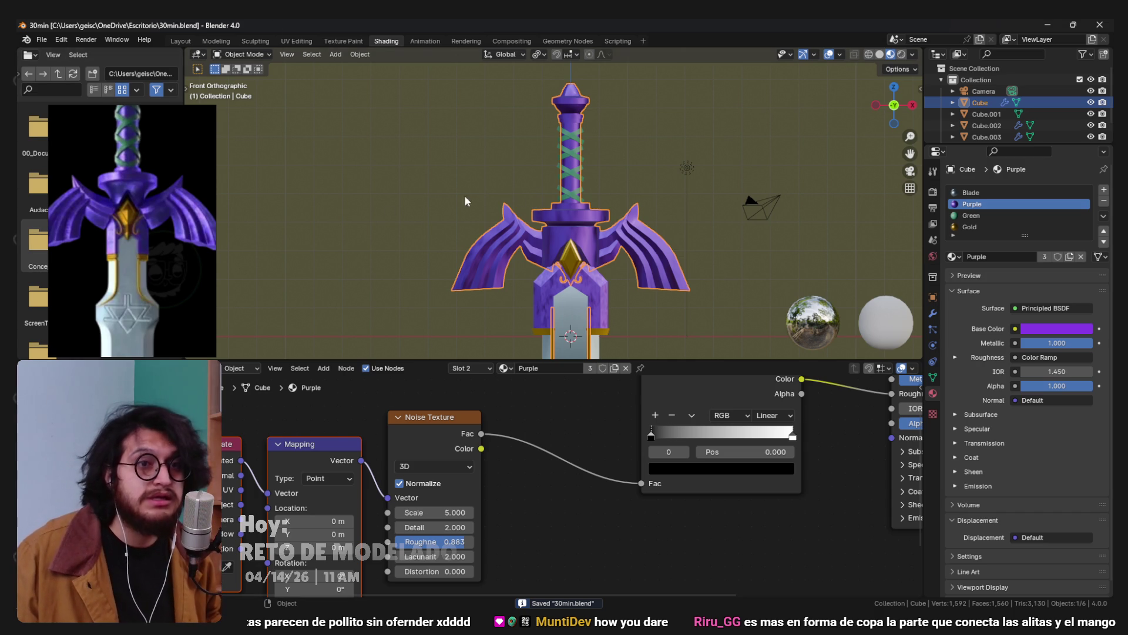
click(586, 285)
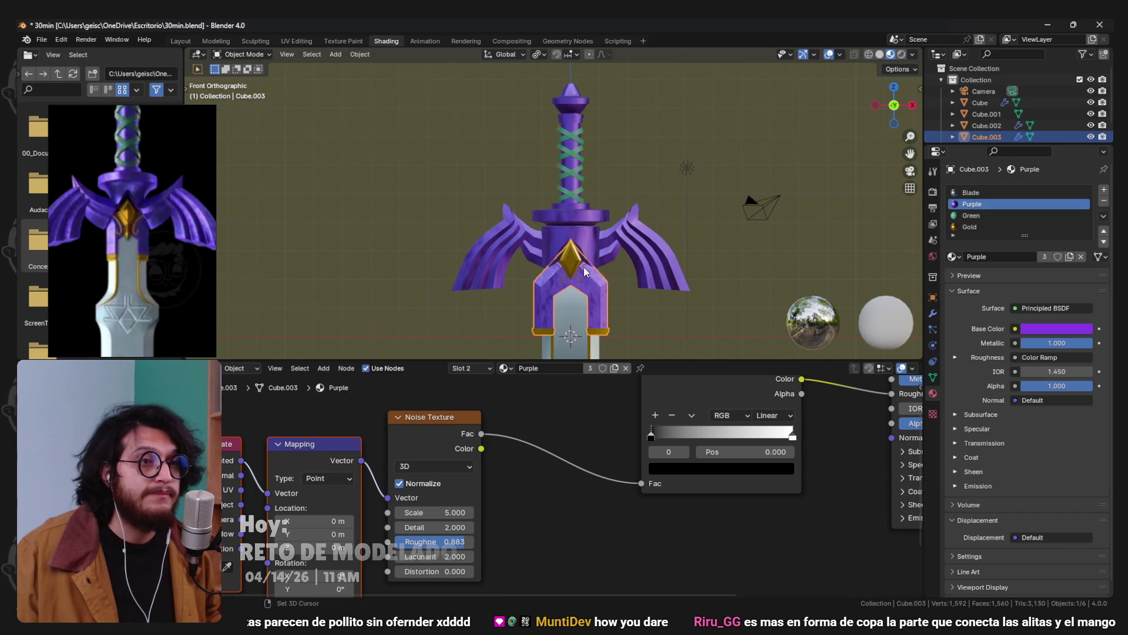
Step: In Edit Mode on the Cube, select face loops on the guard ring, then view from the front
click(622, 222)
key(Tab)
scroll(622, 223, up, 4)
key(3)
key(alt+a)
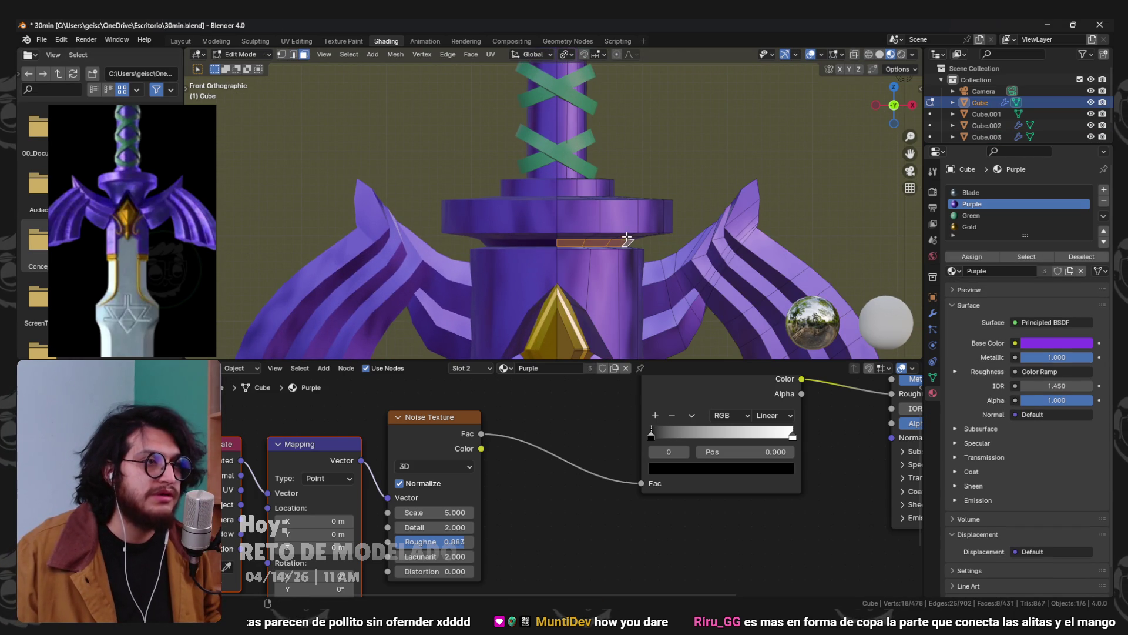
drag(625, 235, 561, 292)
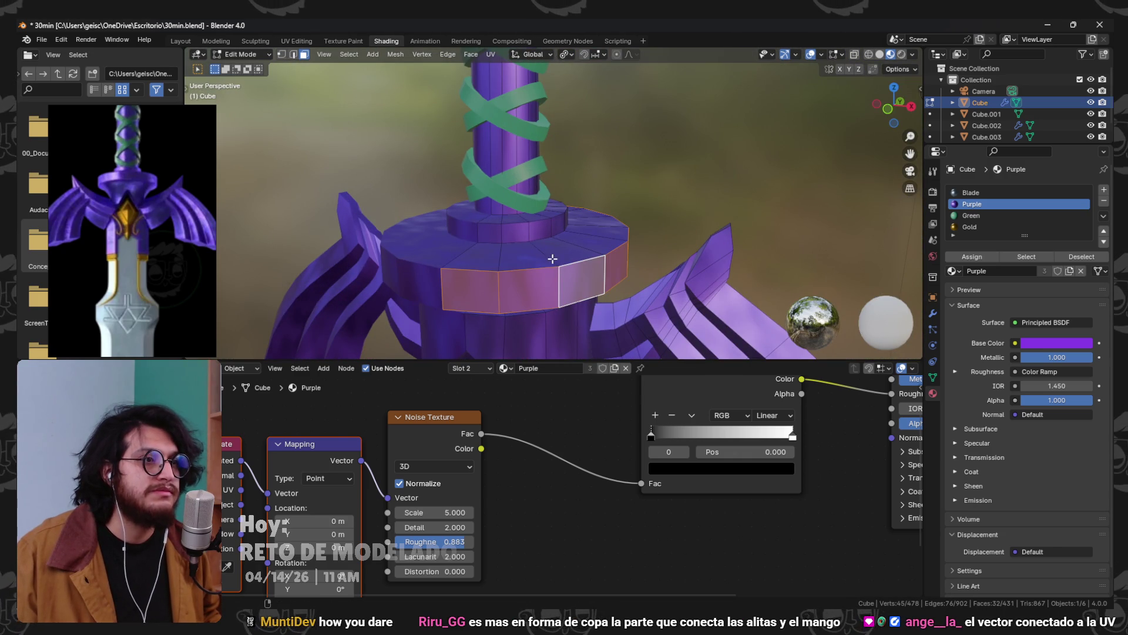
alt+shift+click(516, 231)
alt+shift+click(520, 218)
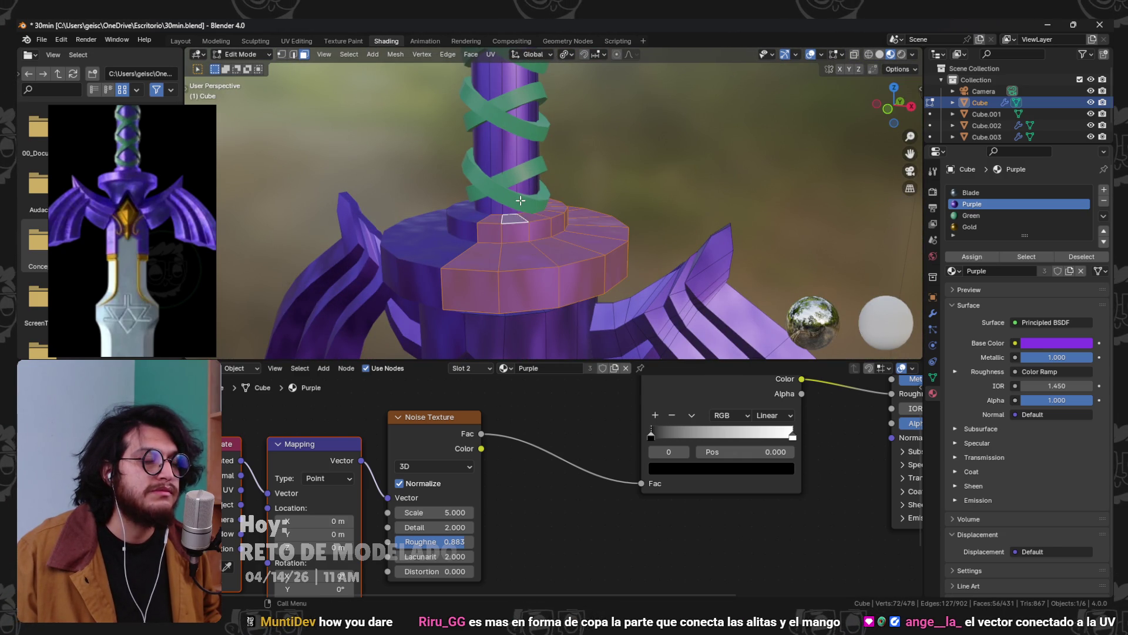
scroll(538, 271, down, 5)
key(KP_1)
scroll(537, 271, down, 2)
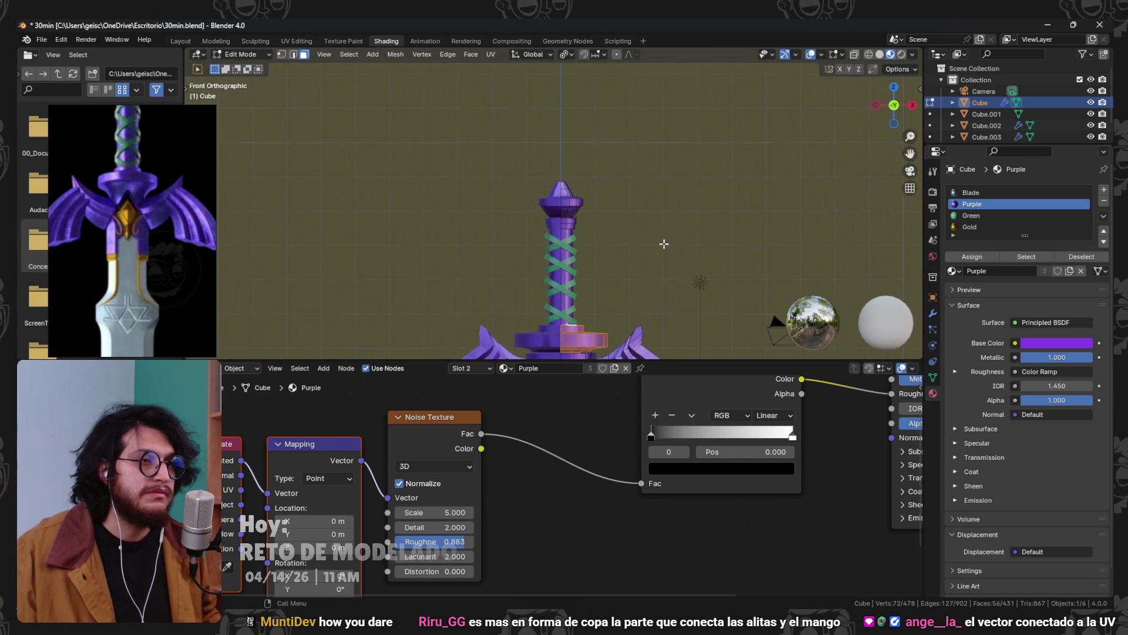
scroll(610, 215, up, 1)
Step: In wireframe view, edit the handle wrap Cube.001 and move its geometry 0.4 m along Z
key(Tab)
key(shift+z)
shift+click(573, 200)
scroll(584, 192, up, 3)
key(Tab)
scroll(583, 192, down, 3)
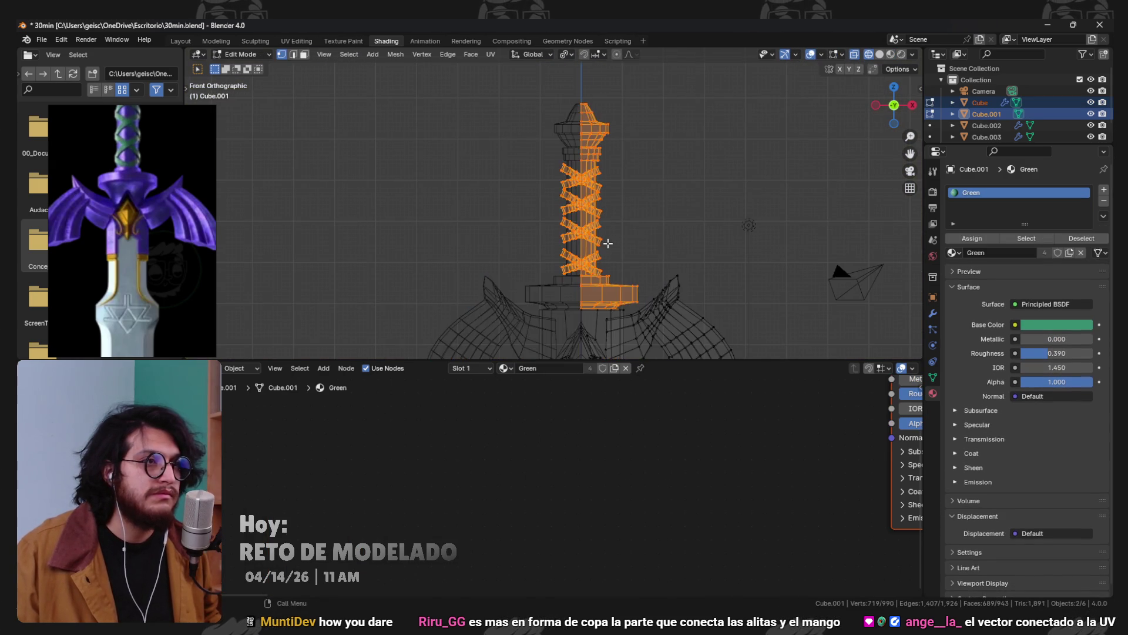
key(g)
key(z)
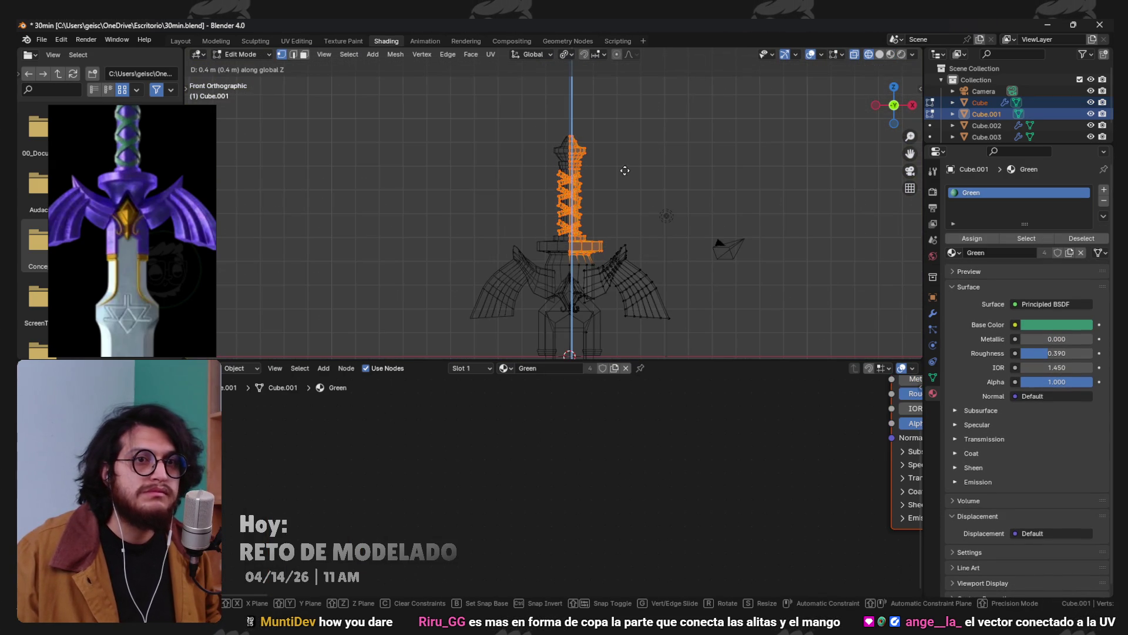
click(617, 164)
Step: Switch to Solid shading and show Cube.001's Modifier Properties, which list no modifiers
scroll(612, 156, up, 4)
key(z)
click(637, 237)
alt+click(601, 239)
click(933, 314)
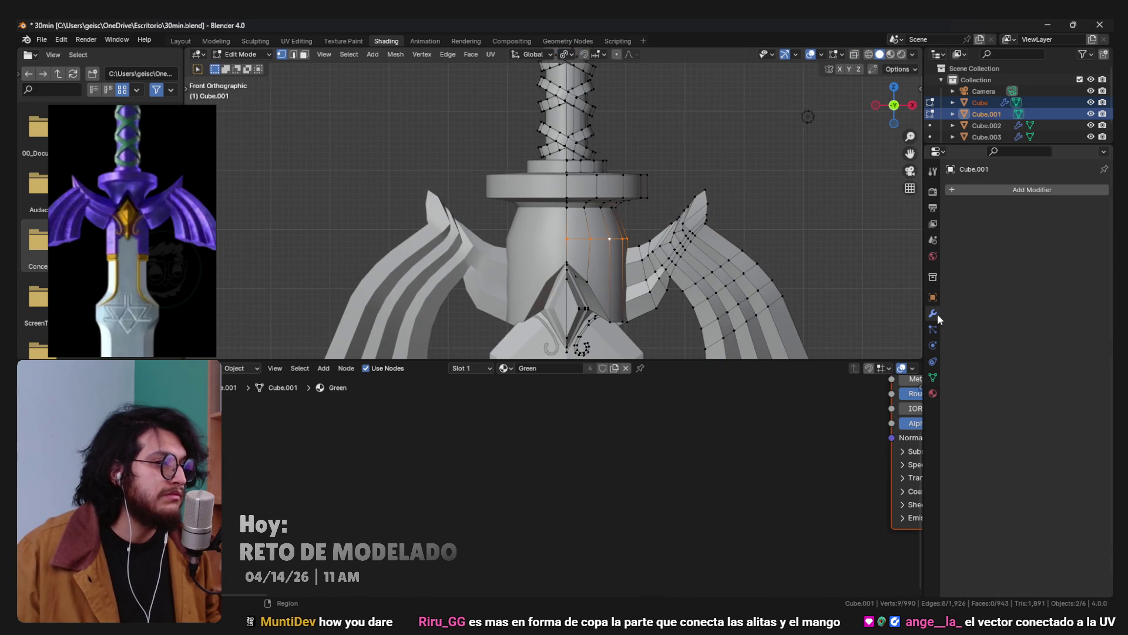
Step: Enable Clipping on the Mirror modifier of the sword mesh Cube
key(Tab)
click(580, 207)
key(Tab)
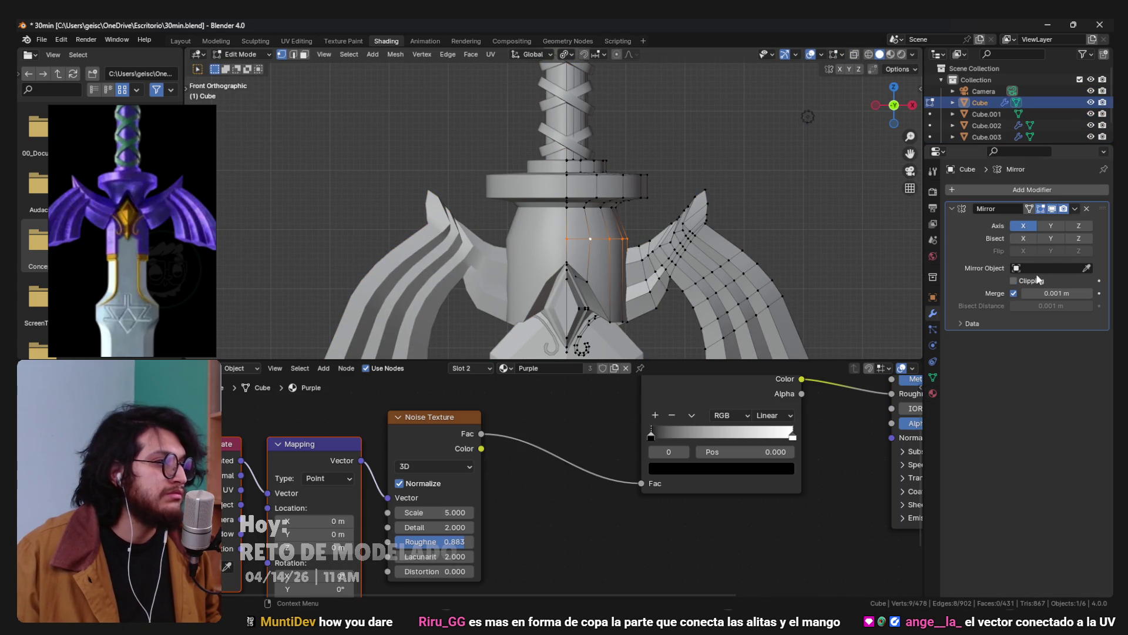
click(1035, 280)
key(g)
key(x)
key(Escape)
Step: Edge-slide the loop under the guard up toward the guard
key(2)
click(599, 206)
key(g)
key(g)
key(Escape)
key(alt+a)
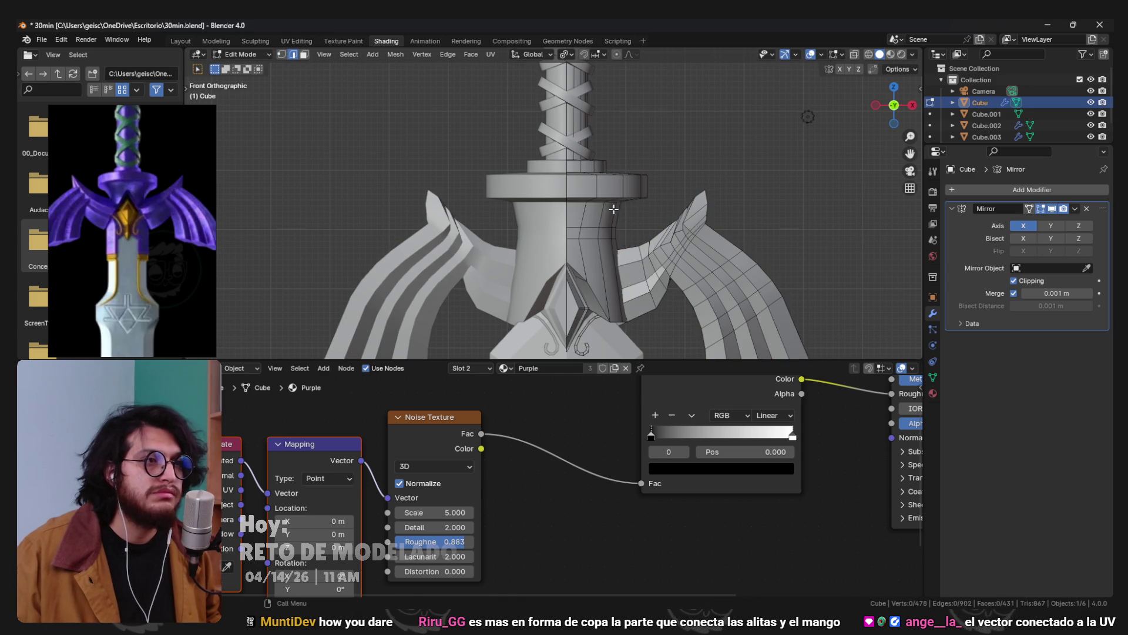
alt+click(599, 206)
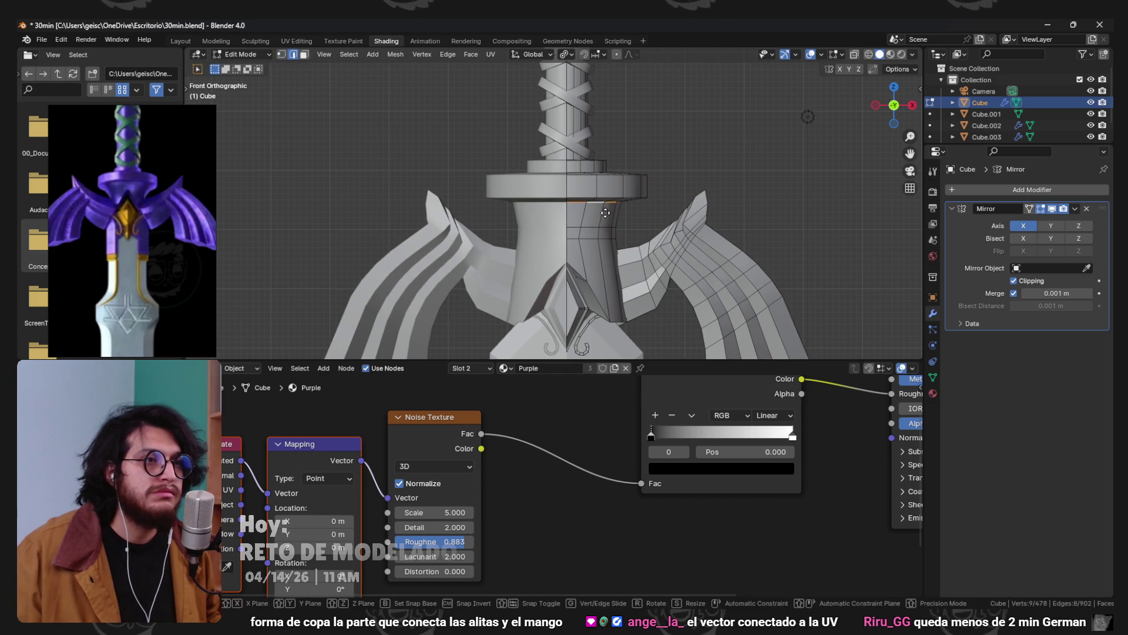
key(g)
key(g)
click(601, 204)
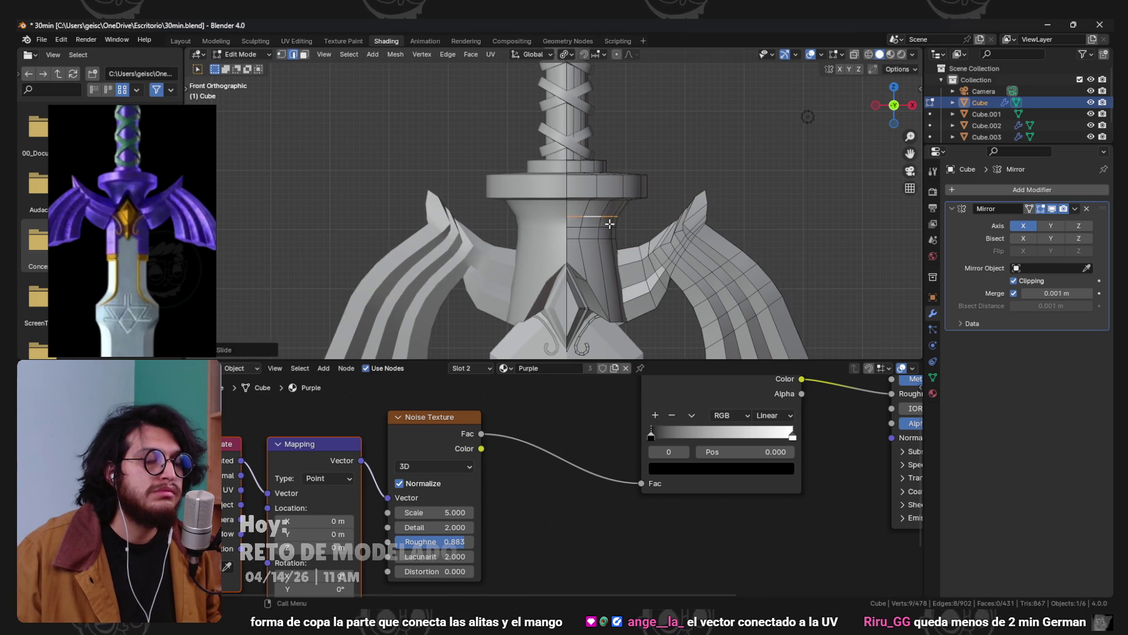
key(g)
key(g)
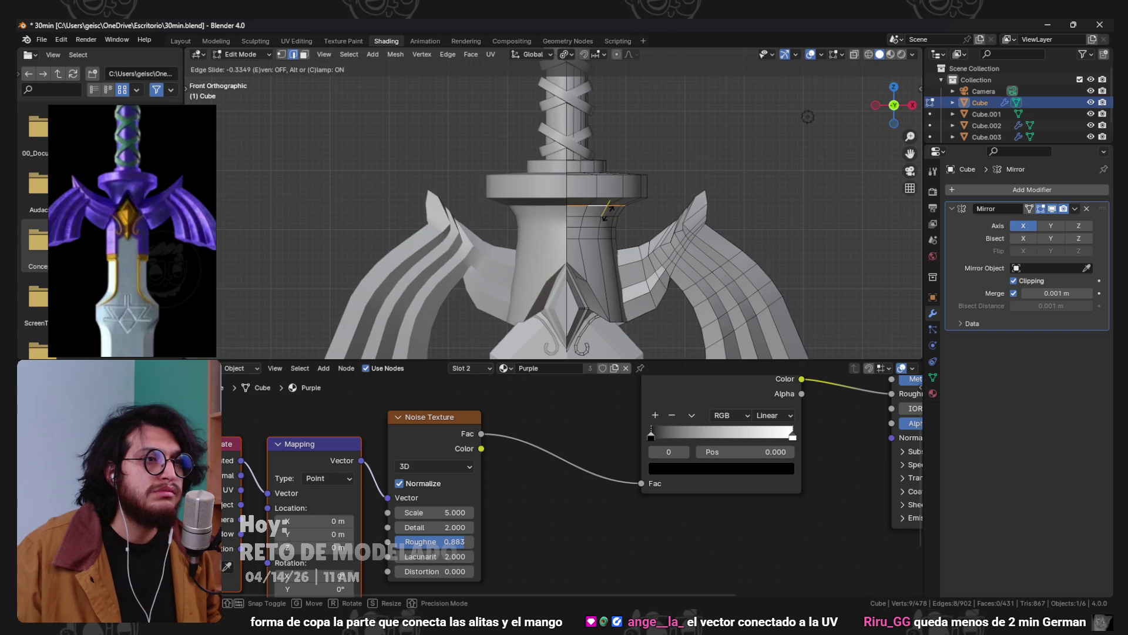
click(602, 206)
Step: Bevel the edge loop under the guard
key(ctrl+b)
click(666, 214)
scroll(637, 258, down, 3)
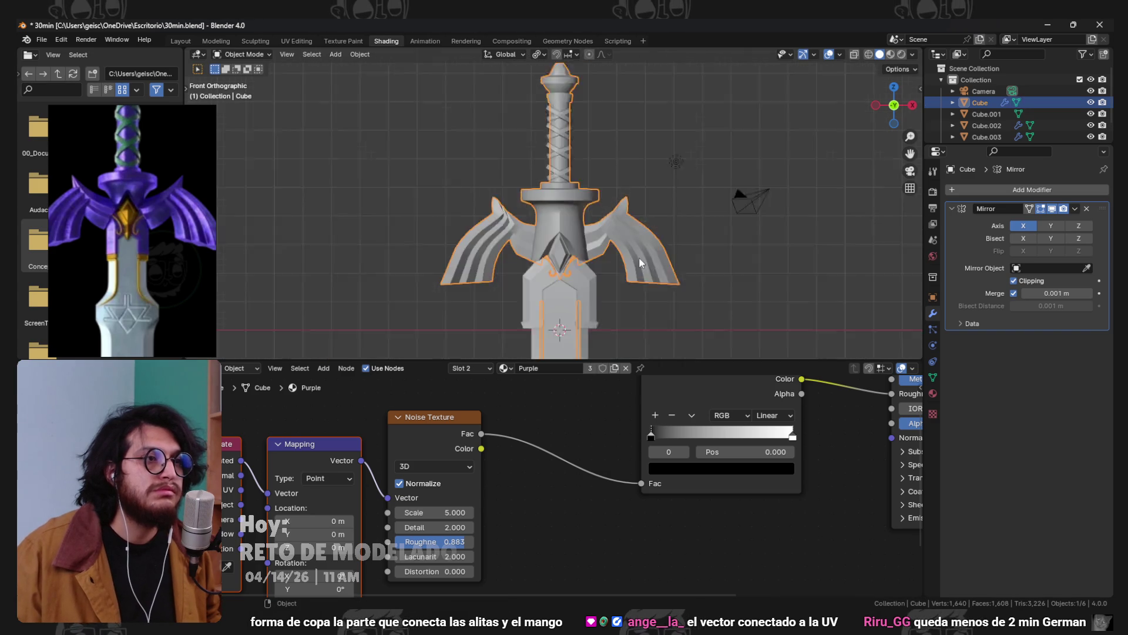
scroll(627, 265, up, 4)
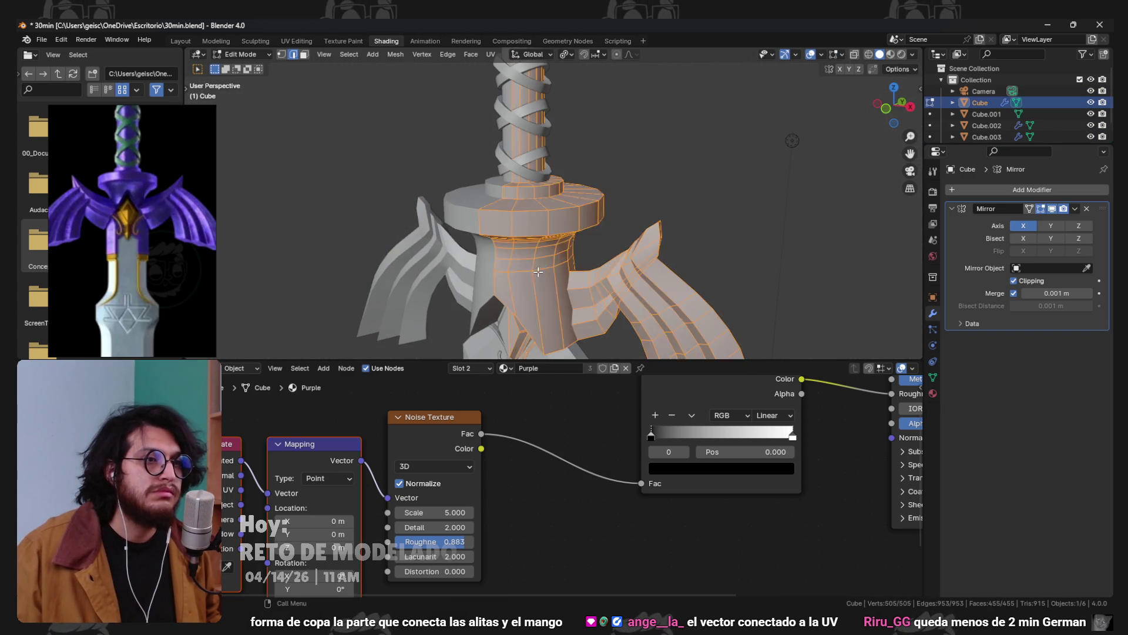
alt+click(520, 281)
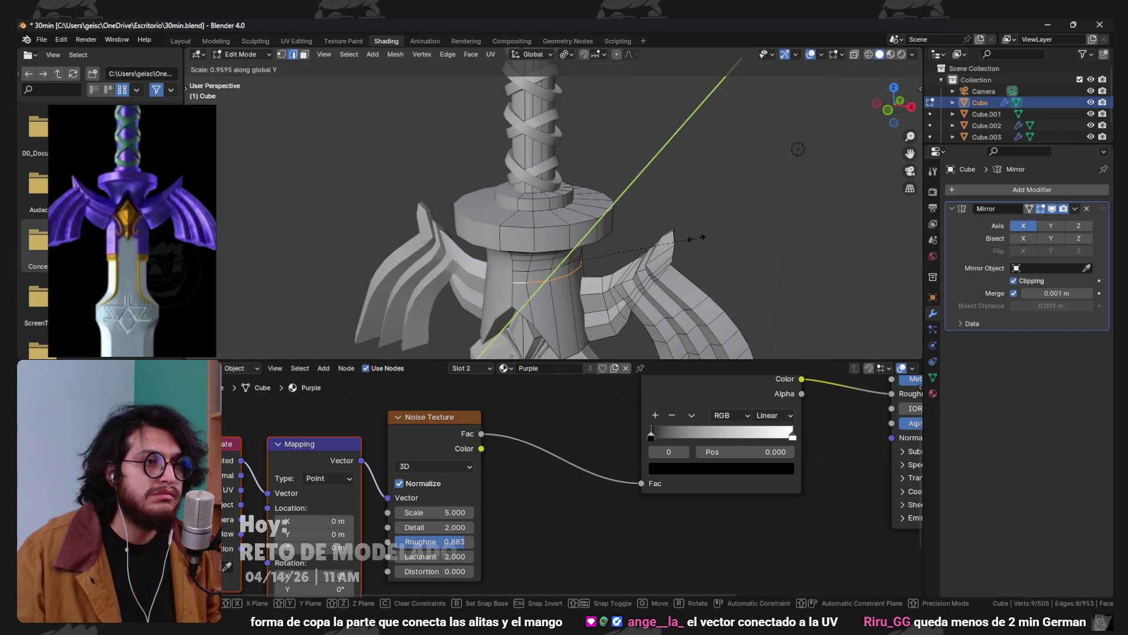
Step: Back in Object Mode, save 30min.blend and view the sword Cube from the front
key(Tab)
scroll(647, 235, down, 4)
key(alt+a)
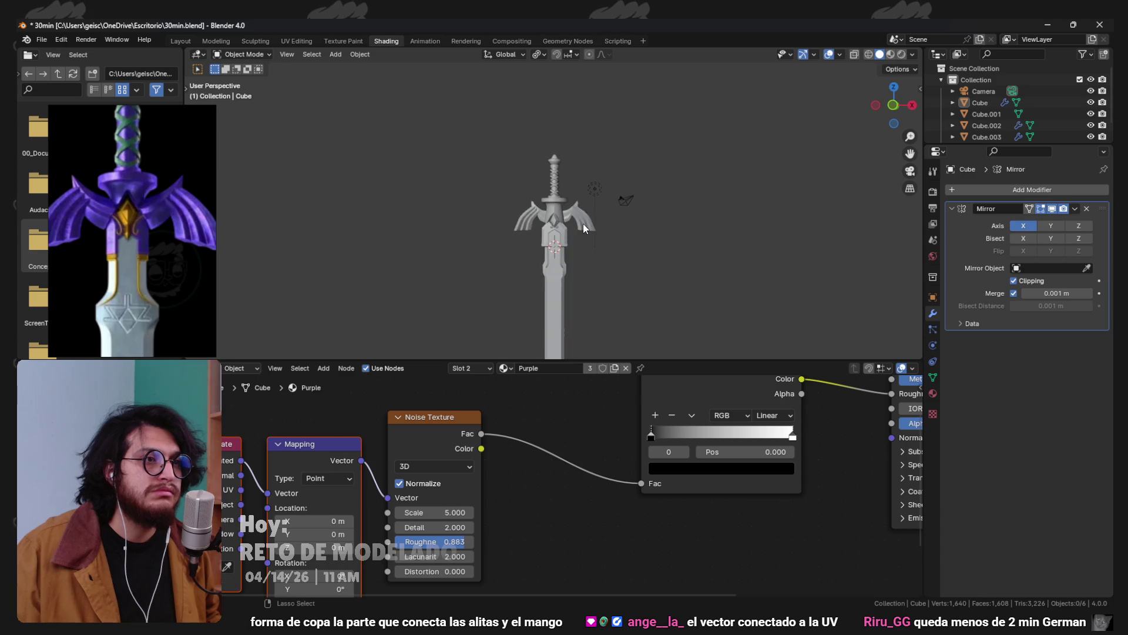
key(ctrl+s)
scroll(578, 213, up, 3)
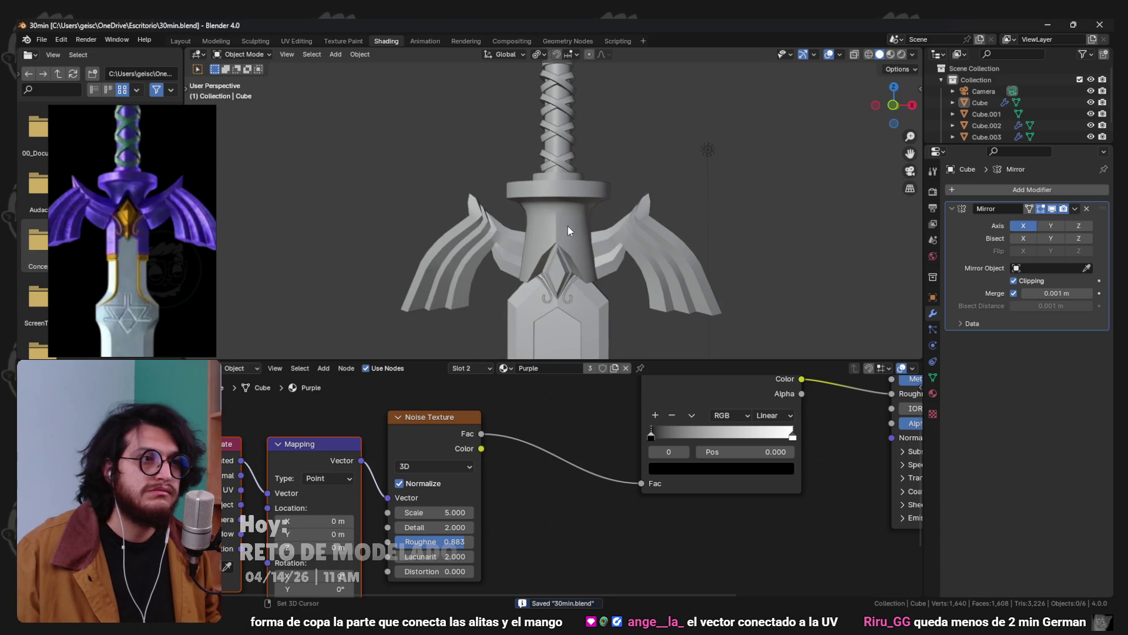
click(575, 219)
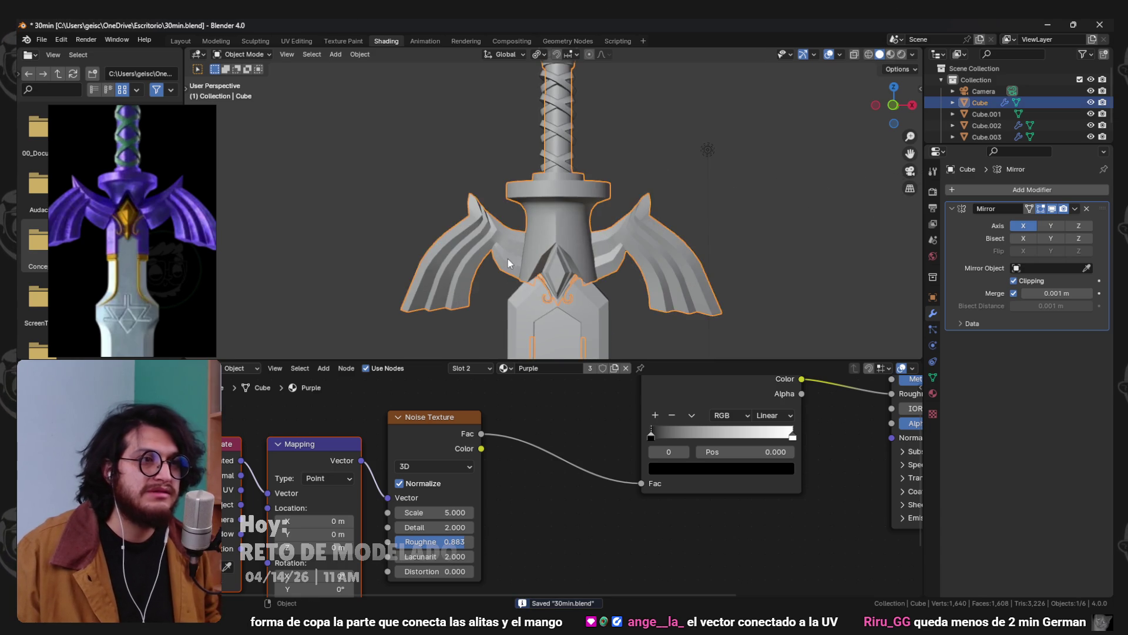
key(KP_1)
scroll(508, 257, down, 3)
Step: Reproject the sword Cube's UVs from the front view and save 30min.blend
key(z)
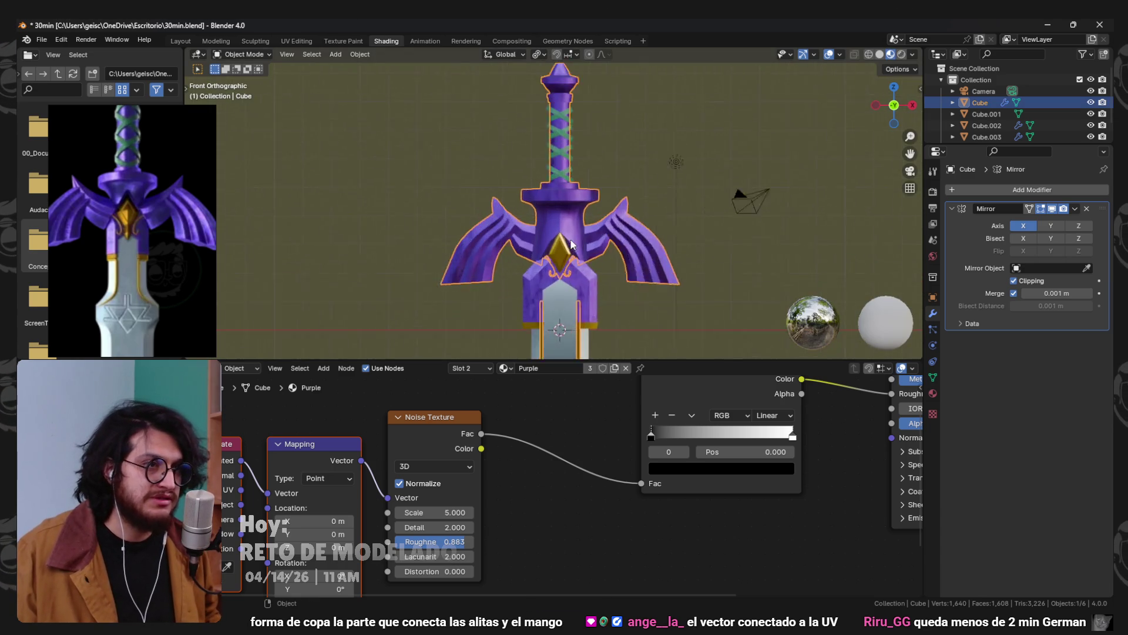
scroll(551, 221, up, 3)
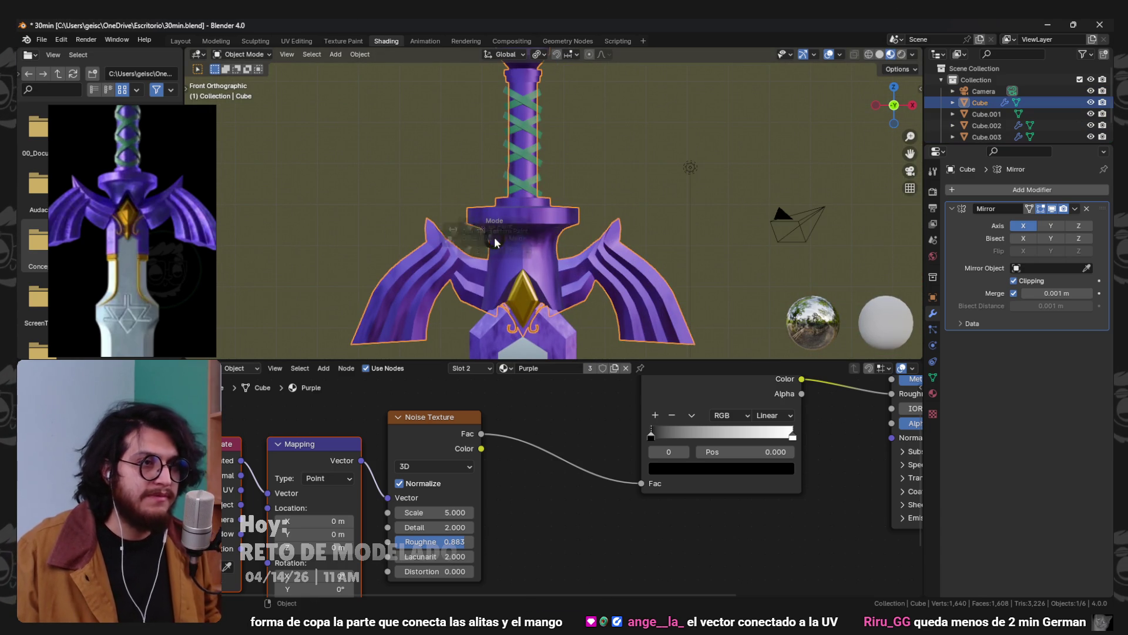
key(ctrl+Tab)
click(520, 277)
right_click(610, 214)
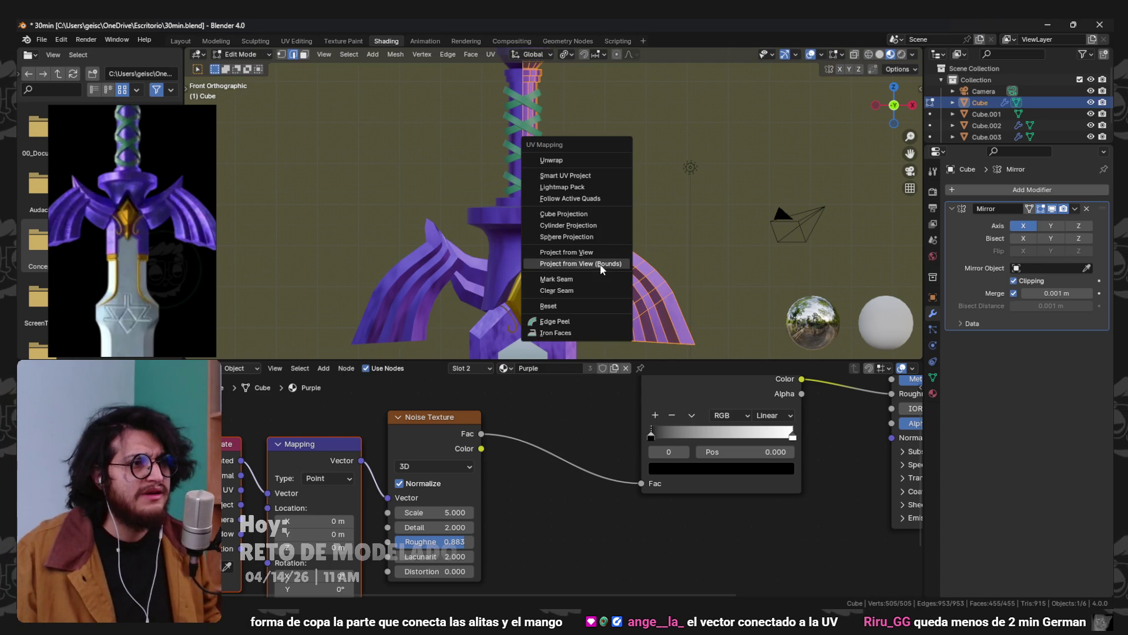
click(582, 293)
key(u)
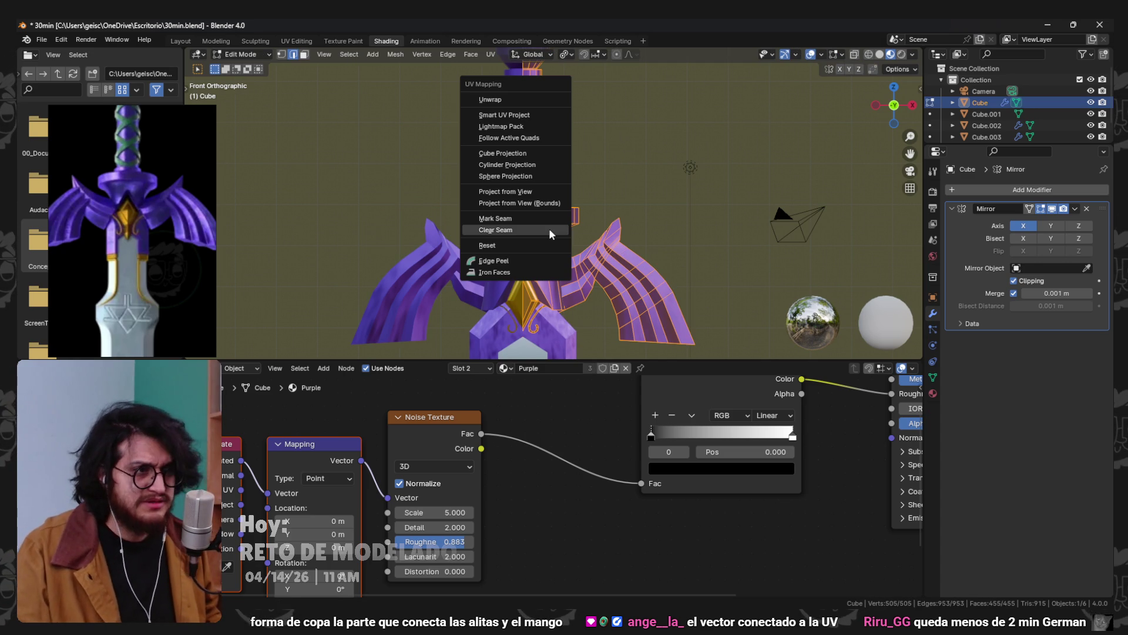
click(510, 245)
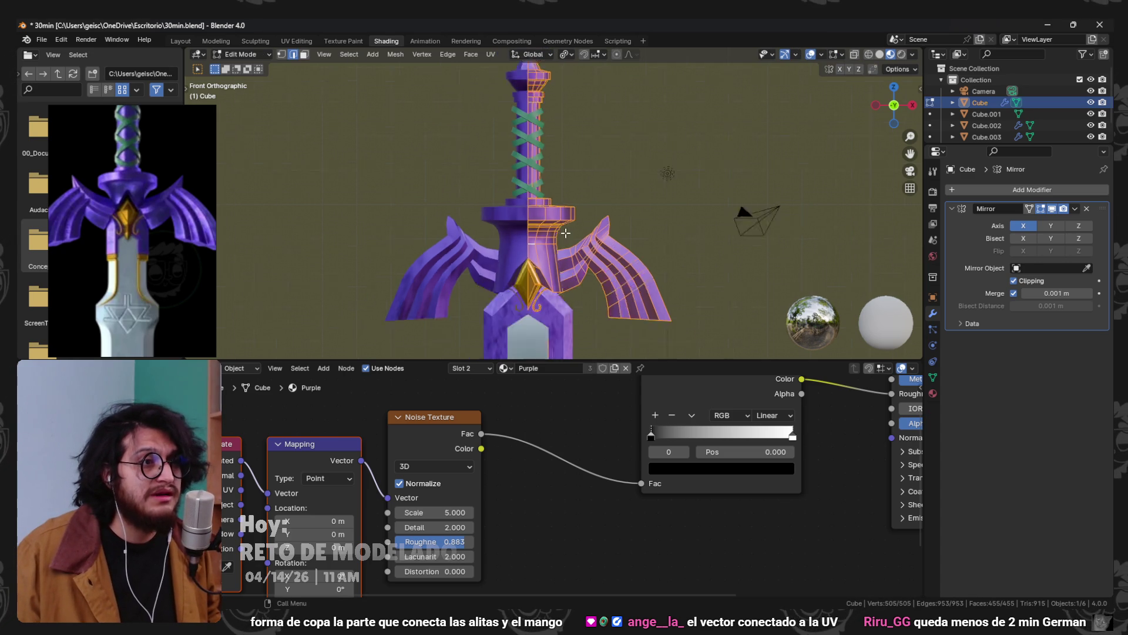
key(Tab)
key(a)
key(ctrl+s)
Step: Connect Texture Coordinate's UV output to the Mapping node's Vector input
scroll(571, 274, down, 1)
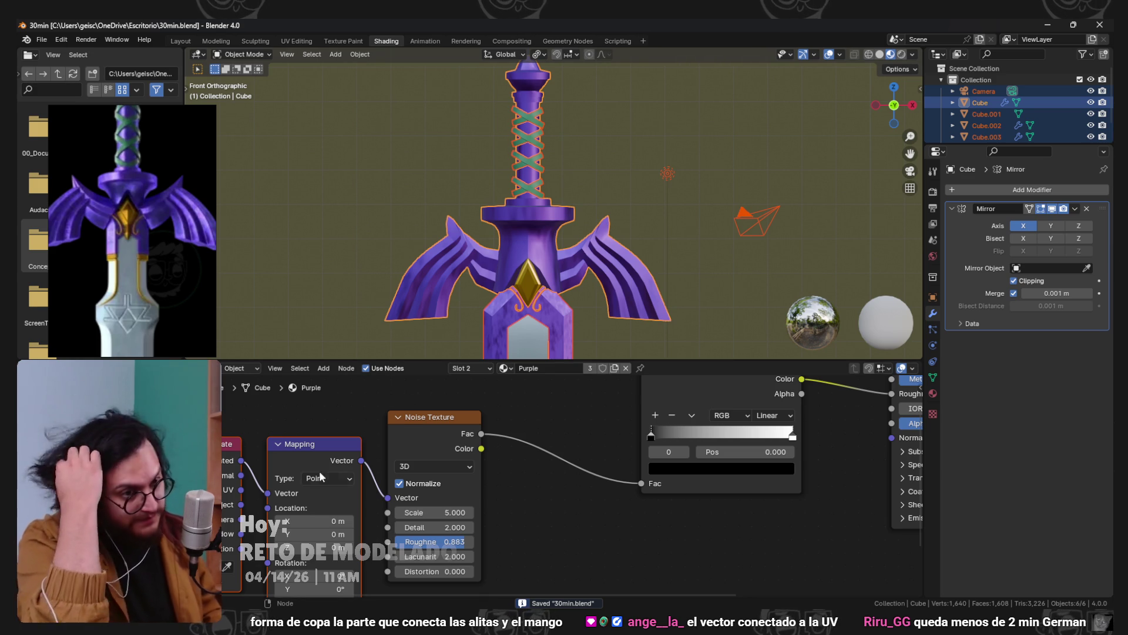
scroll(276, 416, down, 2)
drag(306, 488, 328, 491)
scroll(584, 224, up, 3)
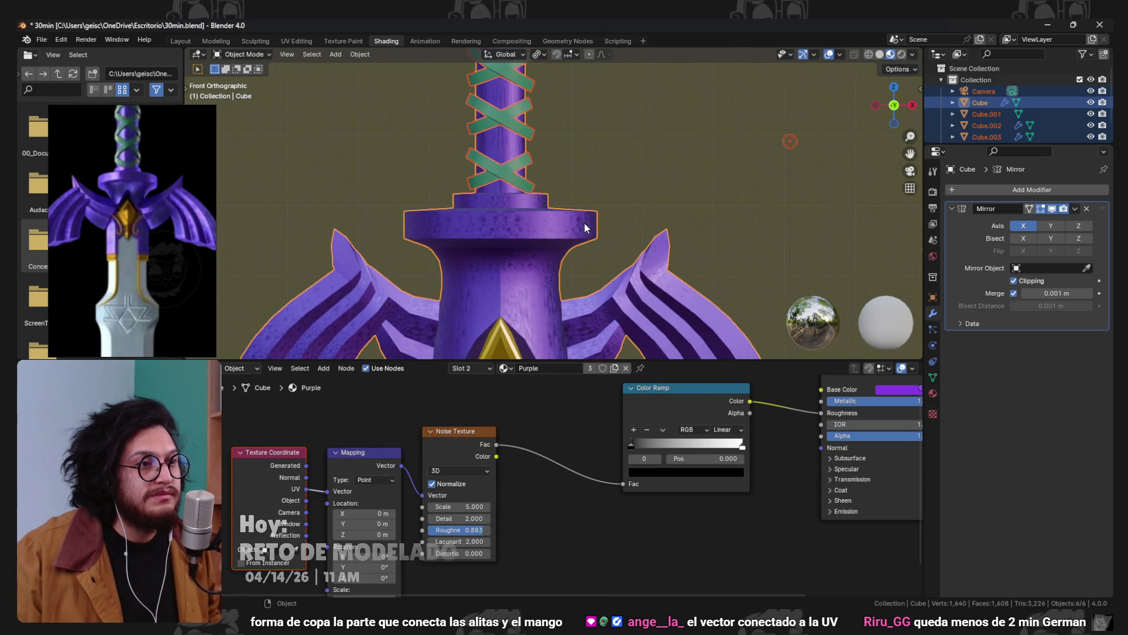
Step: Reproject the sword's UVs with Cube Projection
scroll(603, 154, down, 3)
scroll(603, 216, up, 1)
key(Tab)
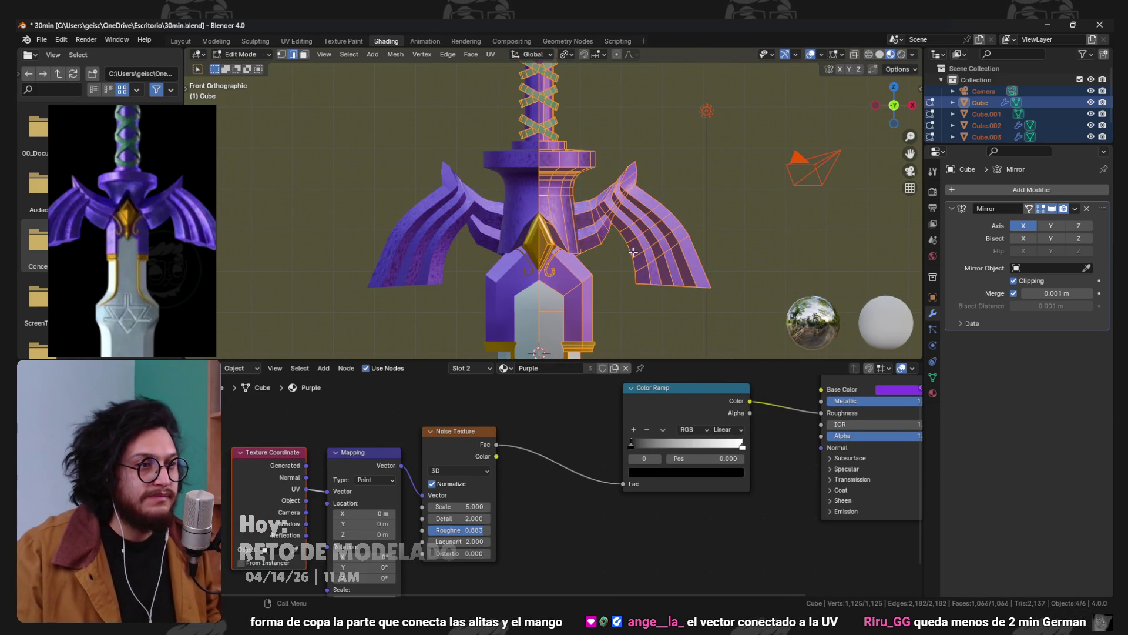
right_click(604, 242)
click(605, 243)
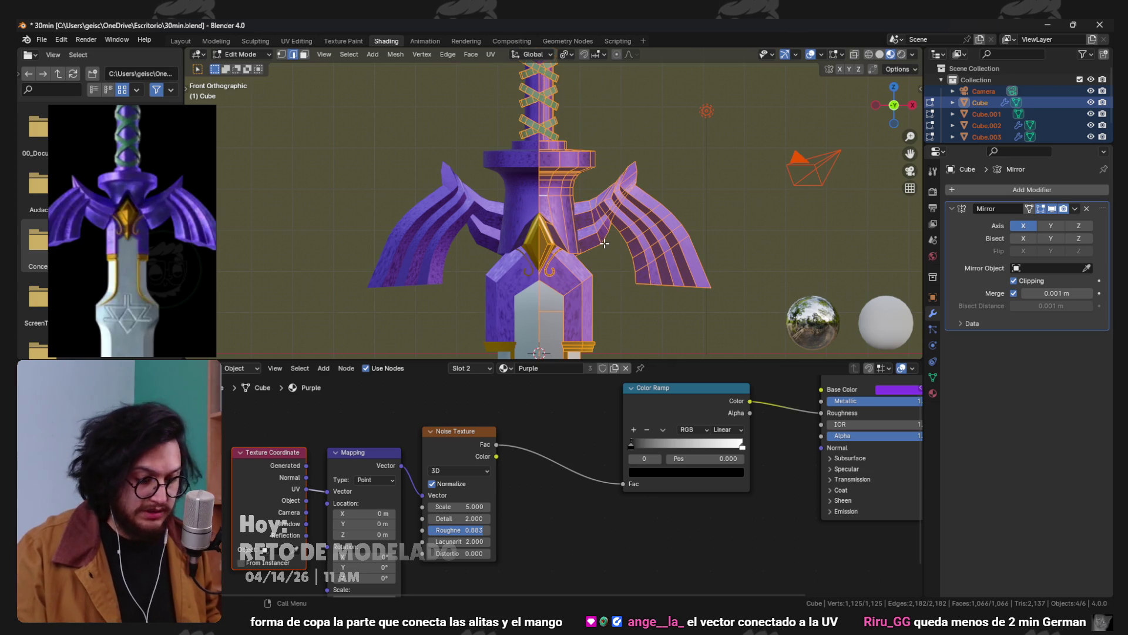
key(u)
click(558, 154)
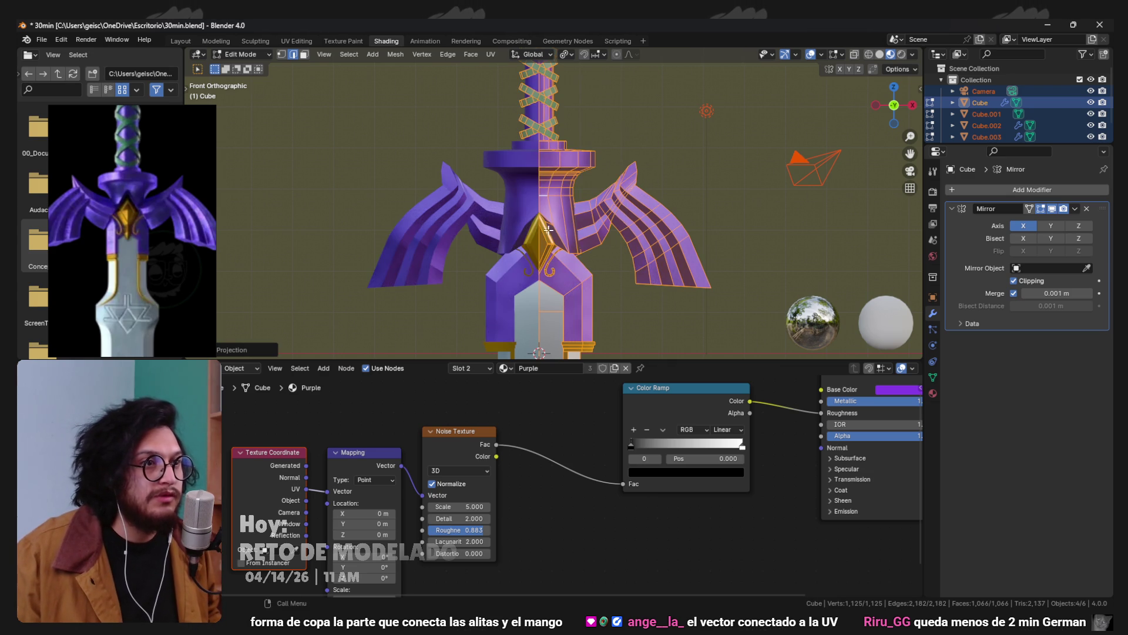
scroll(554, 247, up, 2)
scroll(481, 467, up, 1)
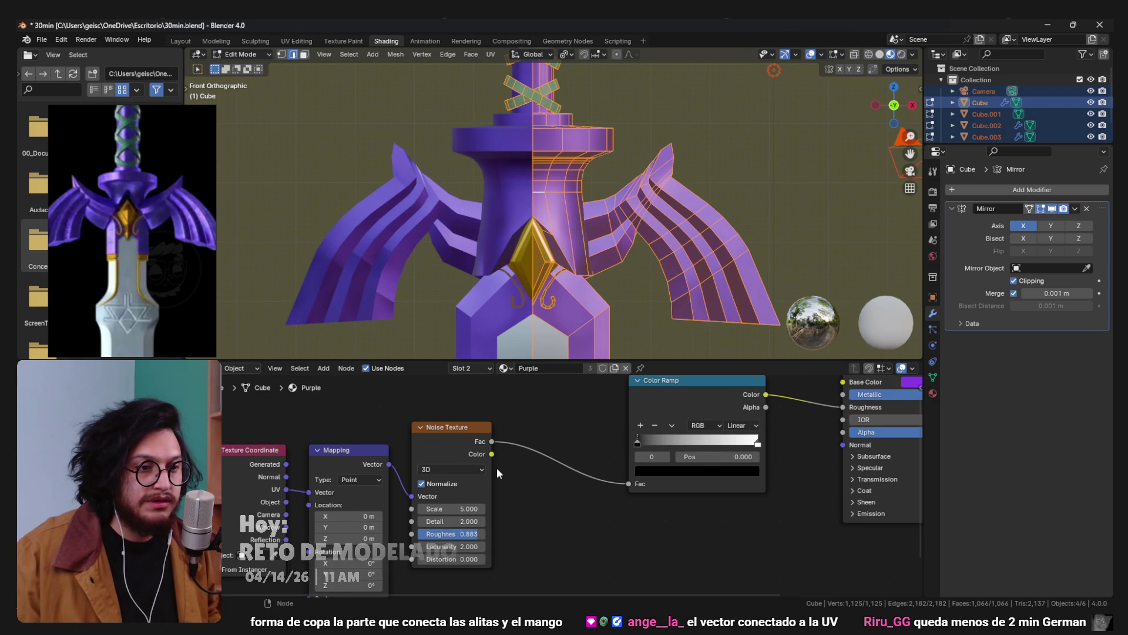
Step: Set noise Scale to 21.1 and the Color Ramp stops to 0.300 black and 0.695 white
drag(456, 508, 529, 508)
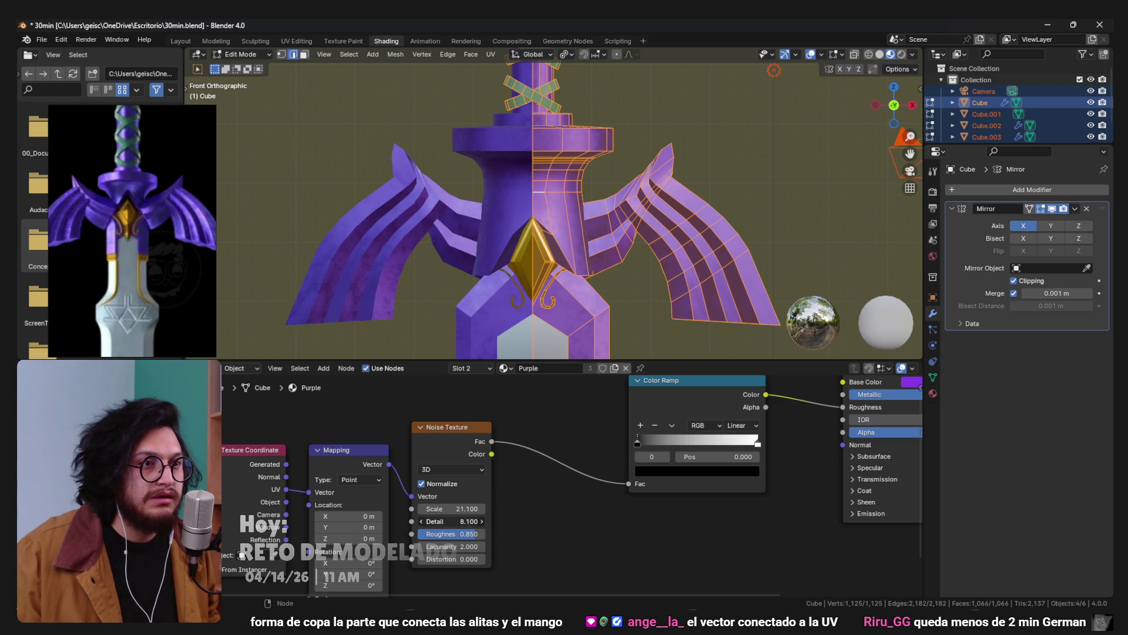
mouse_move(759, 441)
mouse_down()
mouse_move(722, 449)
mouse_move(760, 453)
mouse_up()
drag(637, 445, 674, 445)
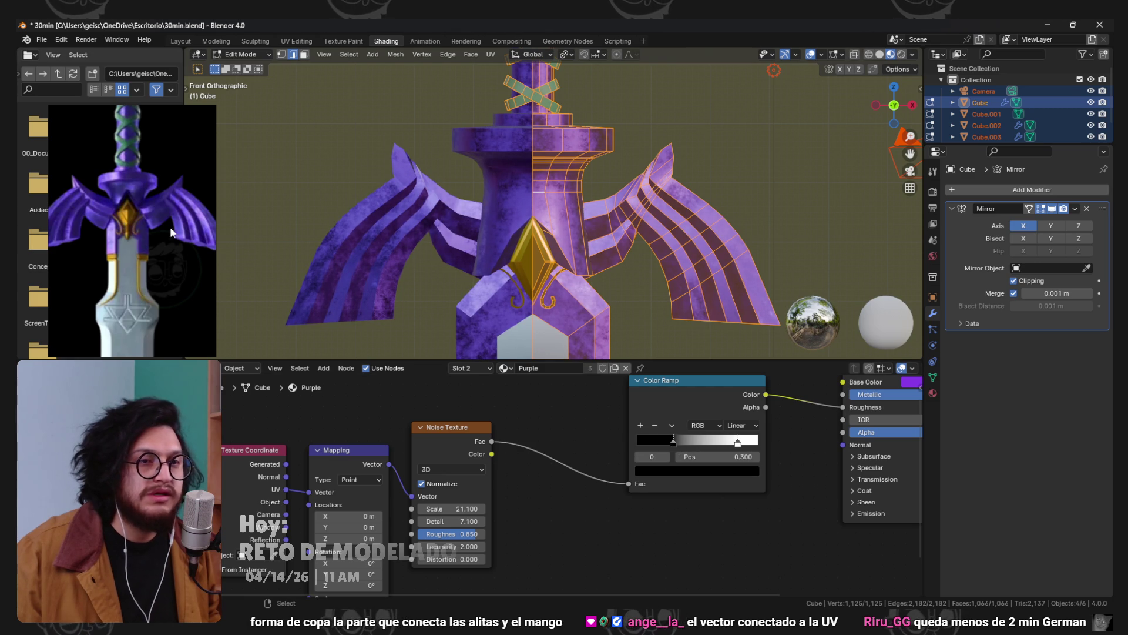
scroll(676, 188, down, 3)
Step: Return the sword to Object Mode and deselect everything
key(Tab)
scroll(578, 246, up, 3)
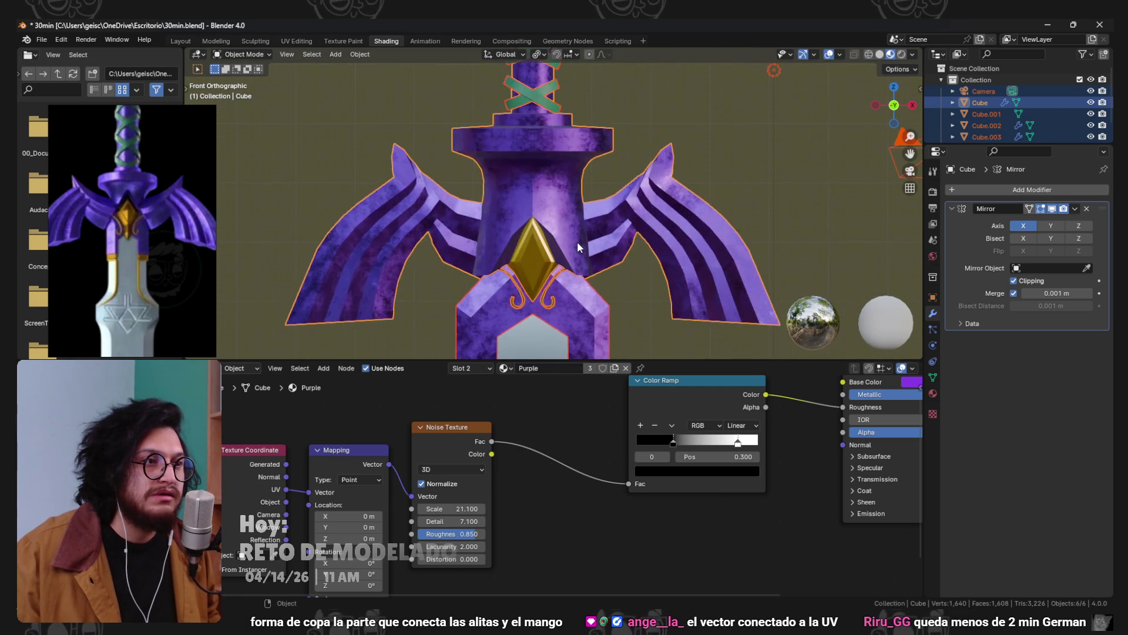
scroll(579, 247, down, 3)
key(alt+a)
scroll(171, 211, down, 5)
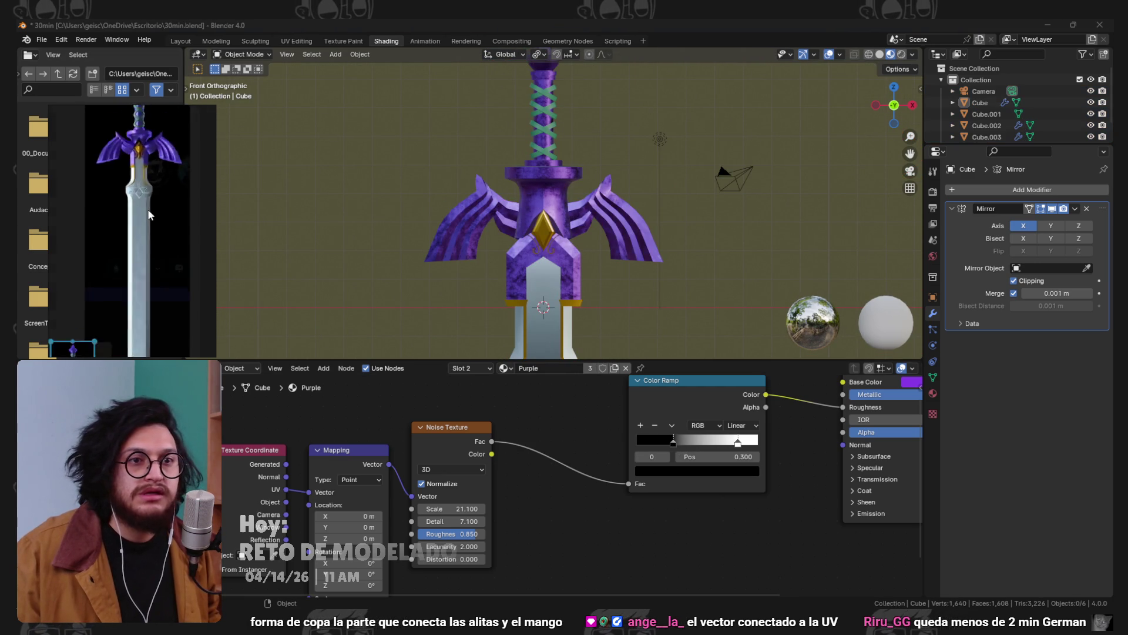
scroll(138, 234, up, 5)
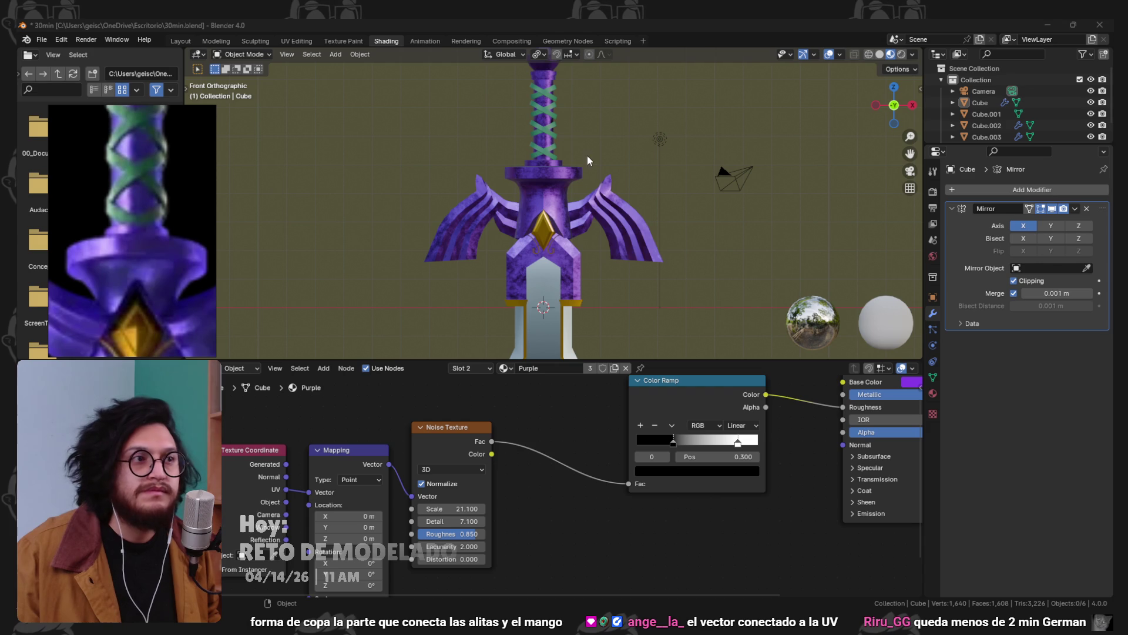
scroll(561, 128, up, 3)
click(559, 129)
Step: Select three edge loops on the green hilt wrap Cube.001 in Edit Mode
scroll(565, 235, up, 3)
key(Tab)
scroll(529, 268, up, 2)
key(alt+a)
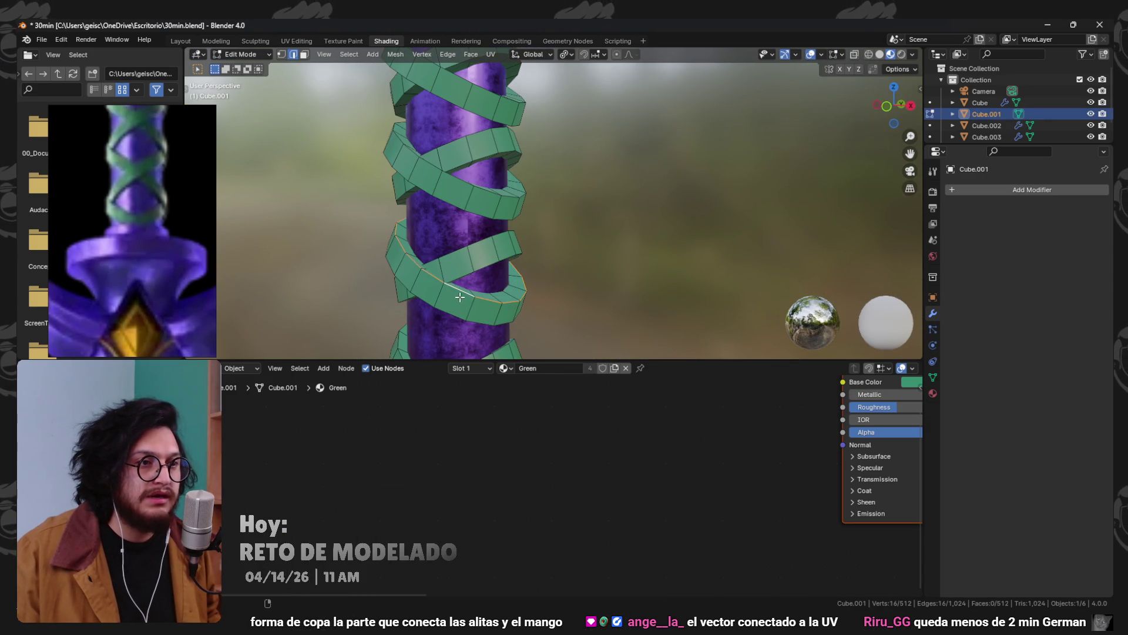
alt+click(459, 295)
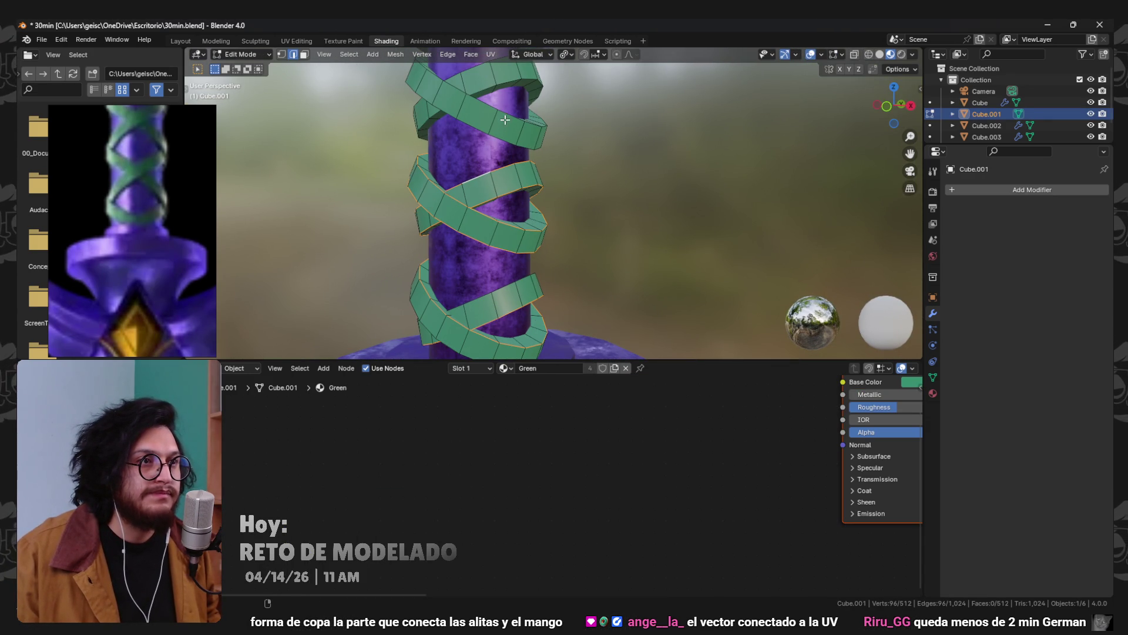
alt+shift+click(493, 135)
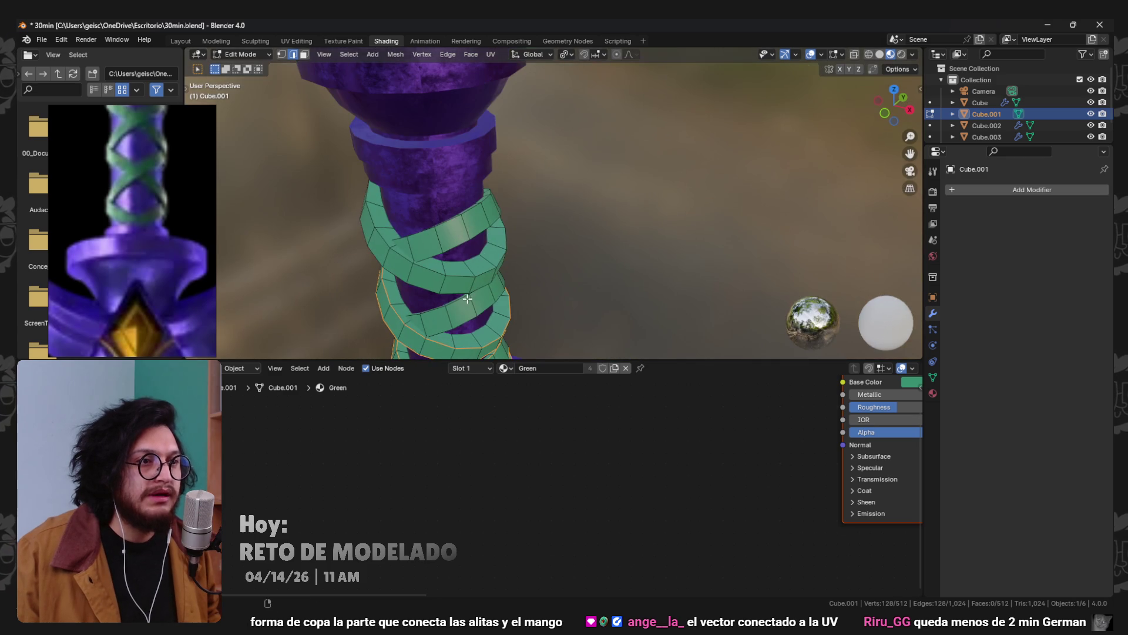
drag(468, 317, 451, 242)
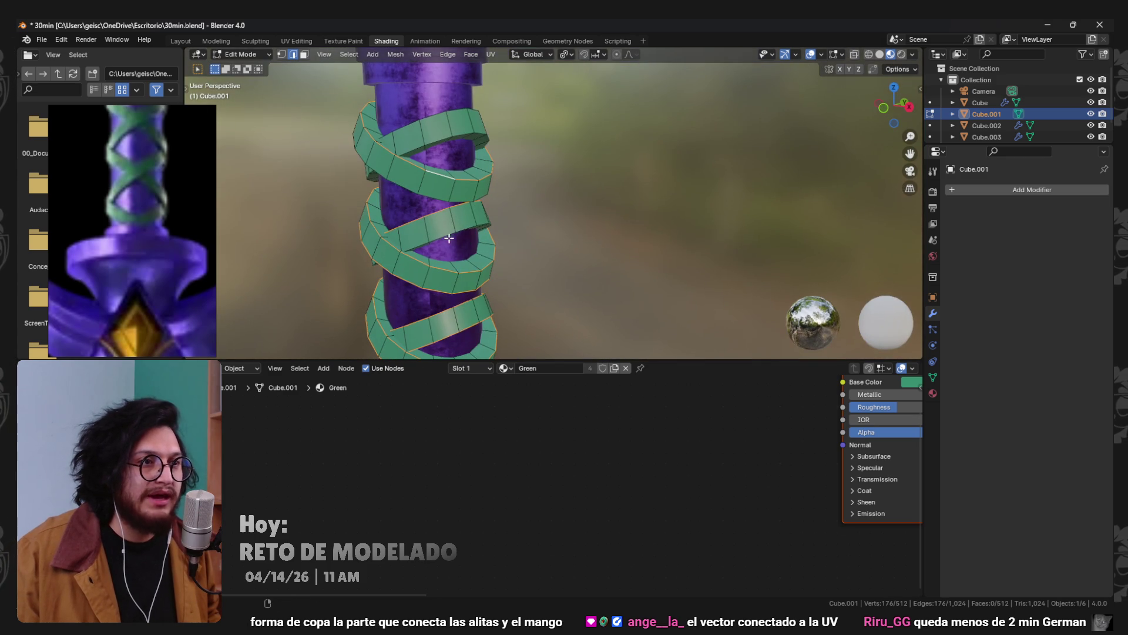
key(shift+z)
key(shift+z)
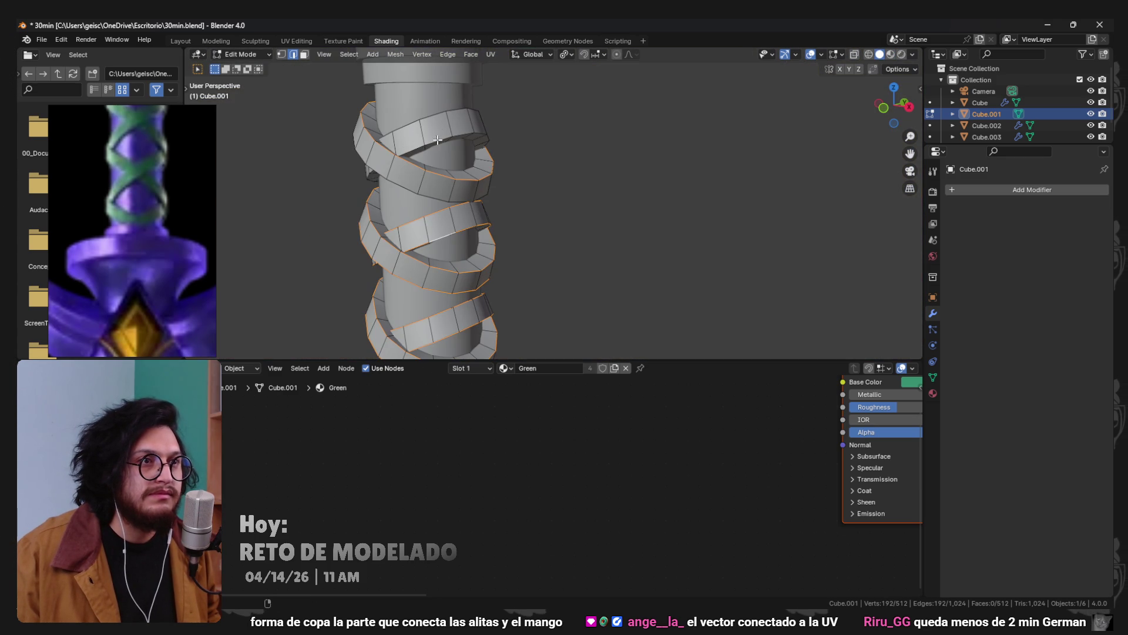
alt+shift+click(433, 113)
scroll(466, 232, down, 4)
scroll(609, 243, up, 4)
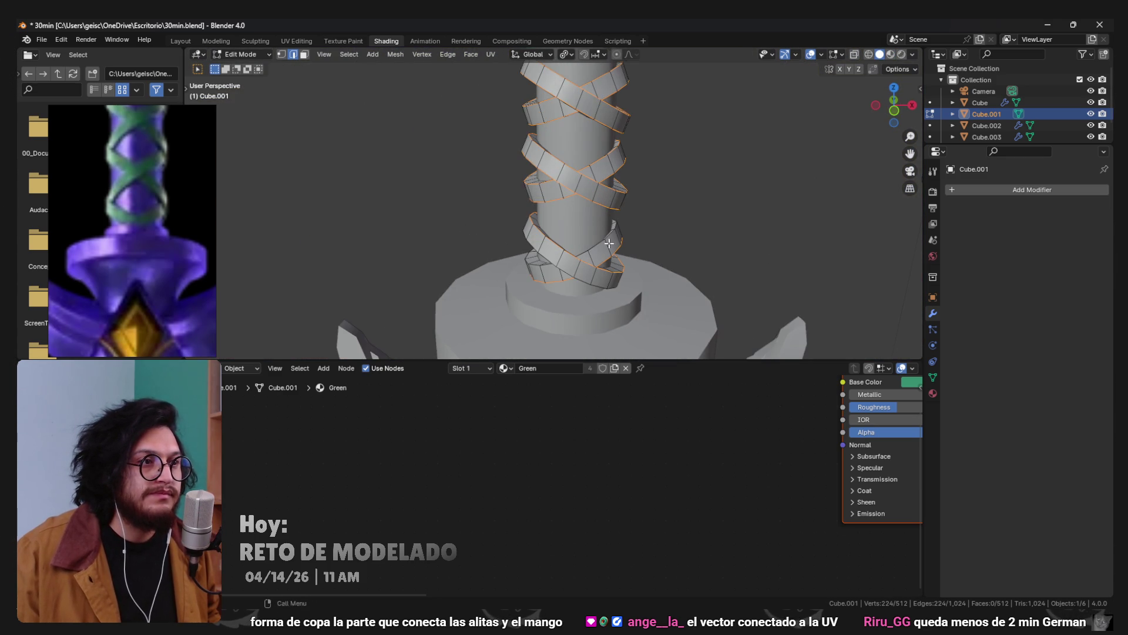
Step: Bevel the selected wrap loops with 1 segment, about 0.029 m wide, and return to Object Mode
key(ctrl+b)
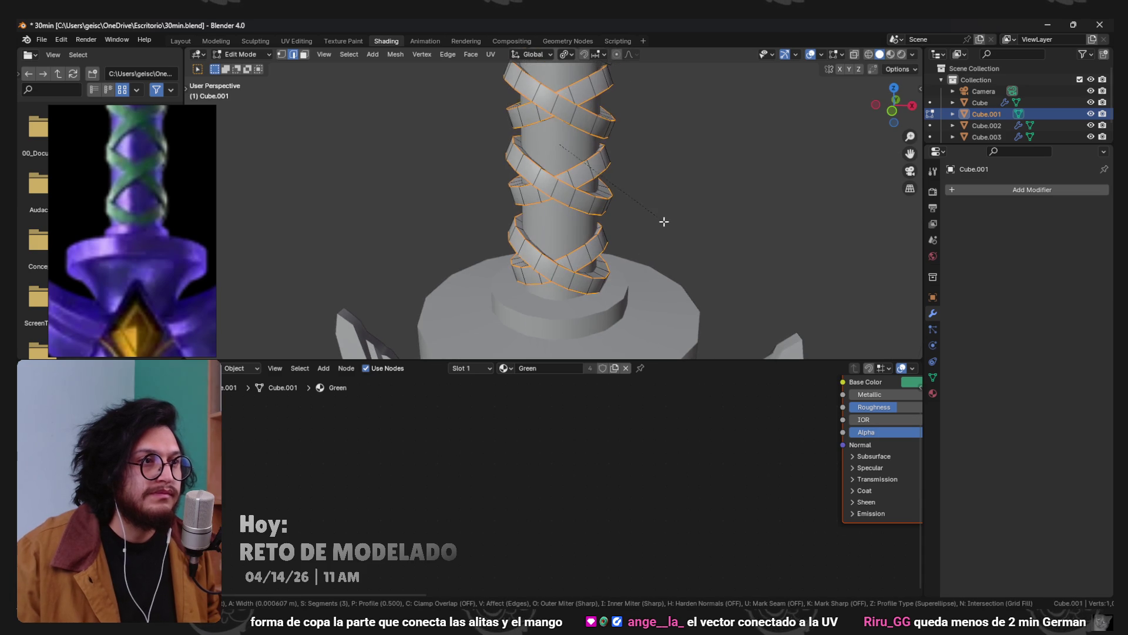
scroll(696, 233, down, 1)
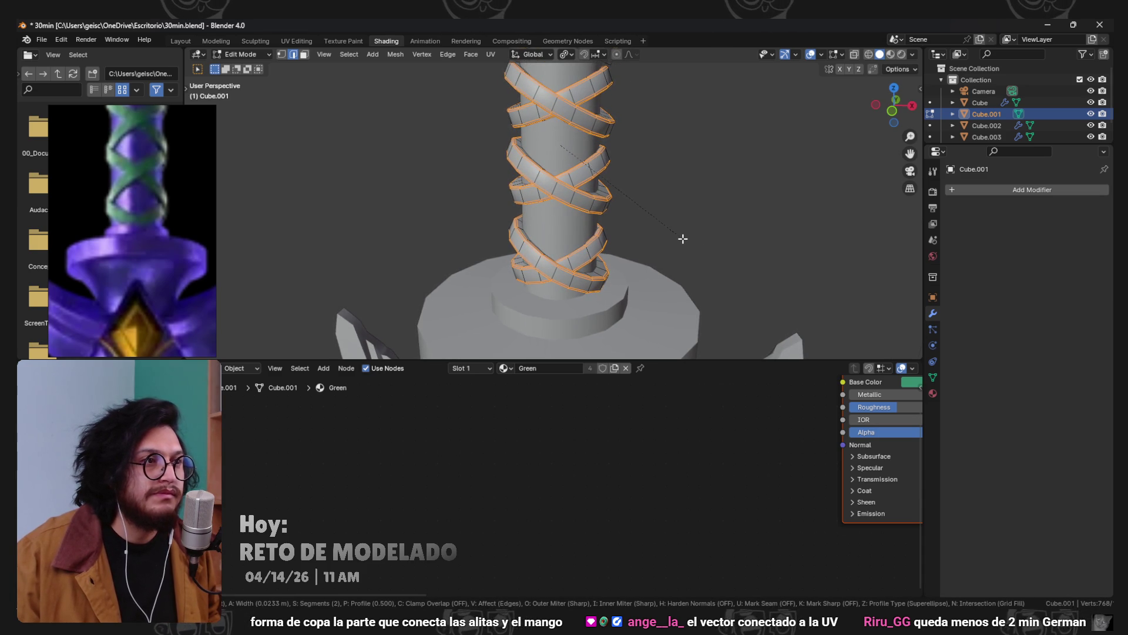
click(679, 239)
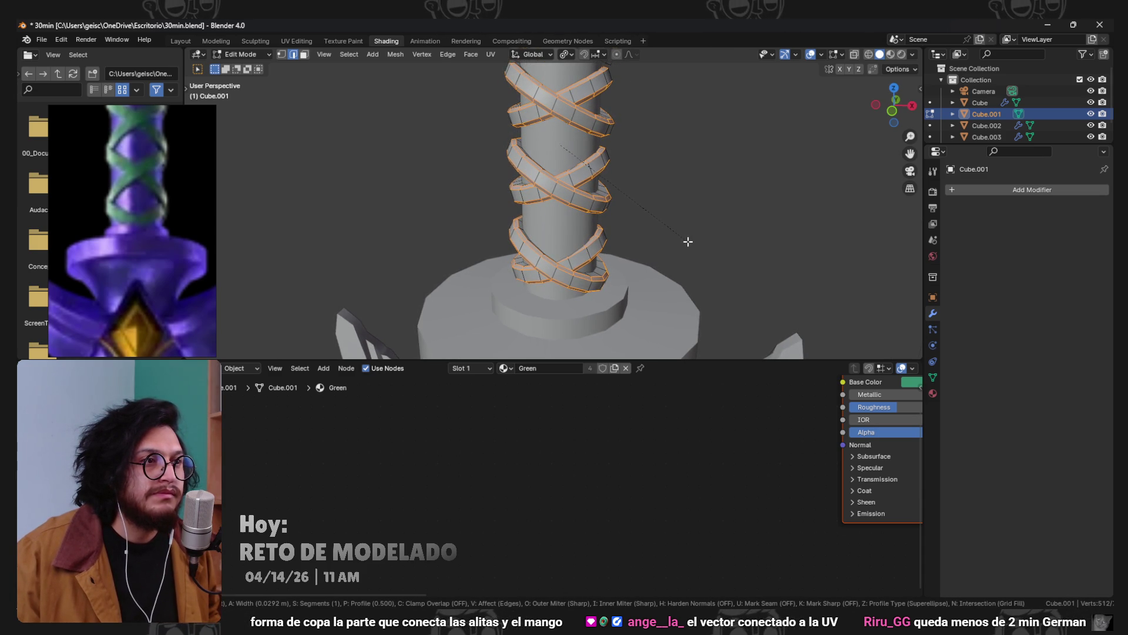
key(Tab)
scroll(583, 239, down, 4)
Step: Switch to rendered shading, deselect the green wrap, and save the blend file
key(z)
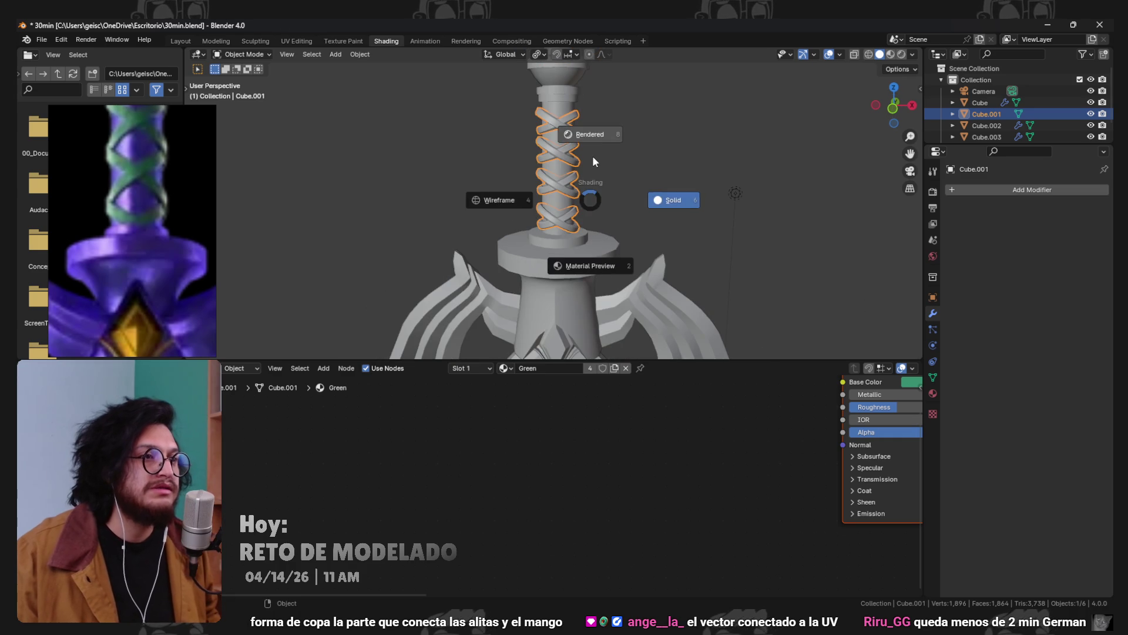
click(593, 156)
click(604, 192)
key(ctrl+s)
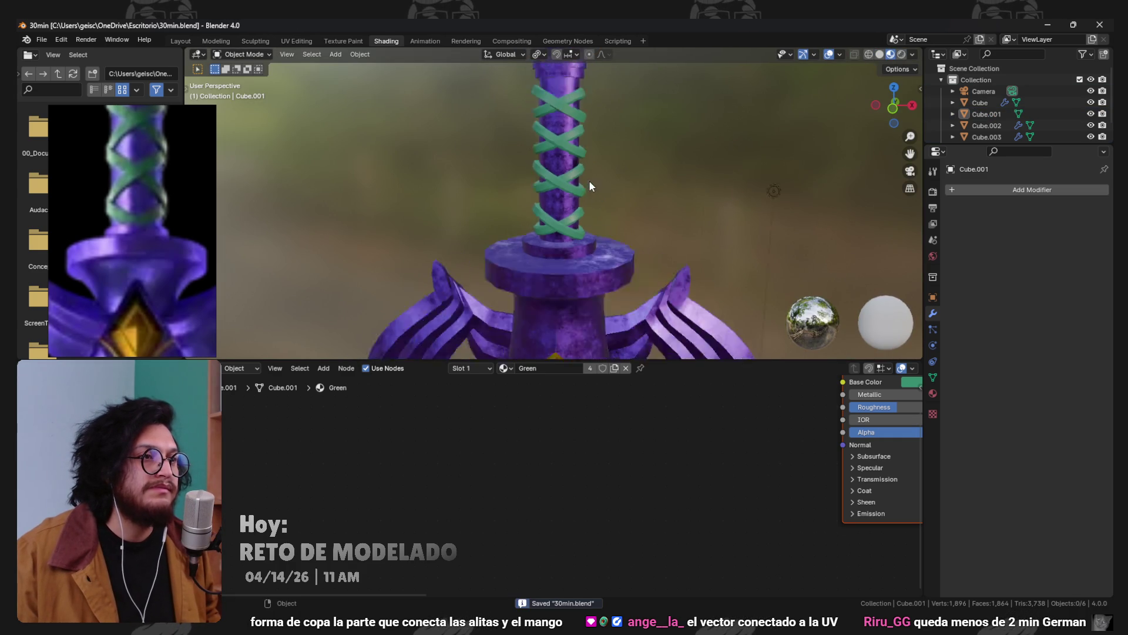
scroll(547, 192, up, 5)
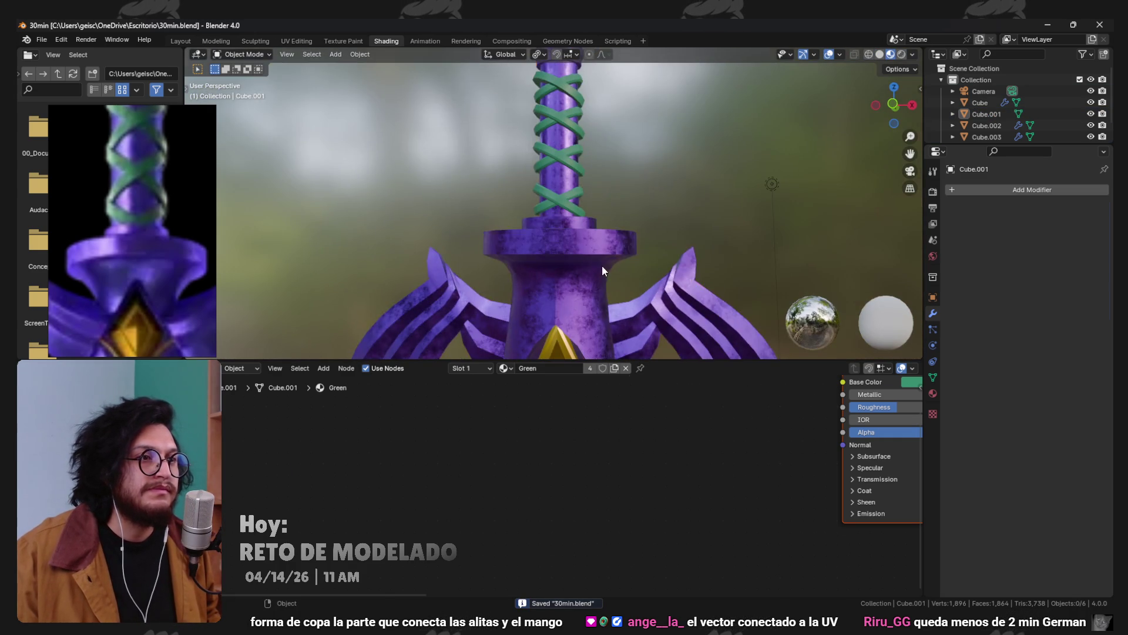
Step: Bevel the edge loop along the top rim of the purple sword body's guard
click(601, 266)
key(Tab)
scroll(631, 256, up, 3)
alt+click(606, 268)
key(ctrl+b)
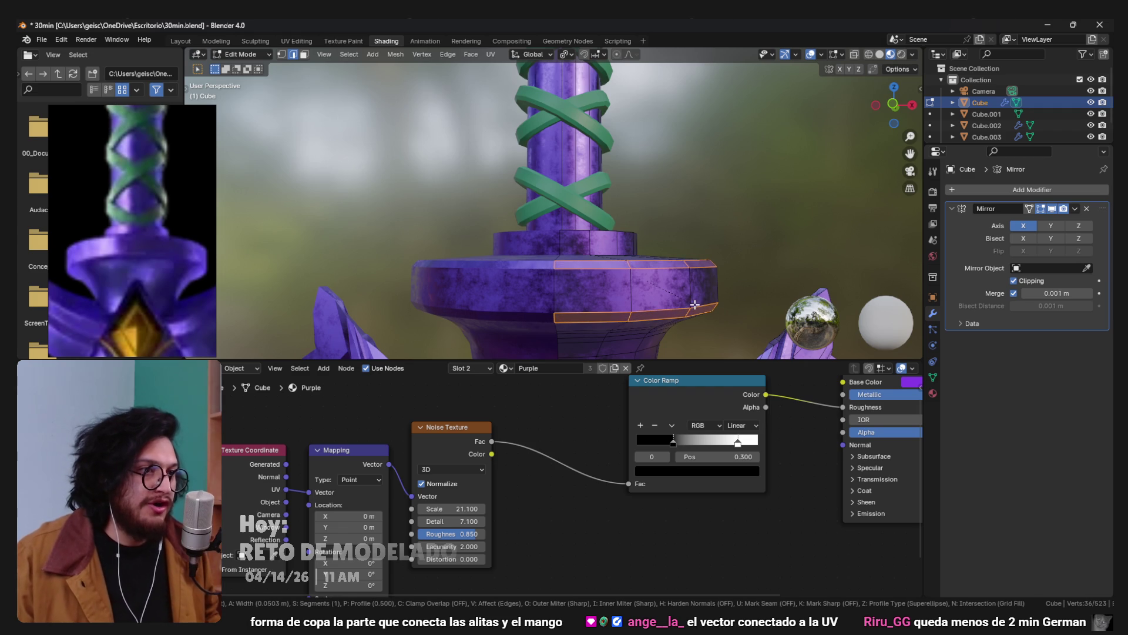
click(693, 305)
key(Tab)
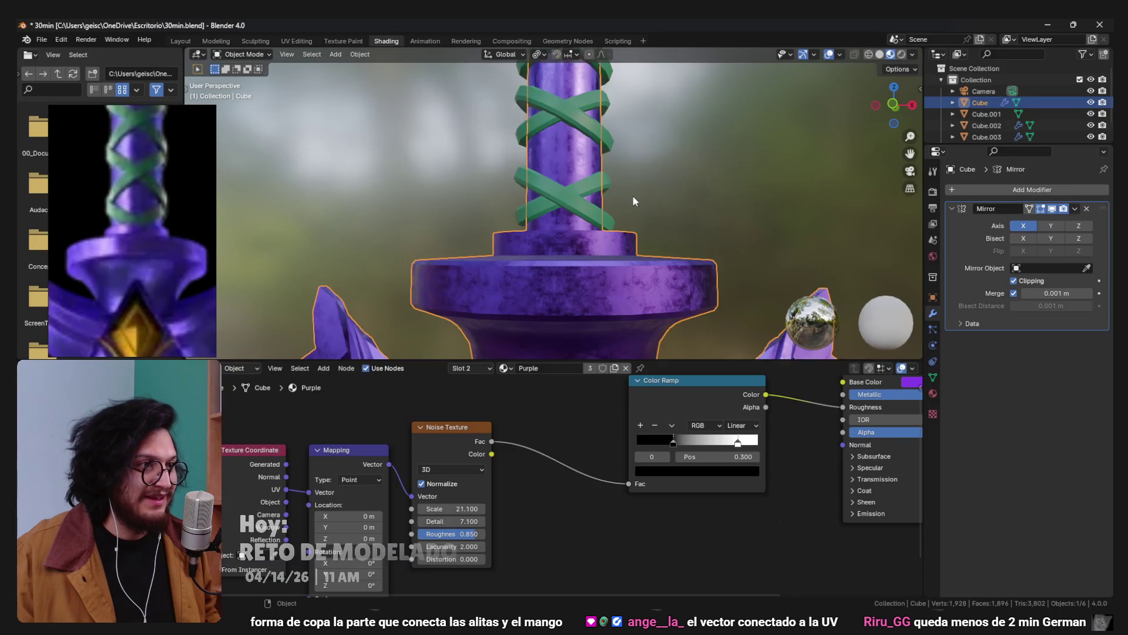
Step: Switch to solid shading and view the selected blade straight from the front
scroll(611, 176, down, 4)
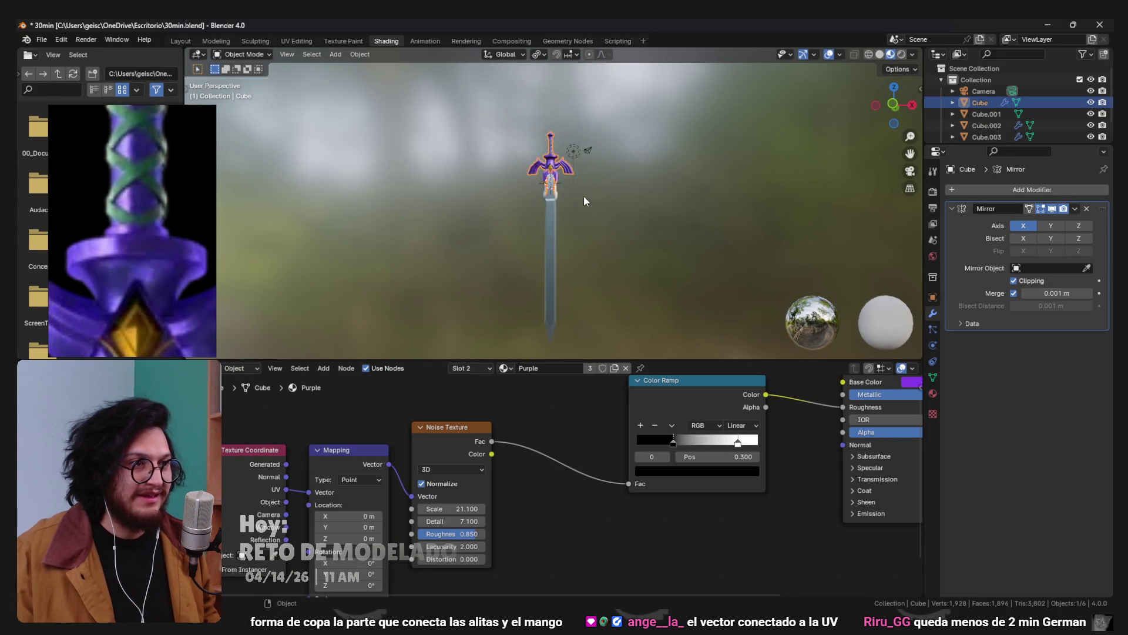
drag(585, 192, 588, 235)
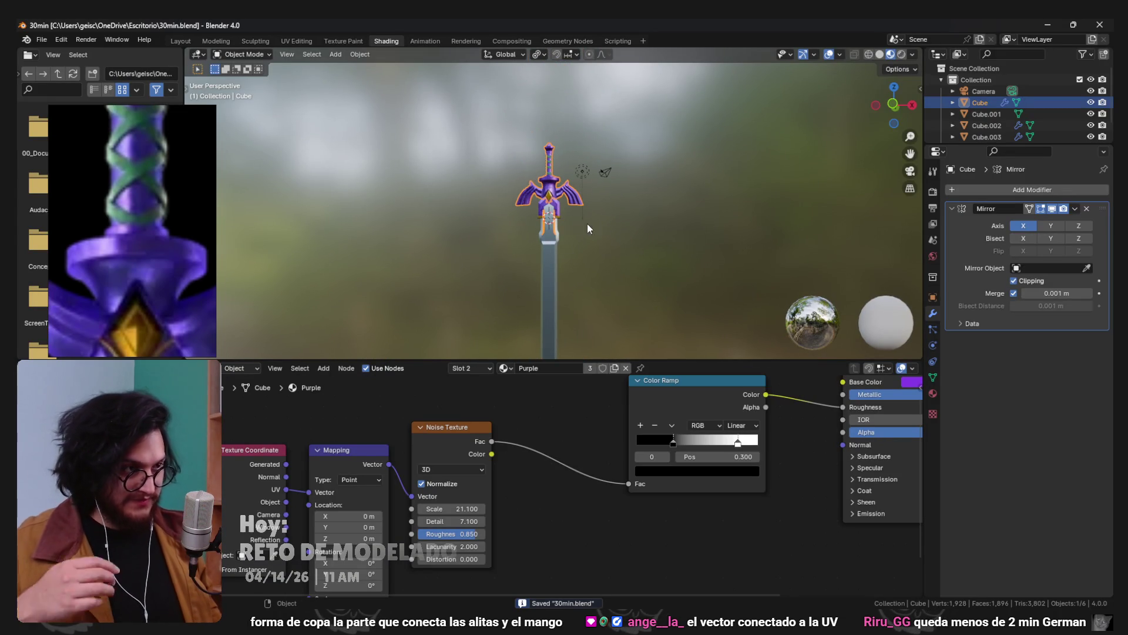
click(852, 100)
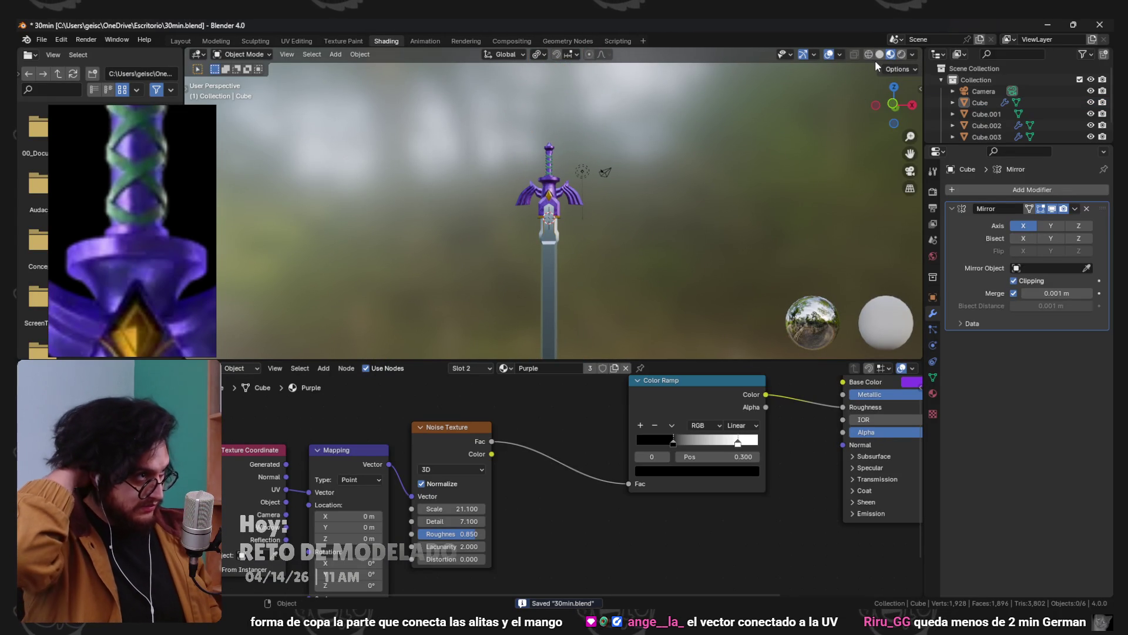
click(880, 54)
click(542, 219)
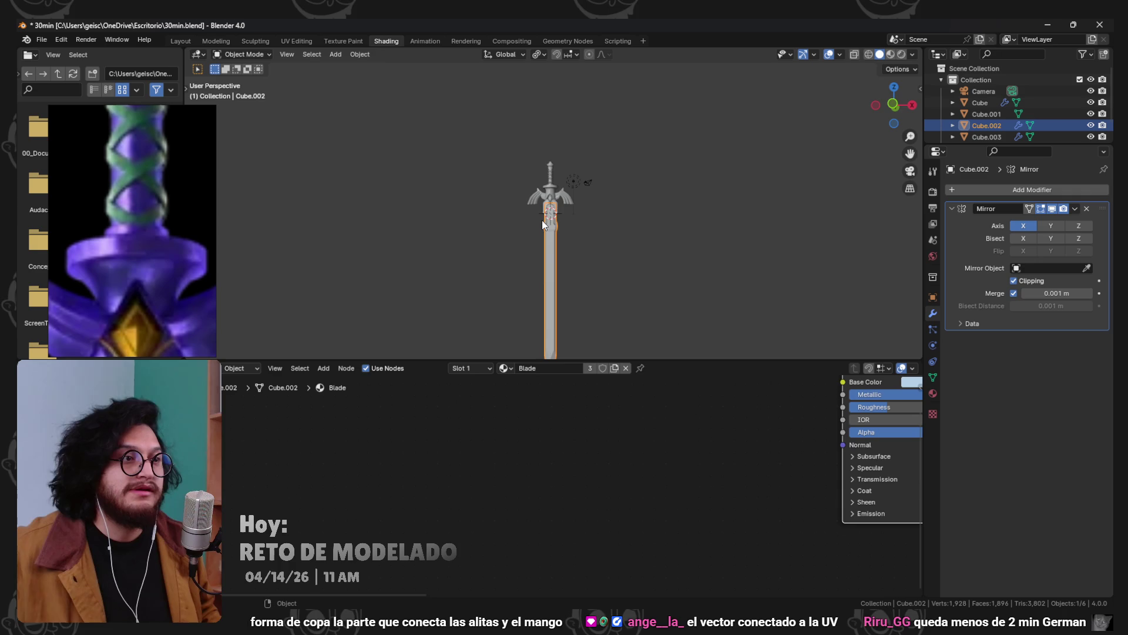
key(KP_1)
scroll(524, 217, up, 2)
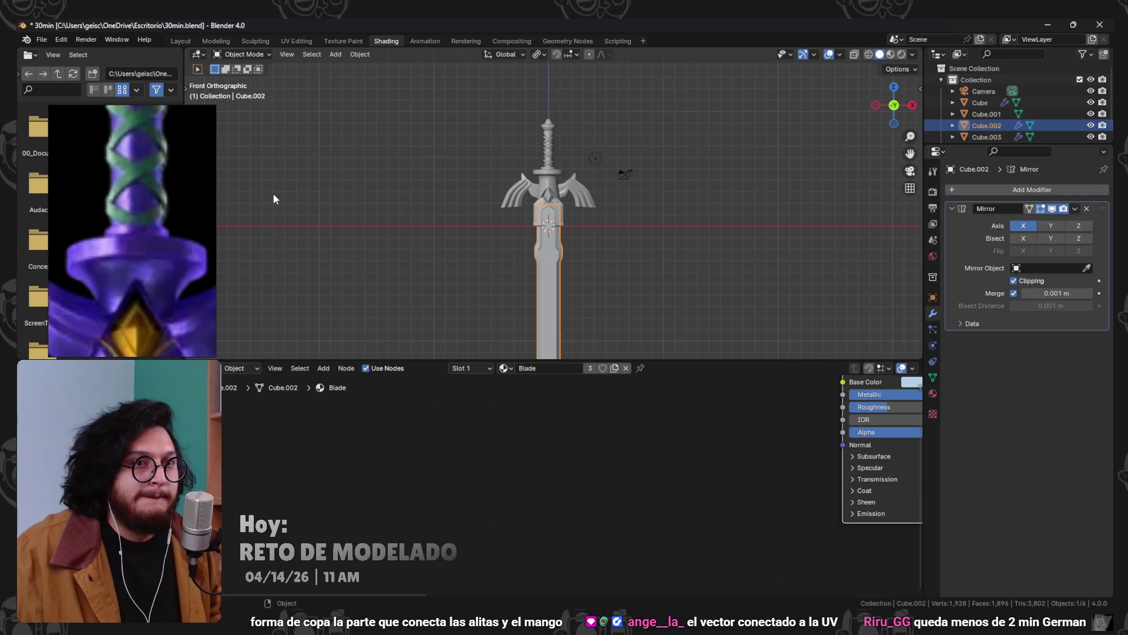
scroll(89, 299, down, 5)
scroll(110, 270, up, 2)
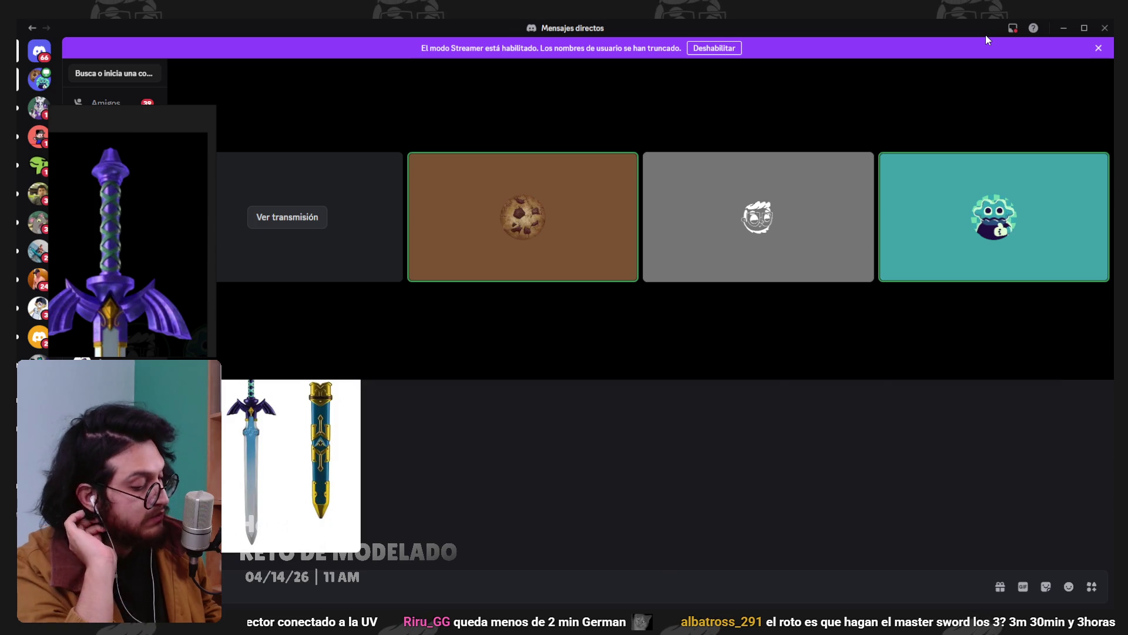
Step: Watch the participant's stream via 'Ver transmisión' and expand it to full screen
mouse_move(866, 18)
click(281, 218)
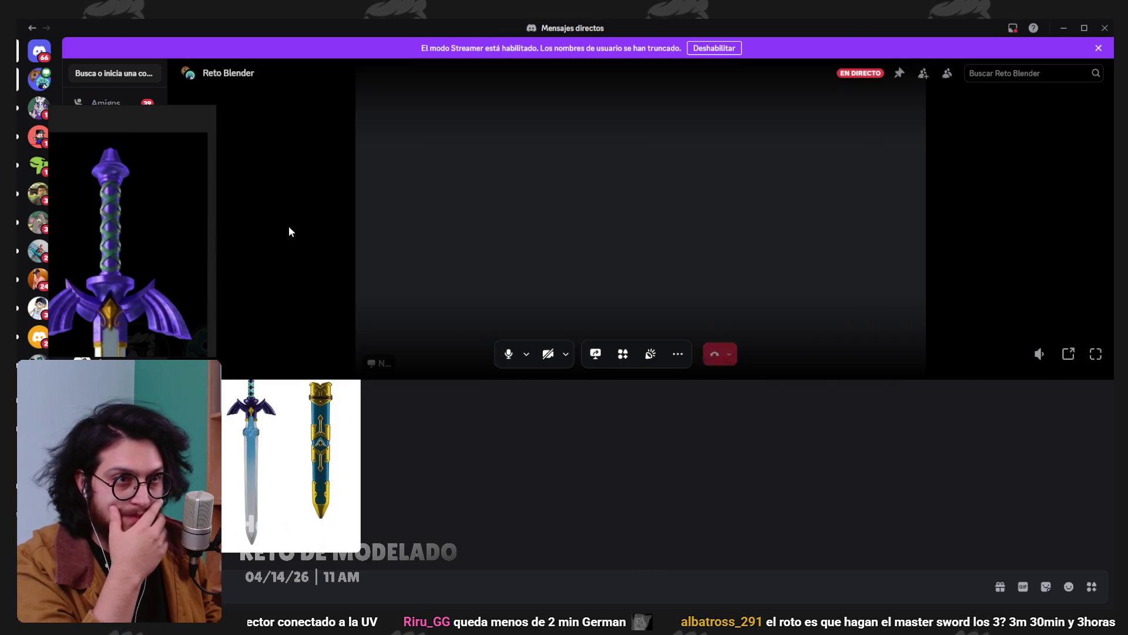
double_click(910, 320)
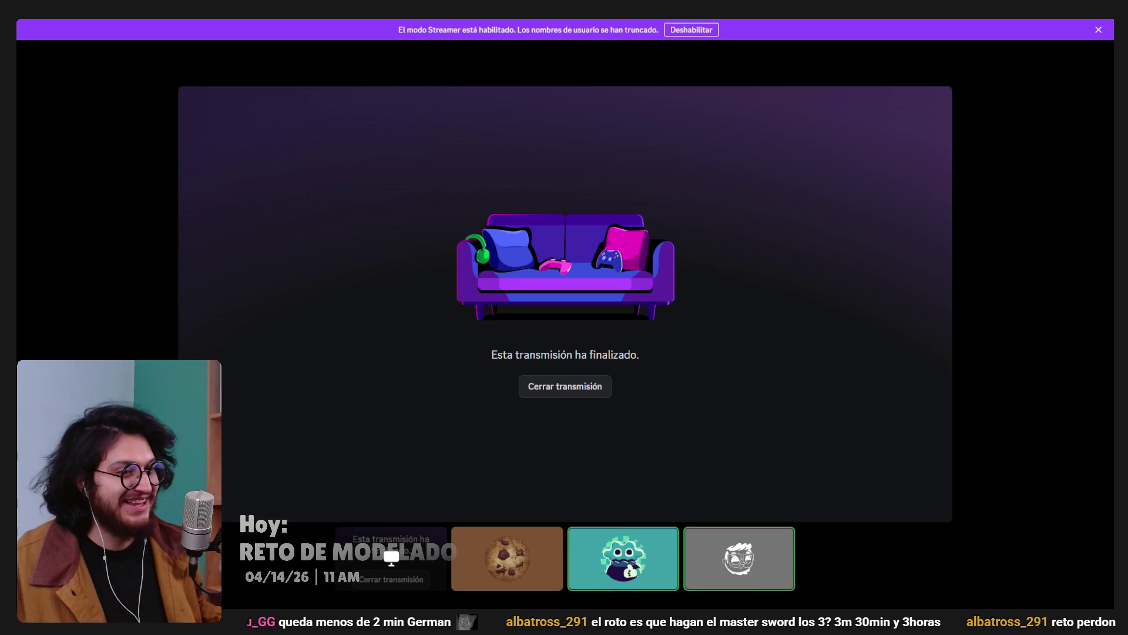
Step: Close the ended stream and watch the other participant's stream in full screen
mouse_move(1100, 277)
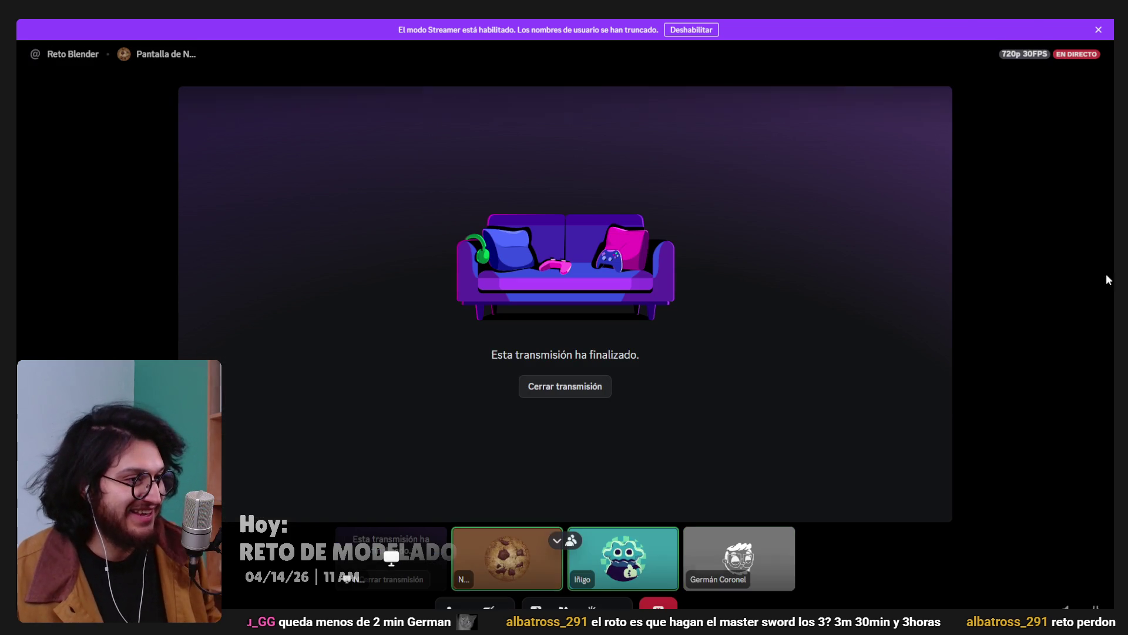
click(546, 385)
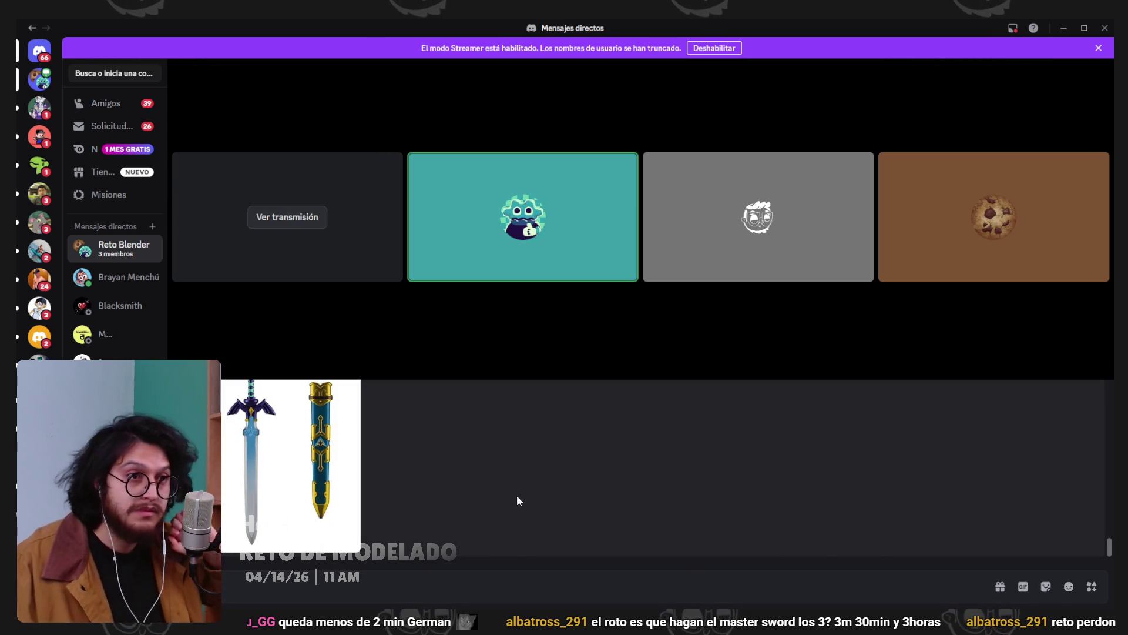
click(310, 222)
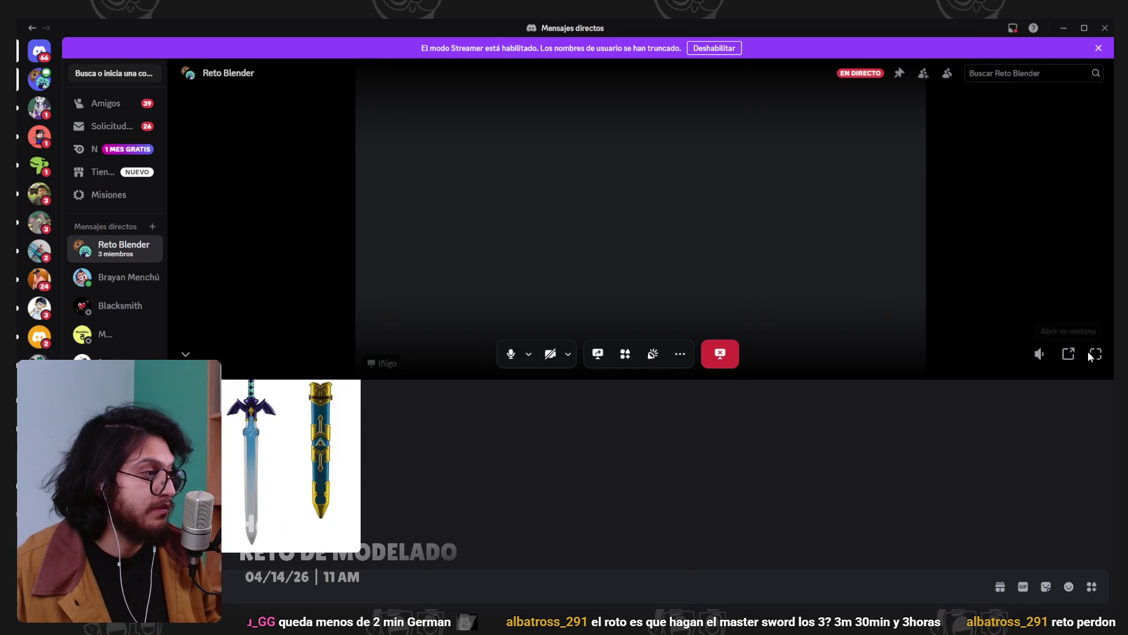
click(1094, 353)
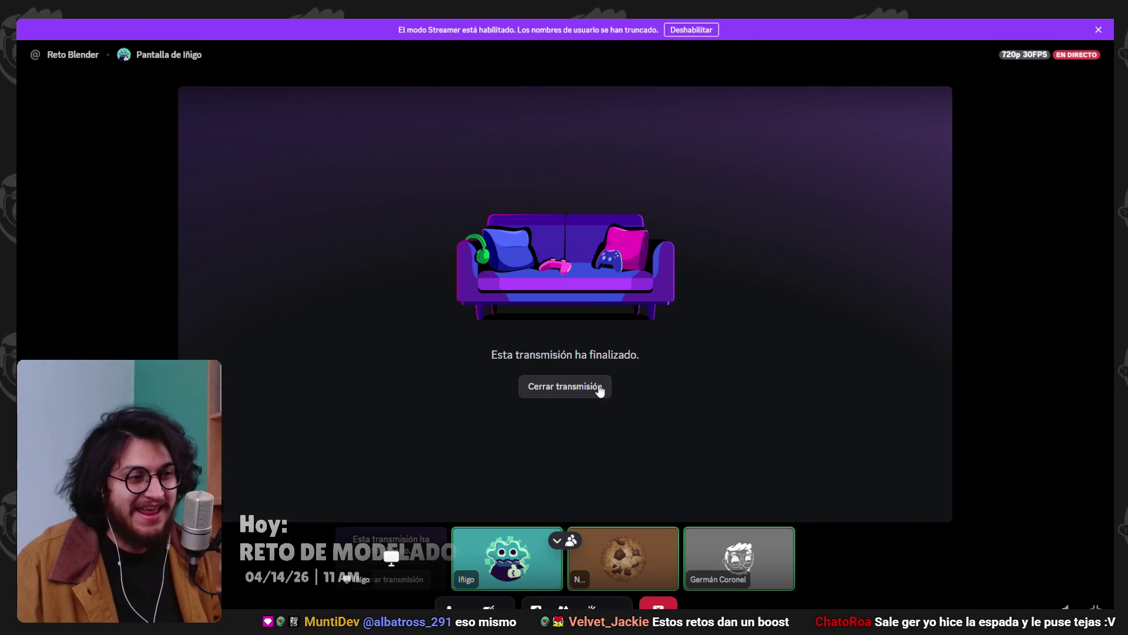
Step: Close the ended stream and drag the Discord window aside to reveal Blender
click(602, 388)
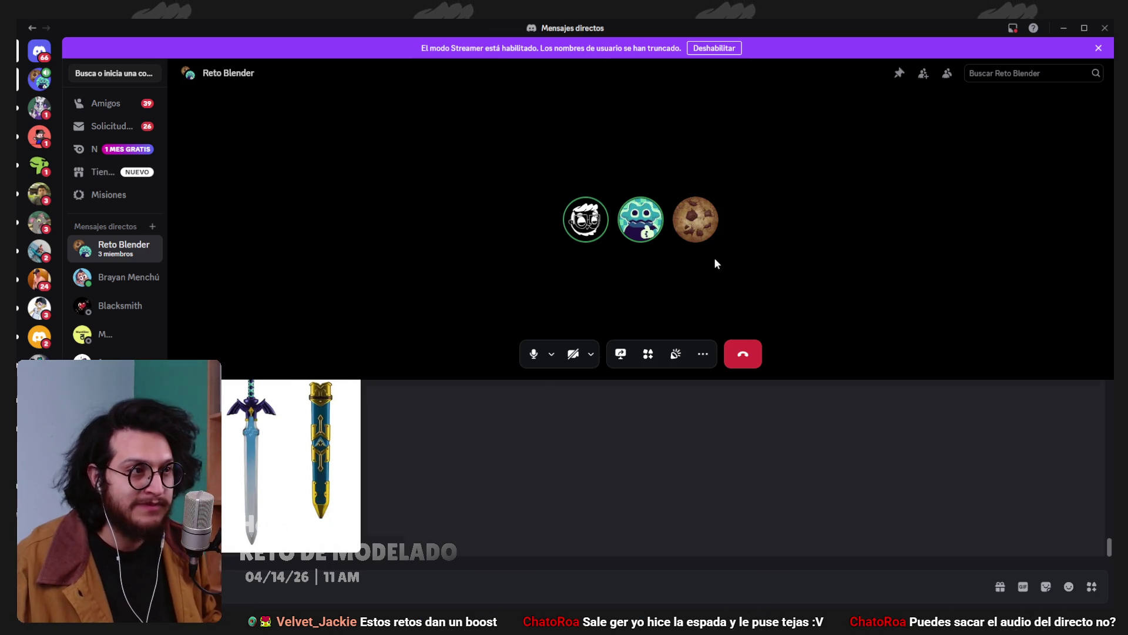
mouse_move(901, 24)
mouse_down()
mouse_move(821, 196)
mouse_move(826, 634)
mouse_up()
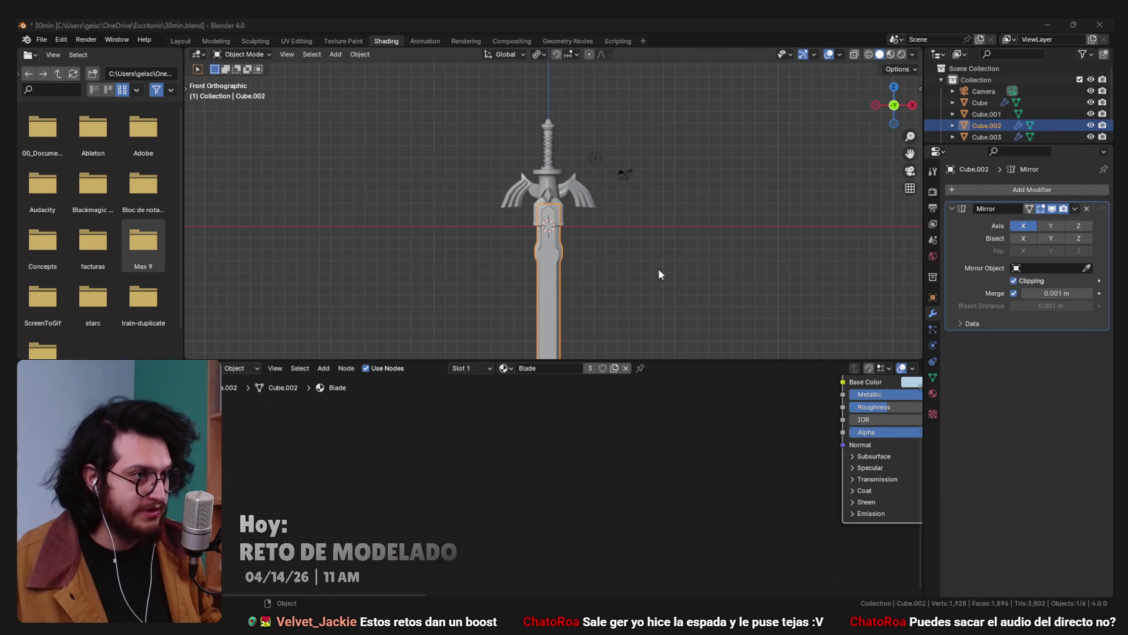
Step: In the Layout workspace, delete the Light and Camera
click(180, 41)
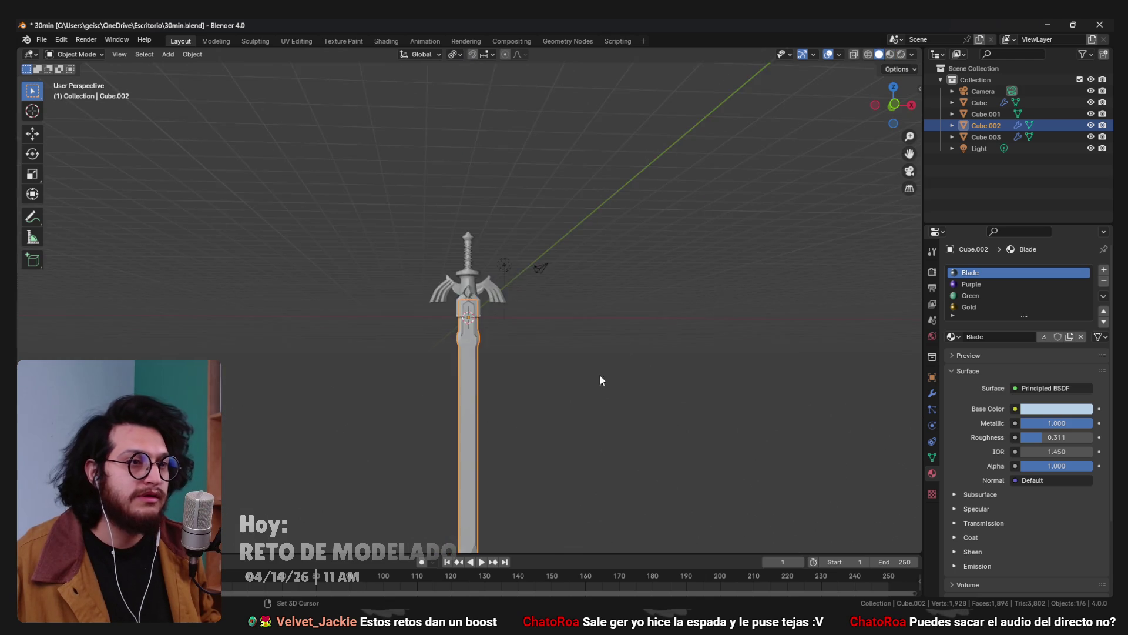
click(576, 199)
shift+click(654, 194)
key(Delete)
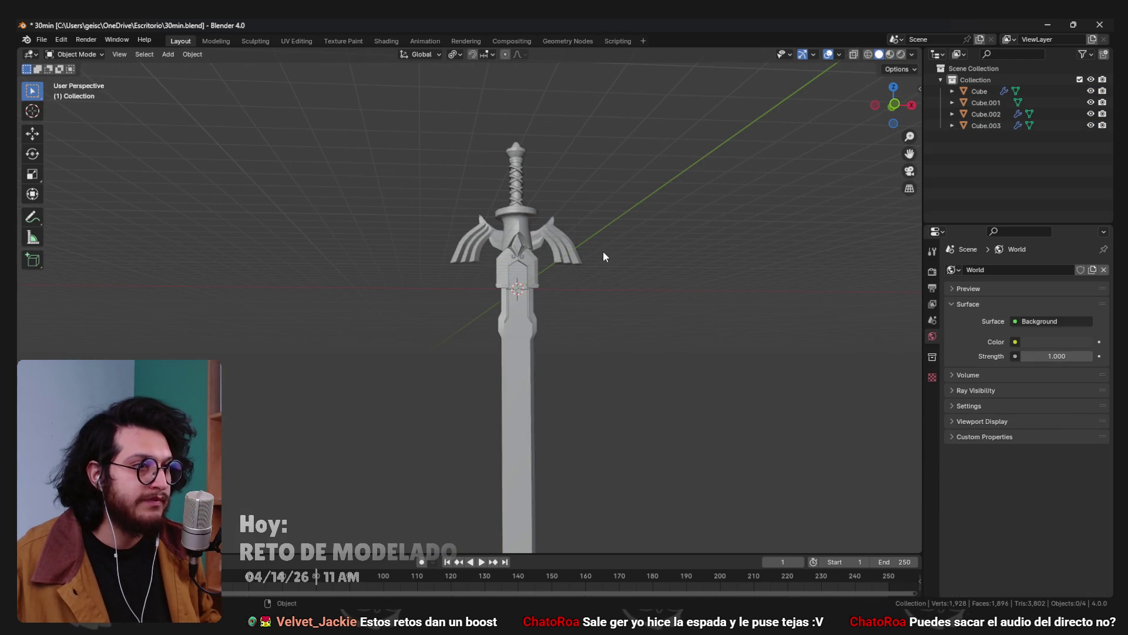
Step: Turn on the wireframe overlay and view the sword from the front
drag(603, 251, 558, 270)
click(840, 54)
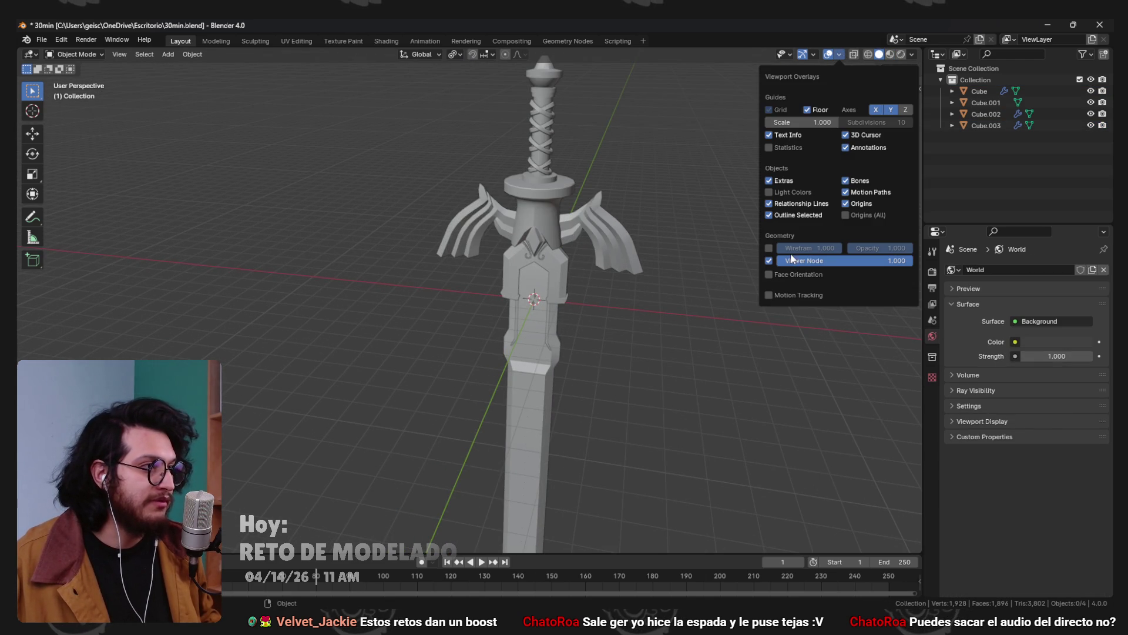
click(769, 249)
key(KP_1)
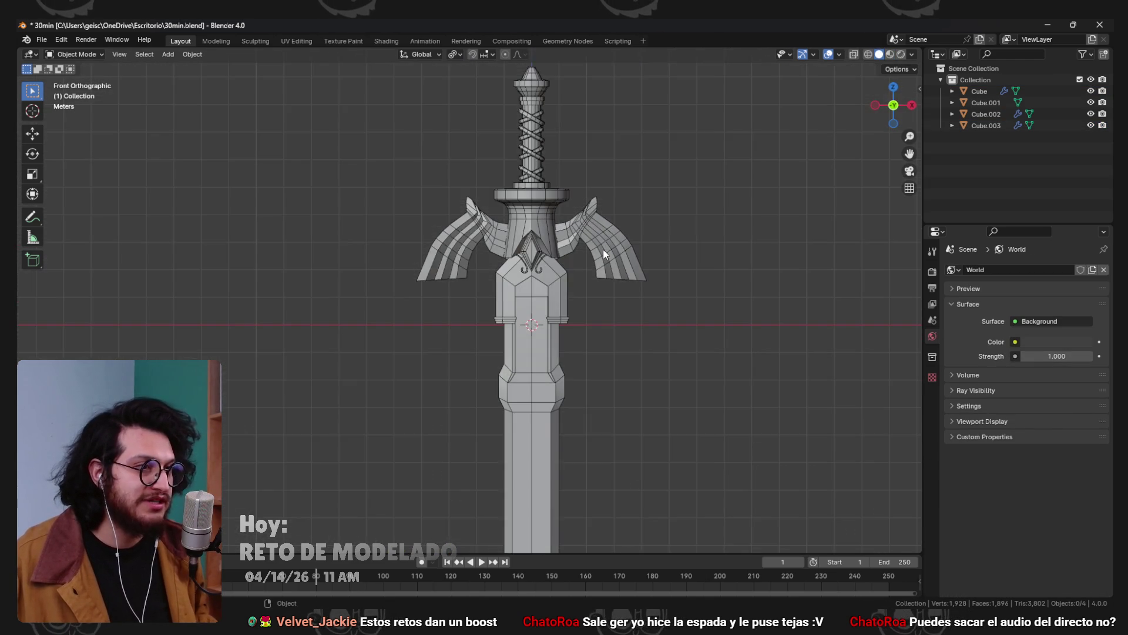
scroll(603, 249, up, 3)
scroll(603, 254, down, 3)
scroll(676, 339, up, 3)
scroll(667, 502, down, 2)
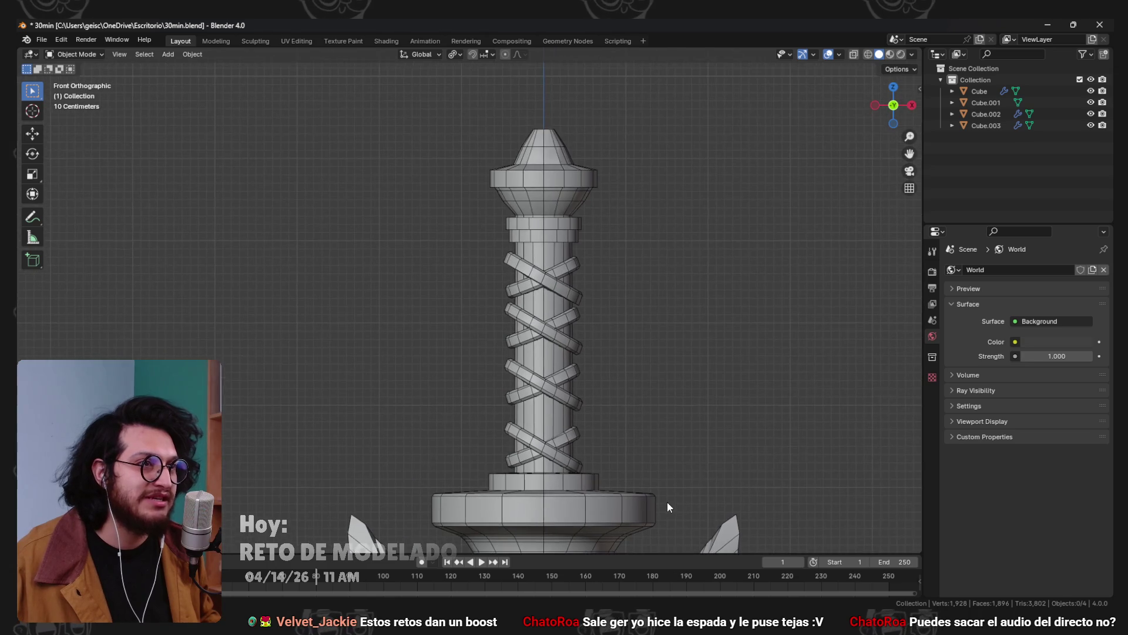
scroll(650, 385, up, 1)
scroll(650, 385, down, 1)
scroll(649, 316, down, 4)
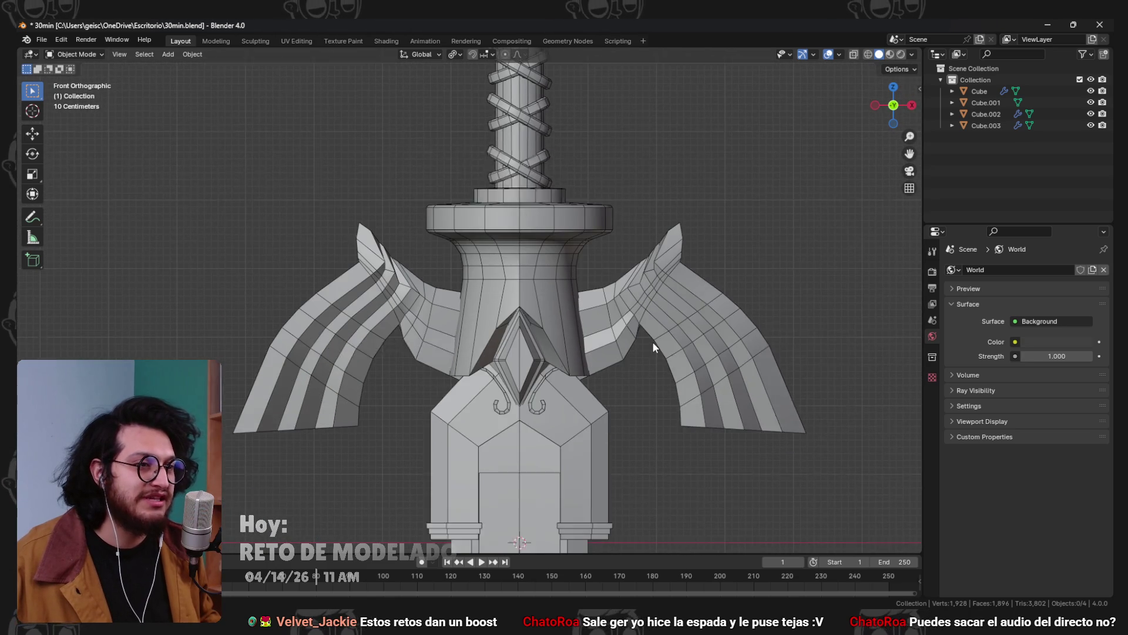
Step: Bring up the purple sword reference image to compare with the model
key(alt+Tab)
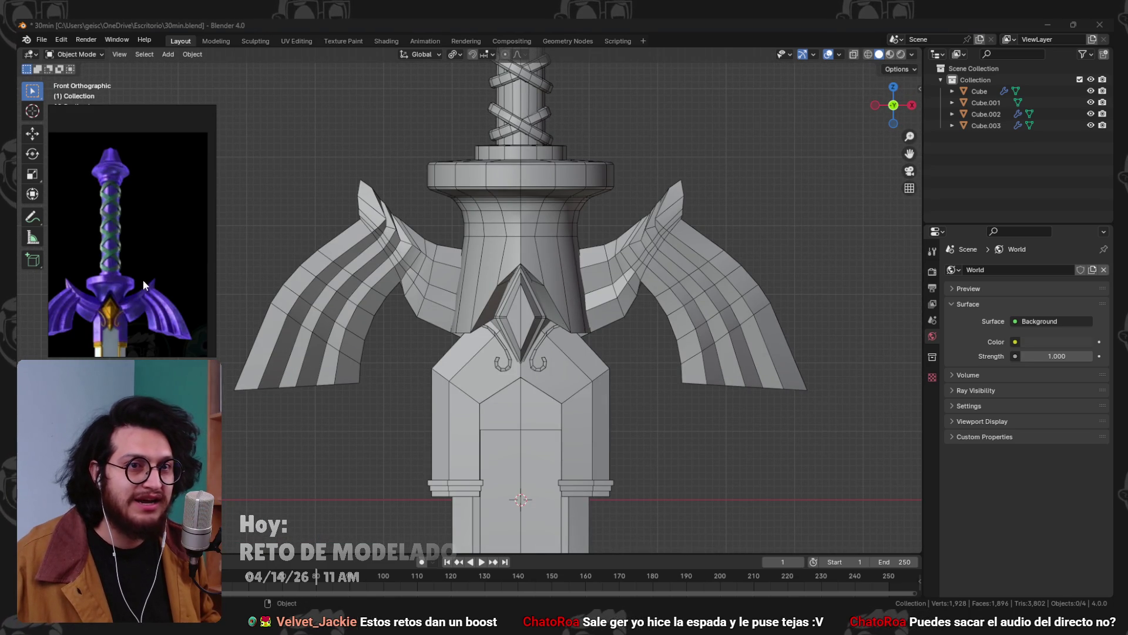
scroll(185, 231, up, 3)
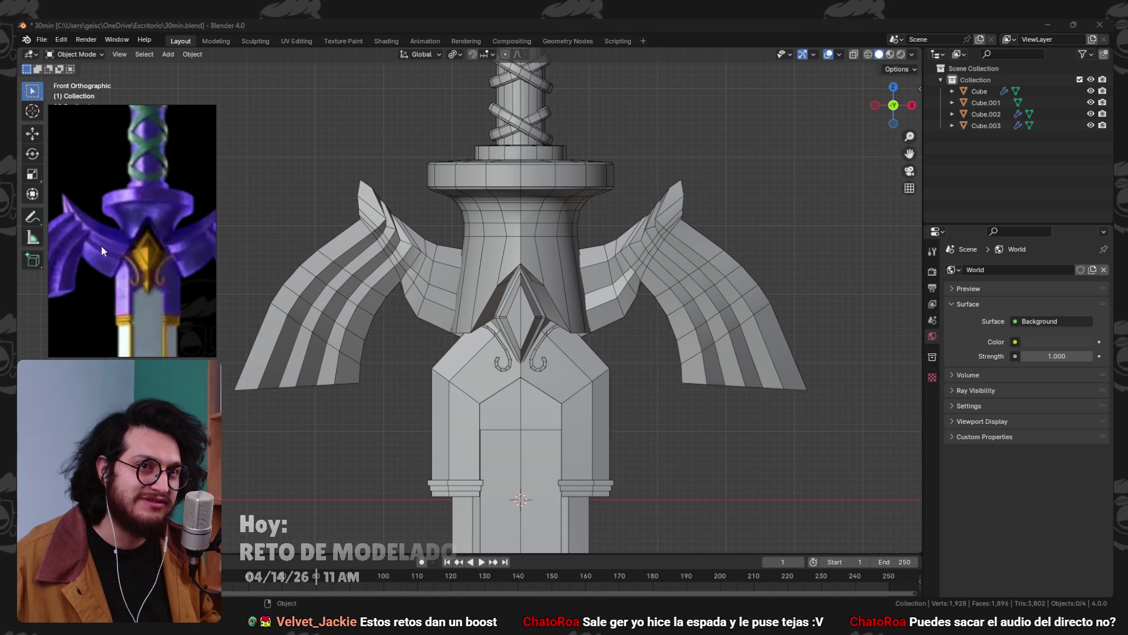
scroll(588, 223, down, 2)
scroll(622, 219, up, 4)
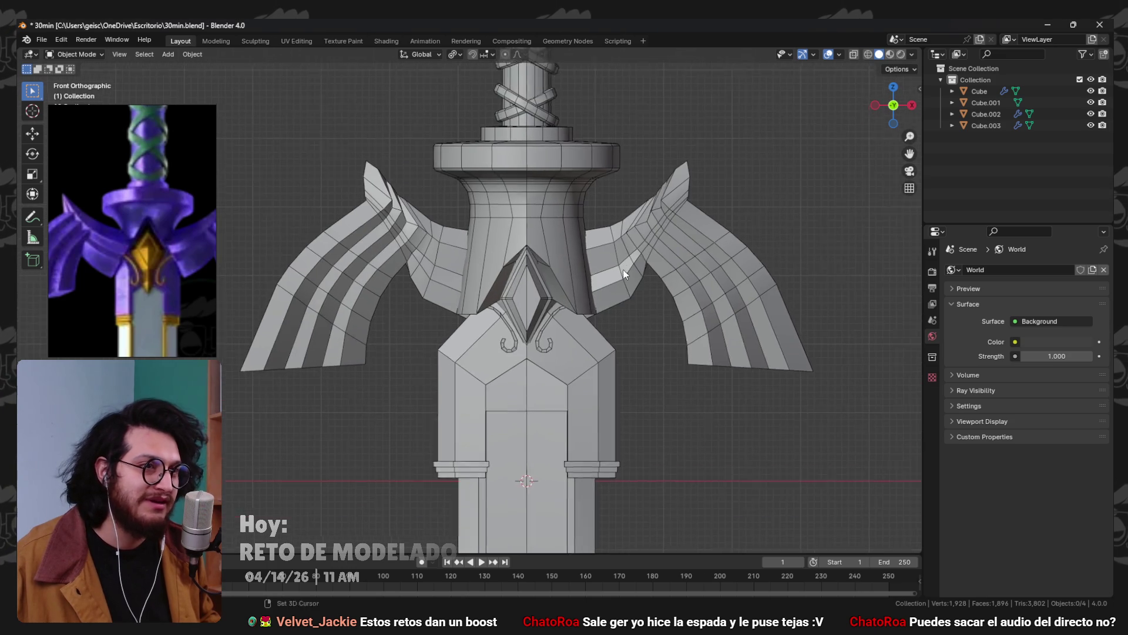
scroll(680, 236, down, 3)
scroll(632, 277, up, 3)
scroll(672, 289, down, 4)
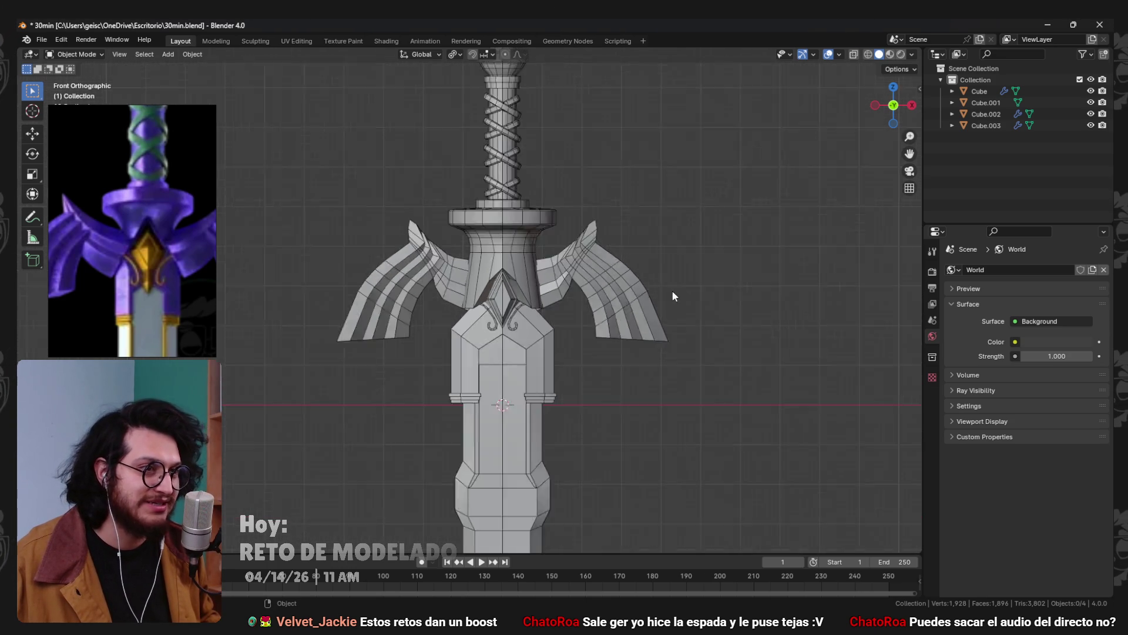
scroll(551, 474, up, 6)
scroll(528, 411, down, 5)
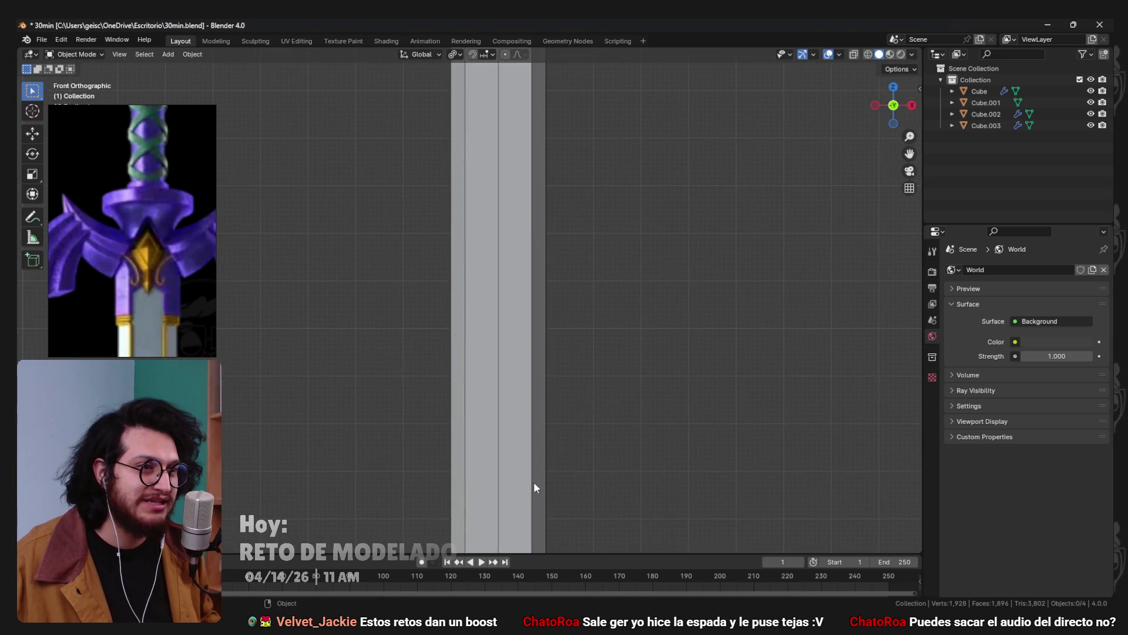
scroll(509, 228, up, 5)
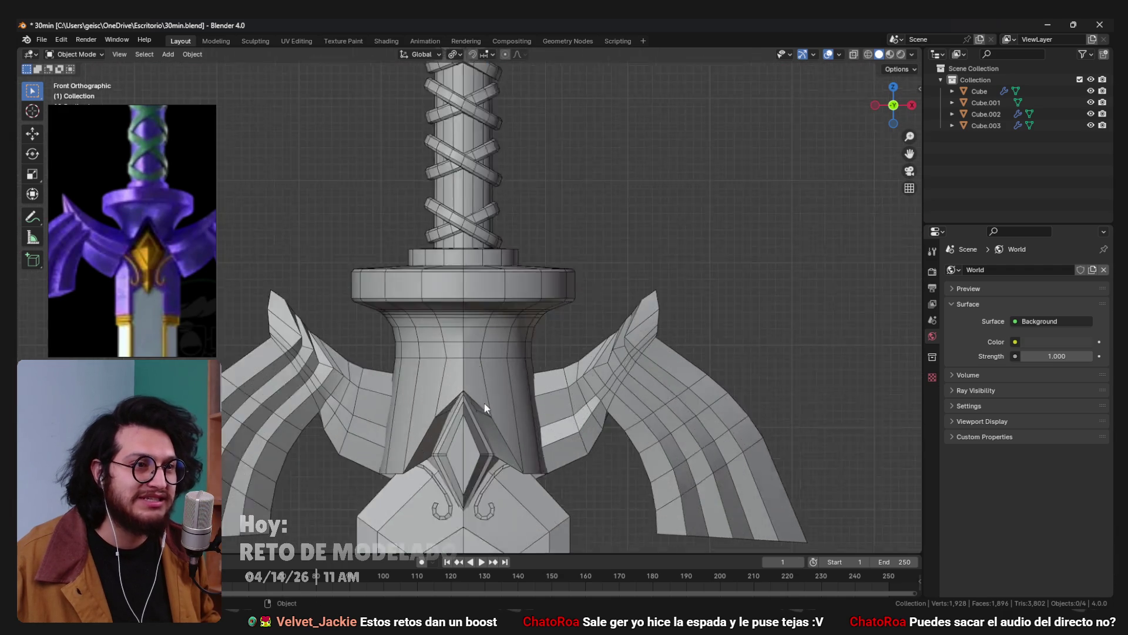
Step: Show the sword in Material Preview with its purple, gold, green and steel materials
click(581, 335)
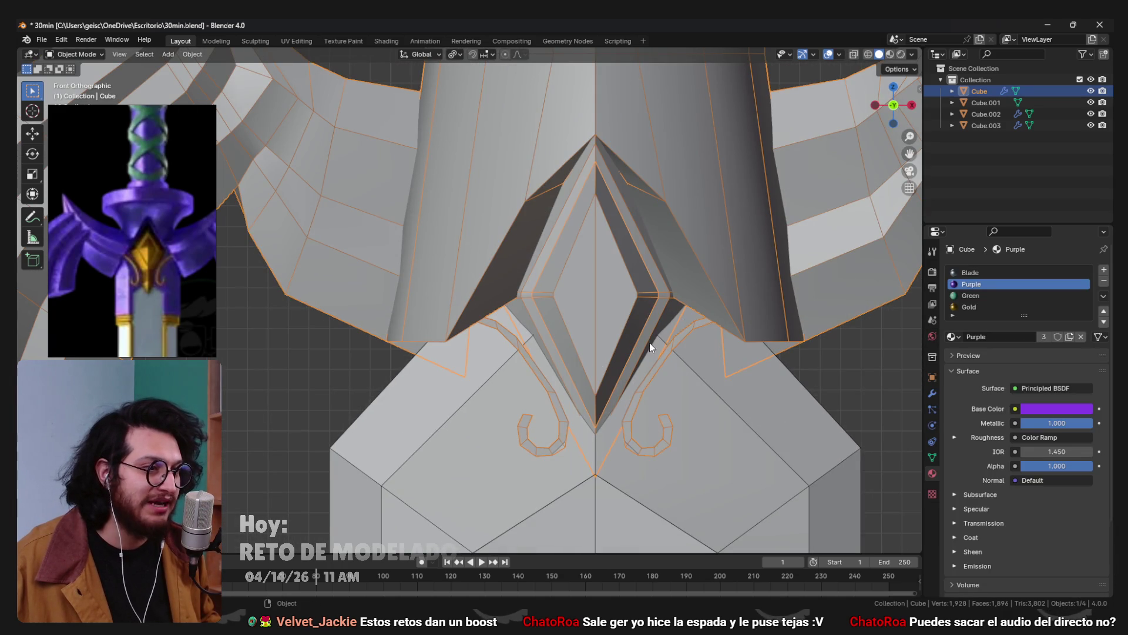
scroll(678, 457, down, 4)
click(580, 432)
scroll(573, 382, down, 4)
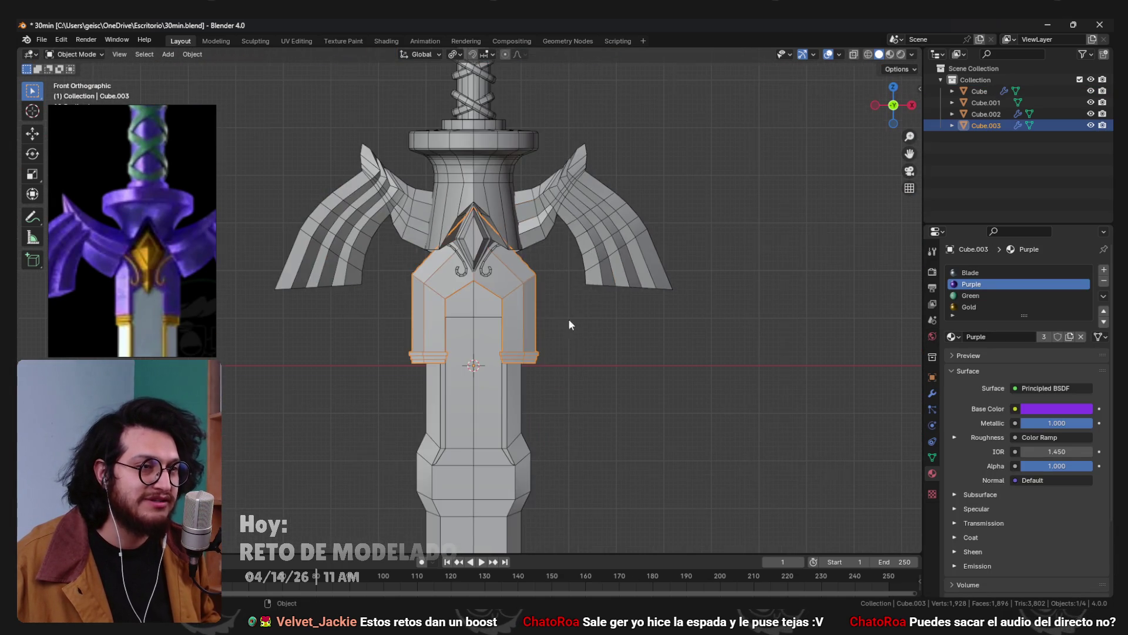
key(z)
click(565, 413)
scroll(518, 252, down, 2)
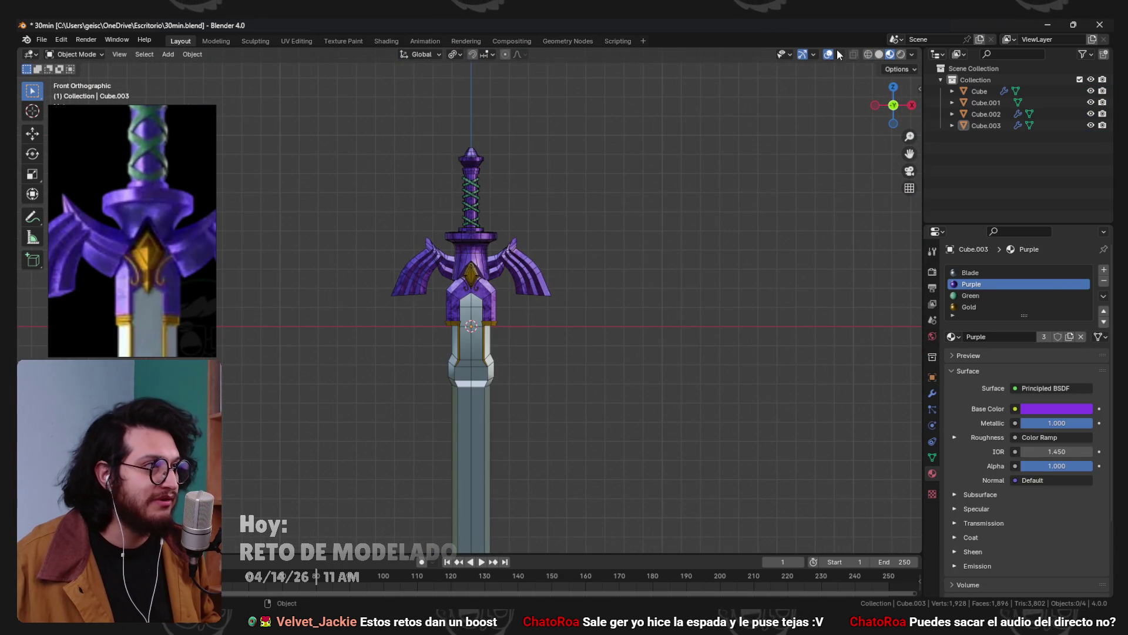
scroll(670, 223, up, 3)
scroll(572, 299, down, 3)
mouse_move(572, 299)
mouse_down()
mouse_move(529, 334)
mouse_move(590, 362)
mouse_move(612, 404)
mouse_move(551, 340)
mouse_move(534, 377)
mouse_move(467, 311)
mouse_move(539, 317)
mouse_move(607, 267)
mouse_move(529, 272)
mouse_up()
scroll(522, 376, up, 4)
scroll(607, 266, down, 3)
scroll(504, 353, up, 3)
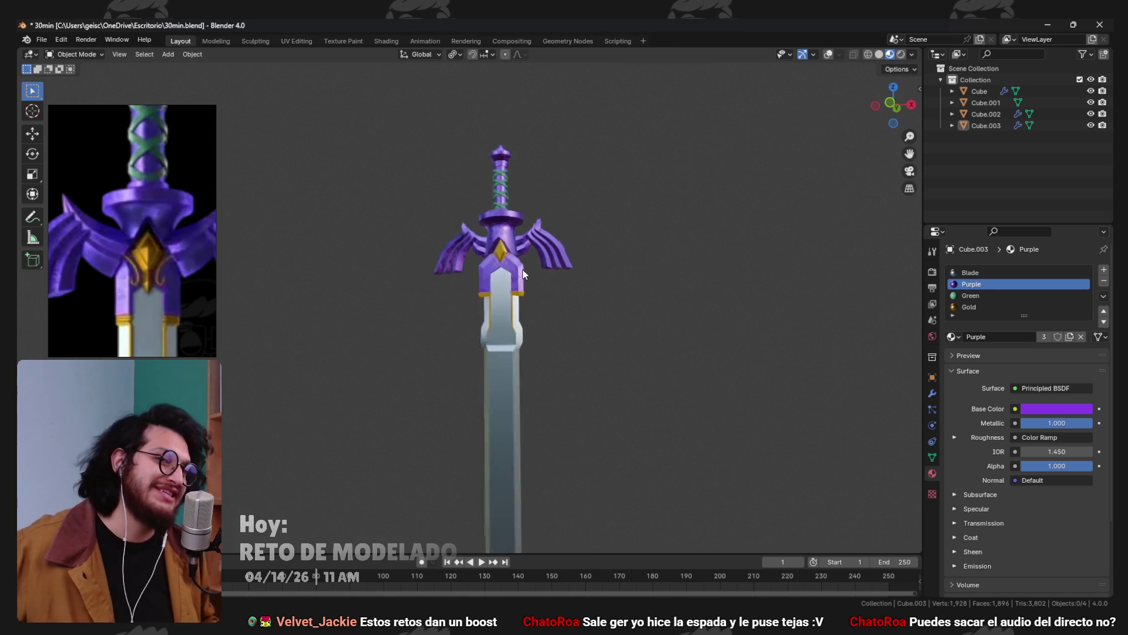
mouse_move(629, 262)
mouse_down()
mouse_move(655, 282)
mouse_move(588, 305)
mouse_up()
scroll(565, 337, down, 3)
scroll(521, 329, up, 5)
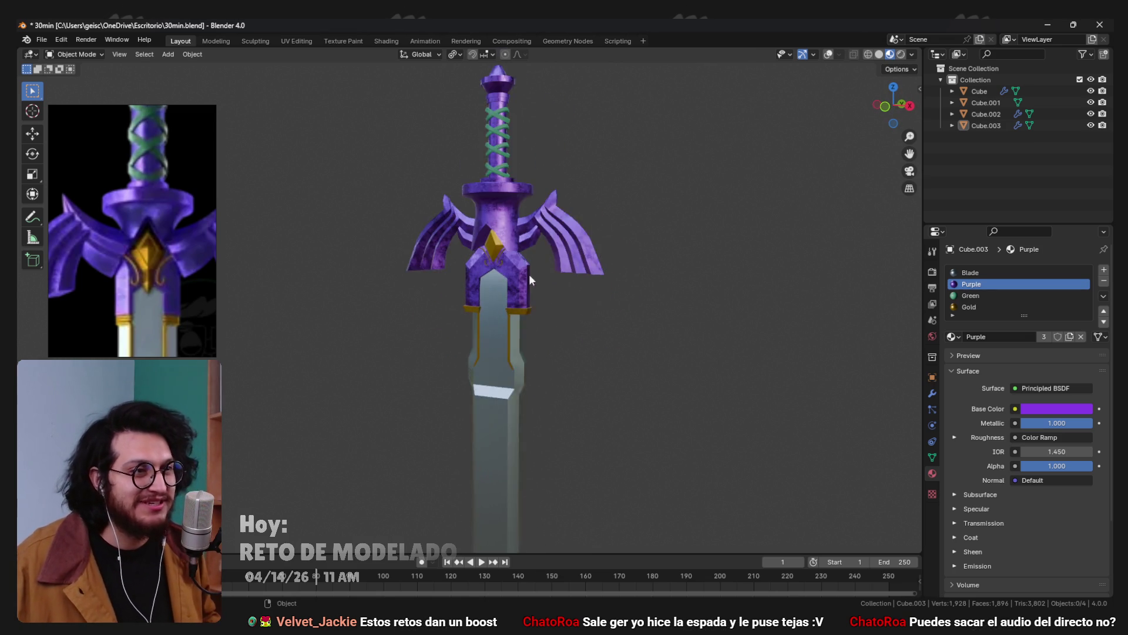
click(832, 53)
scroll(725, 146, down, 4)
mouse_move(549, 324)
mouse_down()
mouse_move(587, 333)
mouse_move(576, 365)
mouse_up()
scroll(592, 441, up, 3)
scroll(597, 457, down, 5)
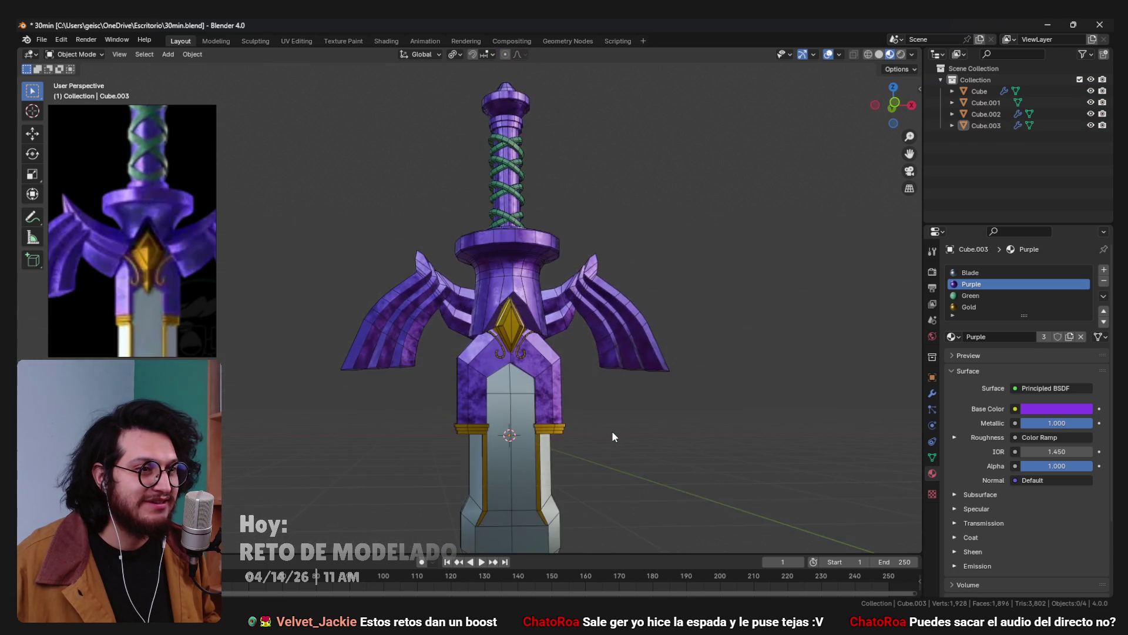
mouse_move(597, 435)
mouse_down()
mouse_move(576, 202)
mouse_move(546, 235)
mouse_move(506, 362)
mouse_move(609, 282)
mouse_up()
scroll(542, 322, up, 3)
key(KP_1)
scroll(456, 214, down, 5)
scroll(515, 283, up, 3)
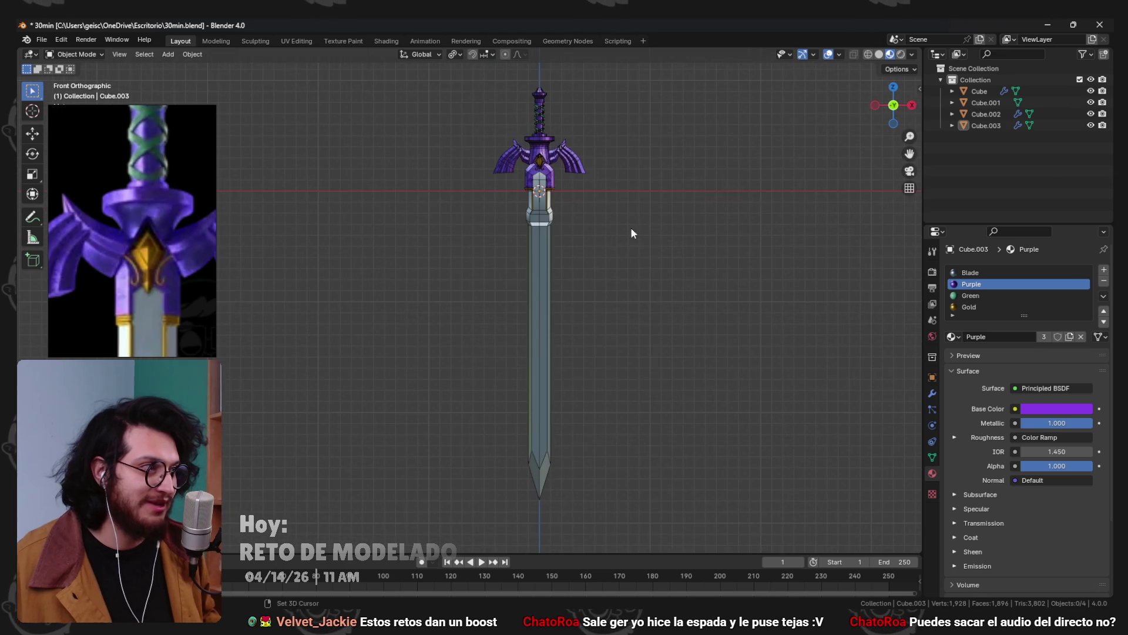
key(a)
key(alt+a)
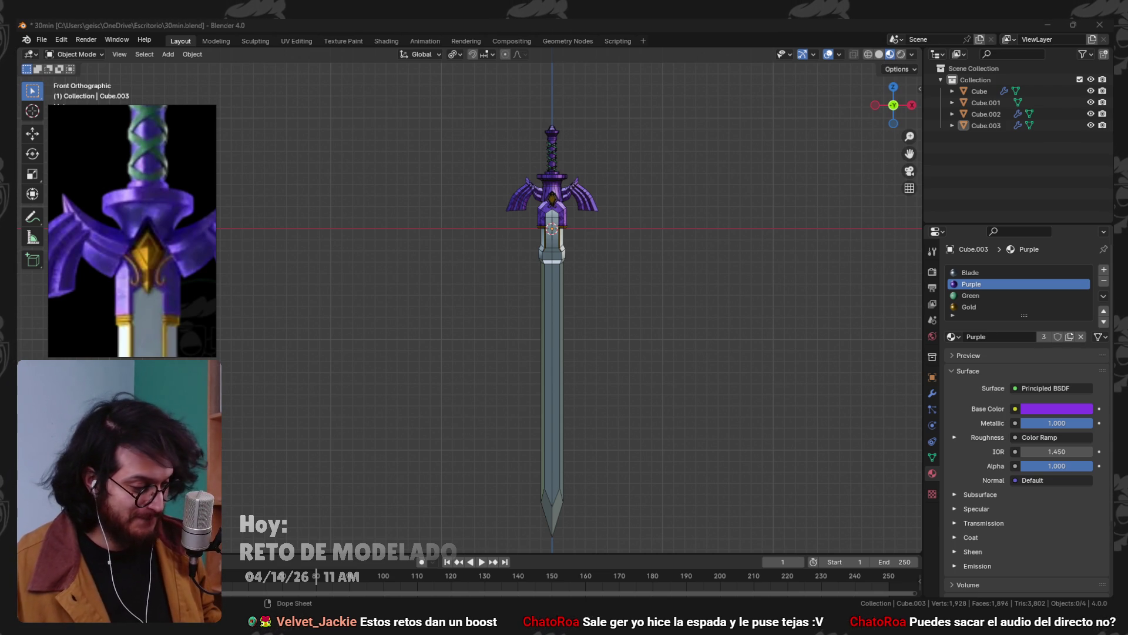
key(alt+Tab)
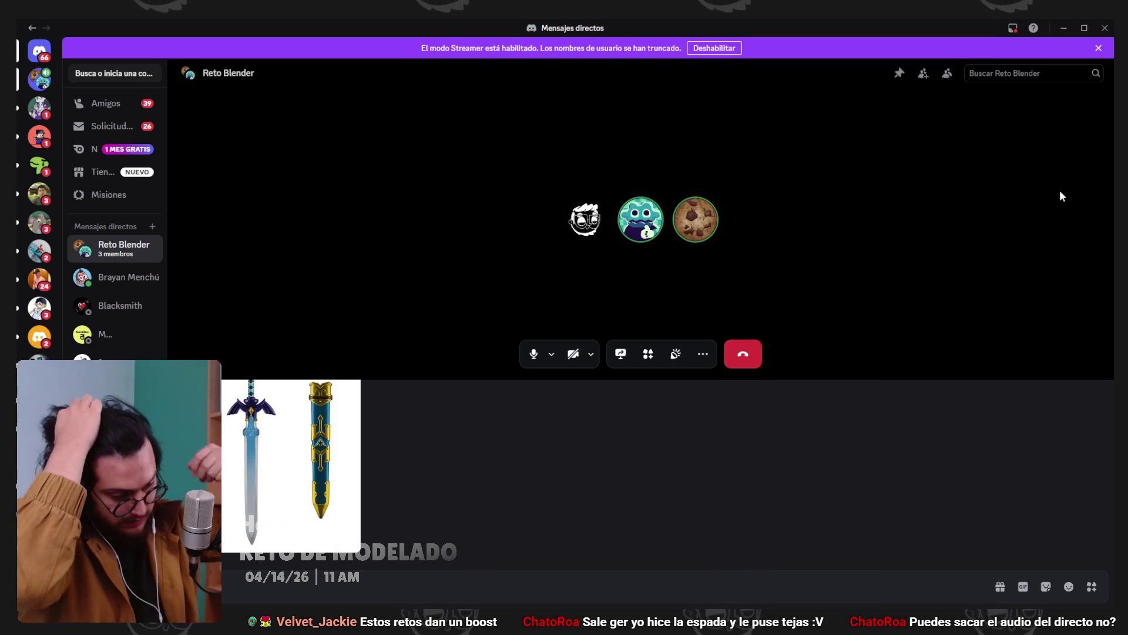
Step: Lower the volume, leave the Reto Blender voice call, and close Discord
key(XF86AudioLowerVolume)
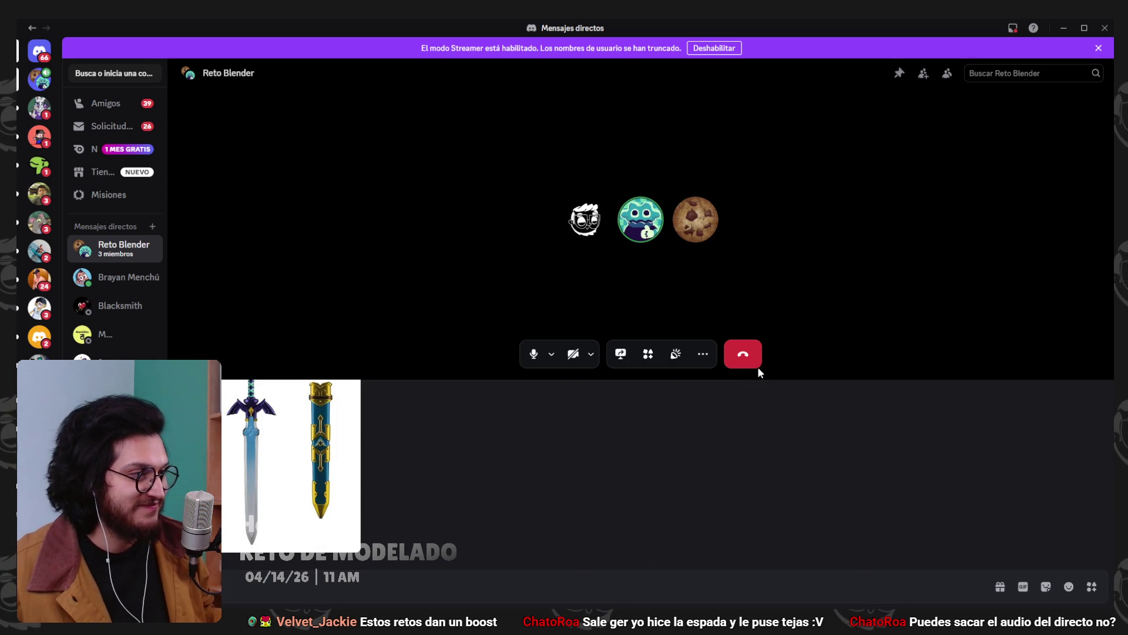
click(744, 353)
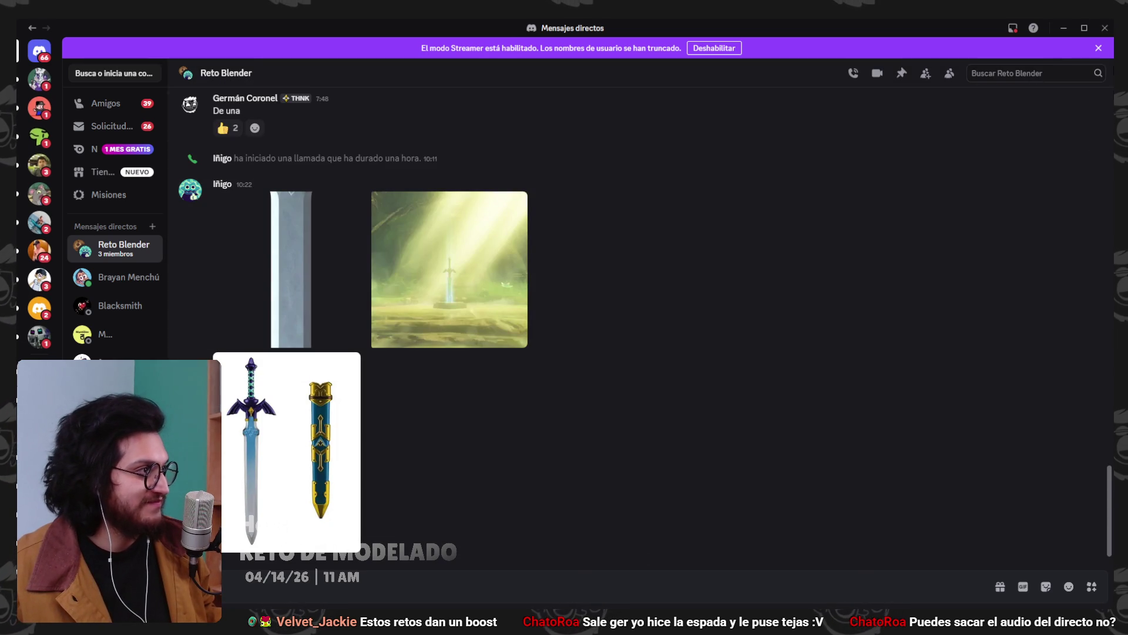
click(1107, 29)
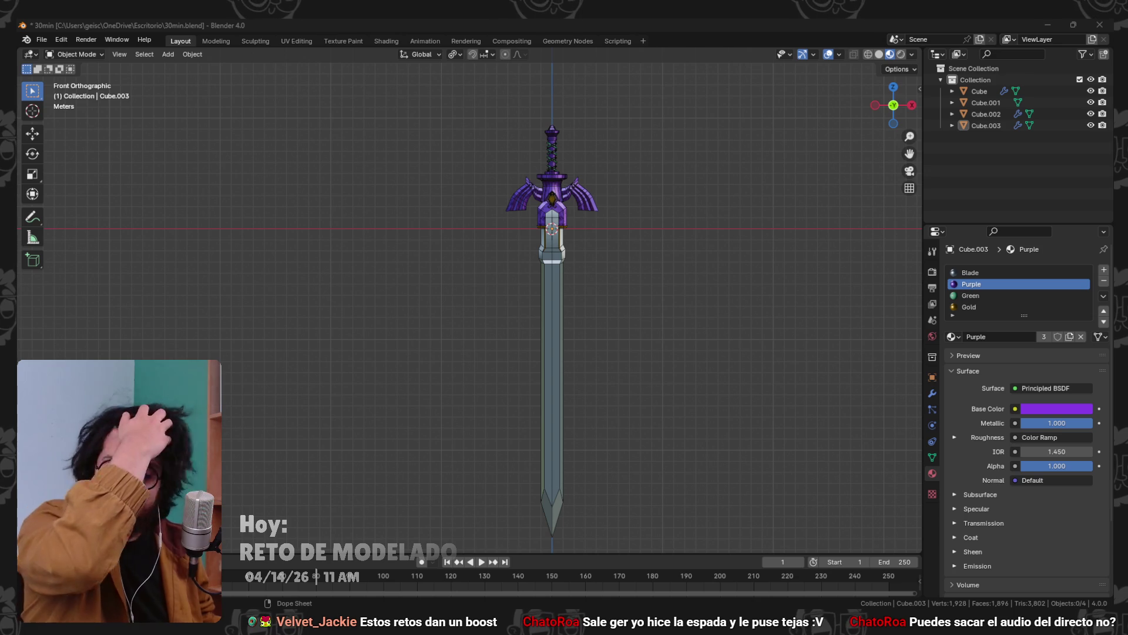
Step: Shift the right wing's inner edge loop slightly where it meets the guard
click(600, 211)
scroll(599, 213, up, 6)
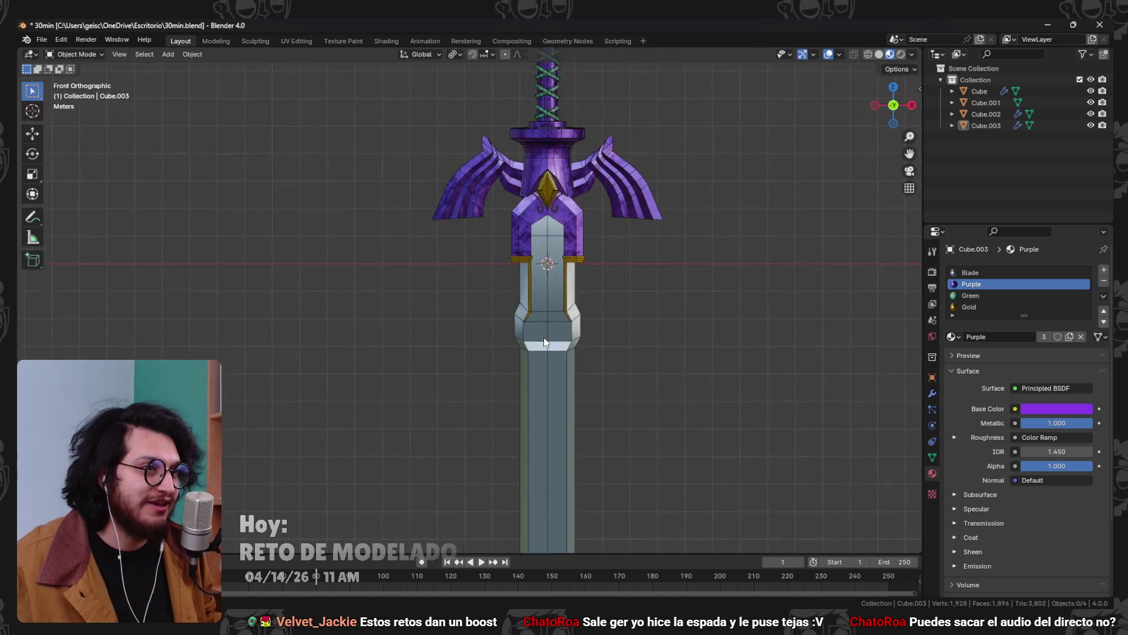
scroll(573, 210, up, 6)
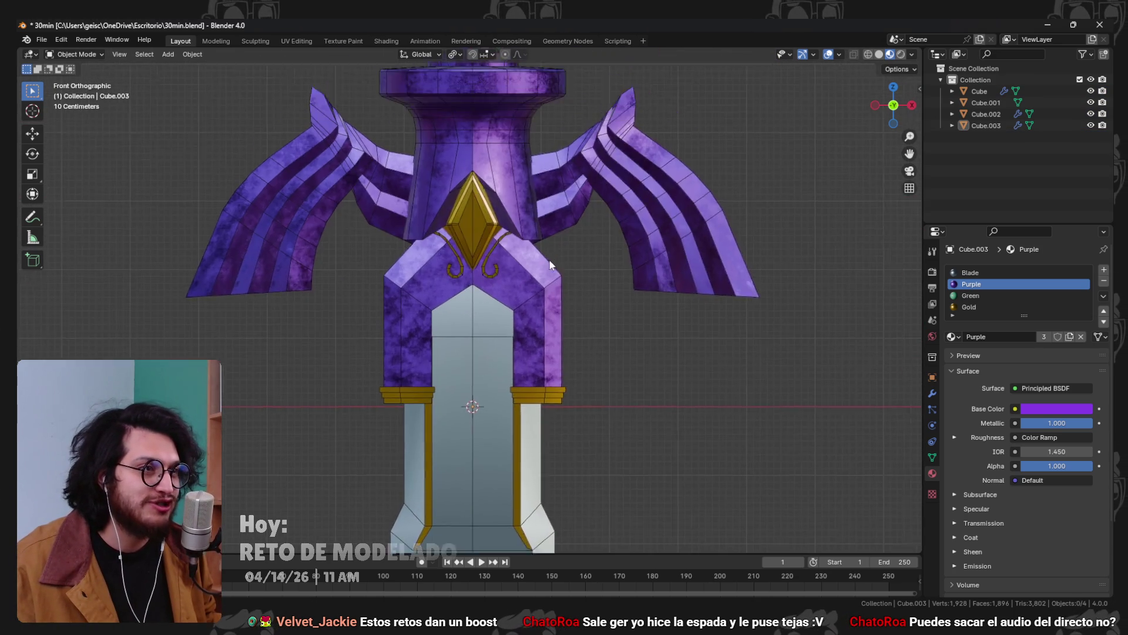
click(555, 262)
click(572, 274)
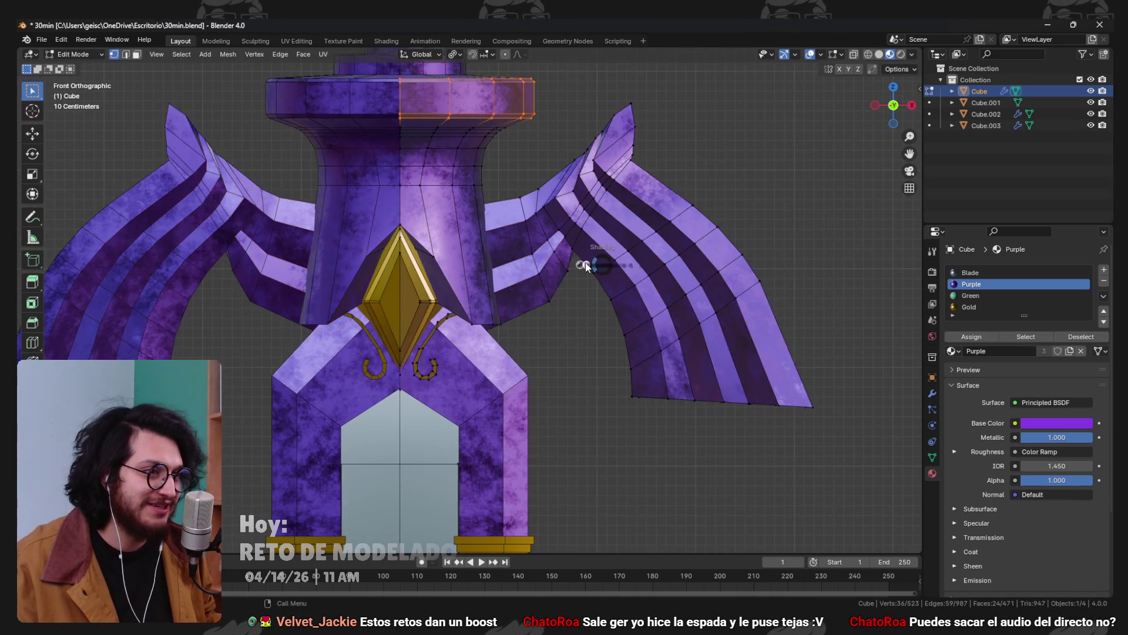
key(shift+z)
alt+click(605, 253)
key(shift+z)
scroll(628, 250, up, 1)
key(g)
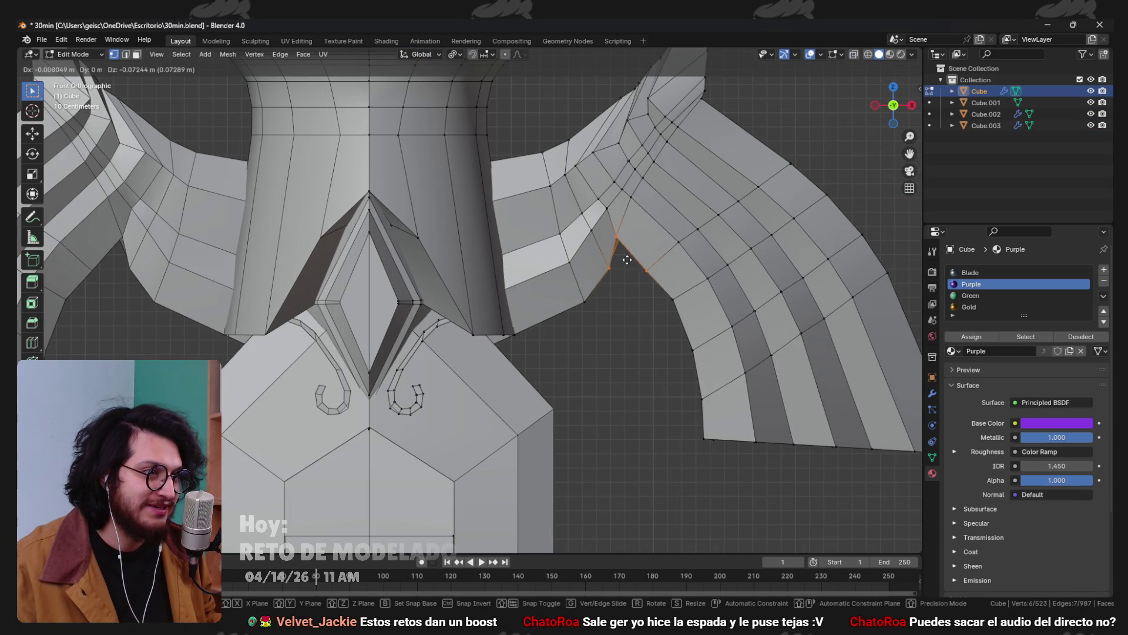
click(630, 261)
key(Tab)
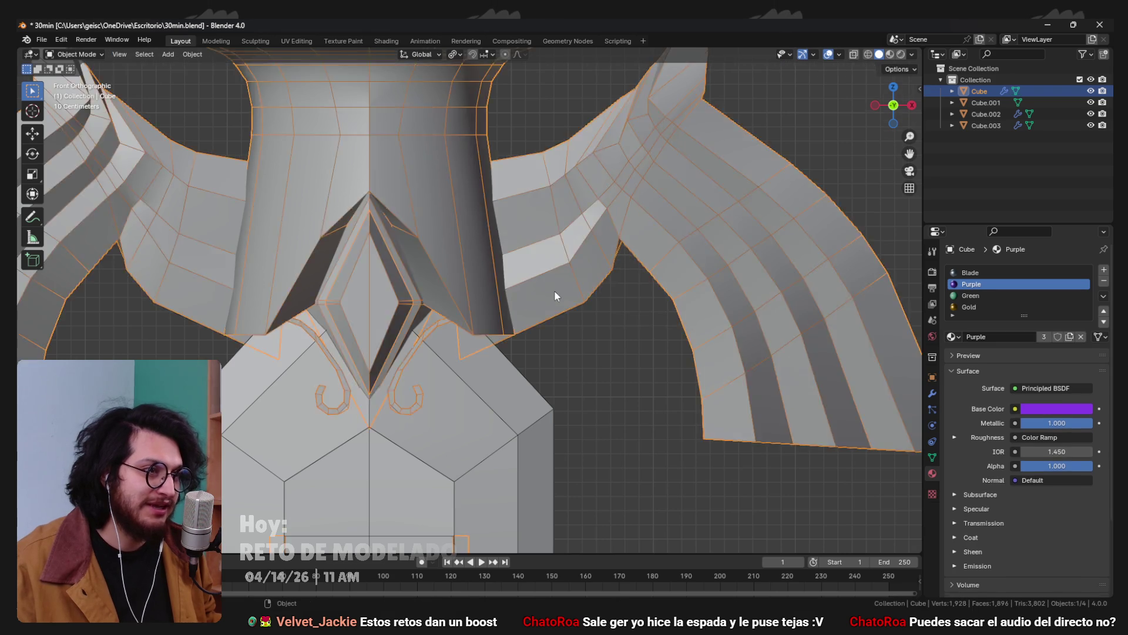
Step: Orbit around the sword to inspect the reshaped wing joint
scroll(553, 291, down, 8)
scroll(480, 347, down, 4)
mouse_move(311, 346)
mouse_down()
mouse_move(559, 345)
mouse_move(597, 360)
mouse_move(541, 373)
mouse_up()
scroll(541, 374, up, 2)
scroll(580, 347, up, 4)
scroll(682, 287, down, 3)
drag(464, 338, 410, 306)
scroll(523, 301, up, 4)
click(523, 301)
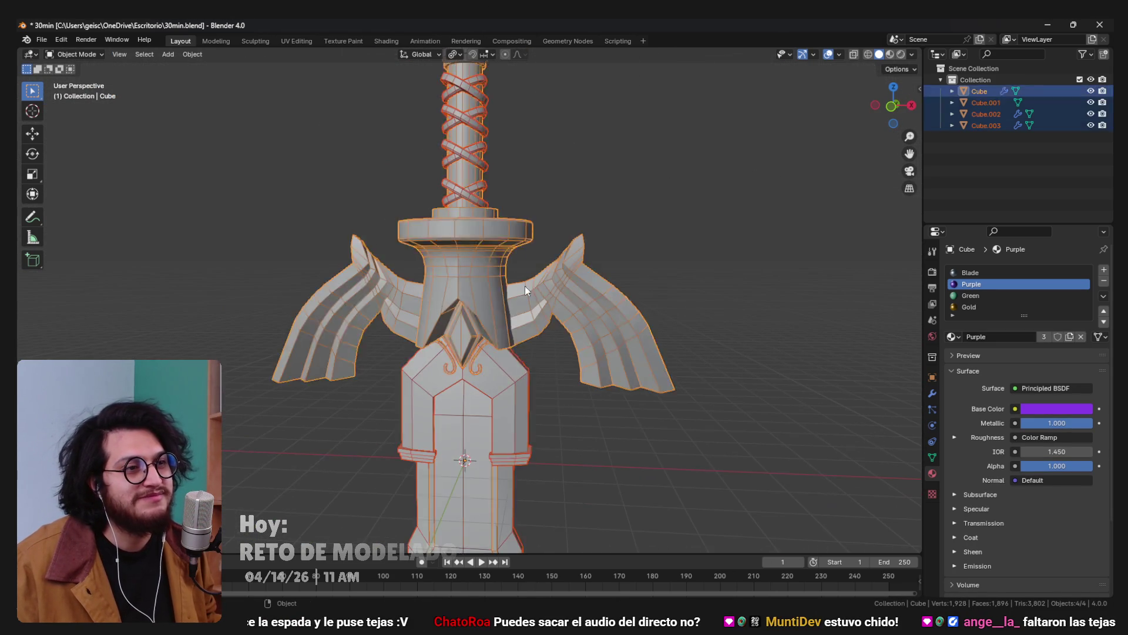
scroll(529, 294, down, 3)
mouse_move(523, 301)
mouse_down()
mouse_move(533, 290)
mouse_move(547, 377)
mouse_move(590, 202)
mouse_up()
scroll(534, 290, up, 3)
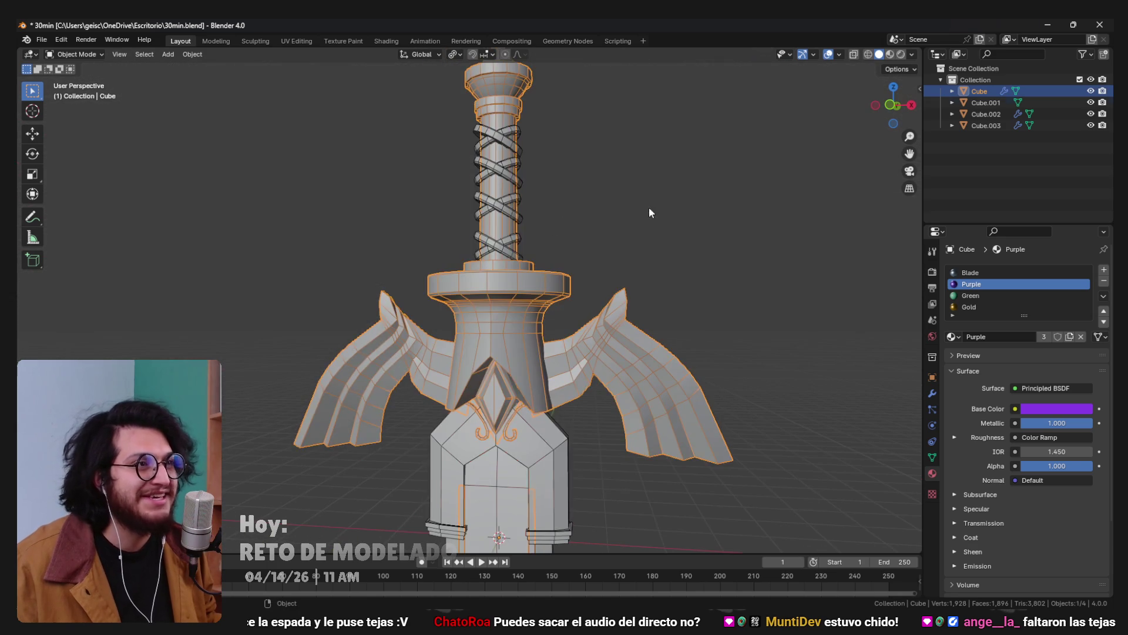
click(591, 202)
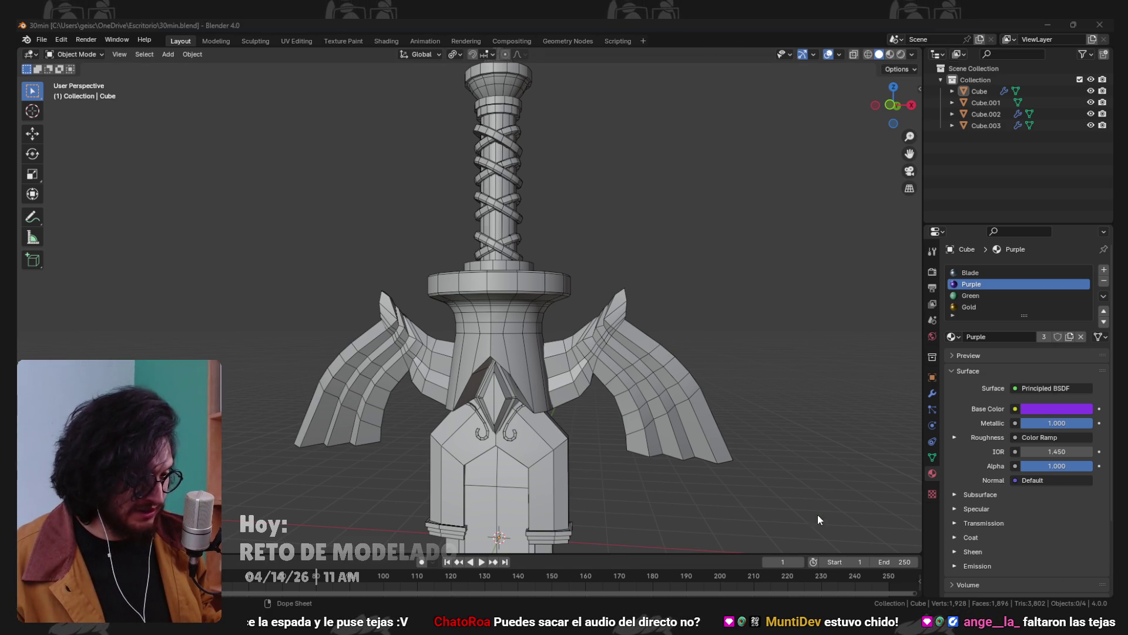
key(alt+Tab)
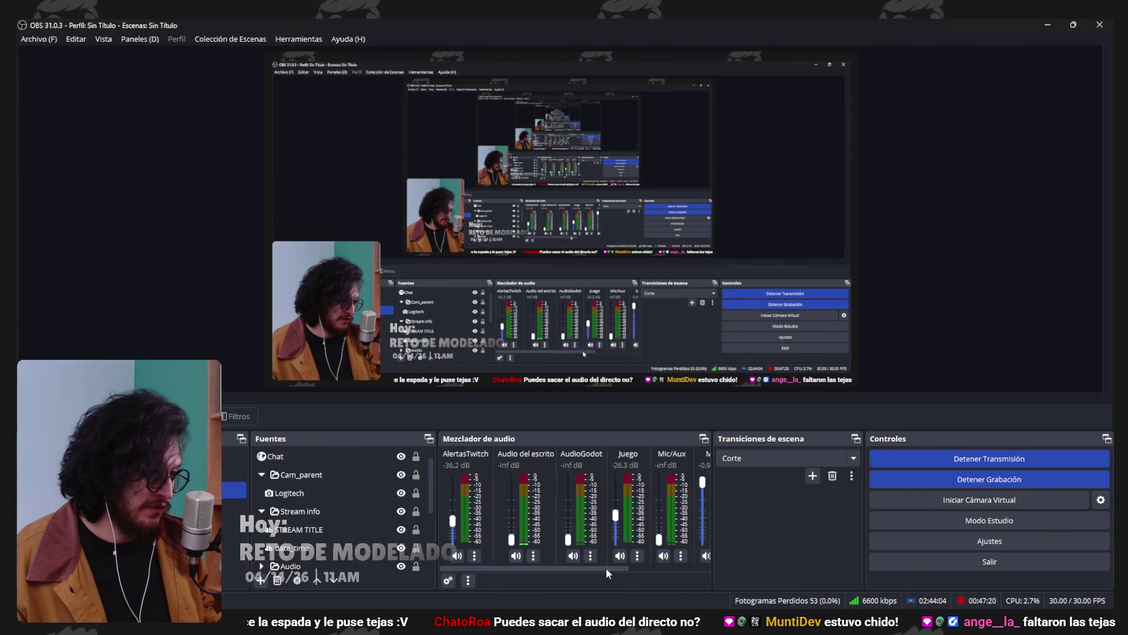
drag(606, 569, 720, 569)
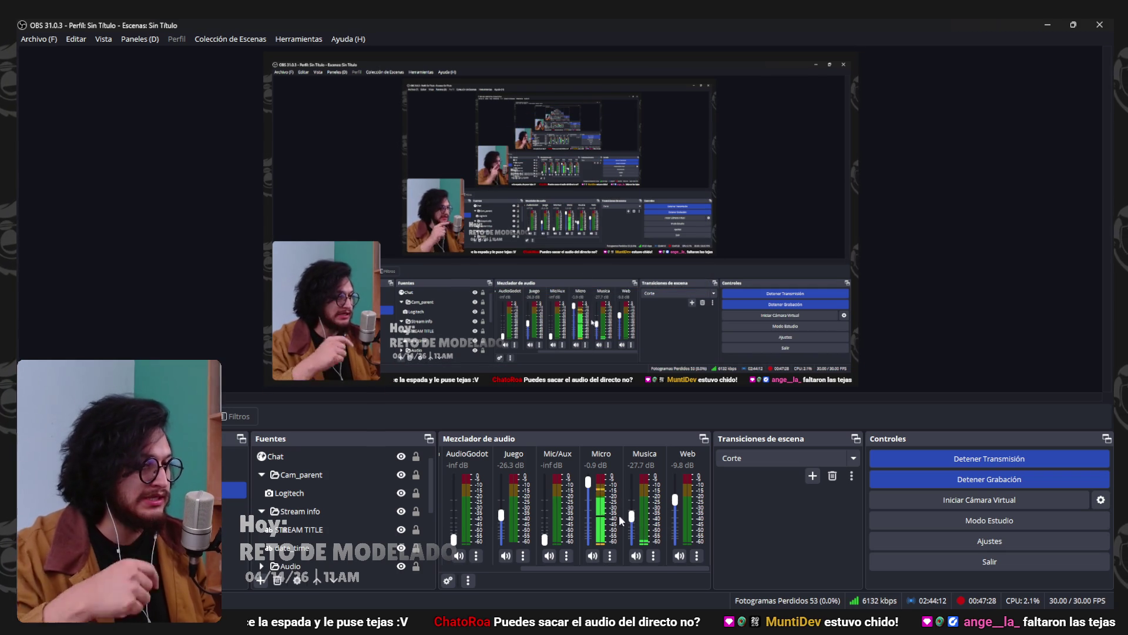
click(697, 556)
click(775, 528)
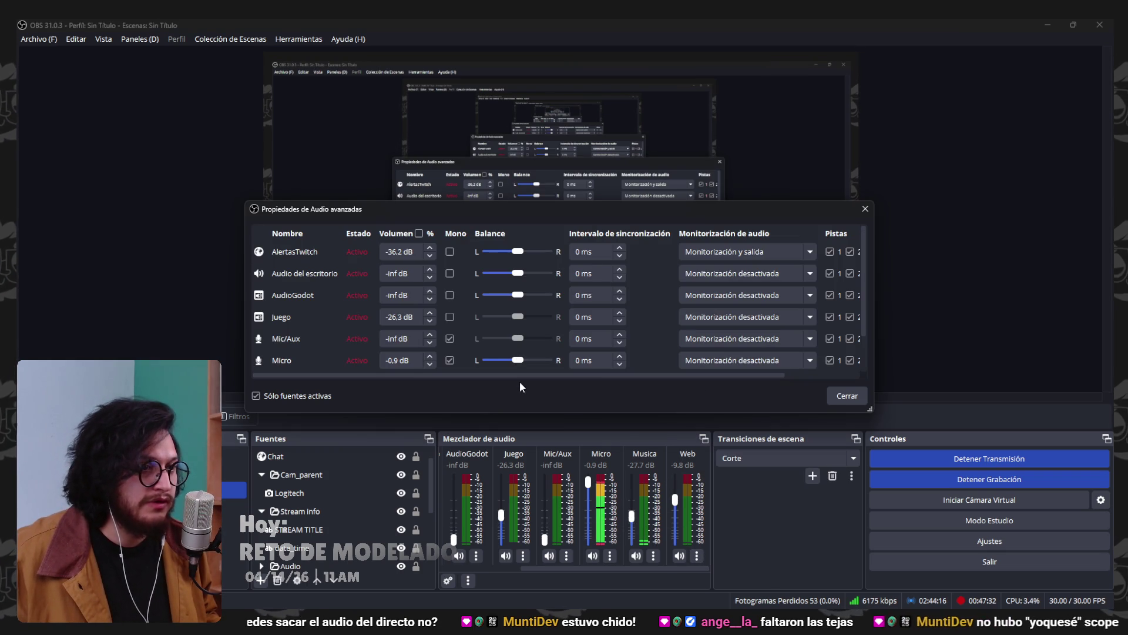
drag(746, 375, 859, 365)
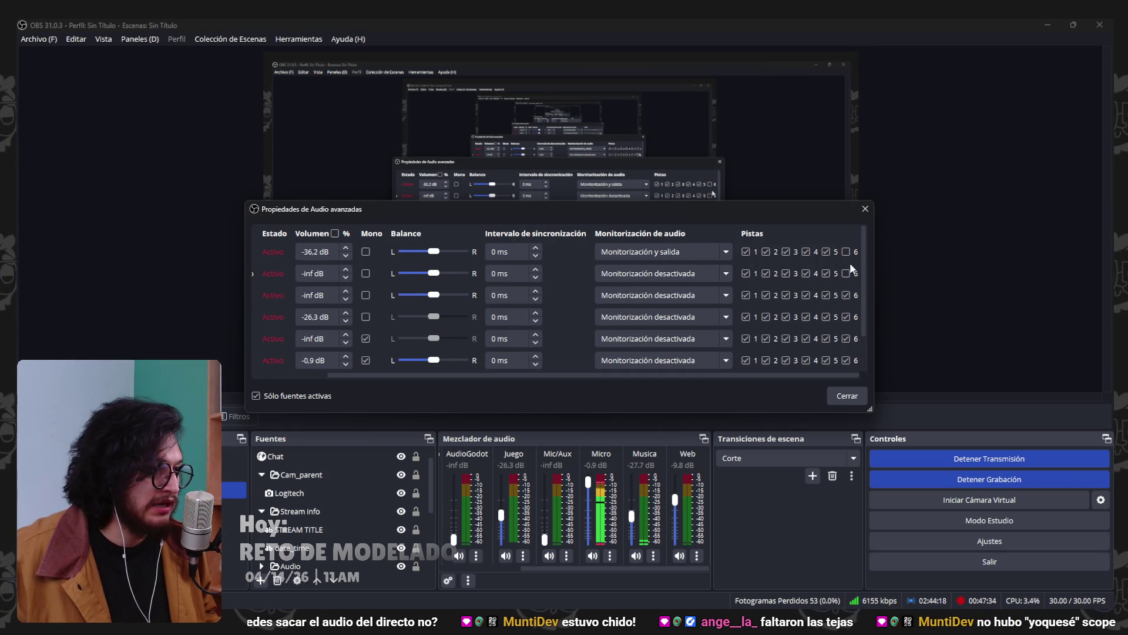
drag(811, 375, 479, 393)
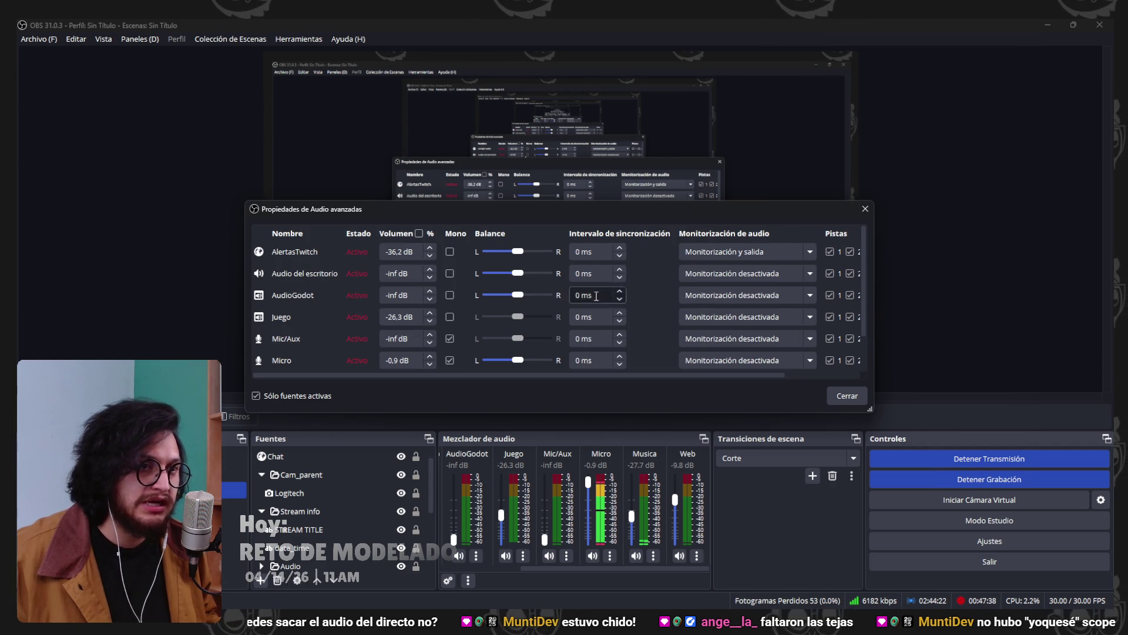
drag(346, 376, 710, 398)
scroll(320, 329, down, 2)
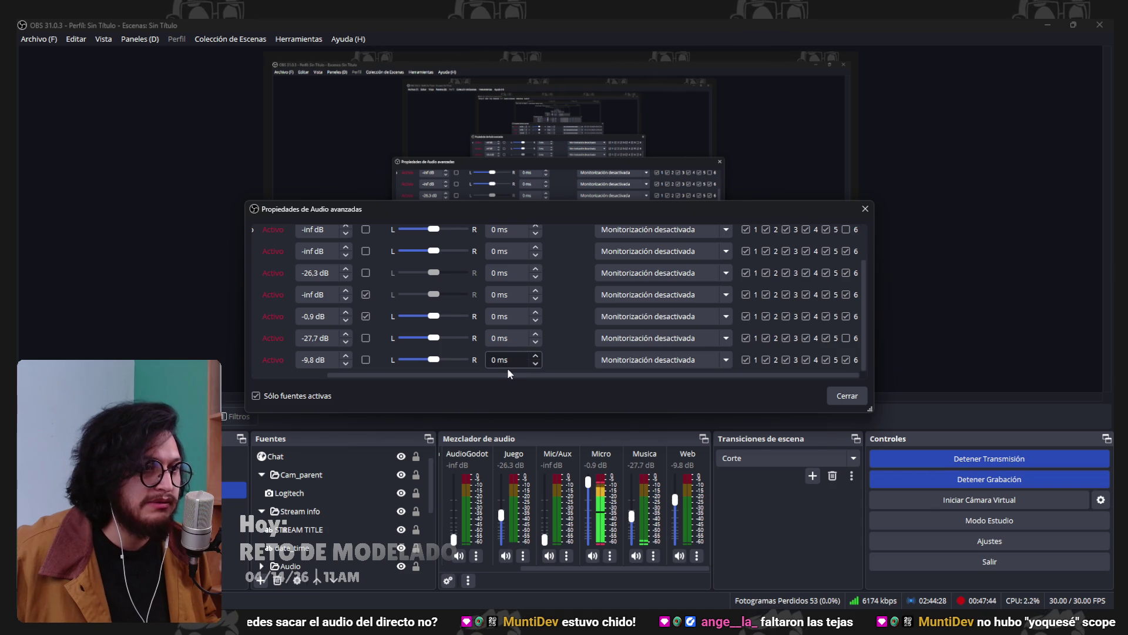
mouse_move(490, 376)
mouse_down()
mouse_move(318, 374)
mouse_move(806, 372)
mouse_up()
click(847, 396)
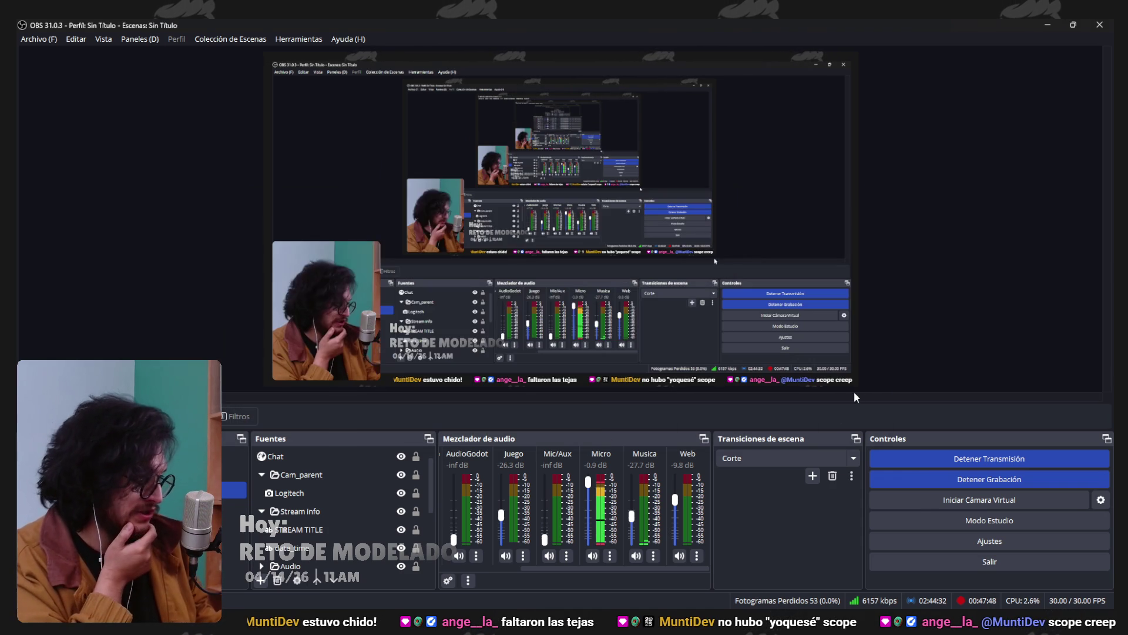
key(alt+Tab)
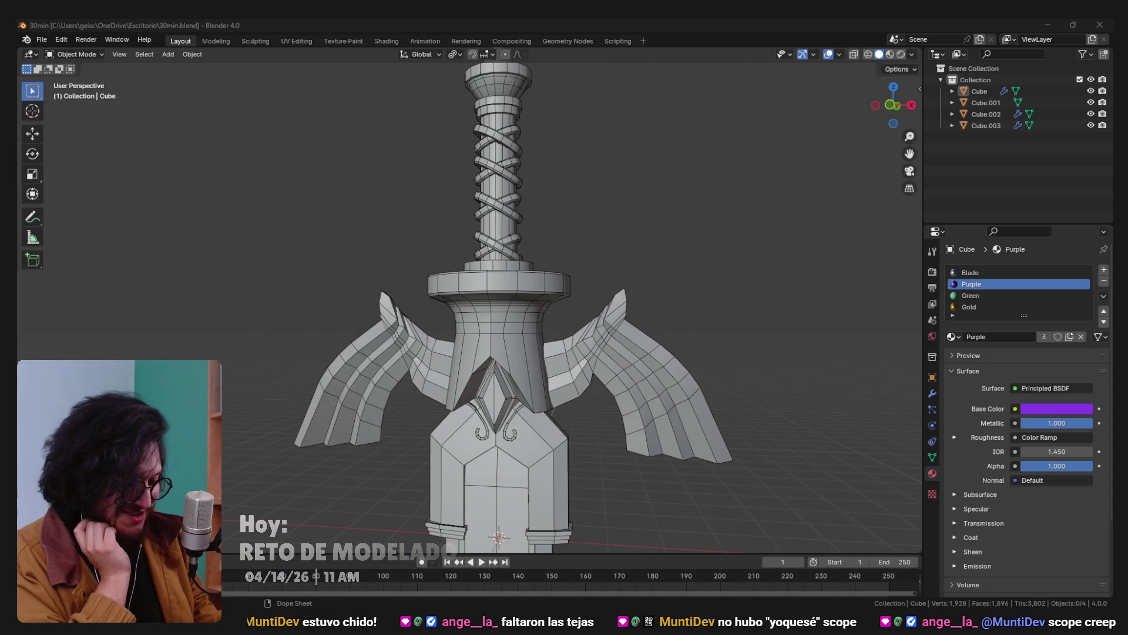
Step: From the front view, pull the Cube's top notch vertex upward on the guard
scroll(513, 185, up, 2)
scroll(516, 225, up, 2)
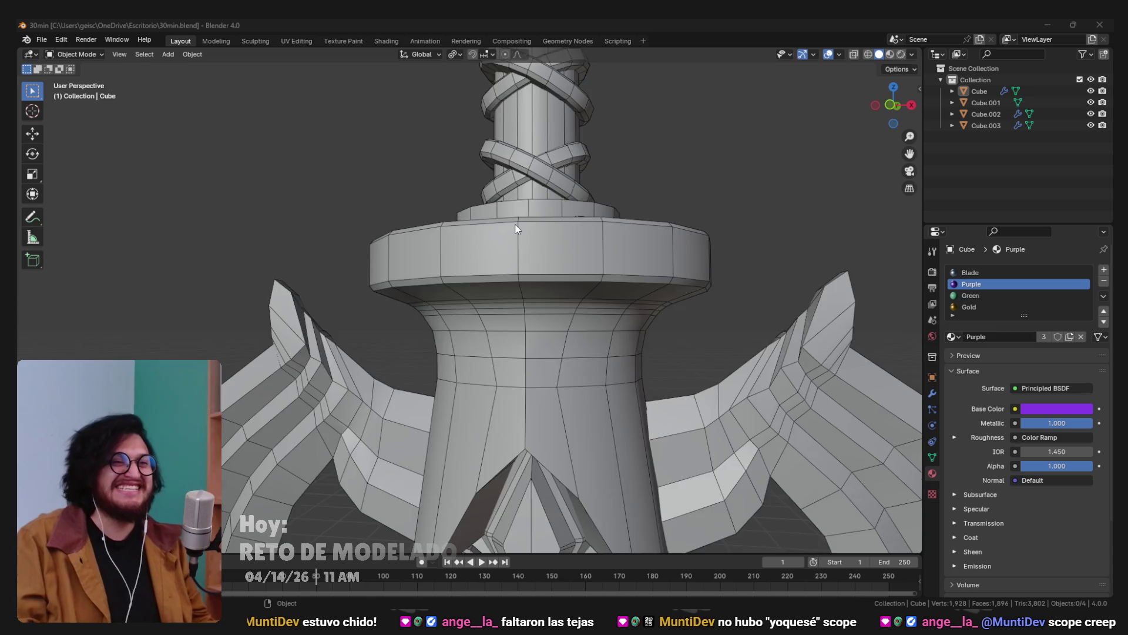
scroll(516, 225, down, 6)
scroll(521, 301, down, 2)
key(KP_1)
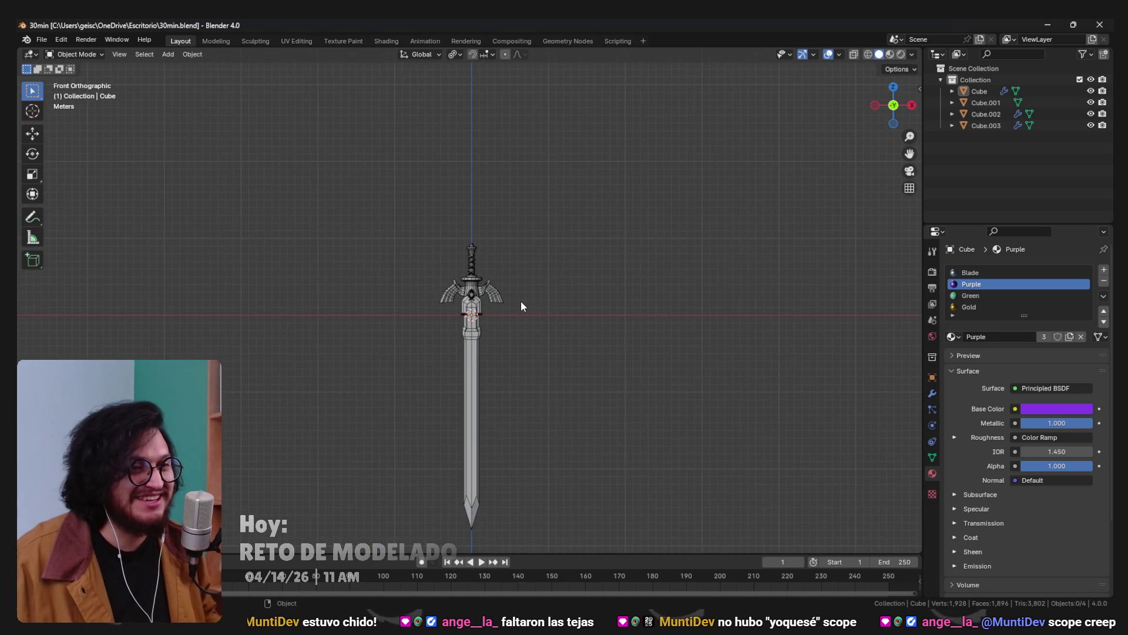
scroll(520, 301, up, 6)
click(483, 249)
scroll(483, 230, up, 4)
key(ctrl+Tab)
click(421, 219)
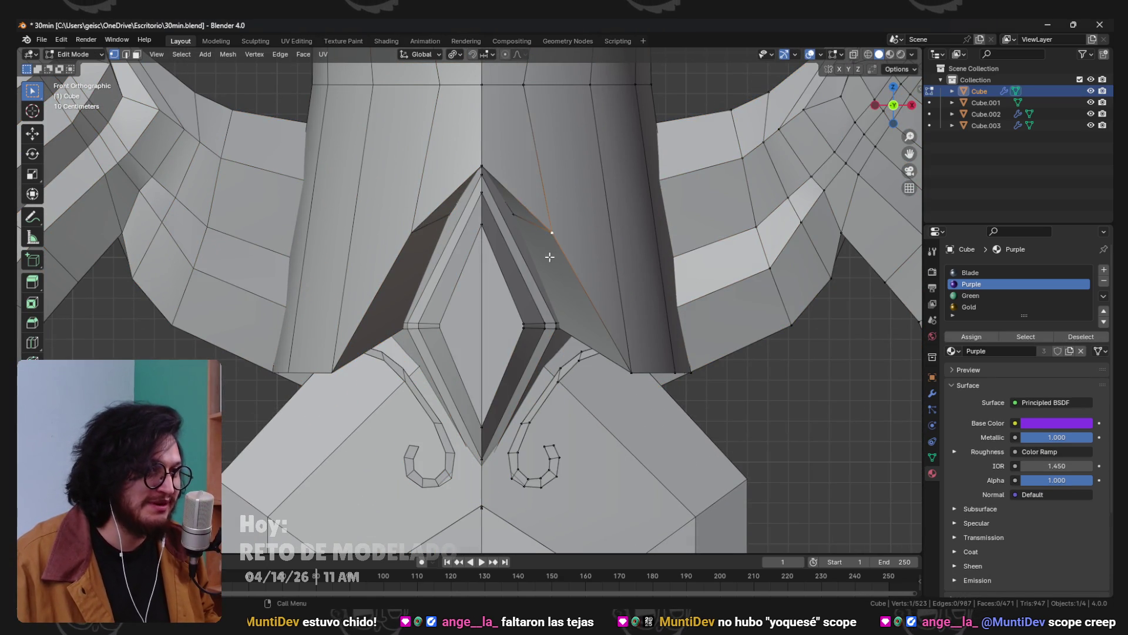
key(g)
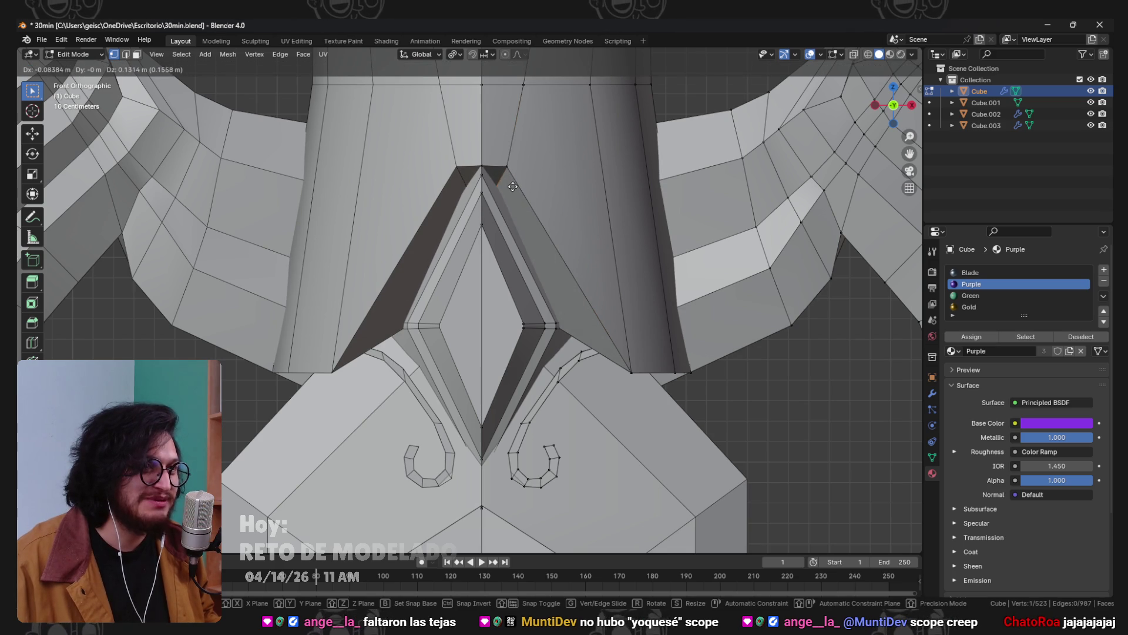
click(532, 185)
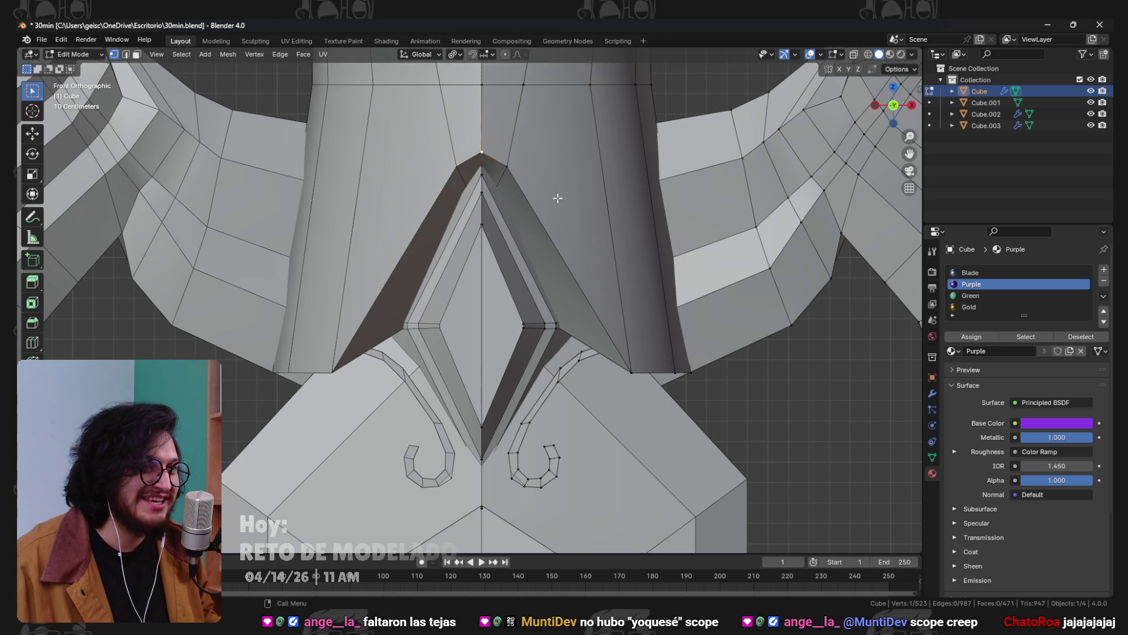
key(Tab)
scroll(382, 269, down, 8)
Step: Show the sword in Material Preview and orbit to a higher angle to inspect it
key(z)
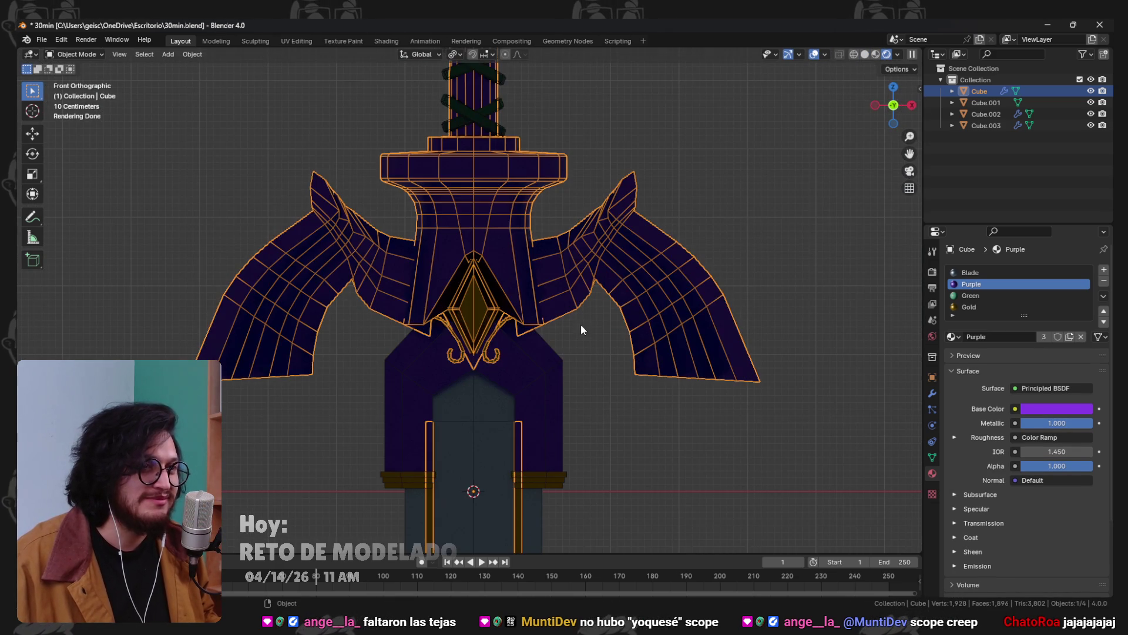
scroll(580, 329, down, 5)
key(z)
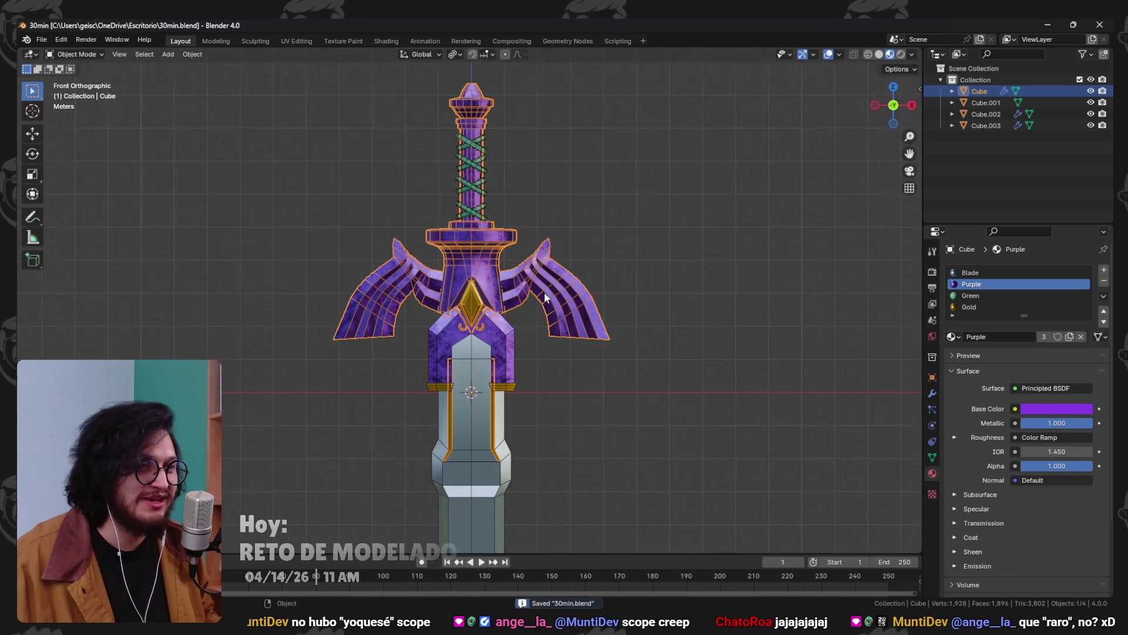
key(alt+a)
scroll(544, 297, up, 2)
mouse_move(545, 297)
mouse_down()
mouse_move(452, 334)
mouse_move(378, 395)
mouse_move(545, 297)
mouse_up()
scroll(546, 297, down, 6)
mouse_move(504, 389)
mouse_down()
mouse_move(459, 243)
mouse_move(394, 269)
mouse_move(574, 317)
mouse_move(551, 368)
mouse_move(480, 221)
mouse_move(462, 305)
mouse_up()
scroll(479, 221, up, 5)
scroll(462, 305, up, 4)
scroll(500, 267, down, 5)
scroll(487, 261, up, 3)
scroll(483, 245, down, 5)
Step: Enable the statistics overlay and select all sword objects, showing 1,928 vertices and 3,802 triangles
click(839, 54)
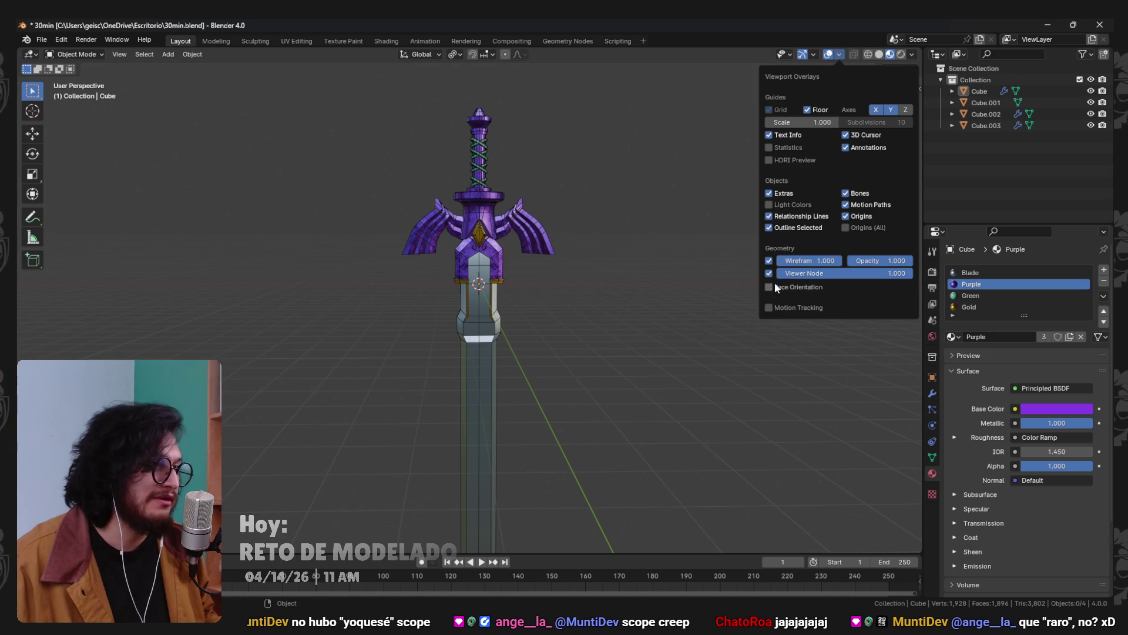
click(770, 147)
key(a)
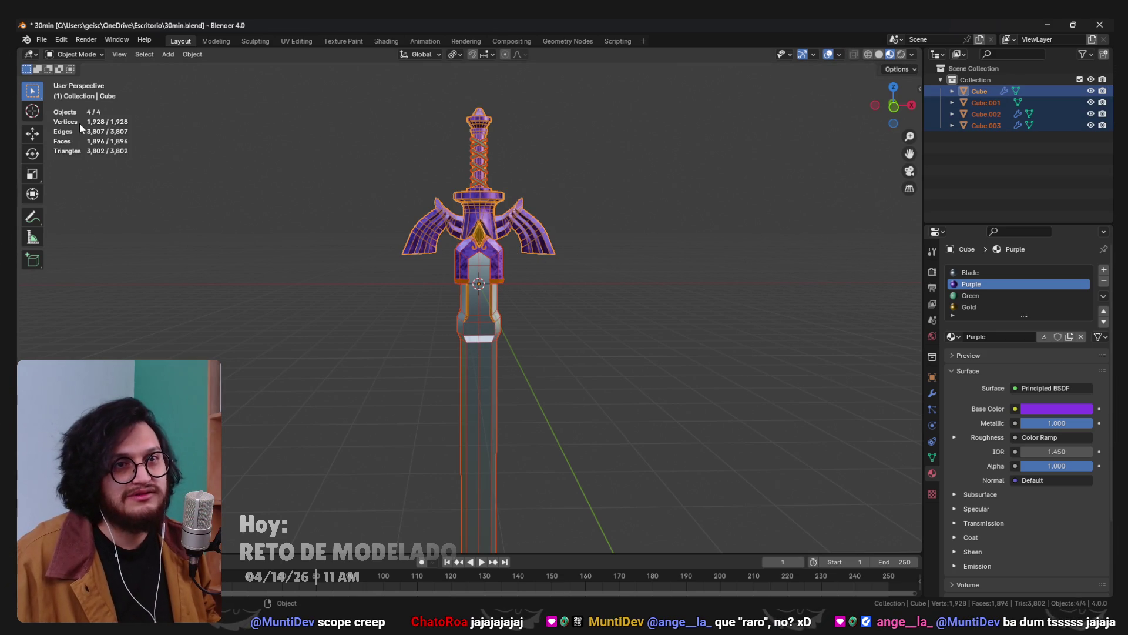
scroll(550, 229, up, 5)
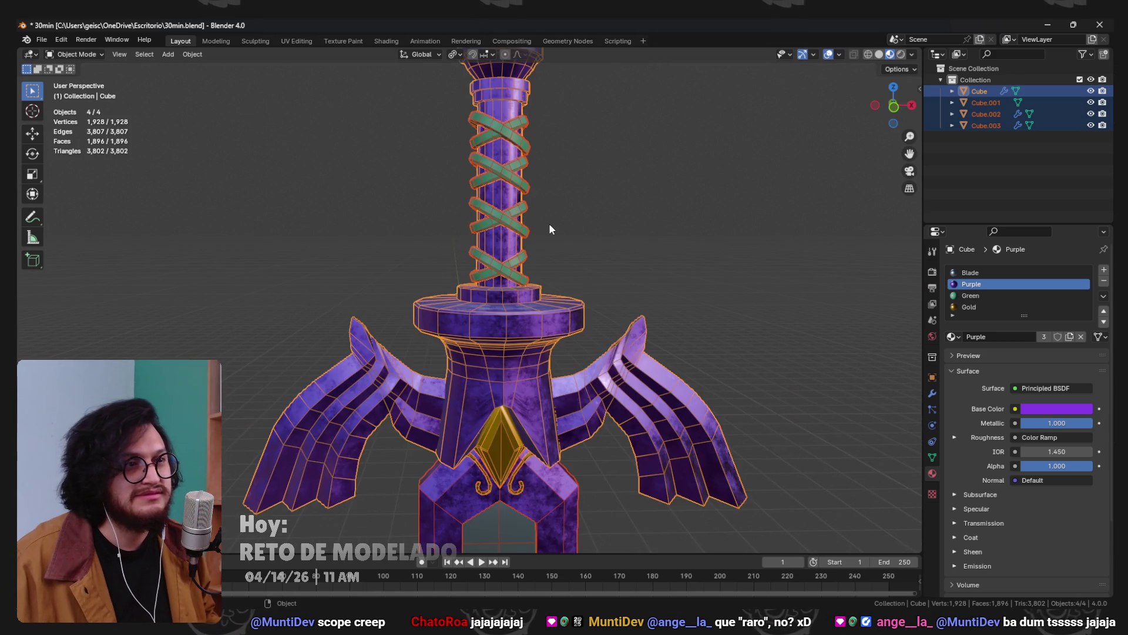
key(Home)
scroll(529, 282, up, 2)
mouse_move(511, 293)
mouse_down()
mouse_move(477, 332)
mouse_move(451, 231)
mouse_move(476, 295)
mouse_up()
mouse_move(603, 285)
mouse_down()
mouse_move(505, 285)
mouse_move(668, 288)
mouse_move(433, 255)
mouse_move(565, 256)
mouse_move(486, 254)
mouse_move(581, 218)
mouse_up()
scroll(460, 248, up, 5)
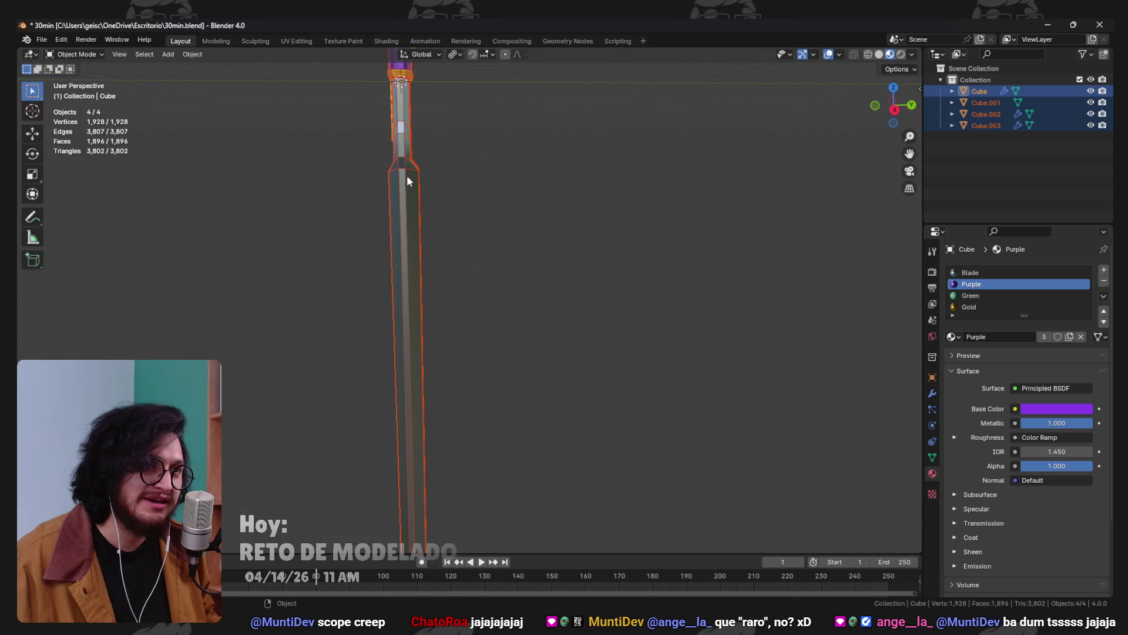
Step: Deselect everything, save 30min.blend, and close Blender
click(466, 387)
scroll(664, 159, down, 5)
key(ctrl+s)
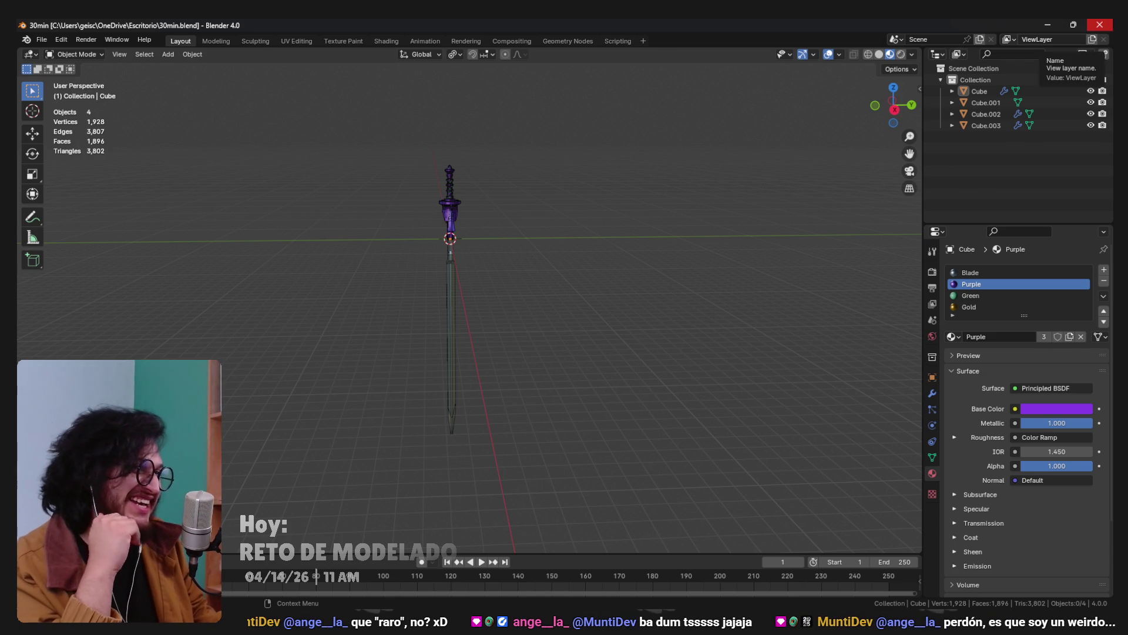
click(1100, 24)
scroll(636, 311, down, 5)
scroll(583, 224, up, 6)
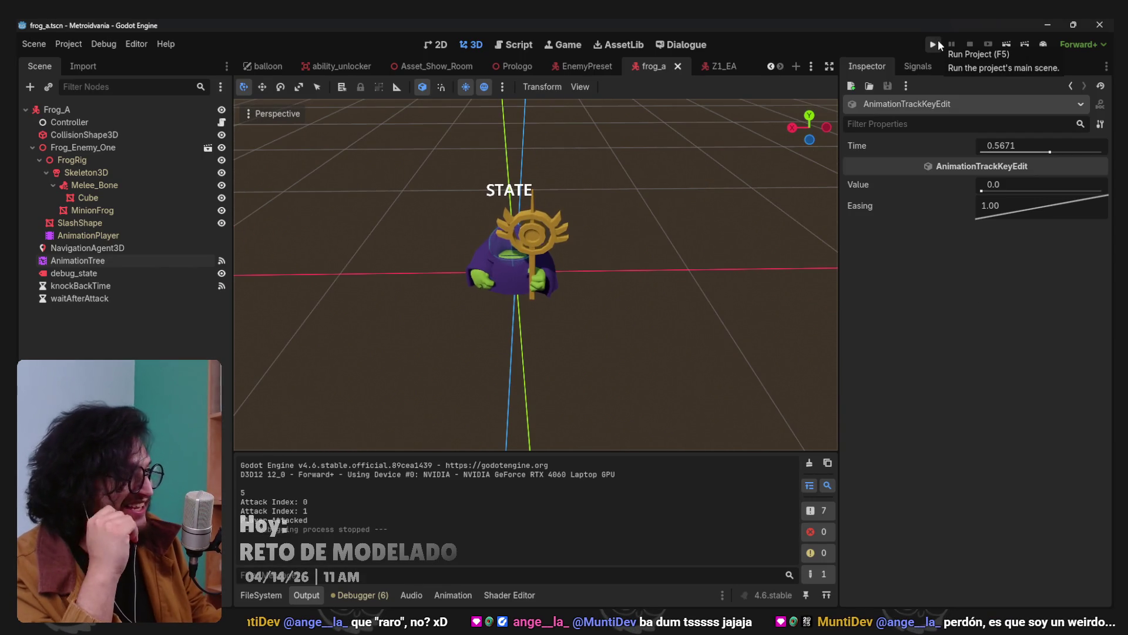
Step: Test-run the frog in the game, stop it, and close the leftover browser windows
click(938, 41)
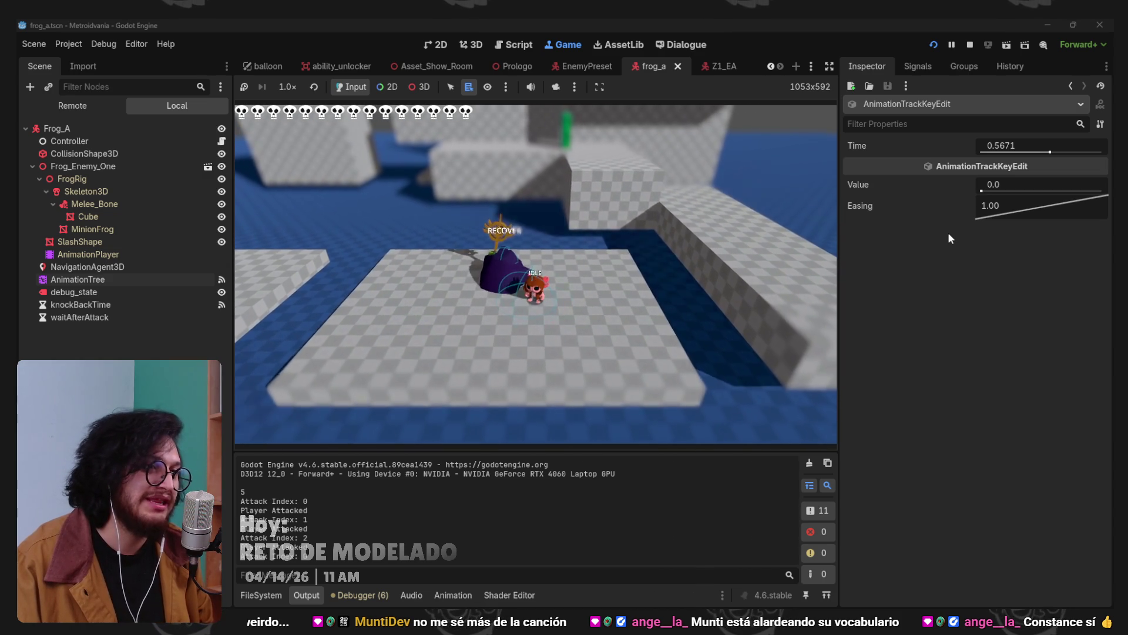
key(F8)
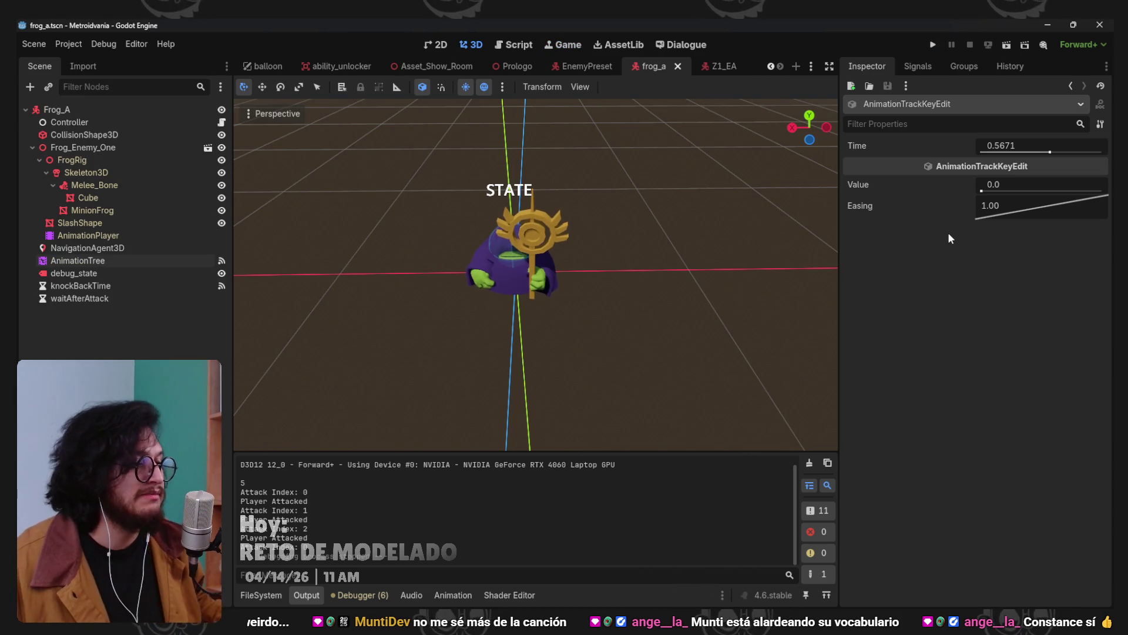
mouse_move(447, 629)
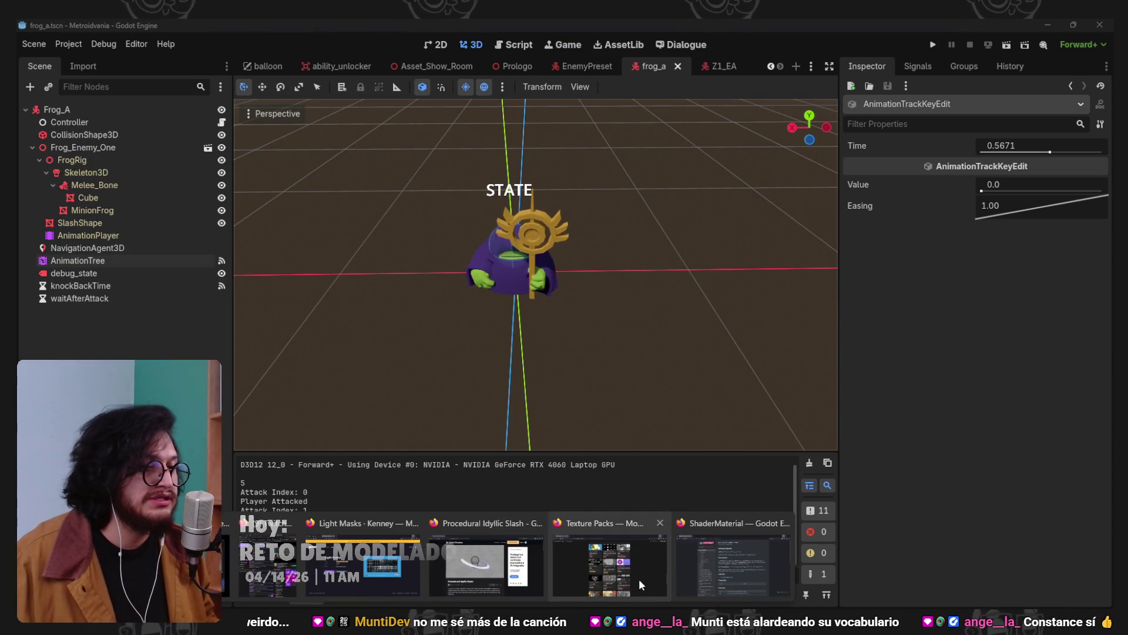
click(413, 523)
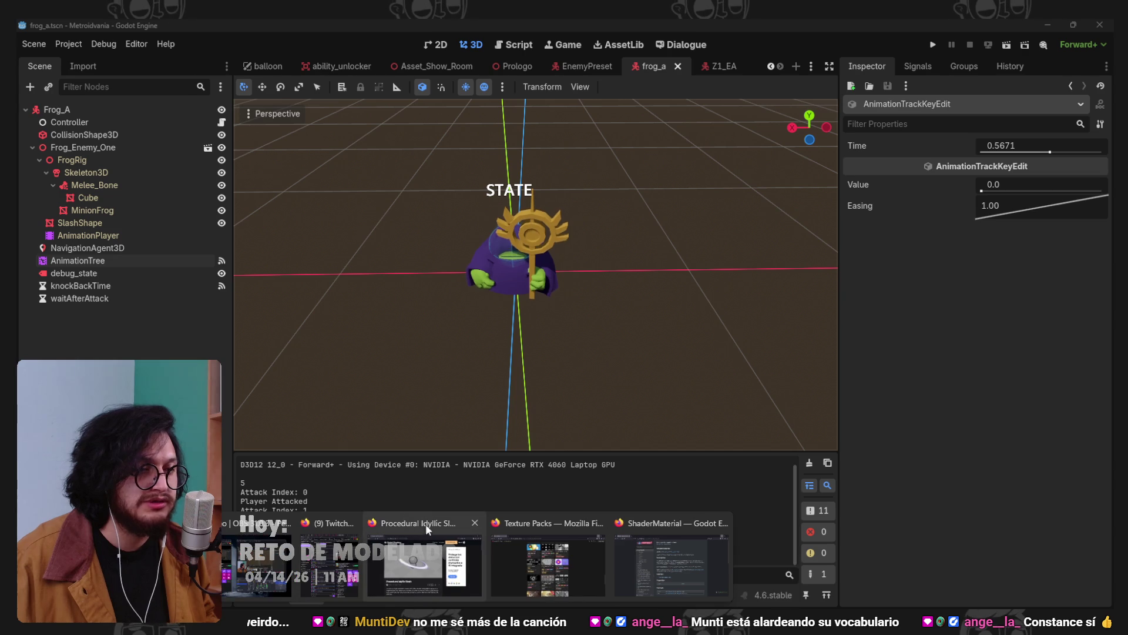
click(473, 522)
click(536, 523)
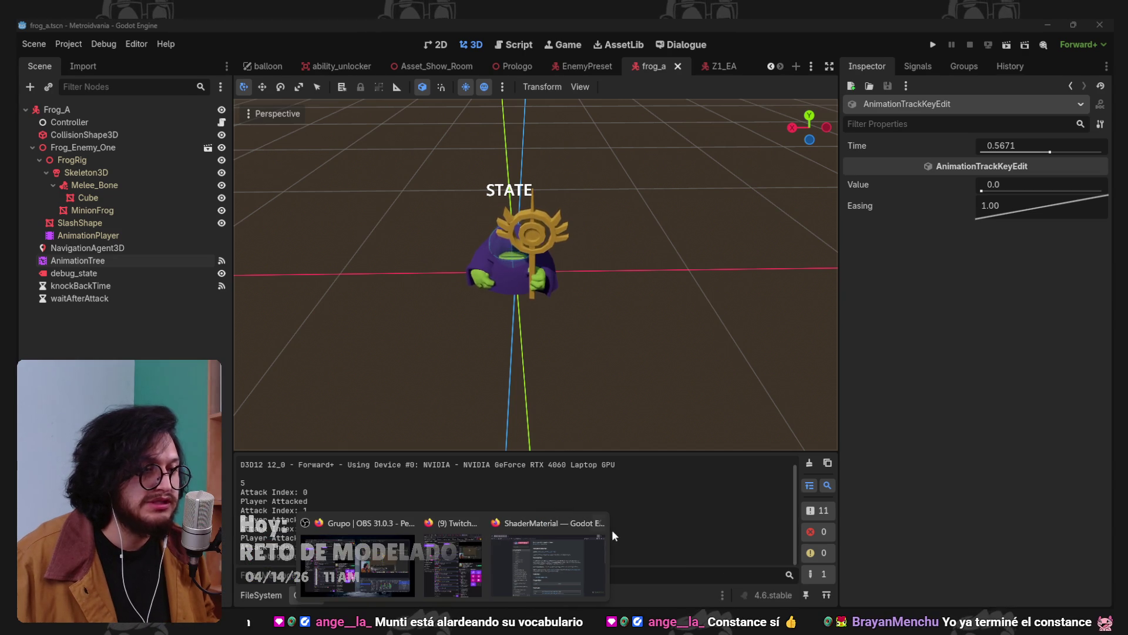
click(601, 523)
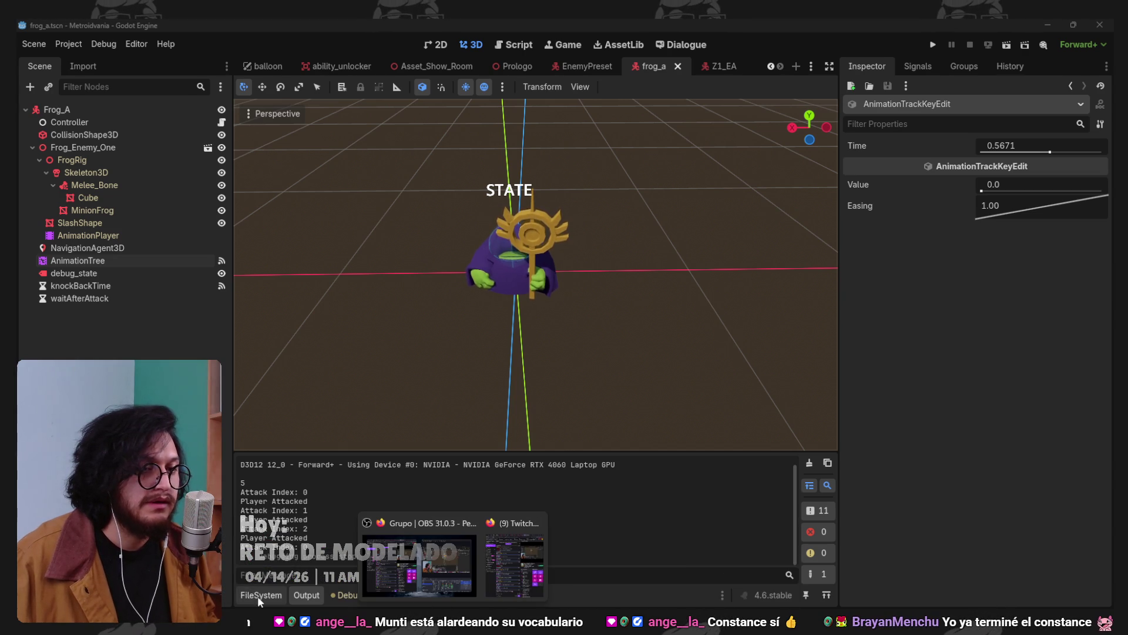
Step: Open Frog_Enemy_One.blend from 00_Frog_Enemies/Frog_A in Blender as an external program
click(256, 595)
click(257, 595)
click(262, 594)
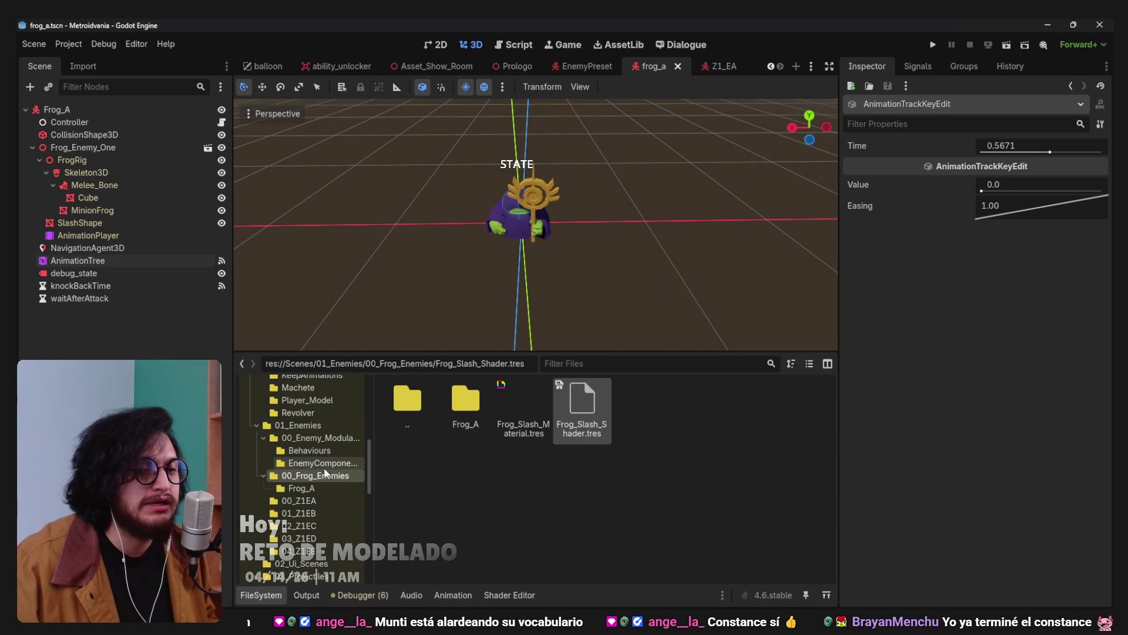
click(322, 440)
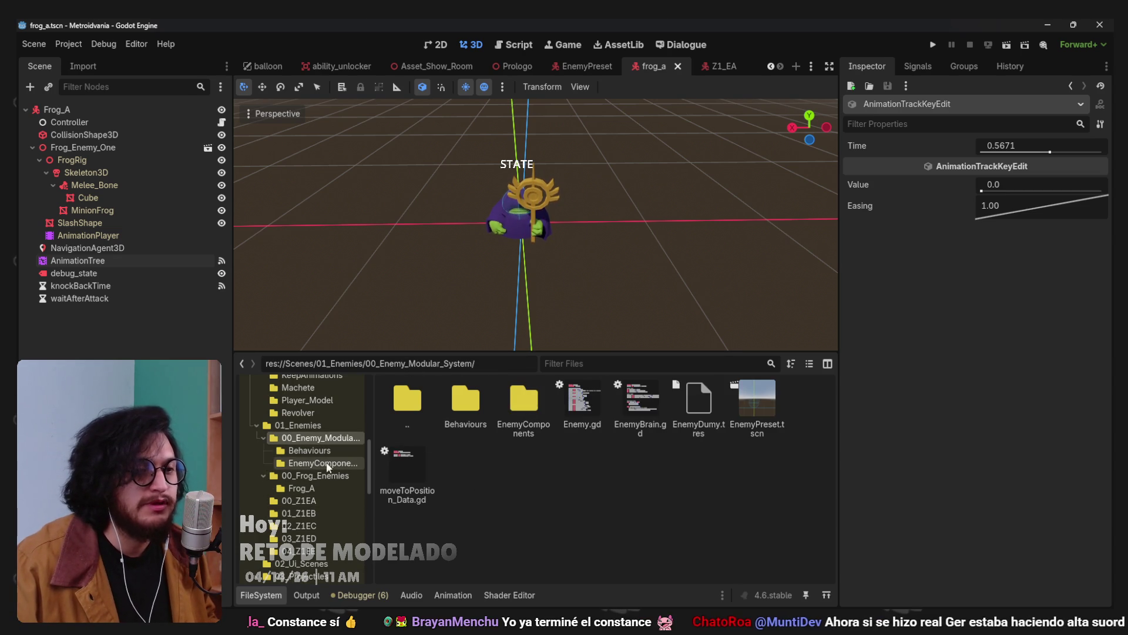
click(321, 463)
click(334, 476)
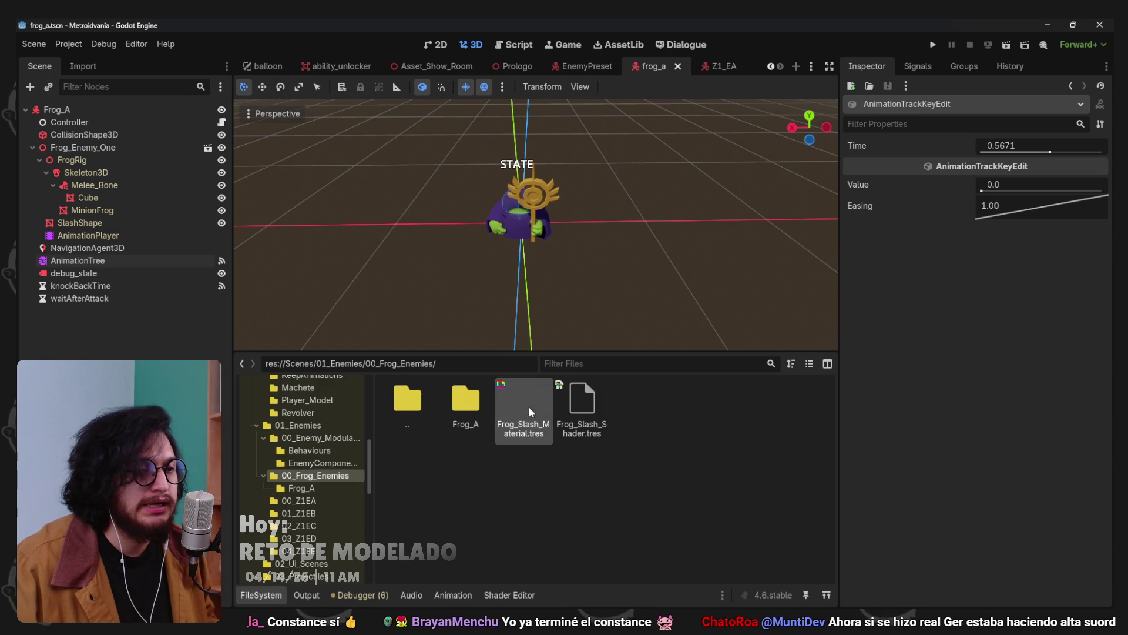
double_click(466, 405)
right_click(638, 407)
click(697, 584)
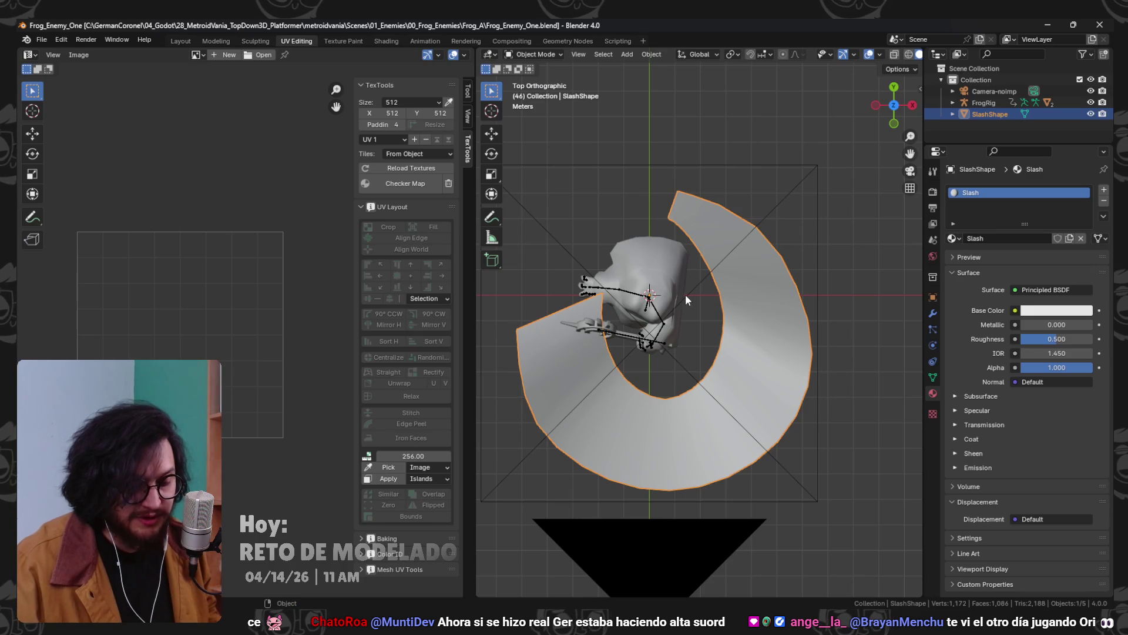
Step: In Front Ortho view, flatten the whole SlashShape mesh to Z scale 0 and lower it 0.3 m
click(722, 354)
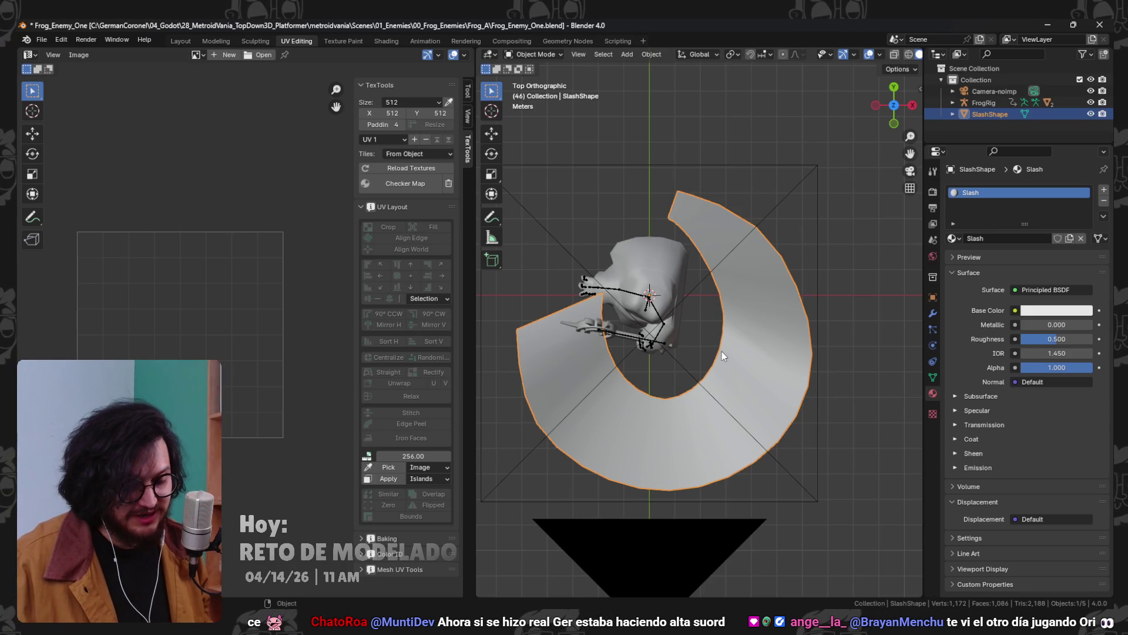
key(KP_1)
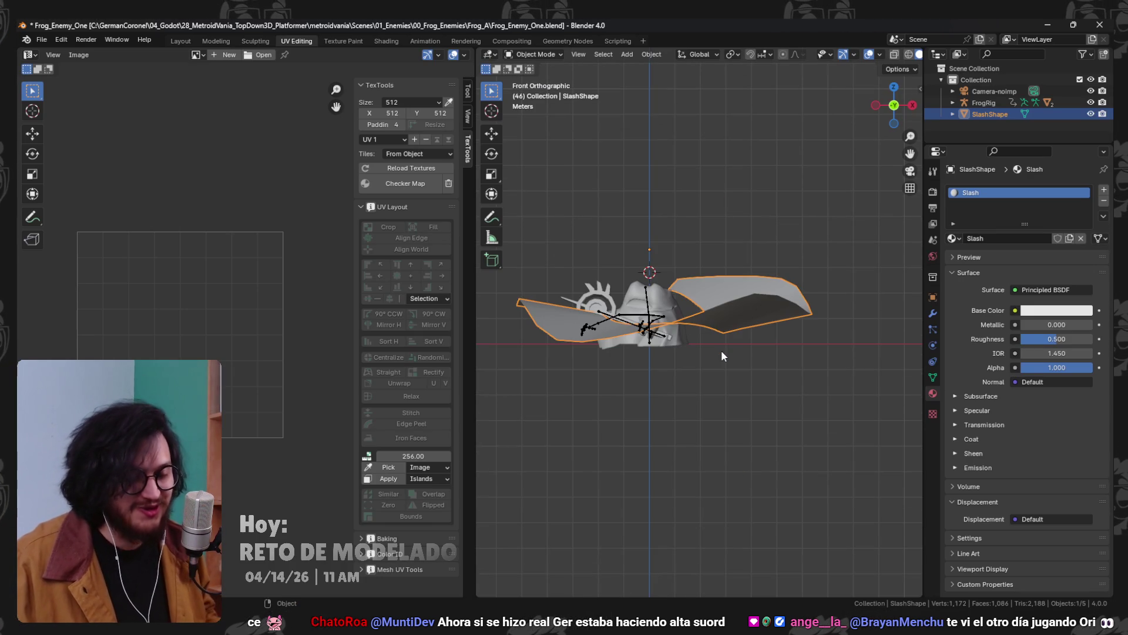
scroll(709, 306, up, 4)
key(Tab)
scroll(674, 294, down, 2)
key(a)
key(s)
key(z)
key(0)
key(Return)
key(g)
key(z)
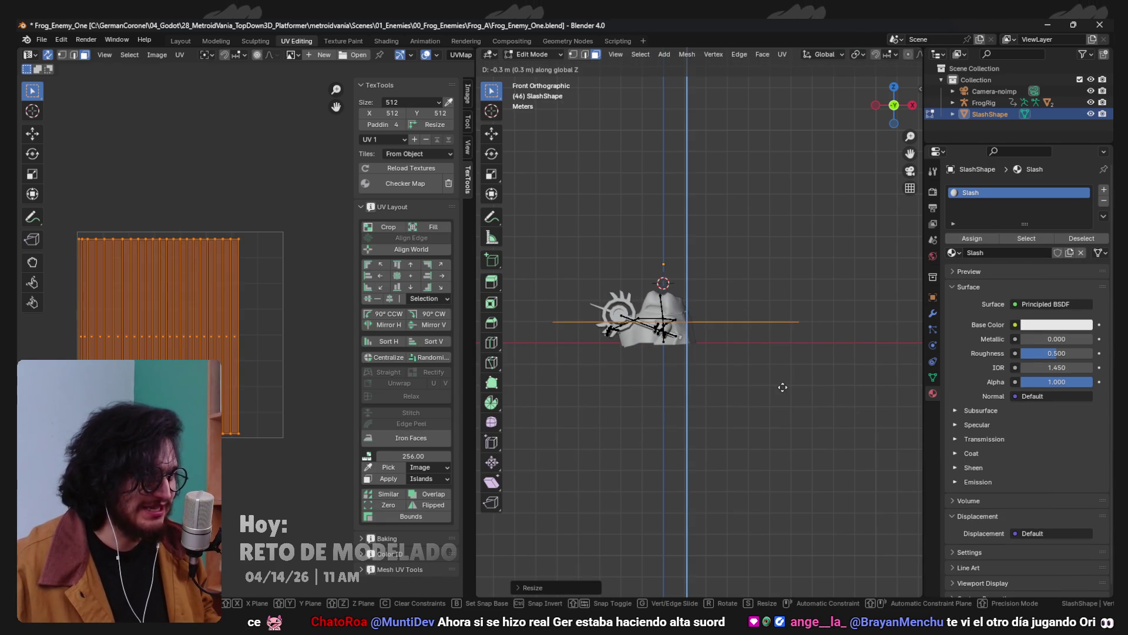
click(765, 451)
Step: Return to Object Mode, save the blend file, and minimize Blender
key(Tab)
click(730, 353)
drag(757, 316, 729, 407)
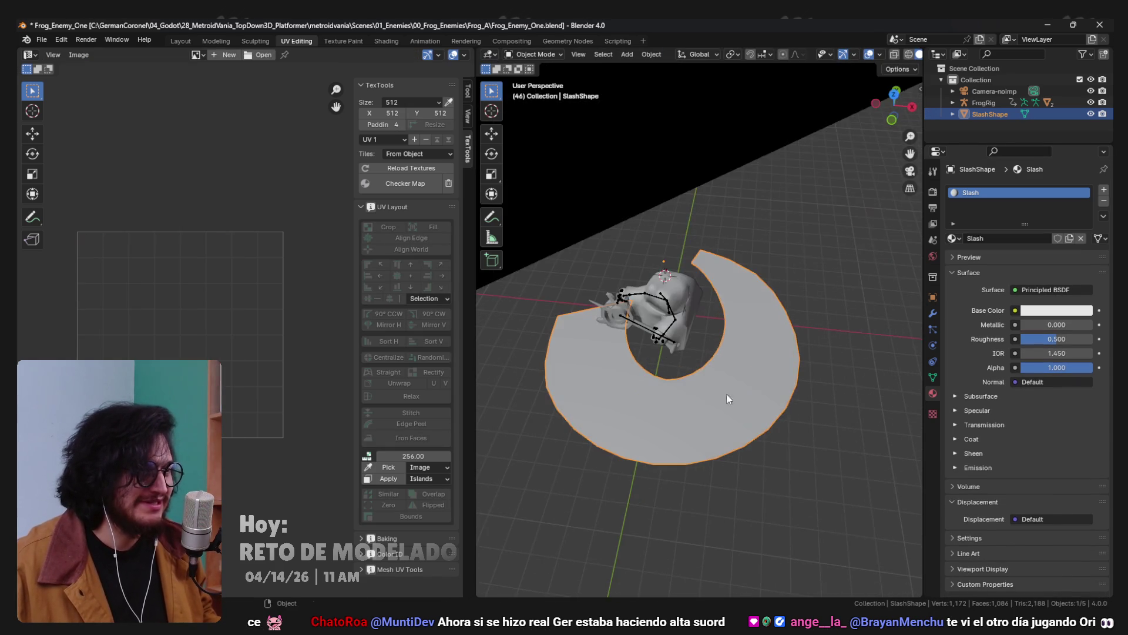
key(ctrl+s)
click(781, 294)
scroll(781, 294, up, 1)
click(1055, 22)
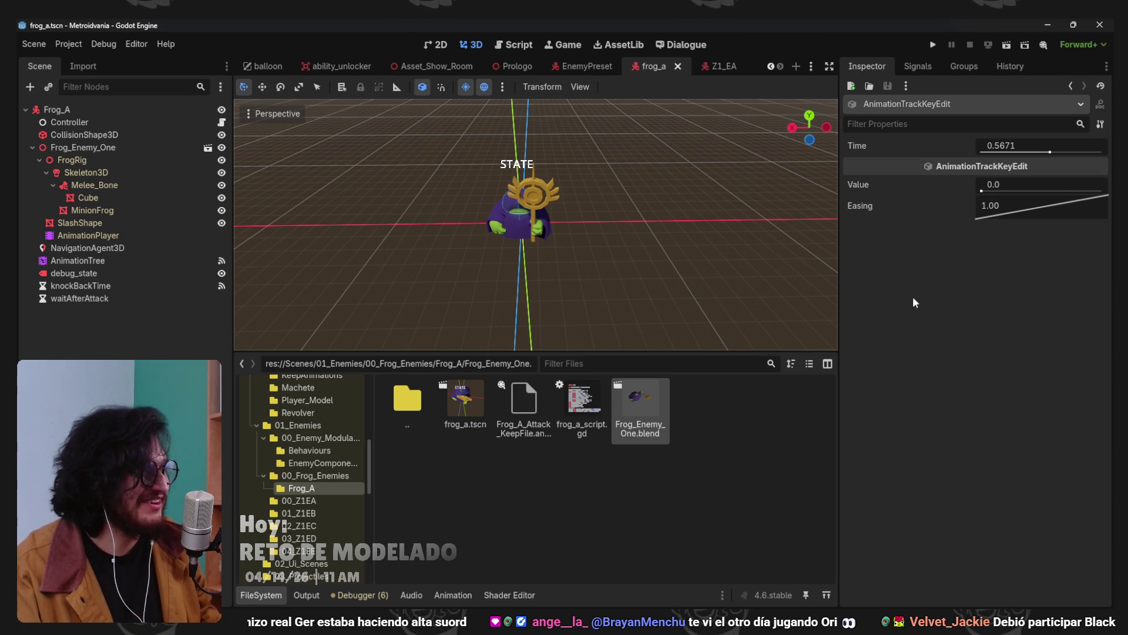
Step: Run the Godot project to watch the frog's attack, stop it with F8, and switch to Blender
click(933, 45)
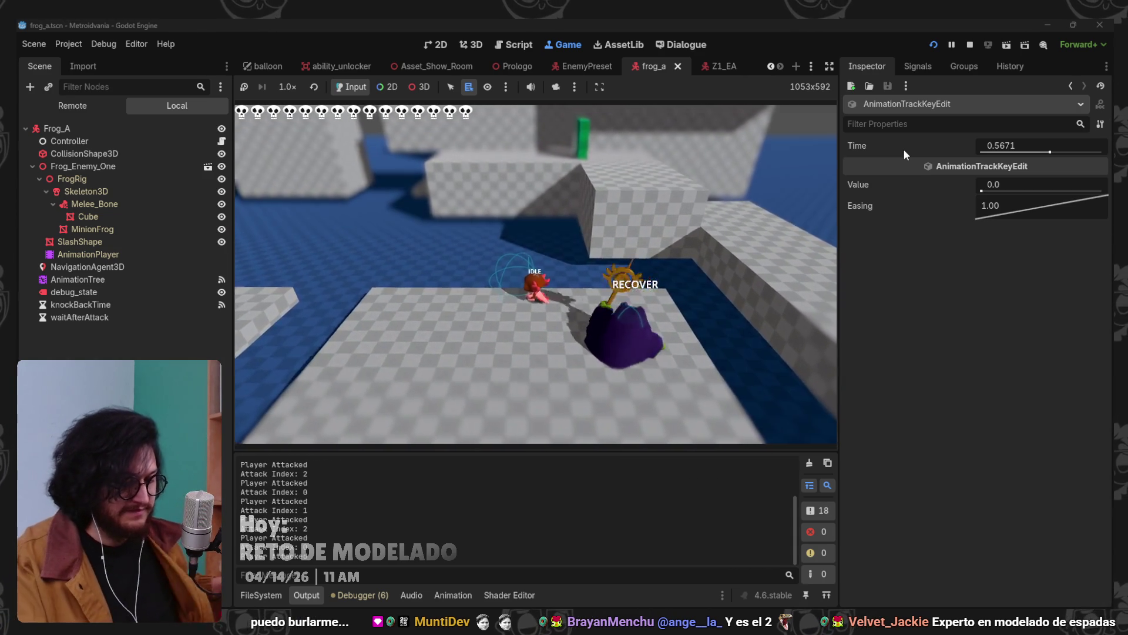
key(F8)
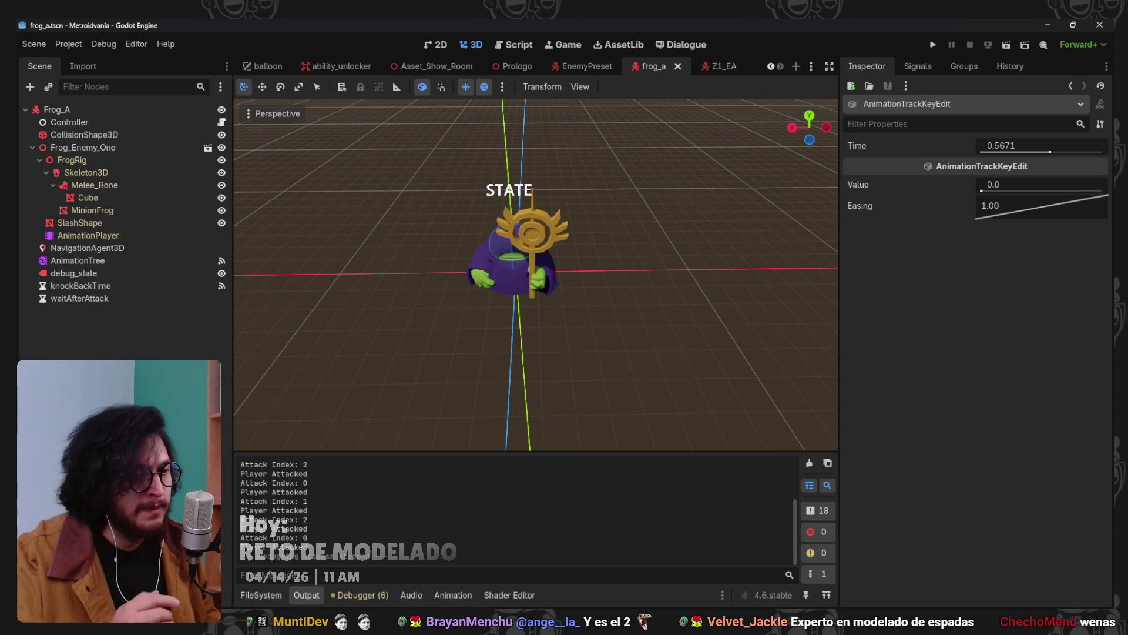
key(alt+Tab)
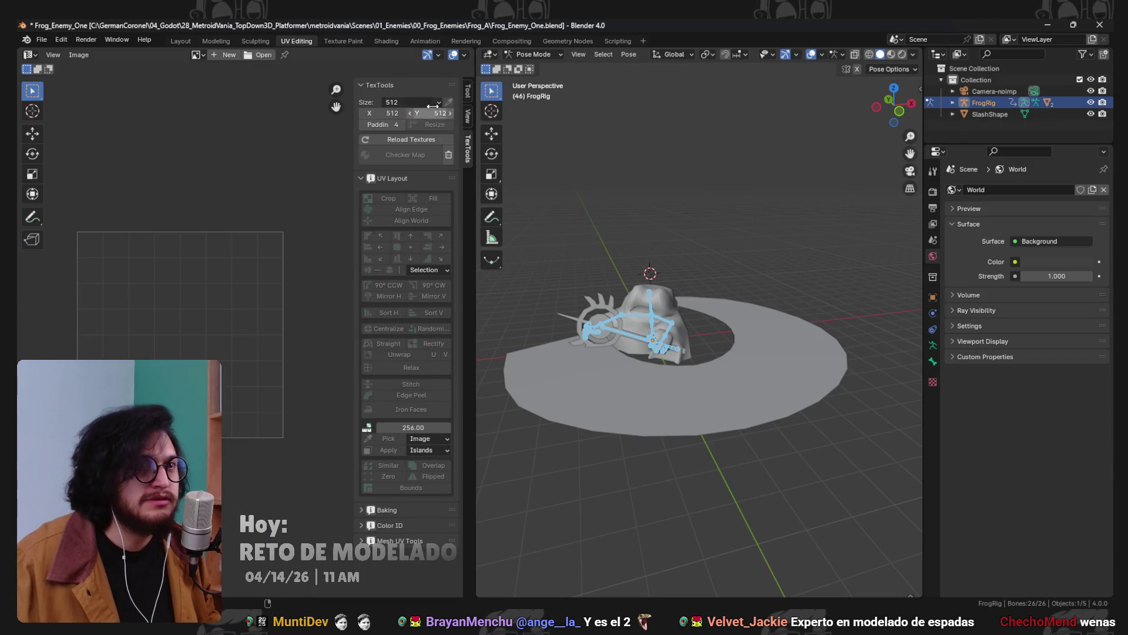
Step: In the Animation workspace, preview the Attack action and try compressing the later keys, then undo
click(419, 41)
key(space)
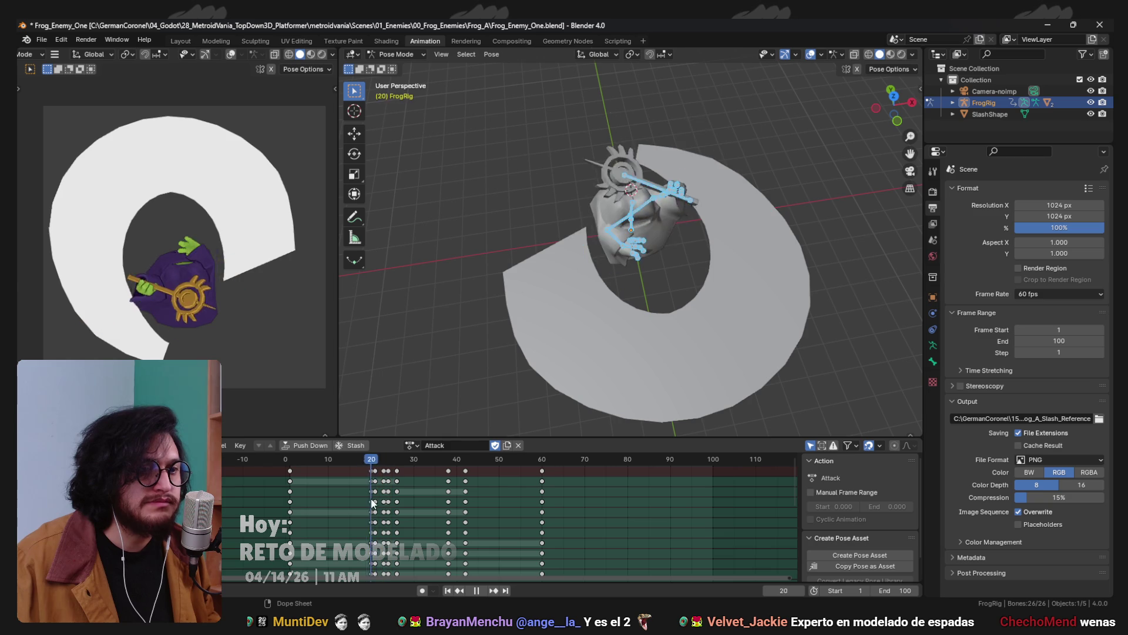
key(space)
drag(410, 487, 358, 467)
key(s)
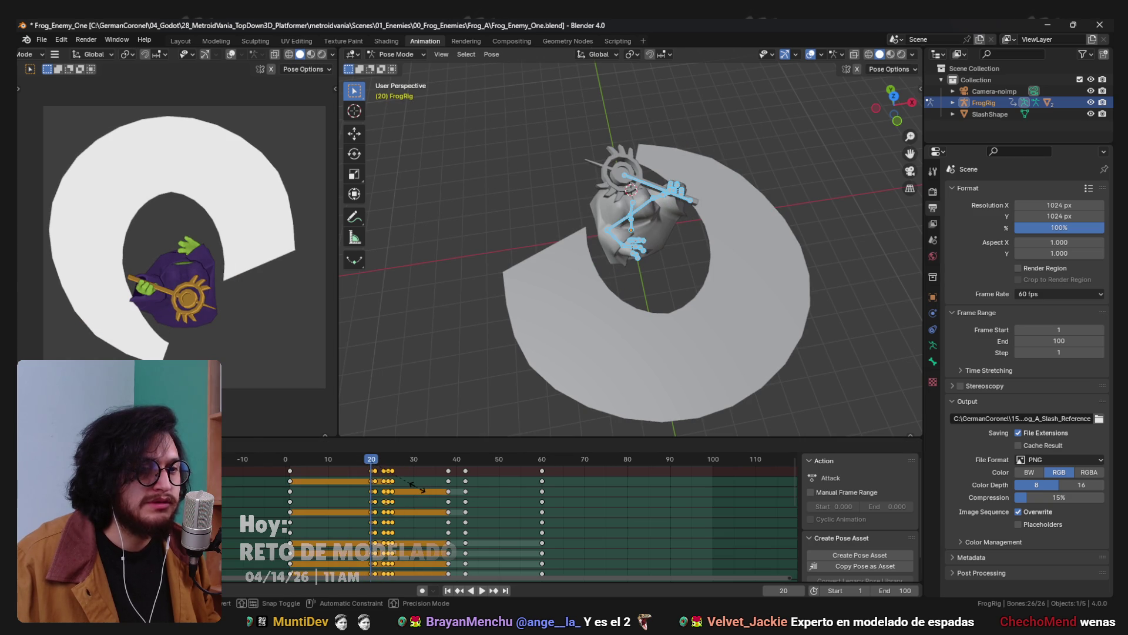
click(414, 487)
key(space)
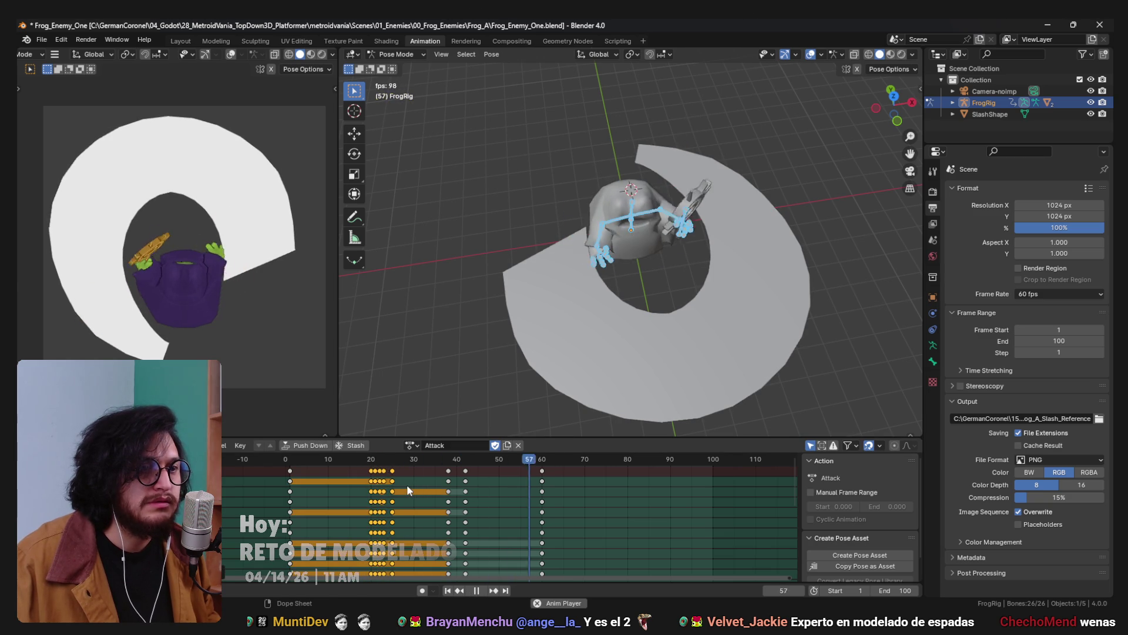
key(Escape)
key(ctrl+z)
key(space)
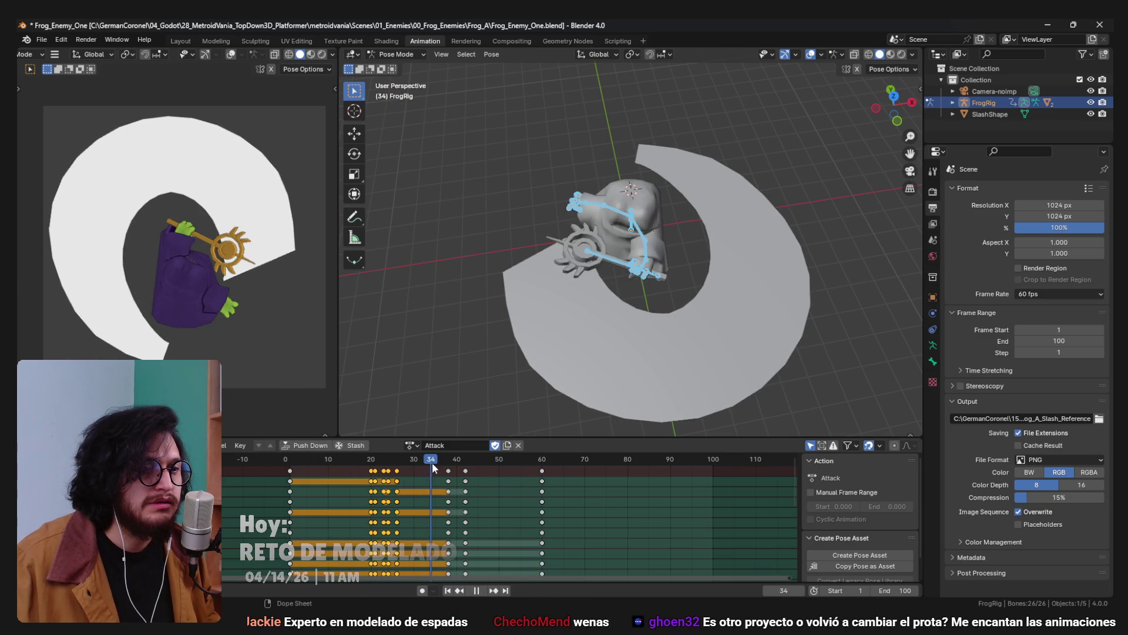
key(Escape)
Step: Slide the later Attack keyframes earlier to frames 31–35, preview, save, and minimize Blender
drag(432, 472, 433, 472)
key(g)
click(417, 472)
key(space)
key(space)
key(ctrl+s)
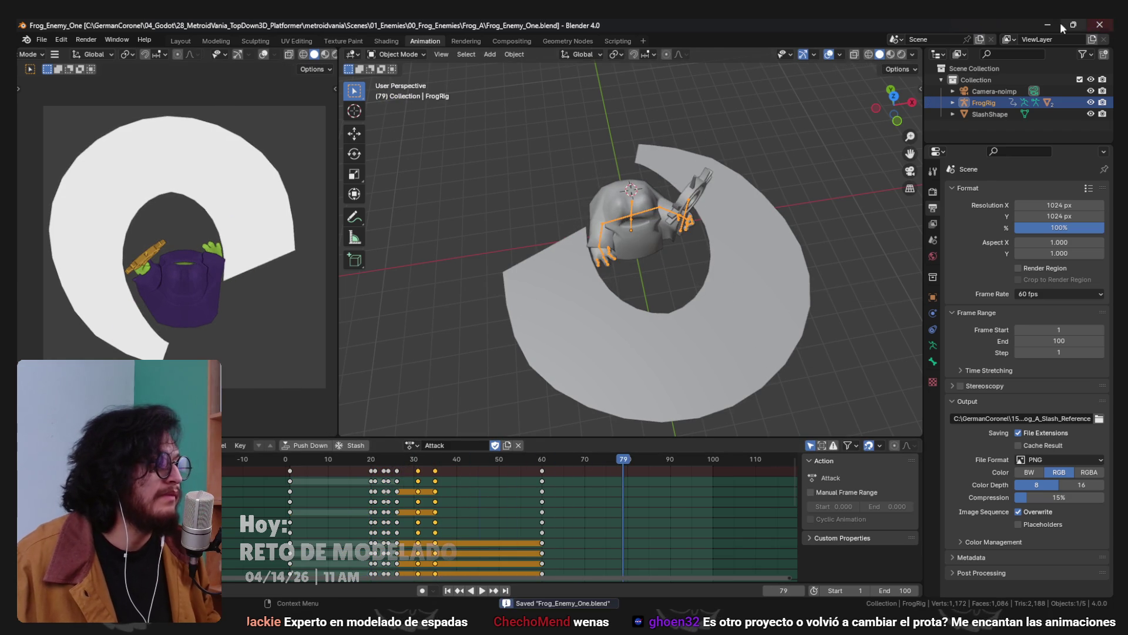
click(1048, 24)
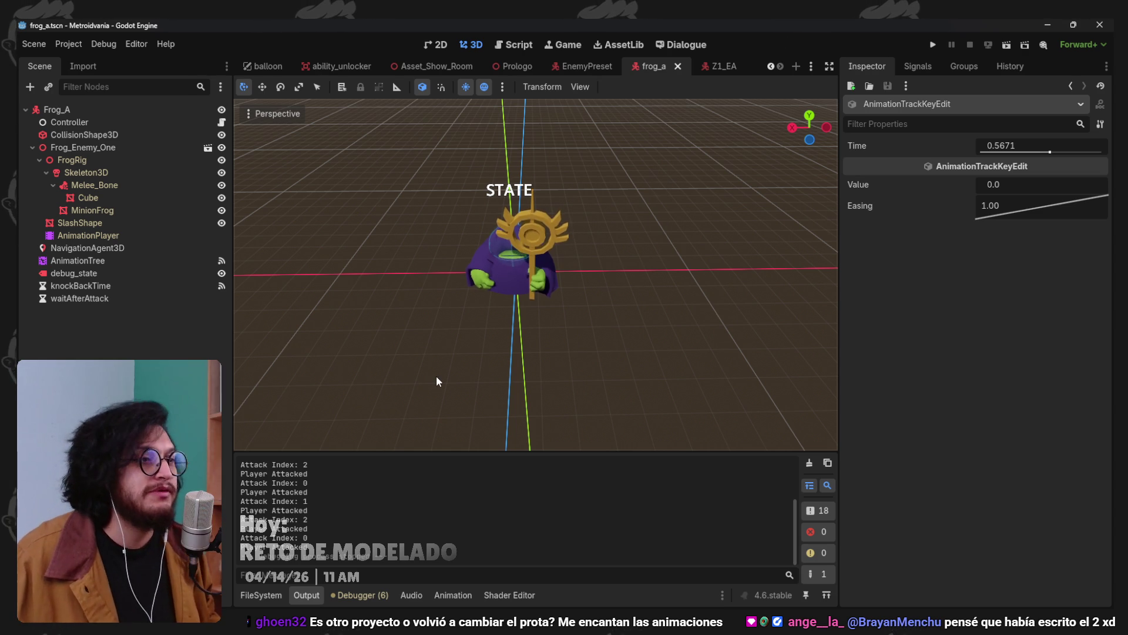
Step: Select the AnimationTree, fit the Attack timeline, and scrub to 0.4333 s in top view
scroll(460, 248, down, 3)
scroll(460, 249, up, 5)
scroll(558, 294, down, 2)
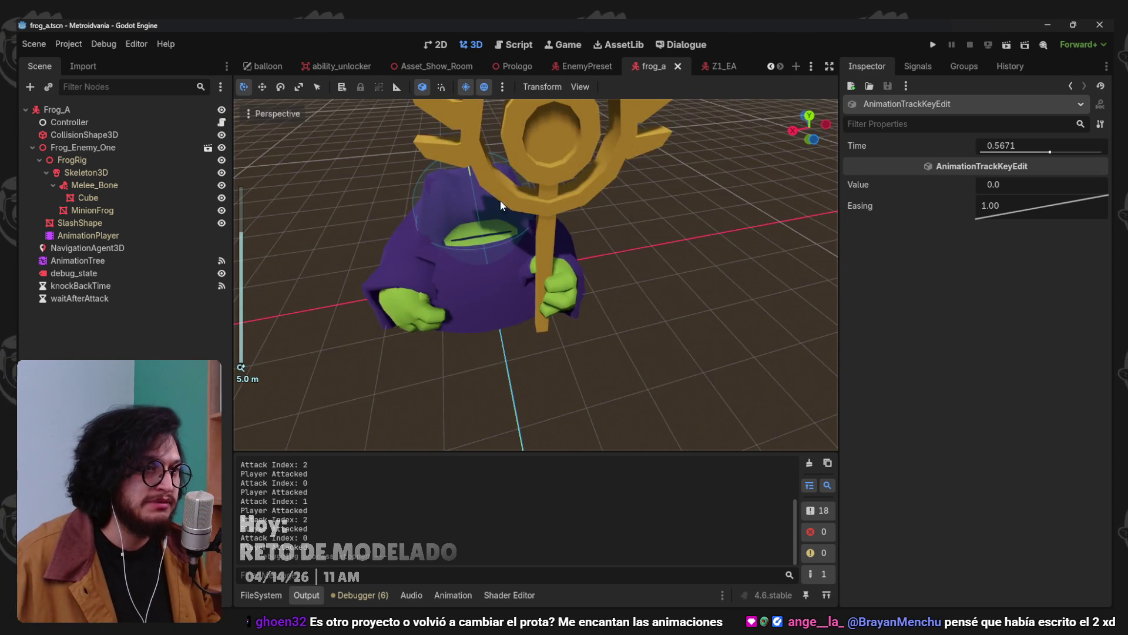
drag(558, 293, 461, 327)
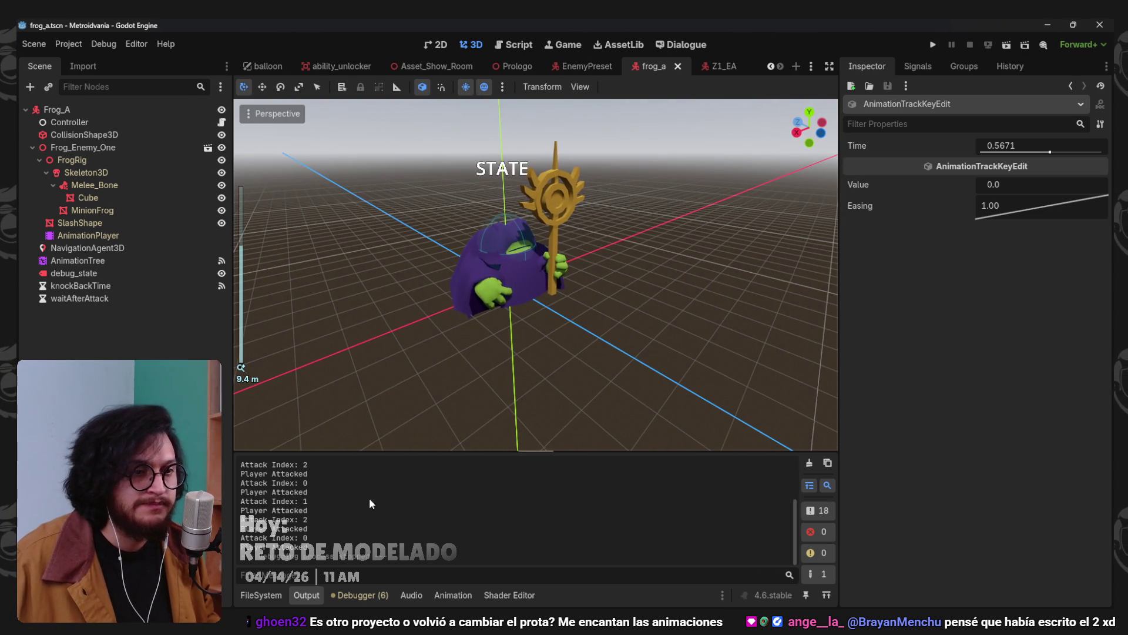
click(281, 595)
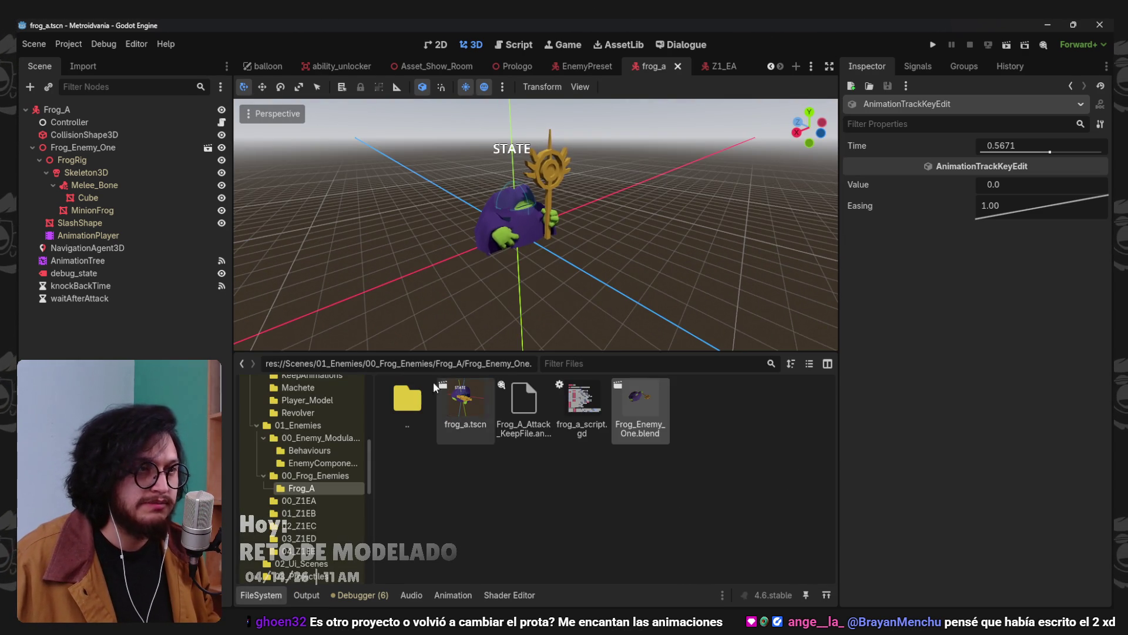
click(85, 261)
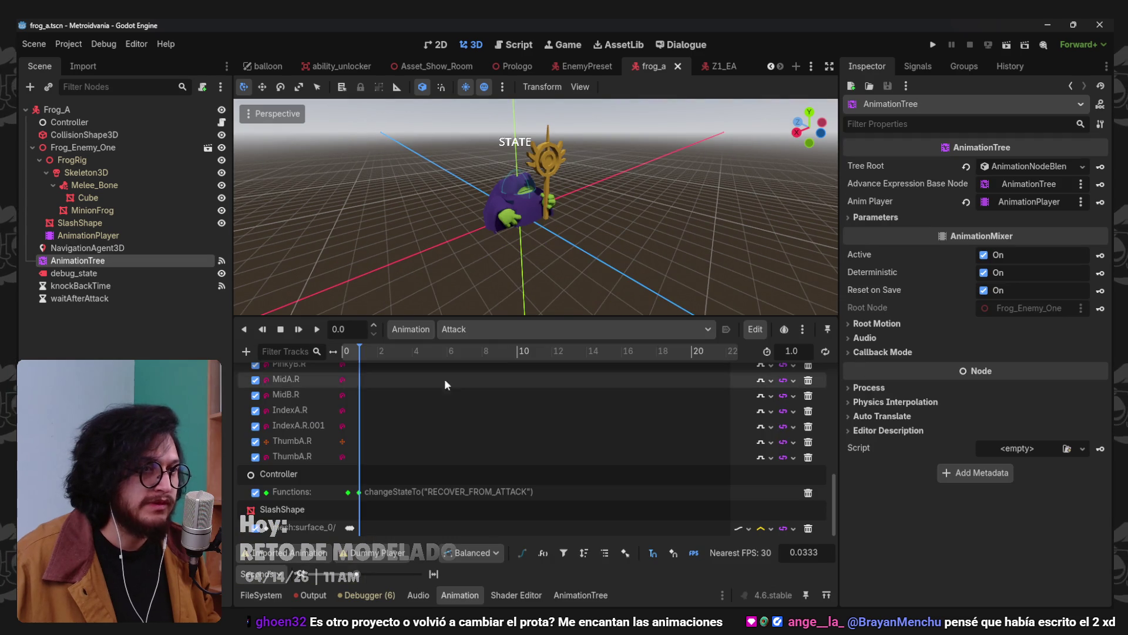
click(435, 574)
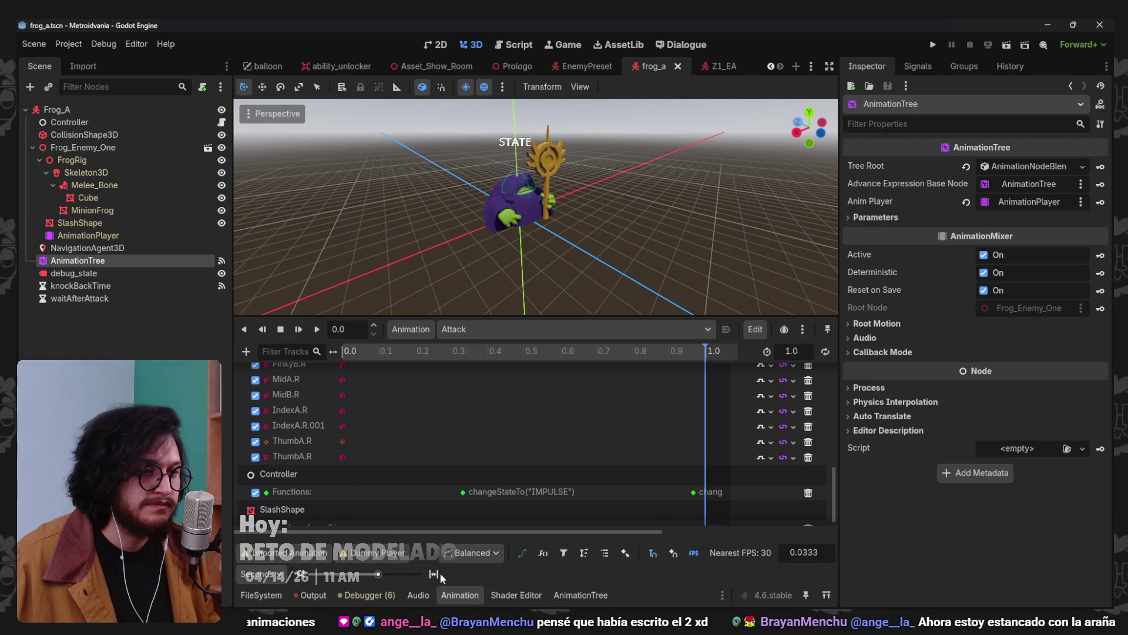
mouse_move(391, 350)
mouse_down()
mouse_move(506, 397)
mouse_move(500, 388)
mouse_up()
key(KP_7)
scroll(517, 411, down, 1)
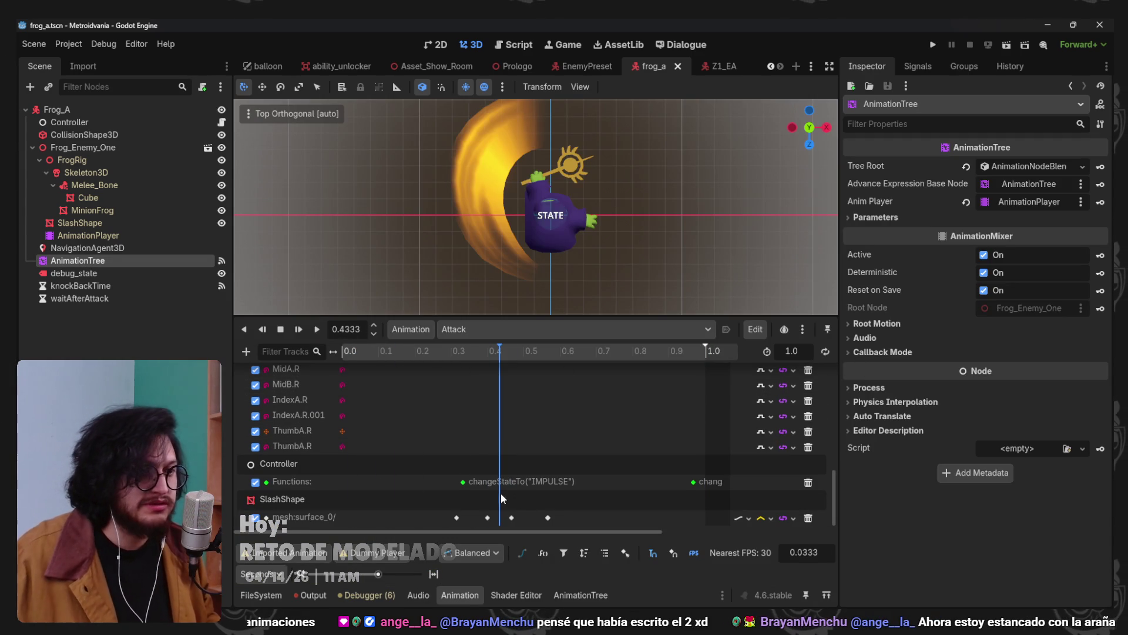
click(449, 351)
drag(449, 351, 499, 356)
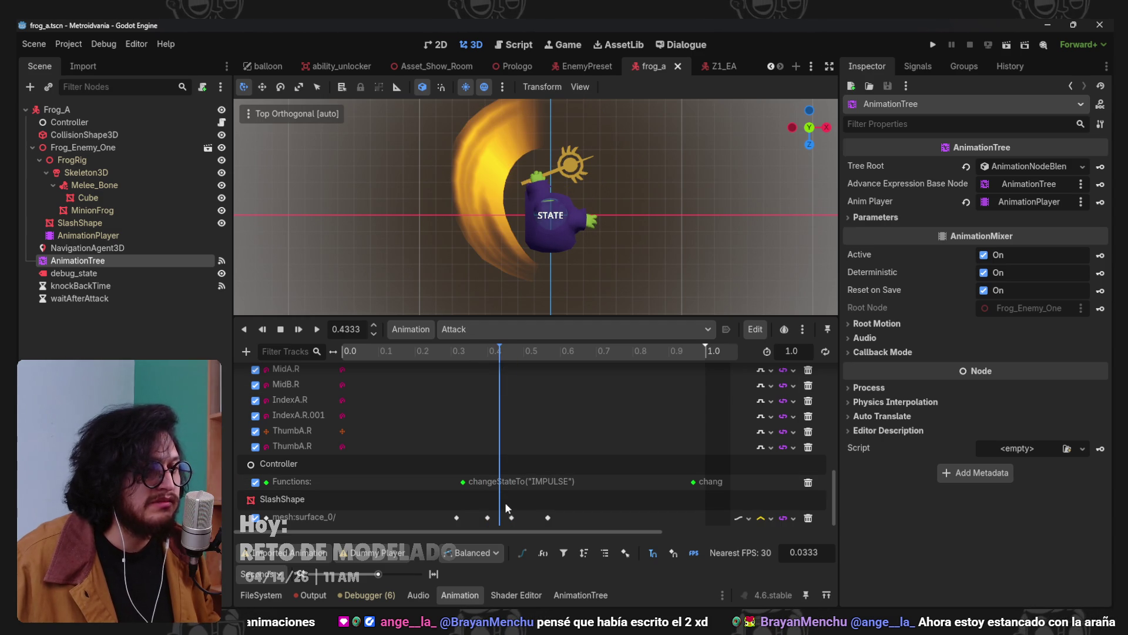
Step: Insert a slash mesh key at 0.4333 s, raise its value, and adjust the key near 0.57 s
click(487, 517)
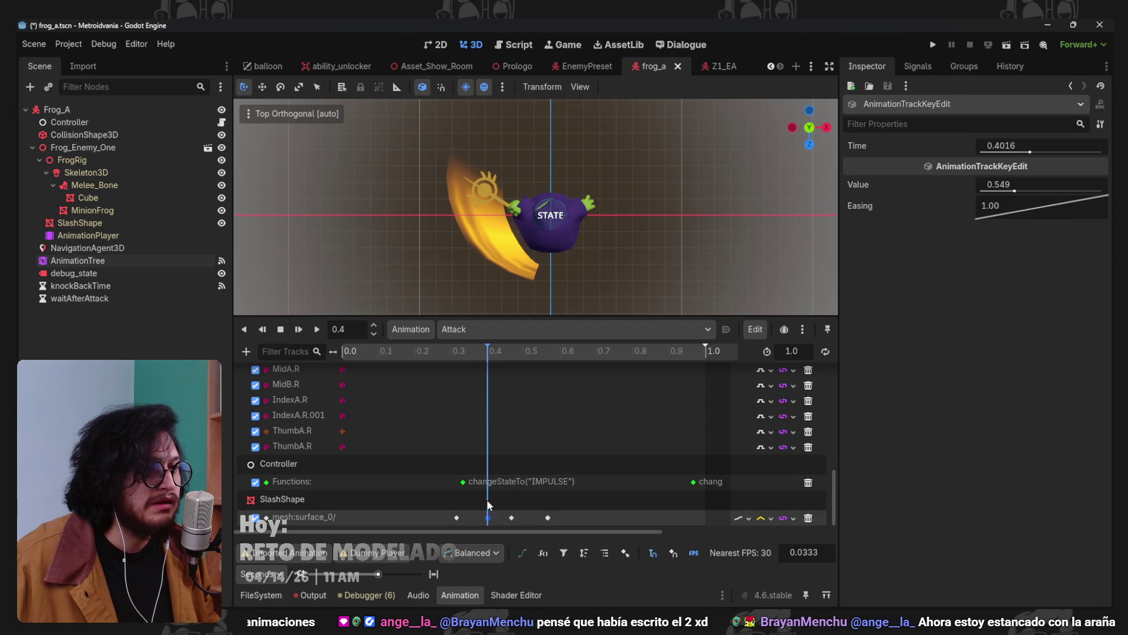
click(505, 353)
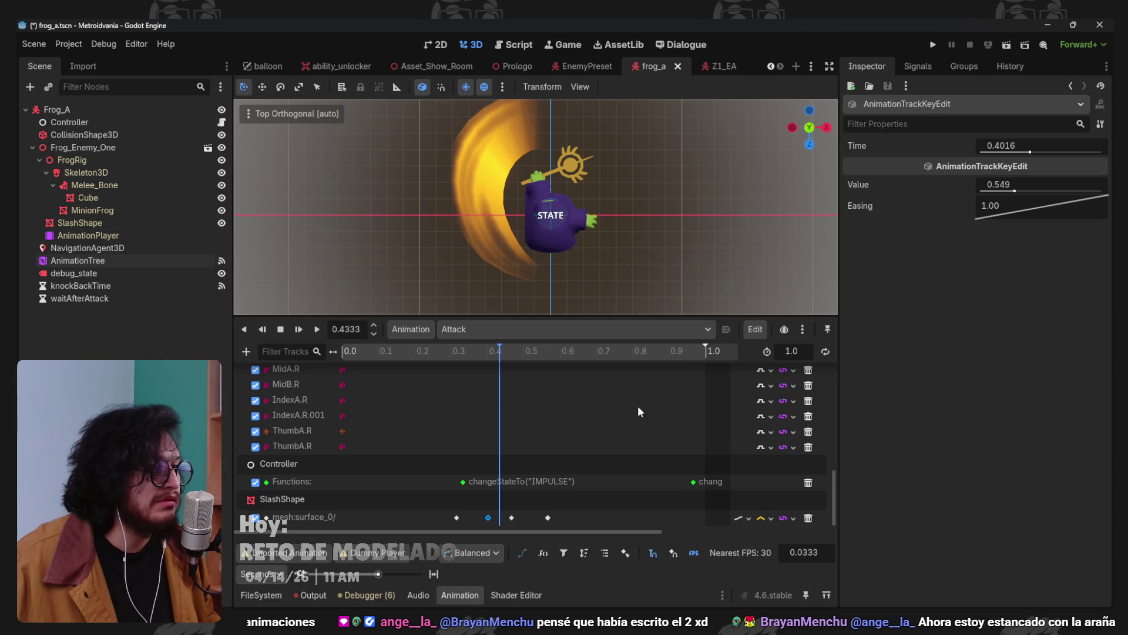
right_click(499, 518)
click(510, 524)
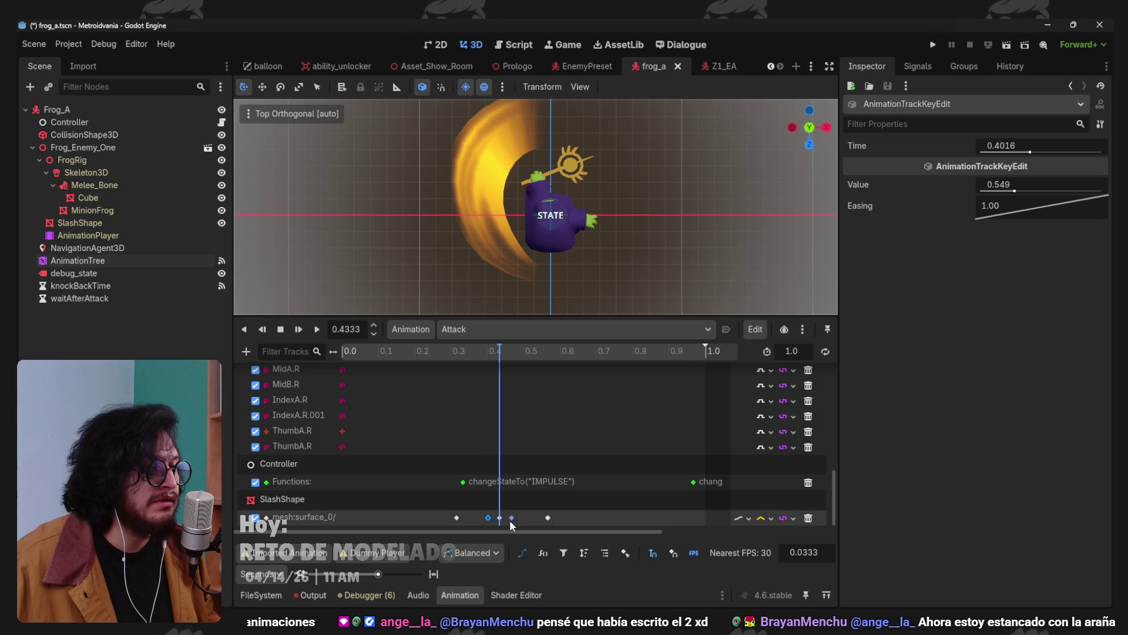
drag(1025, 191, 1036, 192)
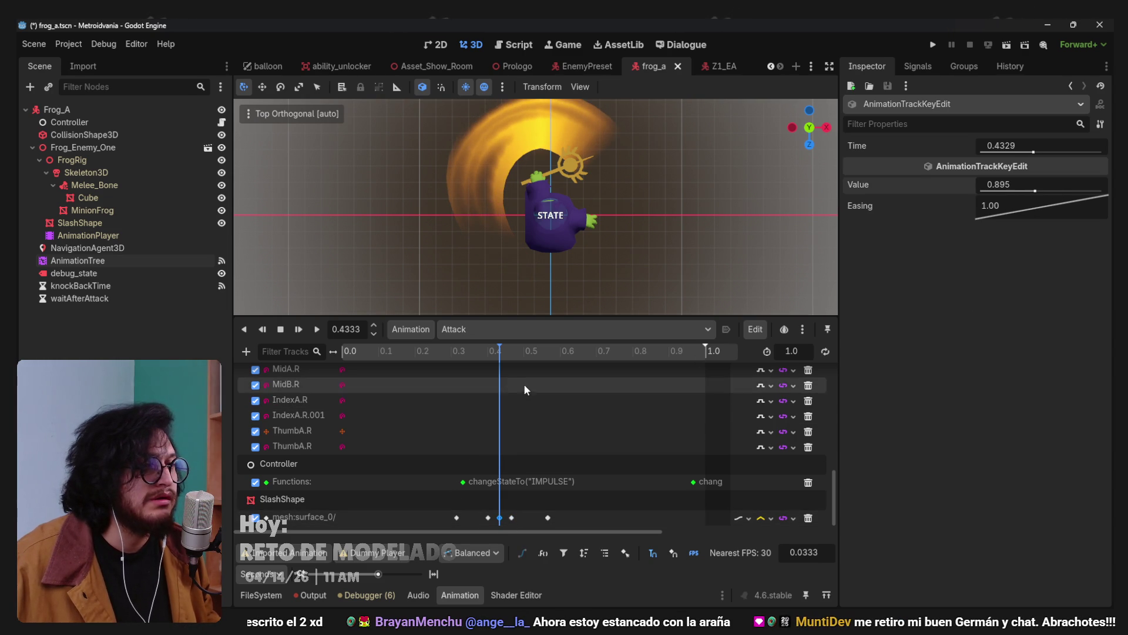
drag(496, 351, 535, 356)
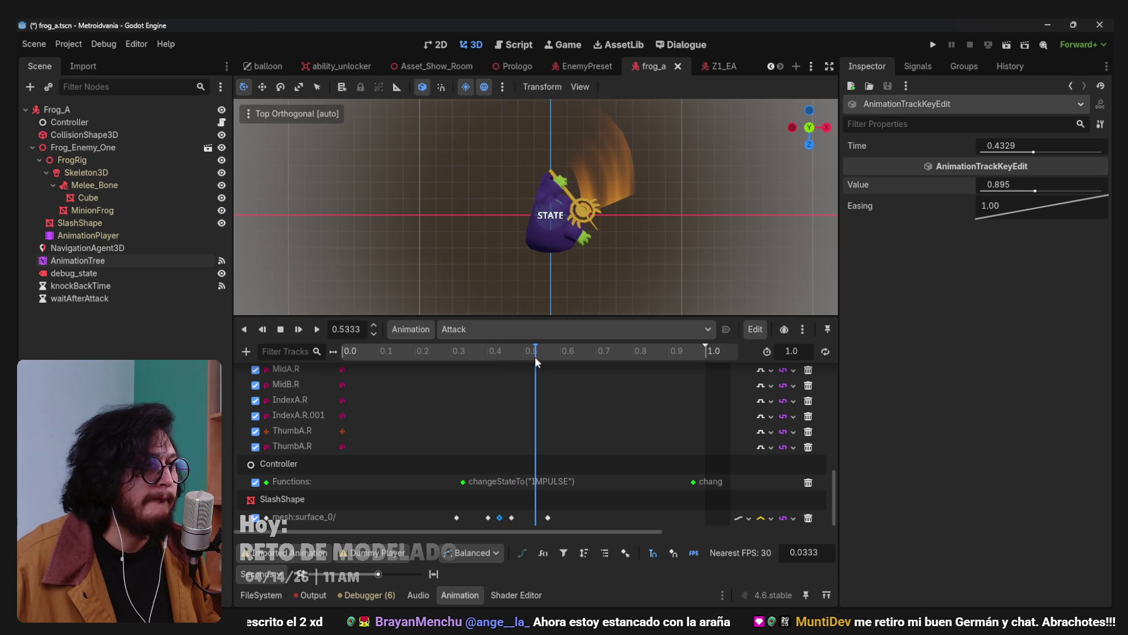
mouse_move(548, 517)
mouse_down()
mouse_move(532, 522)
mouse_move(553, 517)
mouse_up()
mouse_move(532, 350)
mouse_down()
mouse_move(509, 347)
mouse_move(534, 355)
mouse_move(525, 354)
mouse_up()
key(ctrl+z)
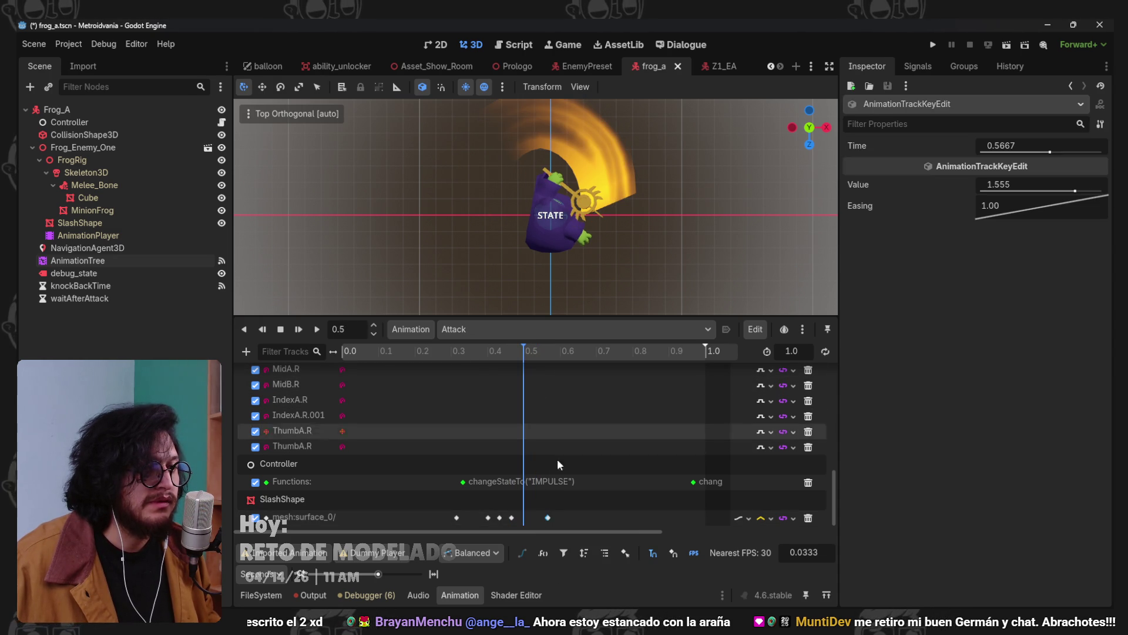
click(548, 518)
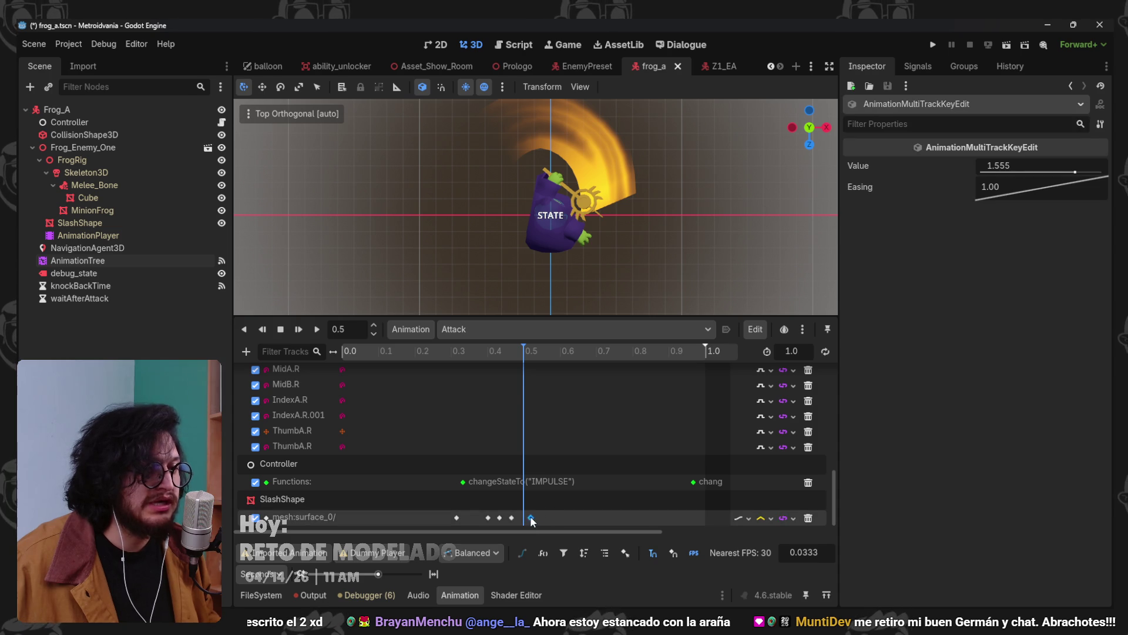
click(511, 351)
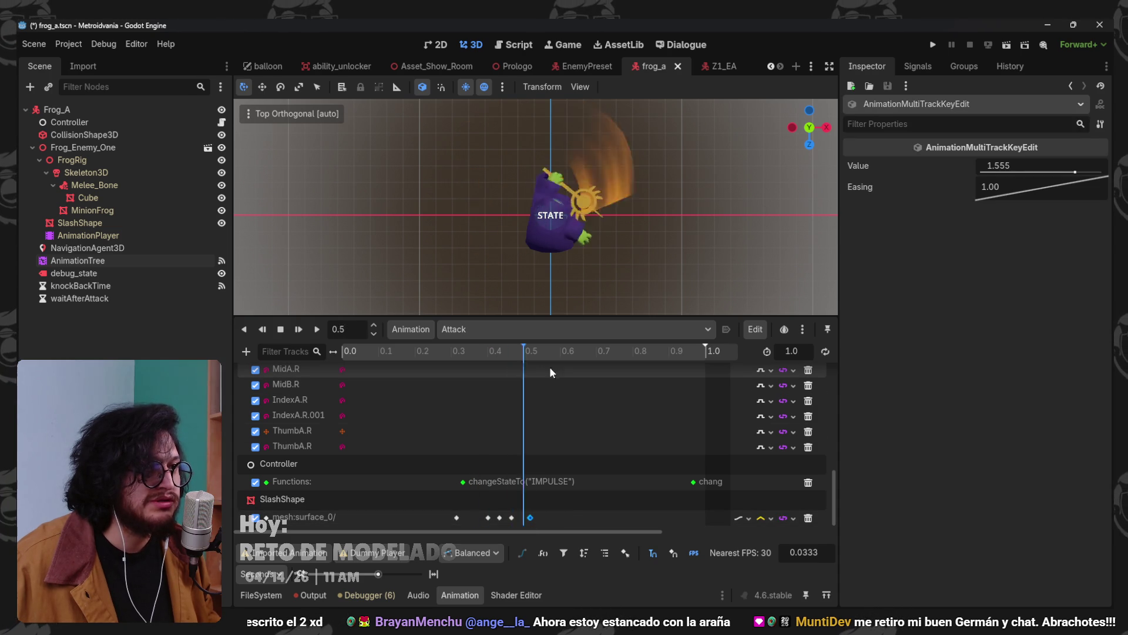
Step: Replay the Attack animation several times, save frog_a.tscn, and show the project files
click(316, 330)
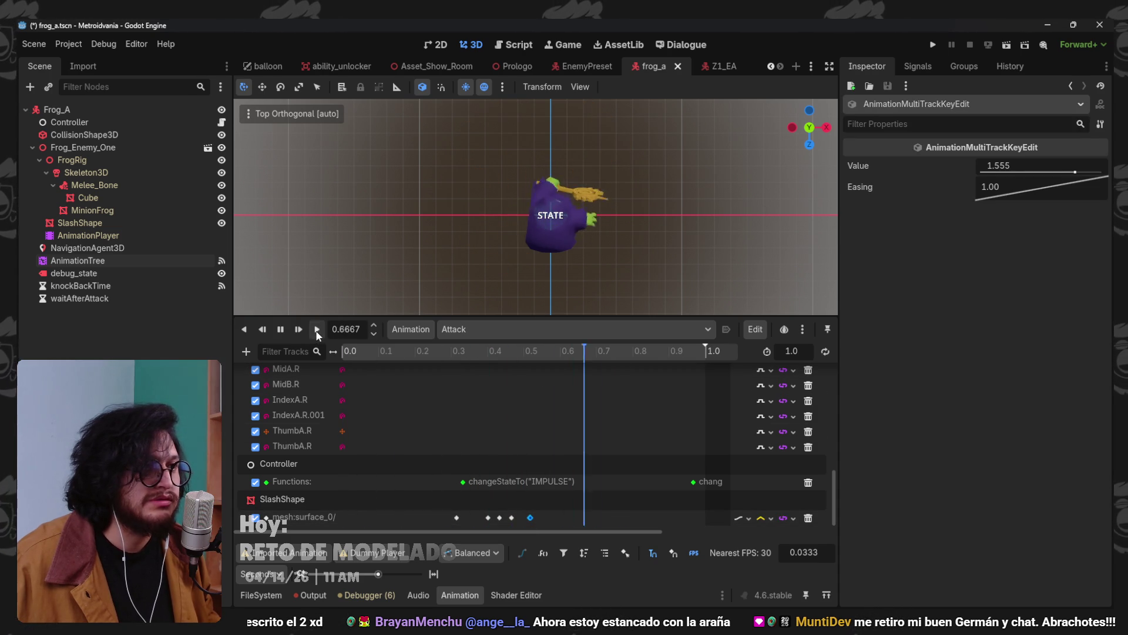
click(316, 330)
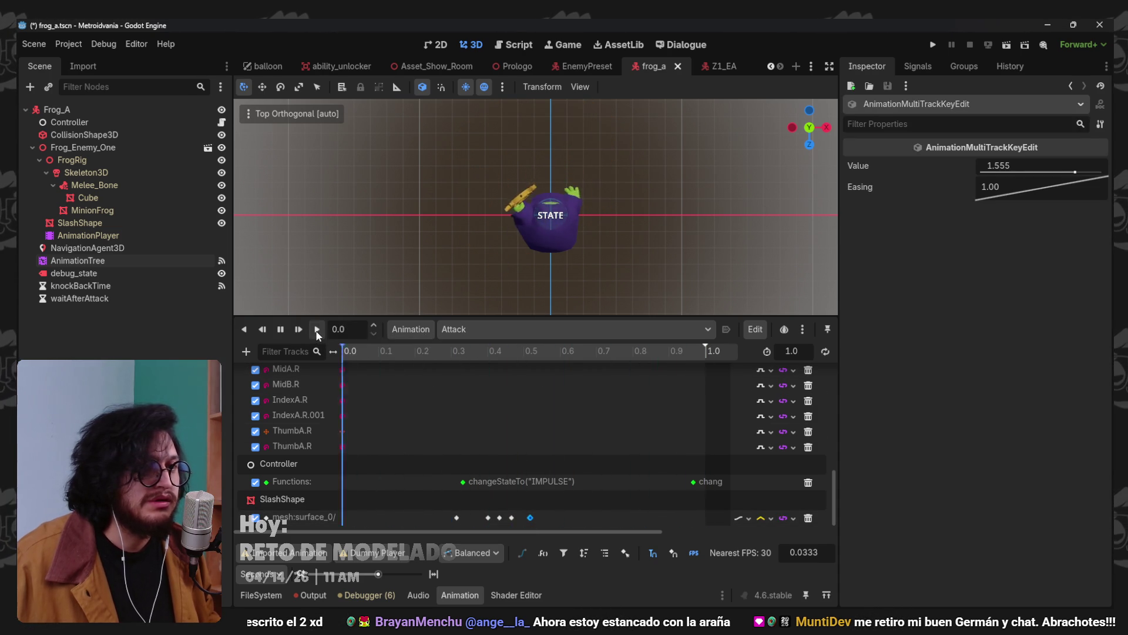
click(315, 330)
click(316, 330)
click(316, 331)
key(ctrl+s)
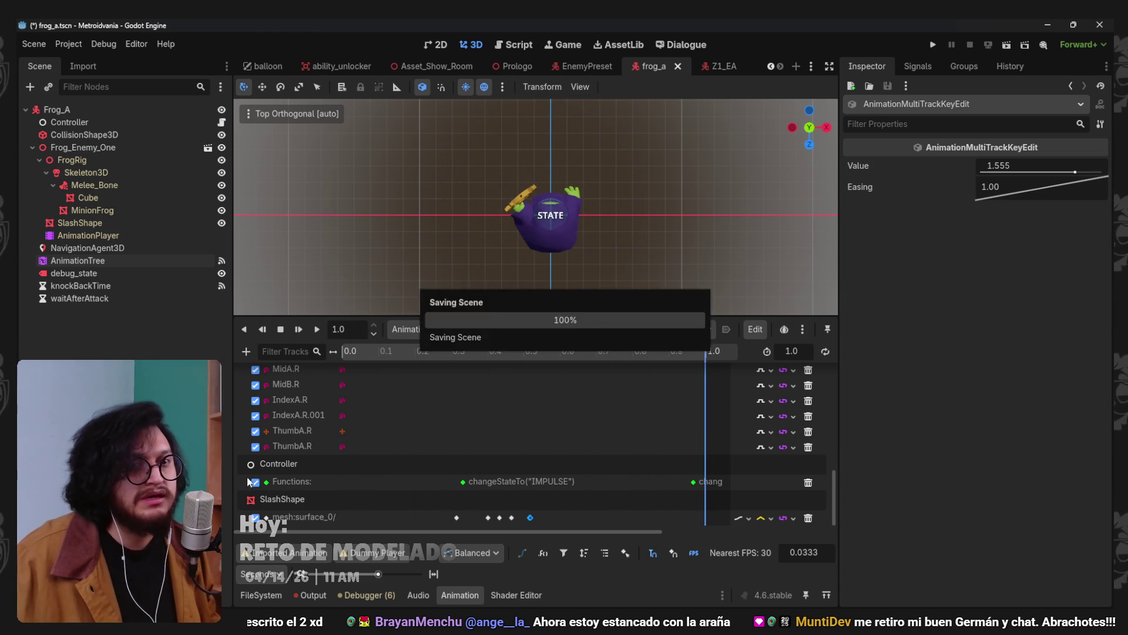
click(261, 595)
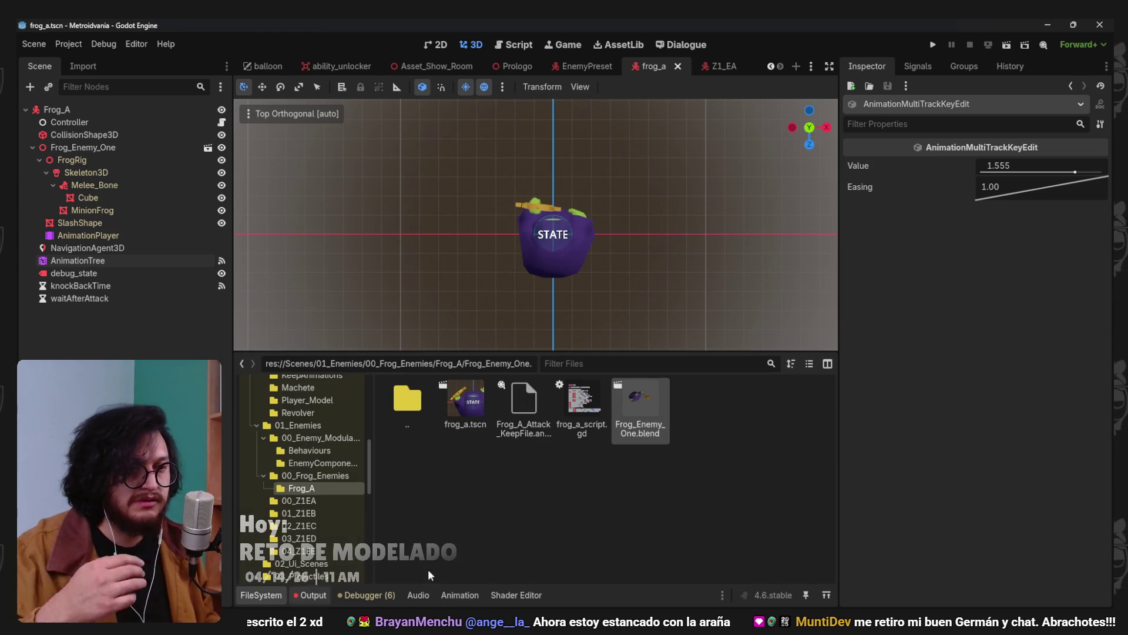
Step: Open Frog_Slash_Shader.tres from 00_Frog_Enemies and reposition the graph's Output node
double_click(403, 402)
click(524, 401)
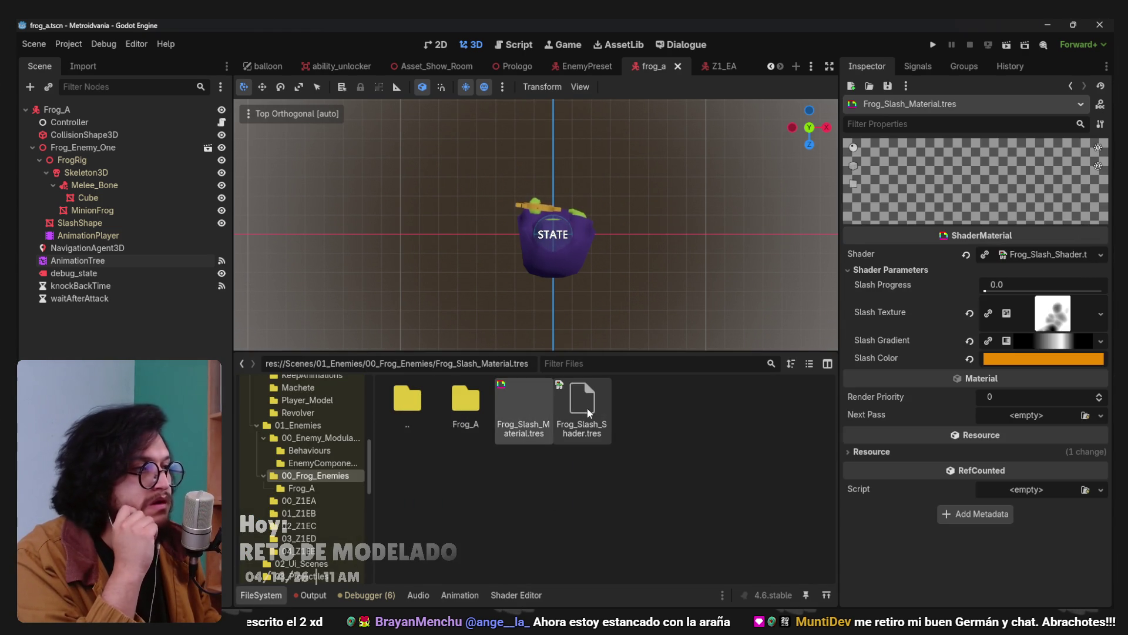
double_click(593, 415)
drag(569, 420, 642, 404)
drag(618, 367, 547, 371)
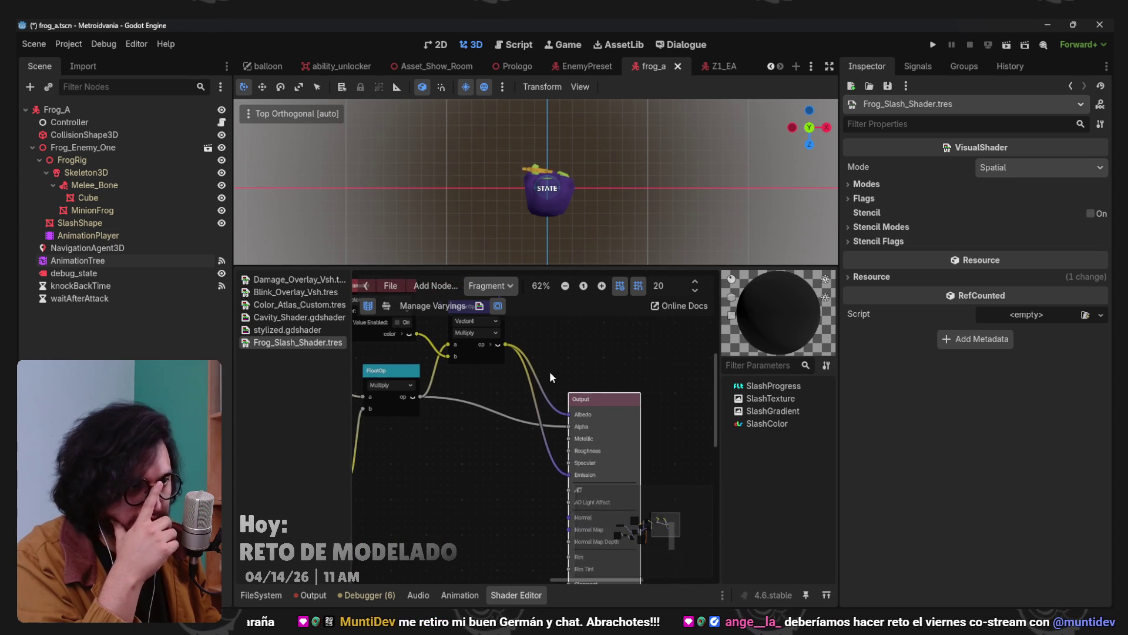
scroll(548, 372, up, 1)
scroll(526, 493, up, 2)
drag(526, 492, 436, 419)
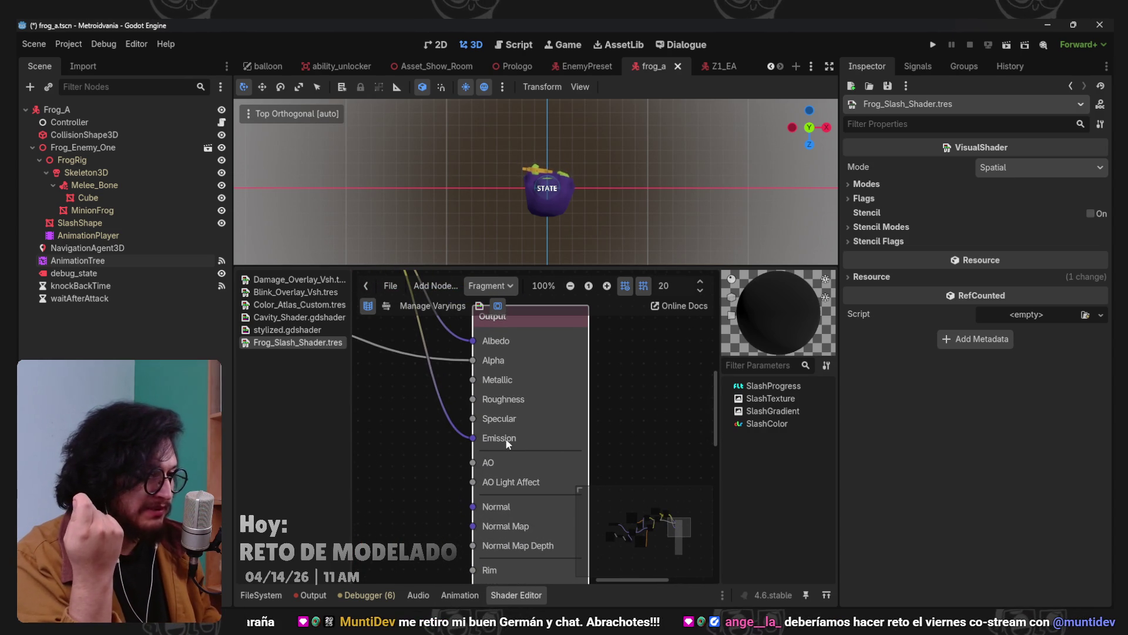
drag(461, 449, 474, 456)
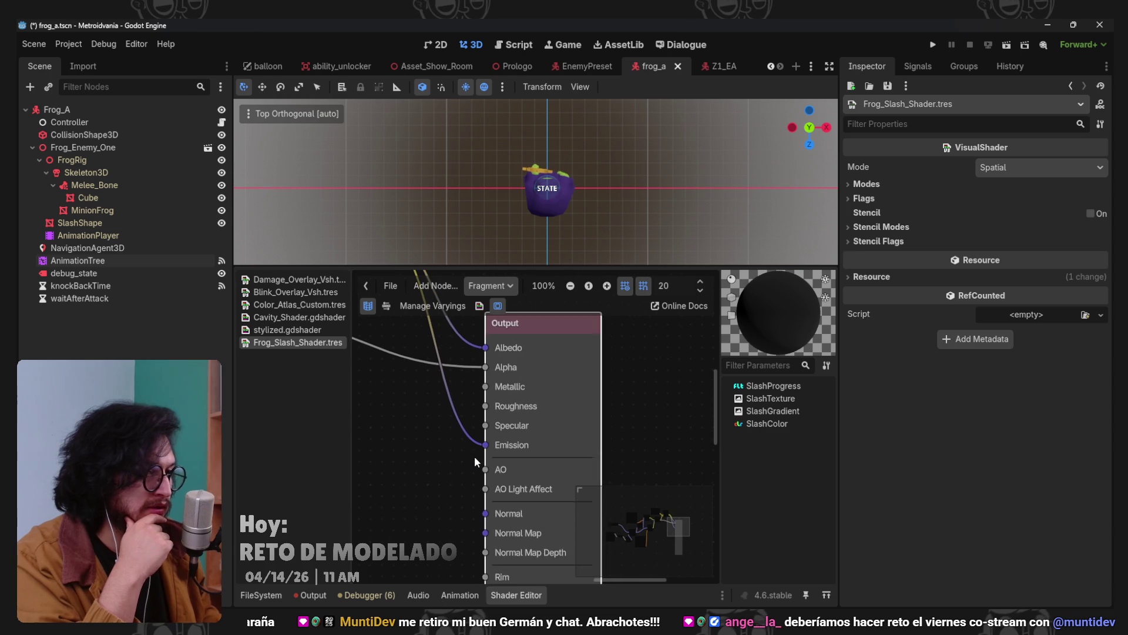
scroll(471, 455, up, 1)
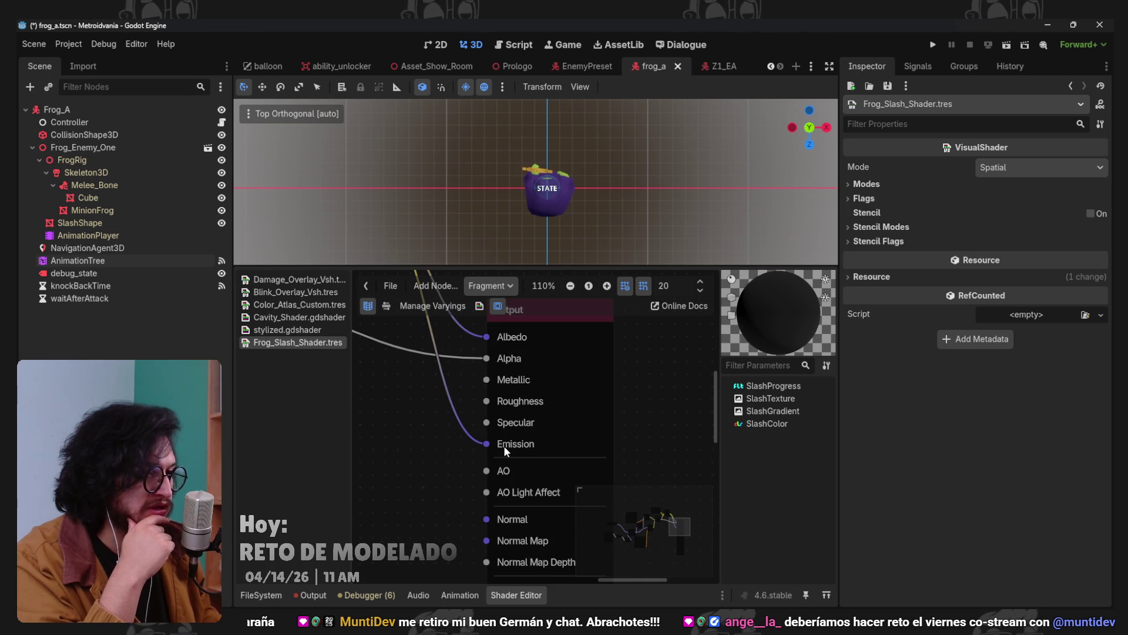
scroll(466, 446, down, 2)
mouse_move(459, 455)
mouse_down()
mouse_move(497, 500)
mouse_move(479, 479)
mouse_move(481, 500)
mouse_move(475, 436)
mouse_up()
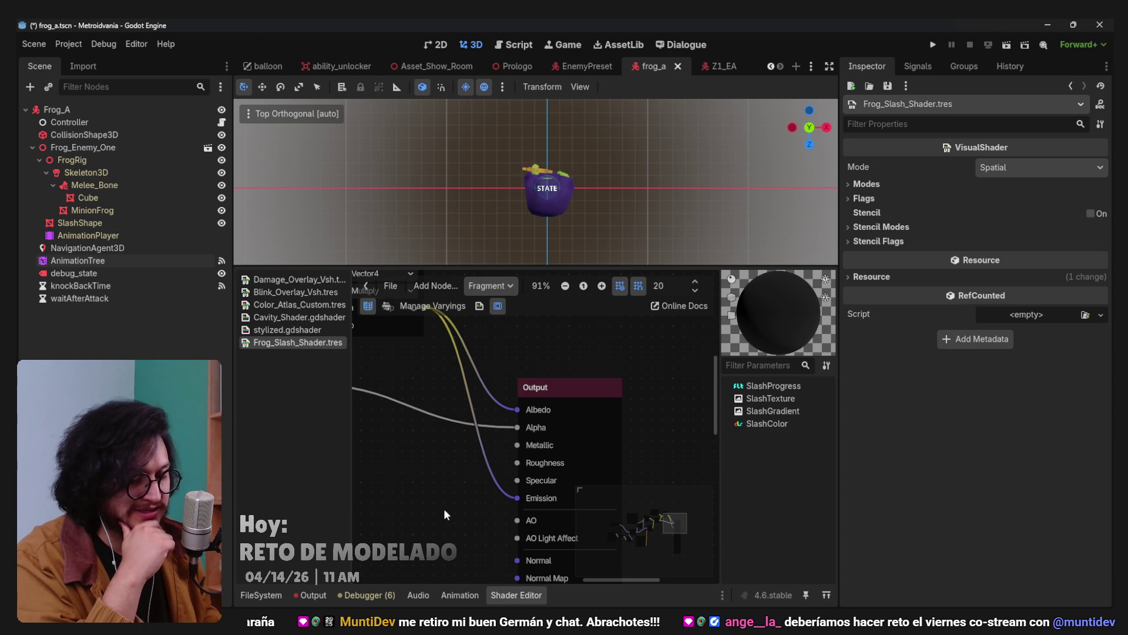
Step: Save the scene, collapse the Shader Editor, and run the game to test the attack
key(ctrl+s)
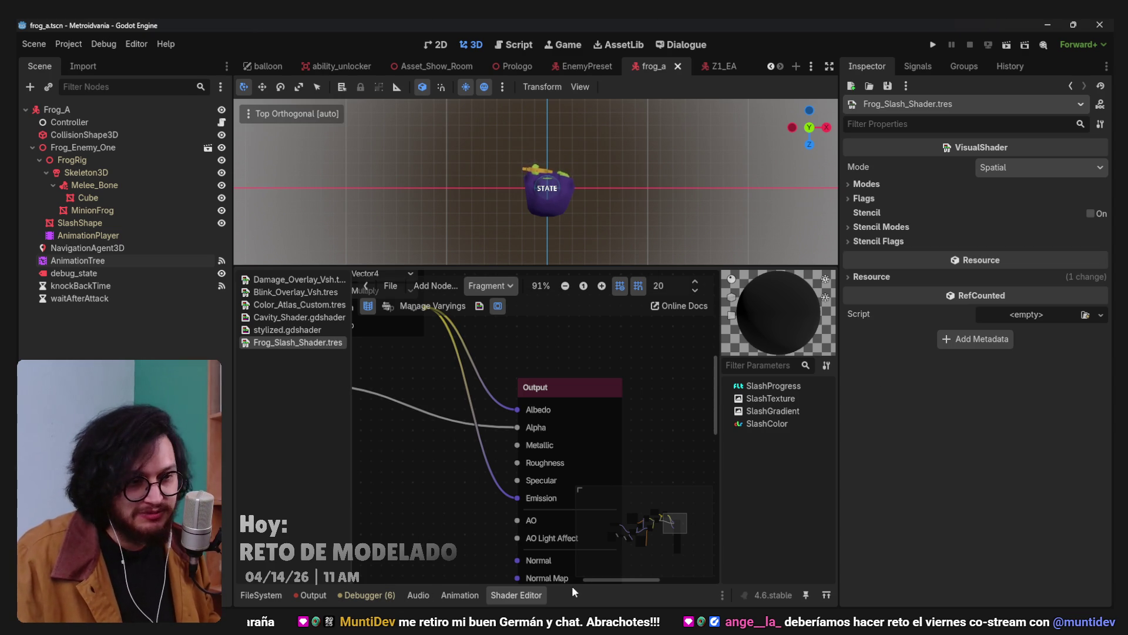
click(528, 596)
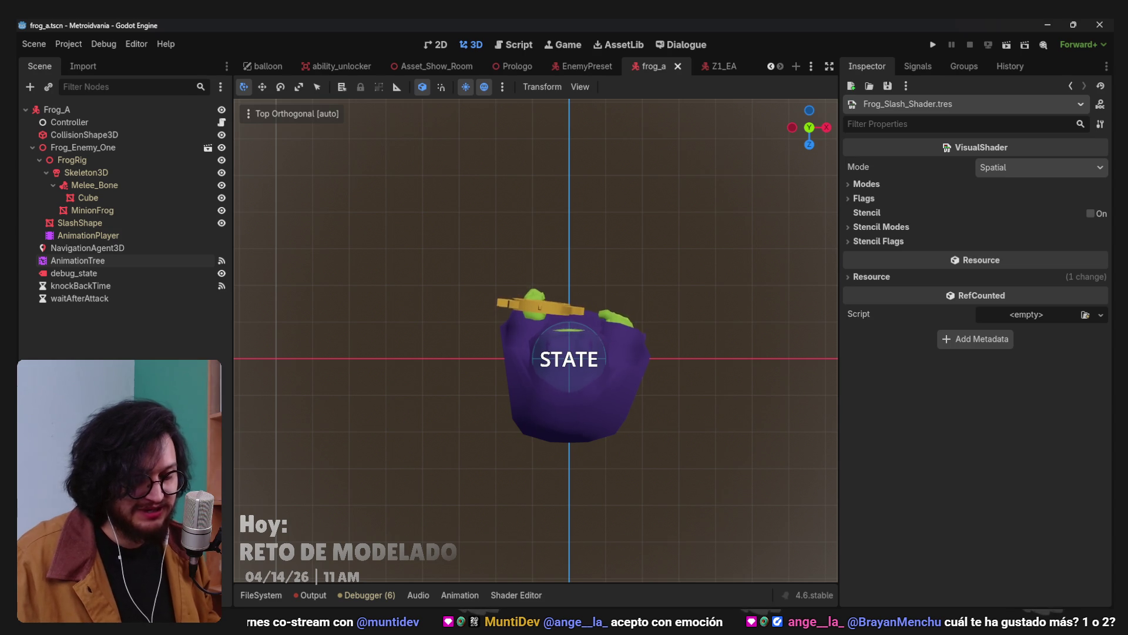
click(933, 46)
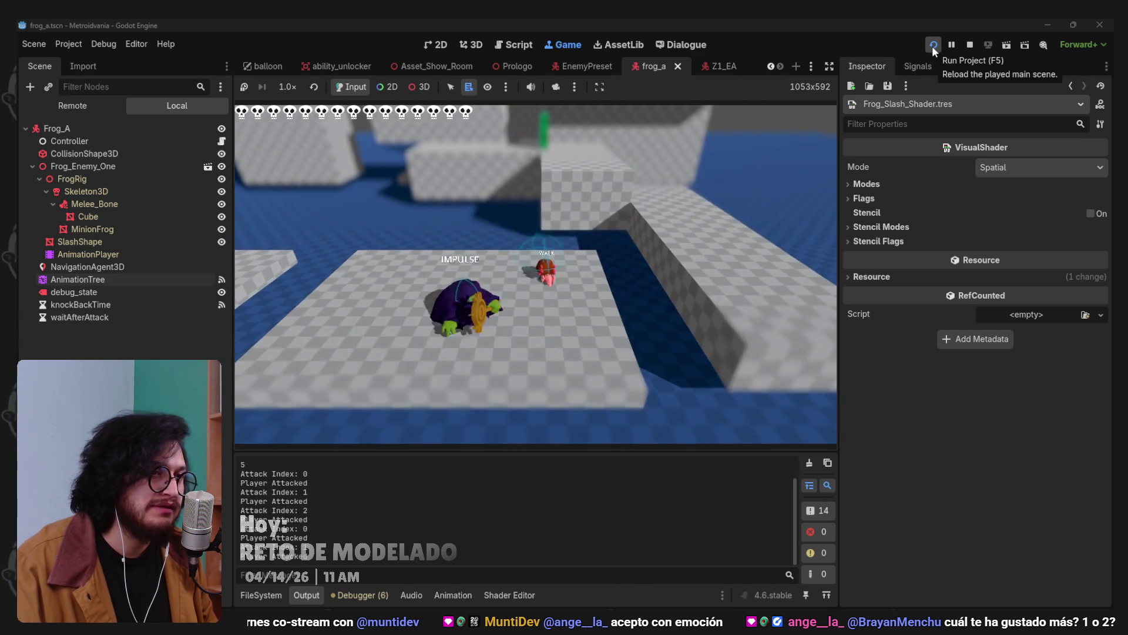
Step: Stop the test game and select AnimationTree to bring back the Attack animation tracks
click(934, 47)
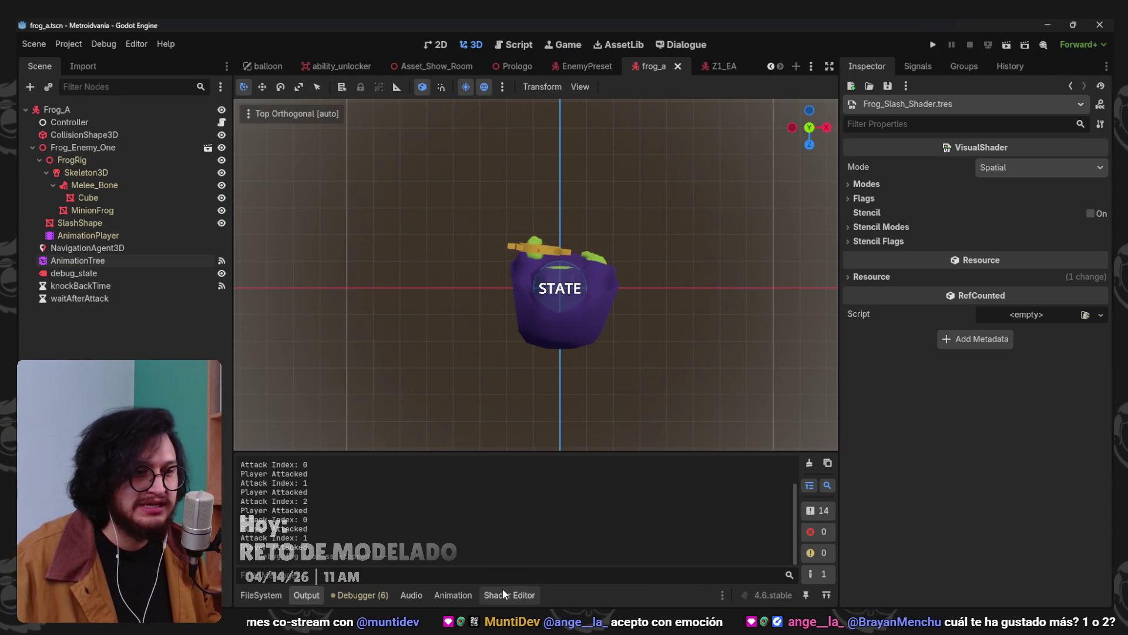
click(58, 264)
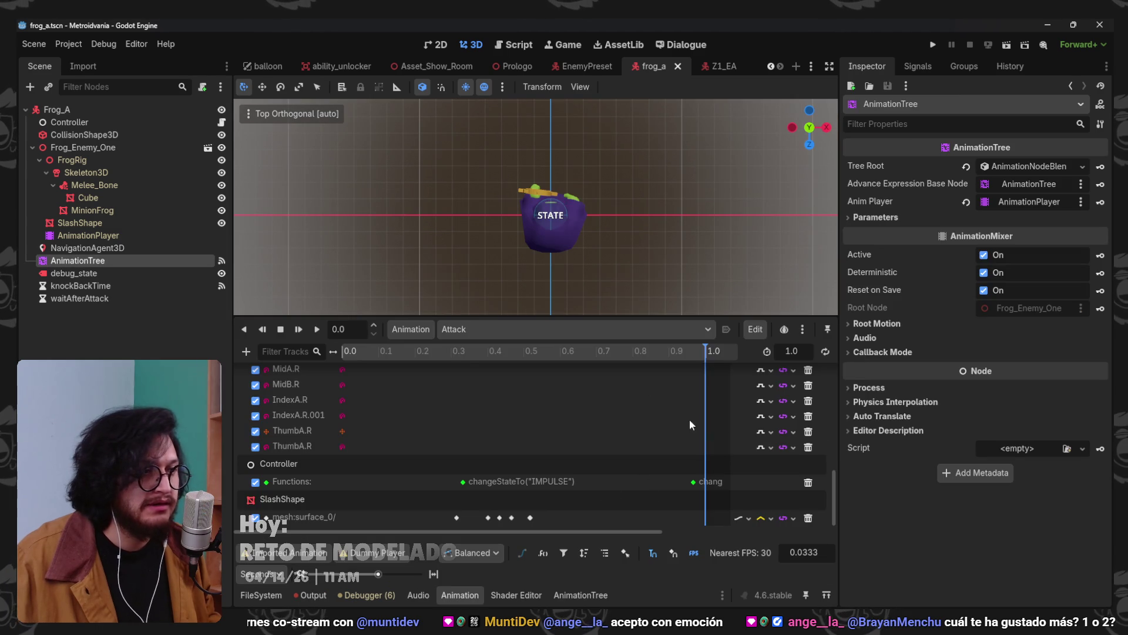
Step: Move the changeStateTo("RECOVER_FROM_ATTACK") key to about 0.6 s, save, and run the game
mouse_move(457, 353)
mouse_down()
mouse_move(401, 355)
mouse_move(483, 378)
mouse_move(447, 389)
mouse_move(556, 390)
mouse_up()
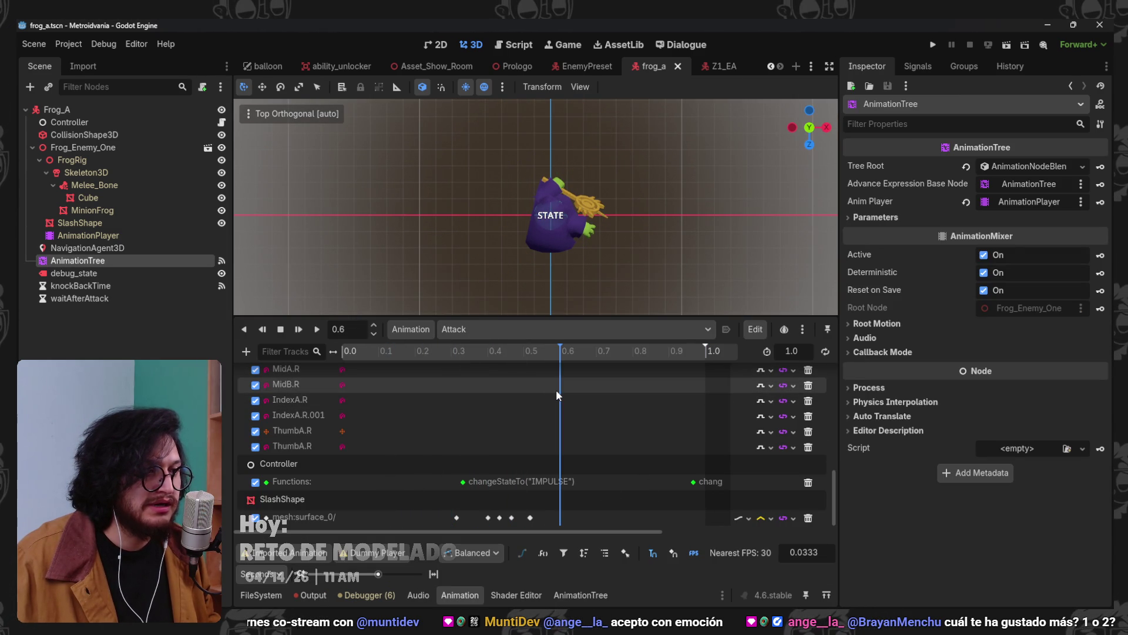
drag(693, 481, 563, 491)
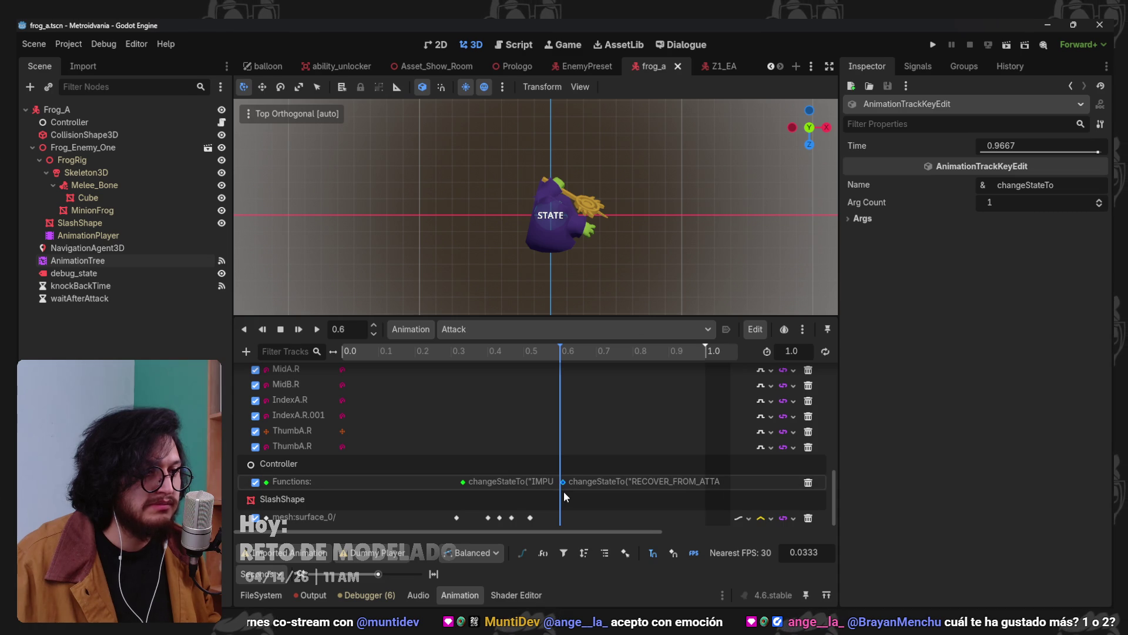
mouse_move(572, 349)
mouse_down()
mouse_move(648, 368)
mouse_move(808, 348)
mouse_up()
key(ctrl+s)
click(933, 46)
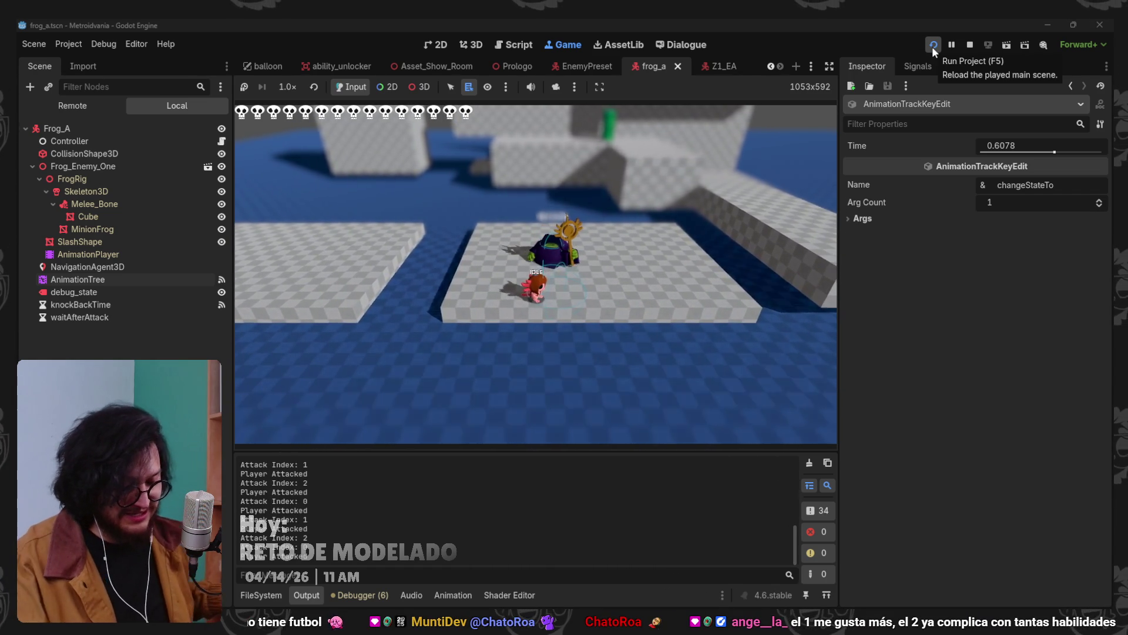
Step: Stop the game, reopen Frog_Slash_Shader.tres, and nudge its Output node up and right
key(F8)
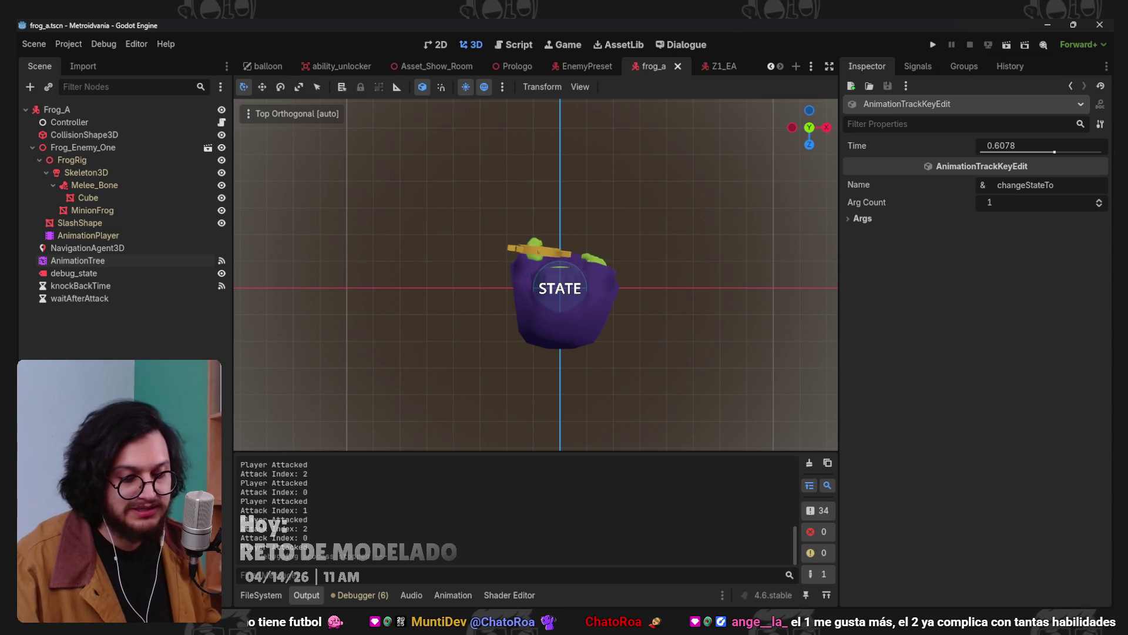
click(261, 595)
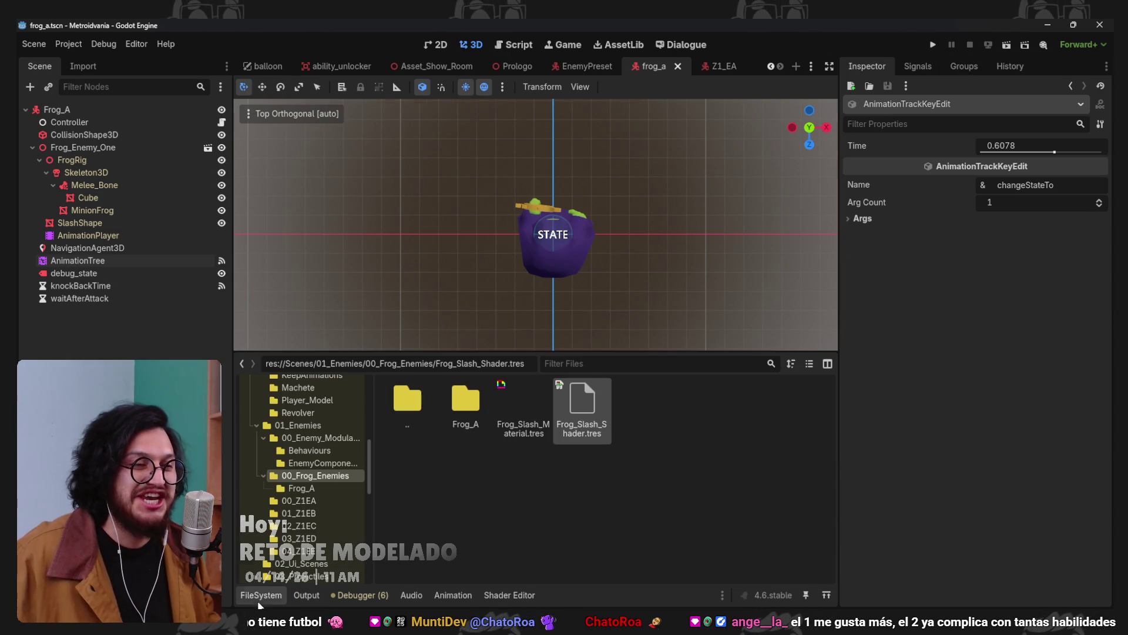
click(529, 420)
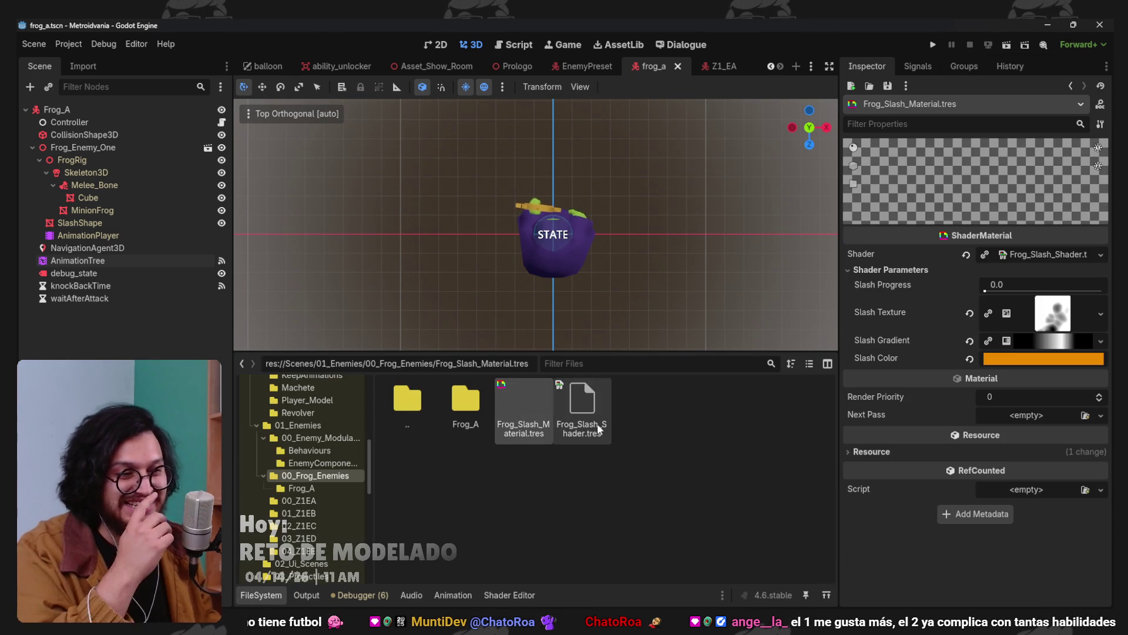
double_click(600, 429)
scroll(581, 443, down, 6)
scroll(393, 388, up, 2)
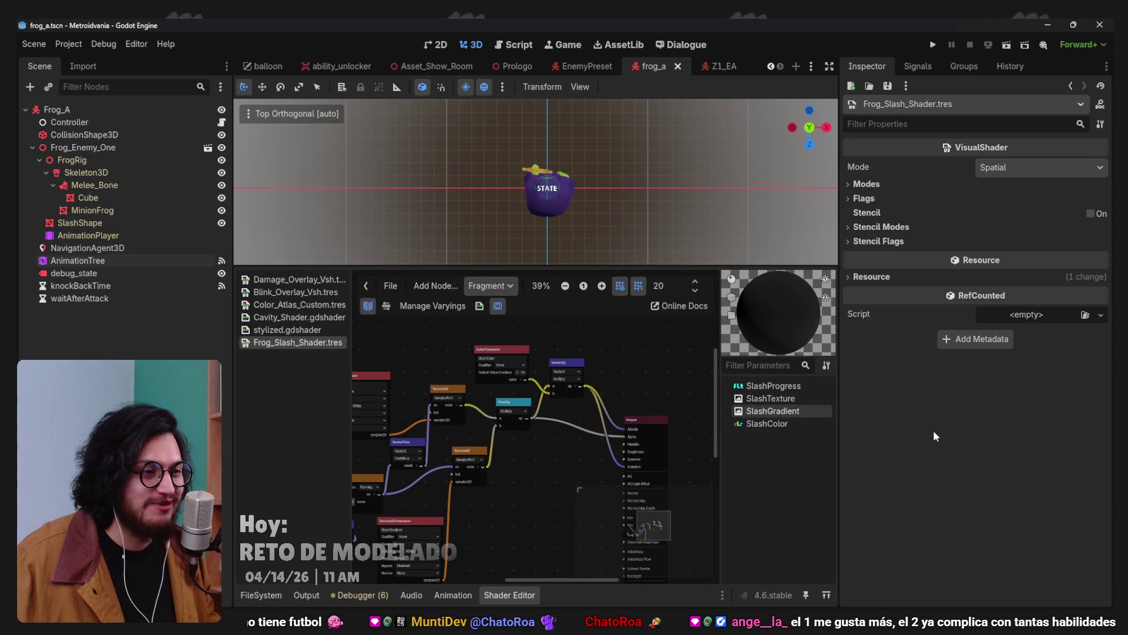
scroll(481, 404, up, 2)
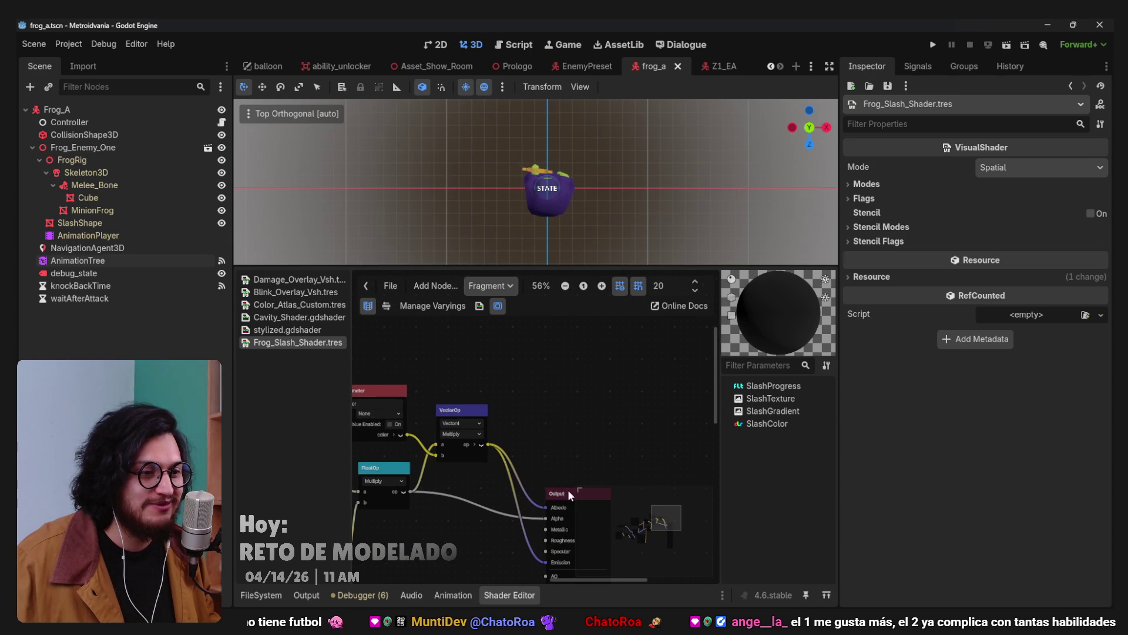
drag(568, 493, 610, 409)
drag(599, 429, 599, 434)
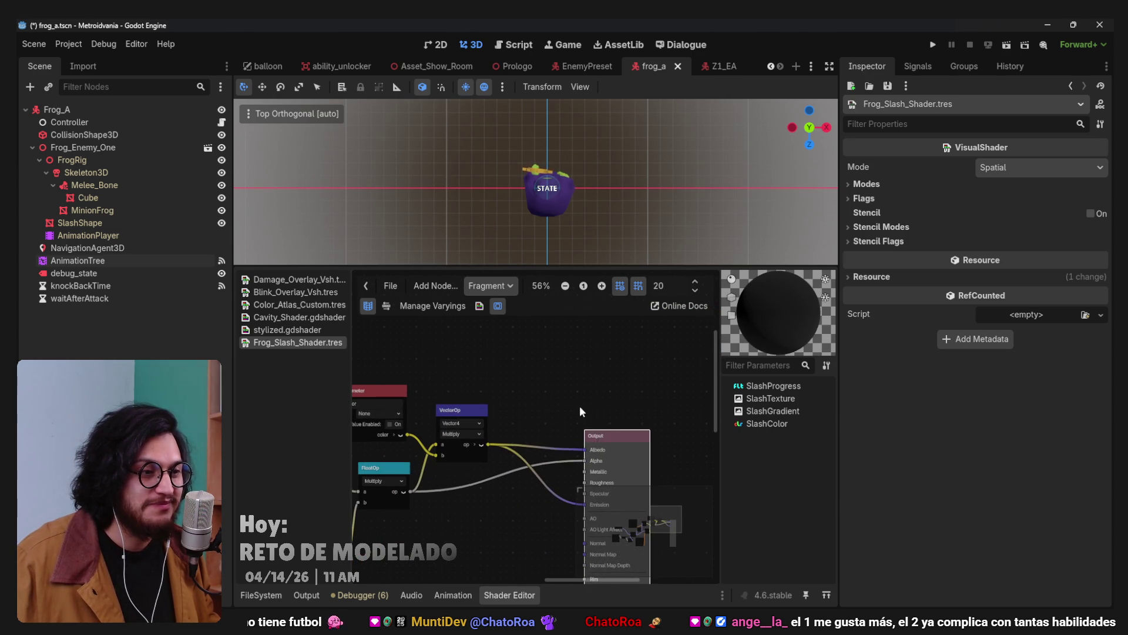
scroll(521, 380, down, 3)
Step: Add a Texture2D node to the slash shader graph
right_click(469, 429)
click(481, 440)
text(GR)
key(BackSpace)
key(BackSpace)
text(texture)
key(Down)
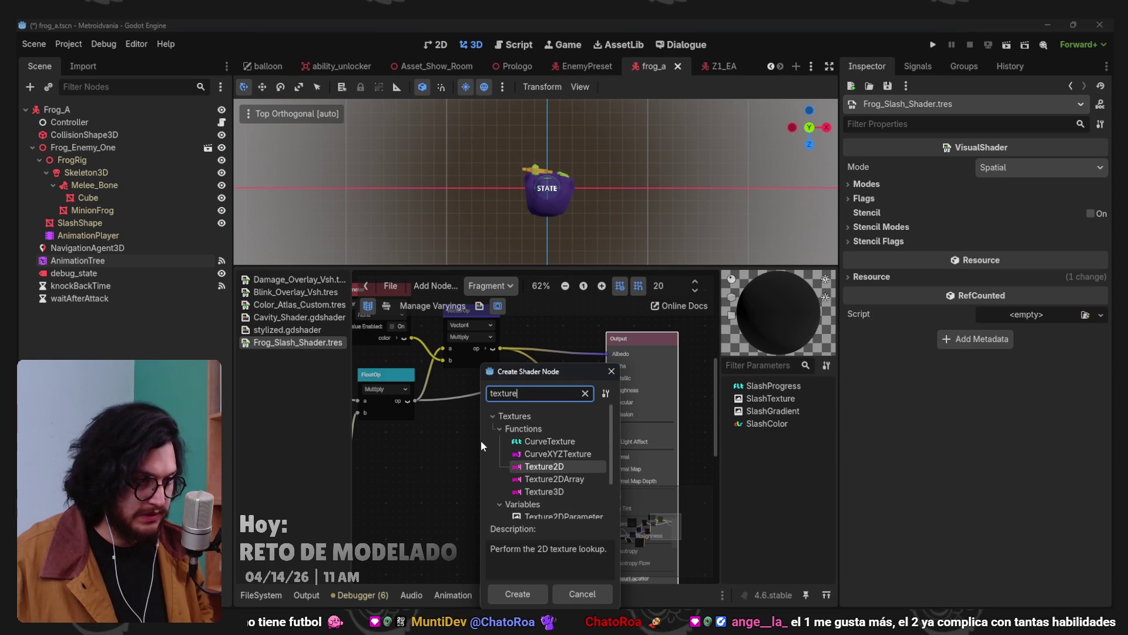
key(Return)
Step: Give the Texture2D a new GradientTexture1D shaped into a black-white-black gradient
click(550, 474)
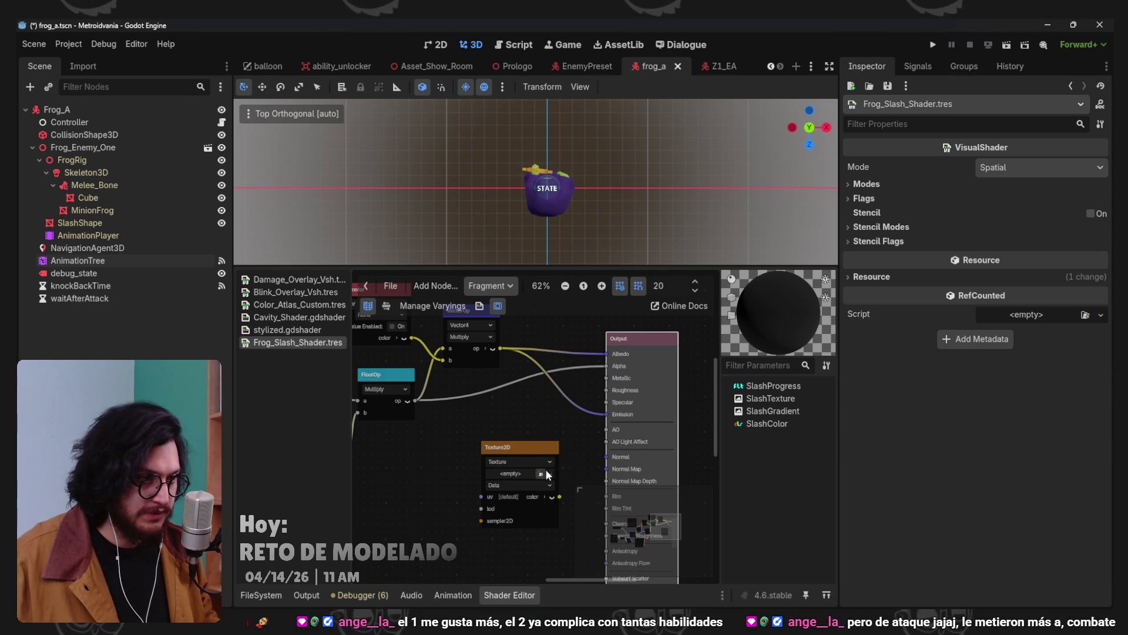
click(523, 468)
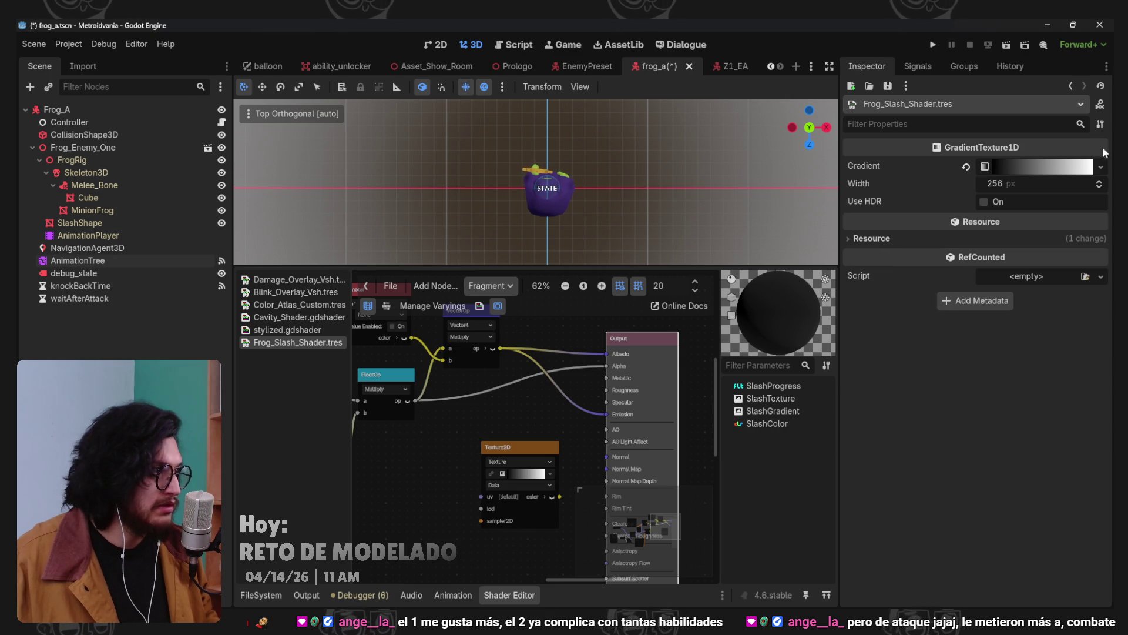
click(1038, 166)
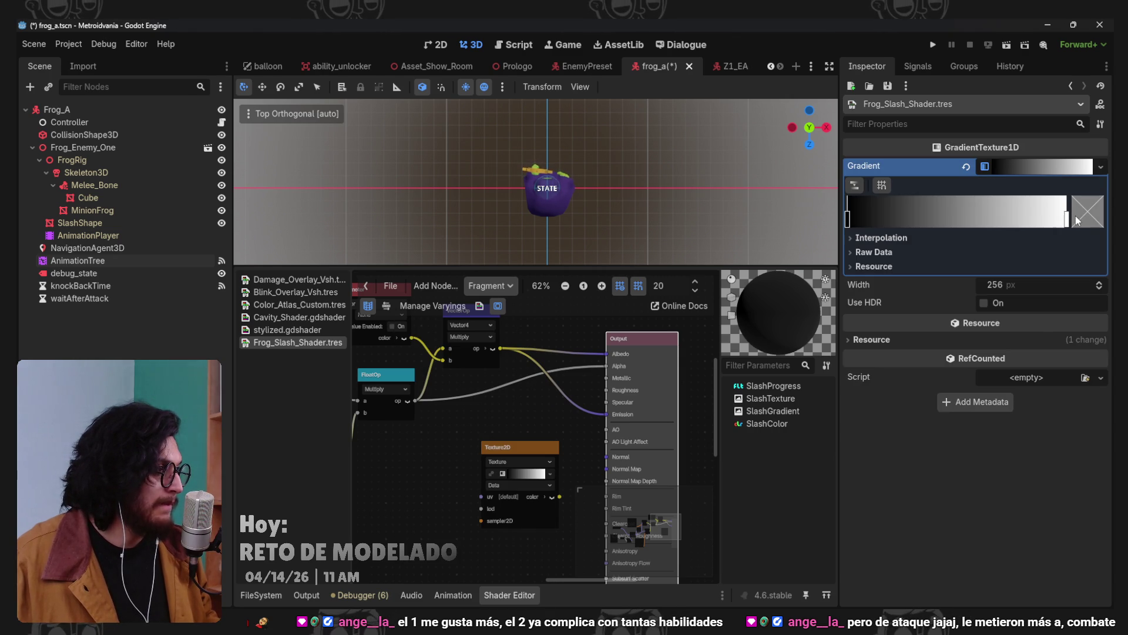
drag(1067, 219, 972, 218)
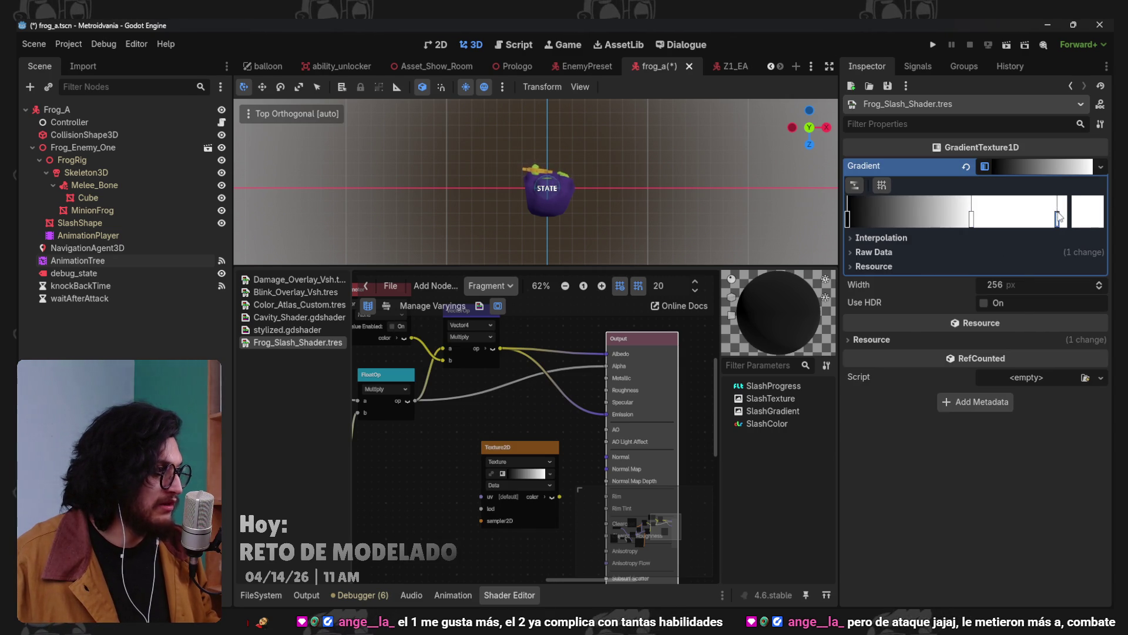
double_click(1067, 219)
drag(1010, 308, 1010, 417)
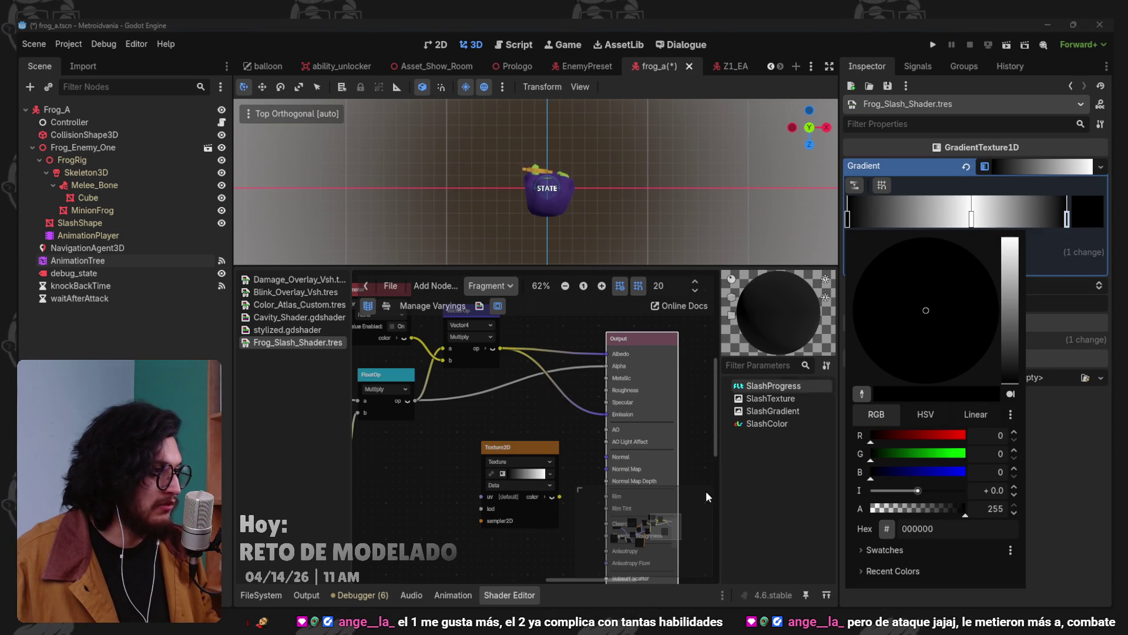
click(972, 219)
drag(972, 218, 957, 221)
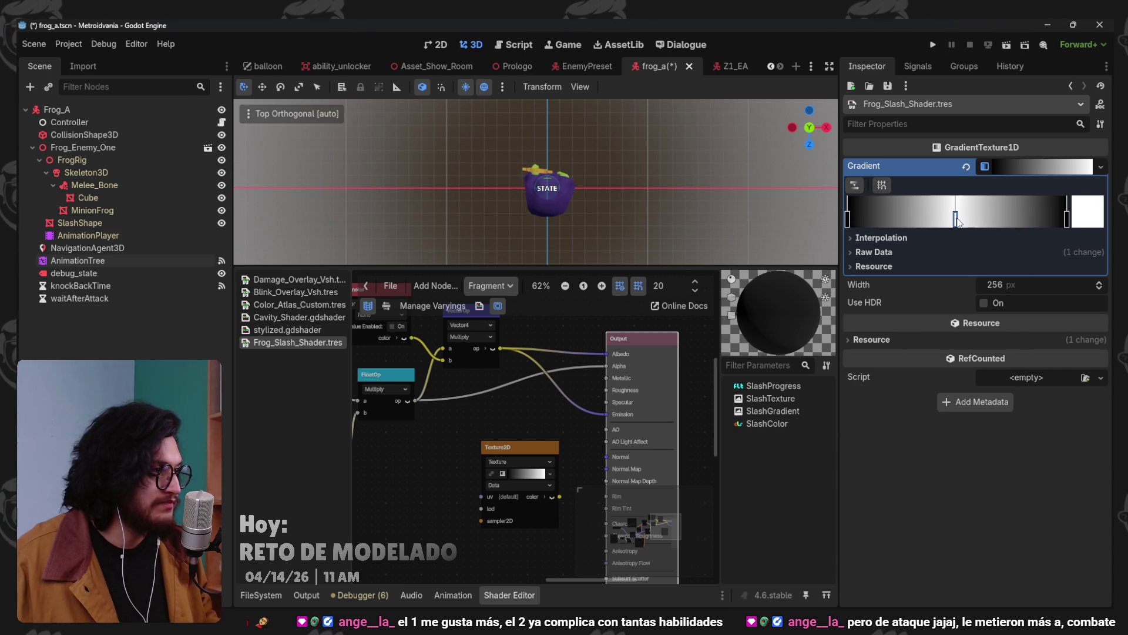
Step: Add a float Multiply node with the gradient colour feeding its b input, then show the Attack tracks
mouse_move(517, 447)
mouse_down()
mouse_move(451, 462)
mouse_move(522, 468)
mouse_move(432, 488)
mouse_up()
scroll(473, 424, down, 1)
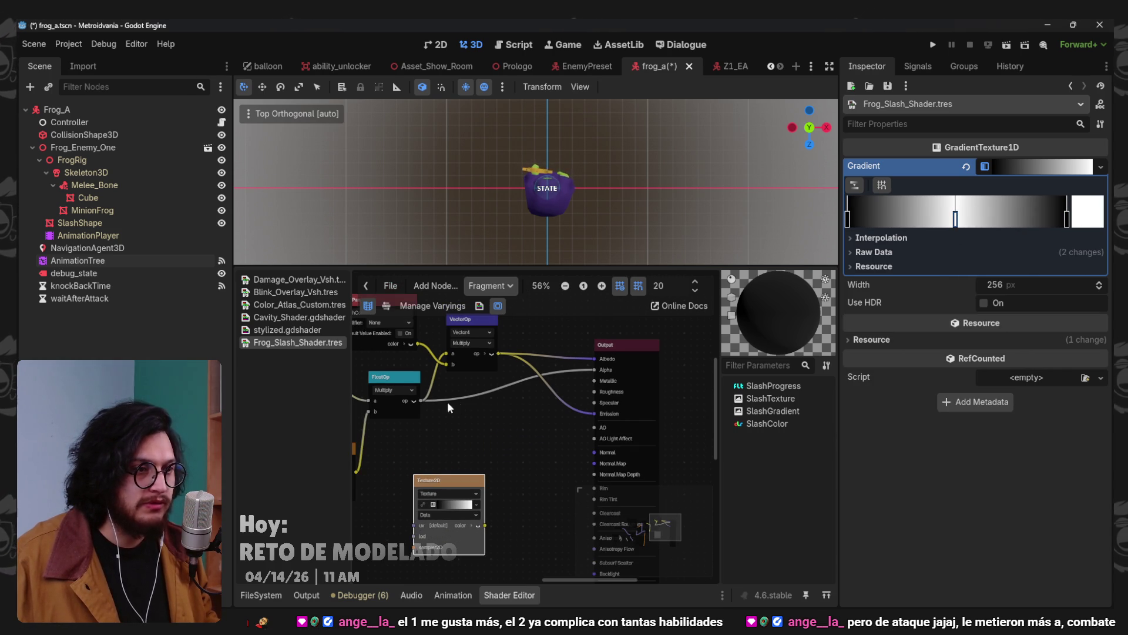
scroll(437, 405, up, 1)
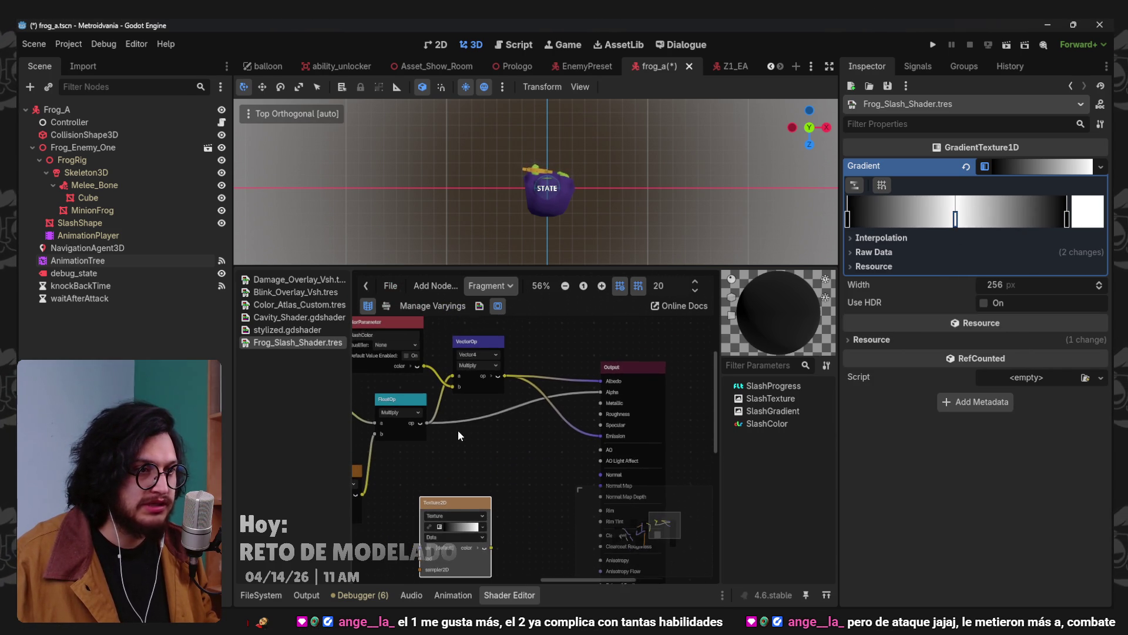
key(space)
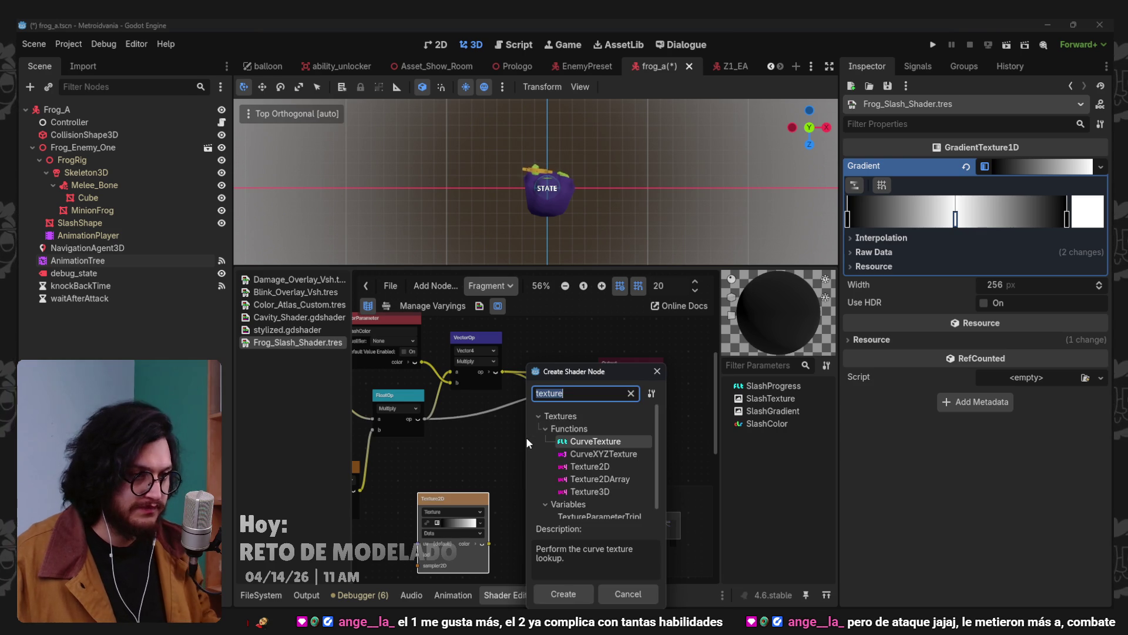
text(multi)
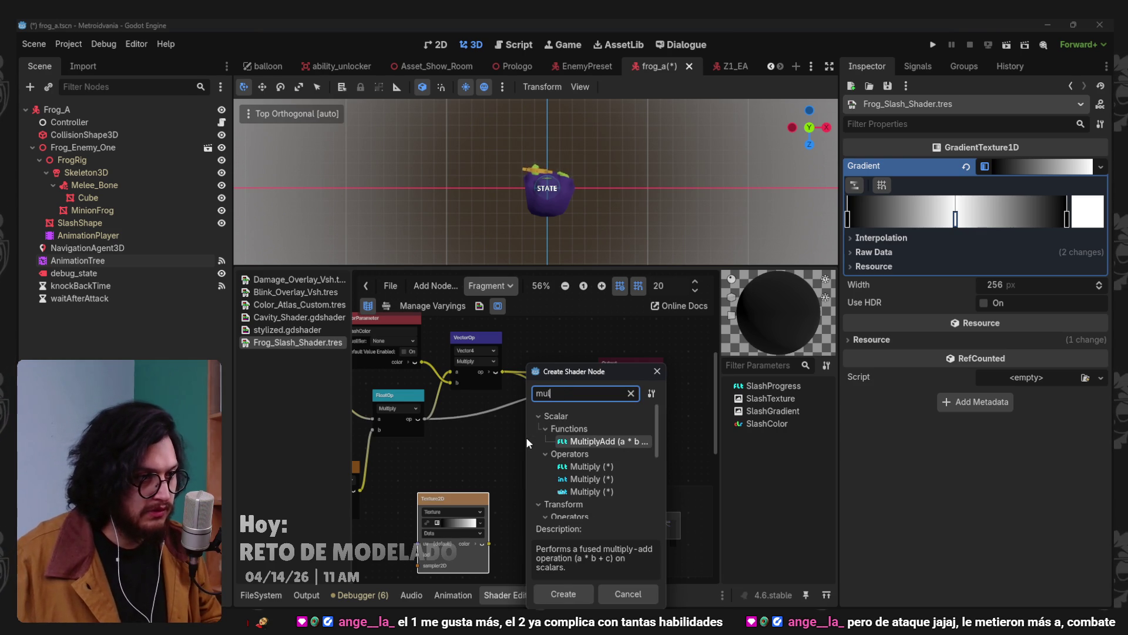
key(Down)
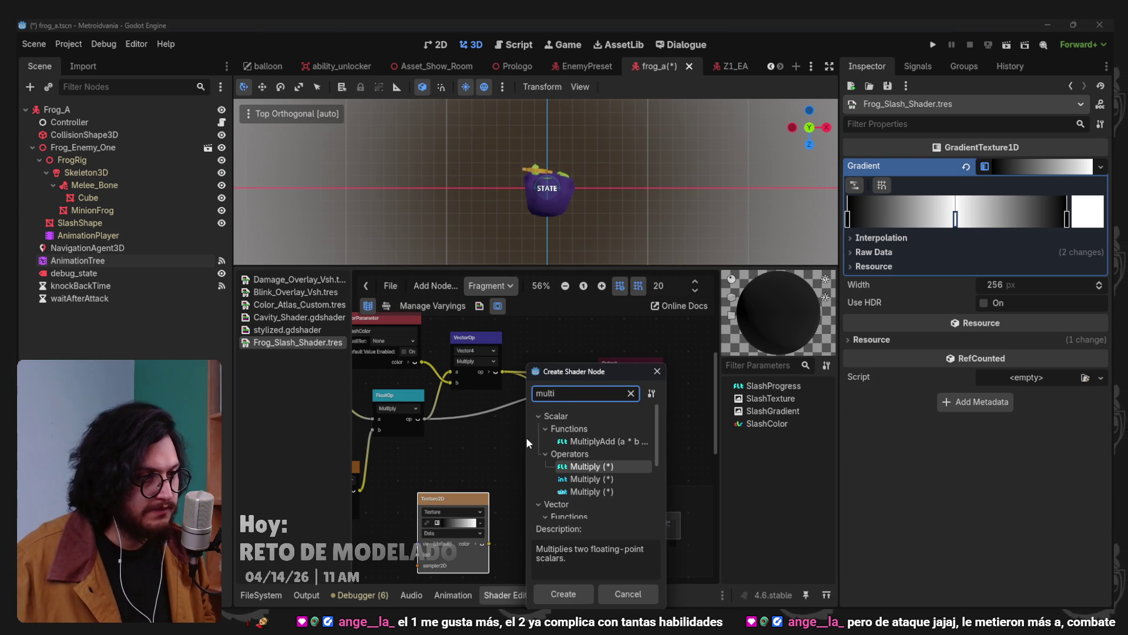
key(Up)
key(Down)
key(Down)
key(Down)
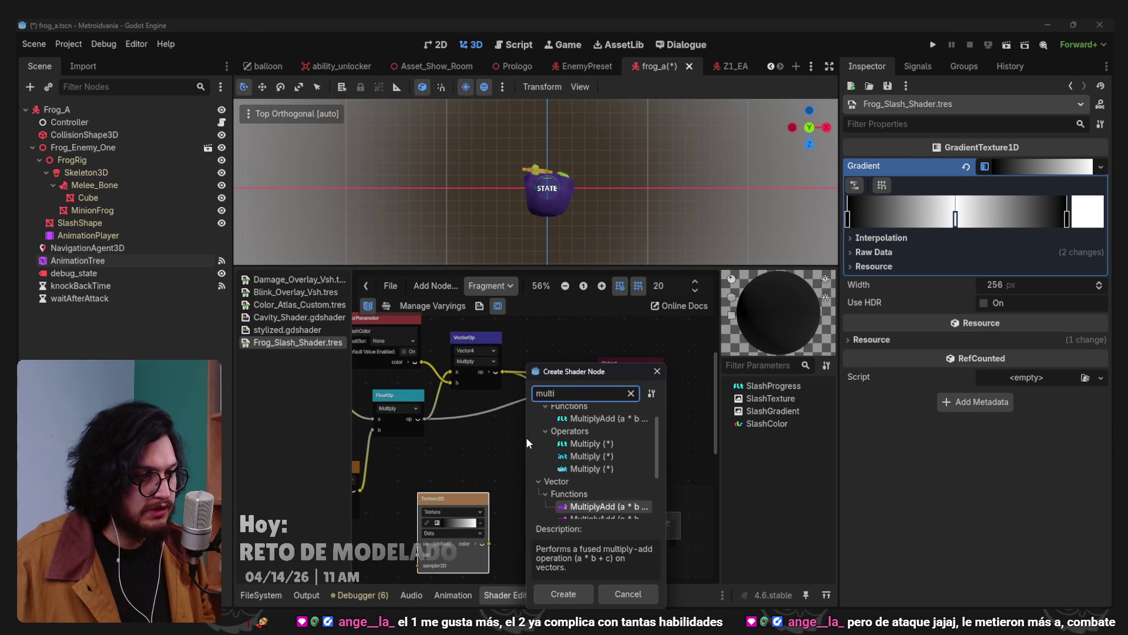
key(Up)
key(Up)
key(Up)
key(Up)
key(Up)
key(Return)
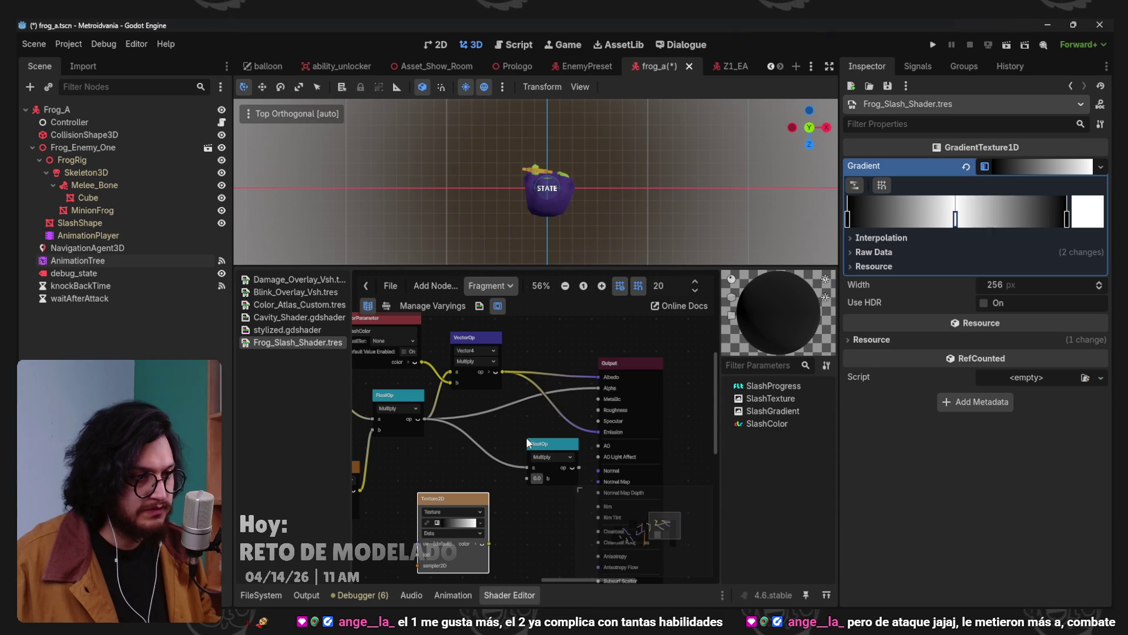
drag(488, 547, 528, 478)
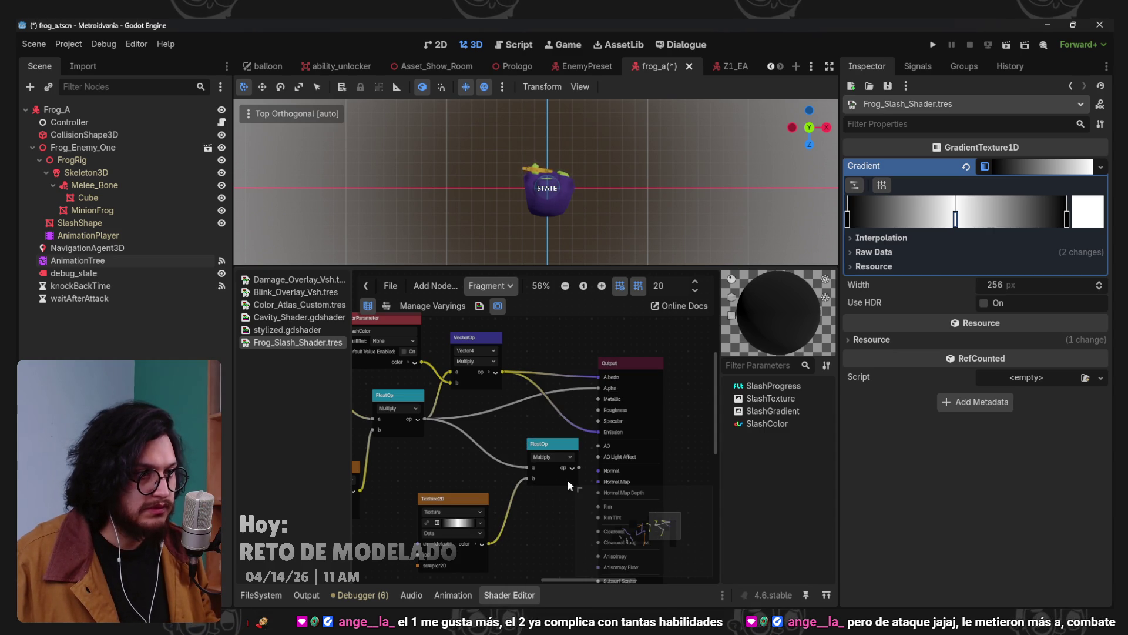
click(113, 260)
Step: Connect the Multiply result to the slash shader's Alpha output
mouse_move(486, 355)
mouse_down()
mouse_move(468, 362)
mouse_move(514, 363)
mouse_move(492, 362)
mouse_up()
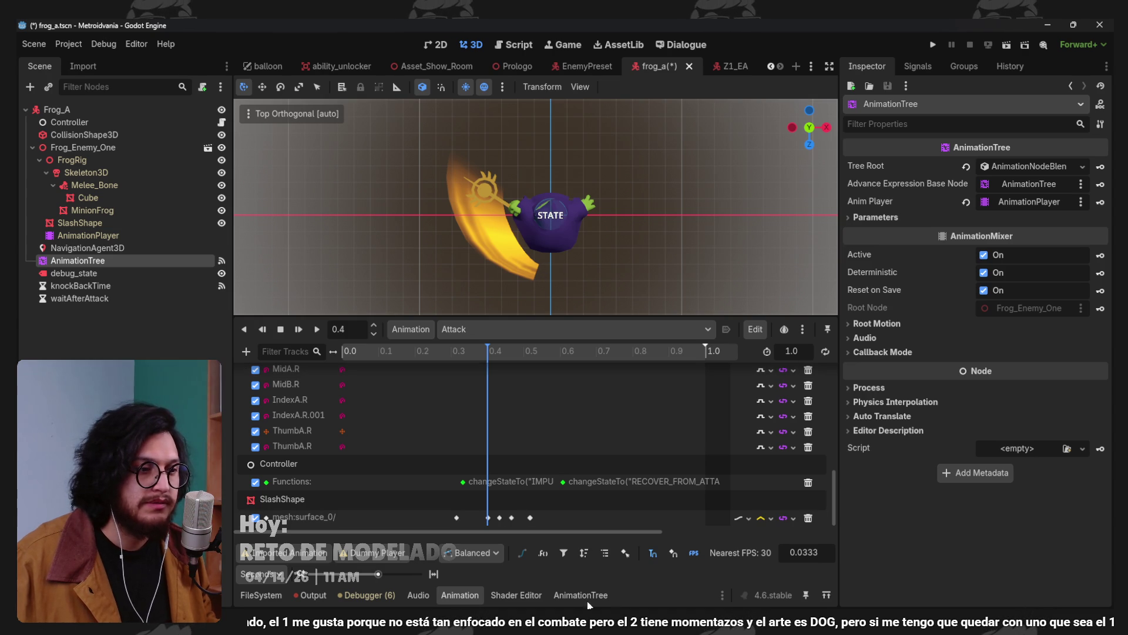
click(526, 595)
drag(580, 464, 598, 387)
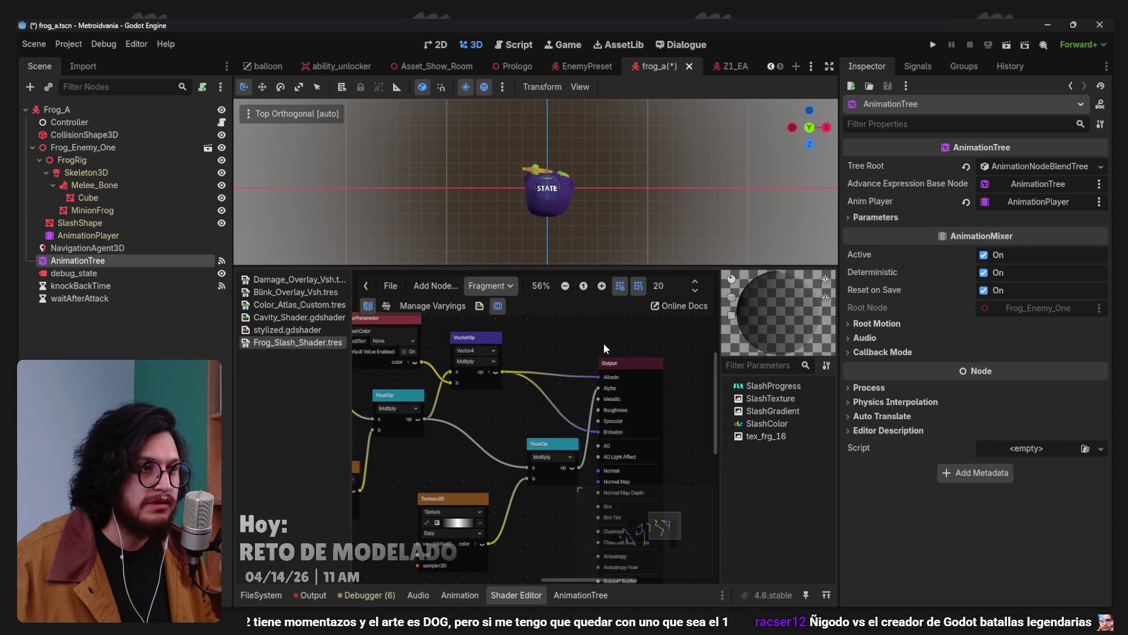
Step: Reopen Frog_Slash_Shader.tres and scrub the Attack animation near 0.37 seconds to check the slash
click(581, 595)
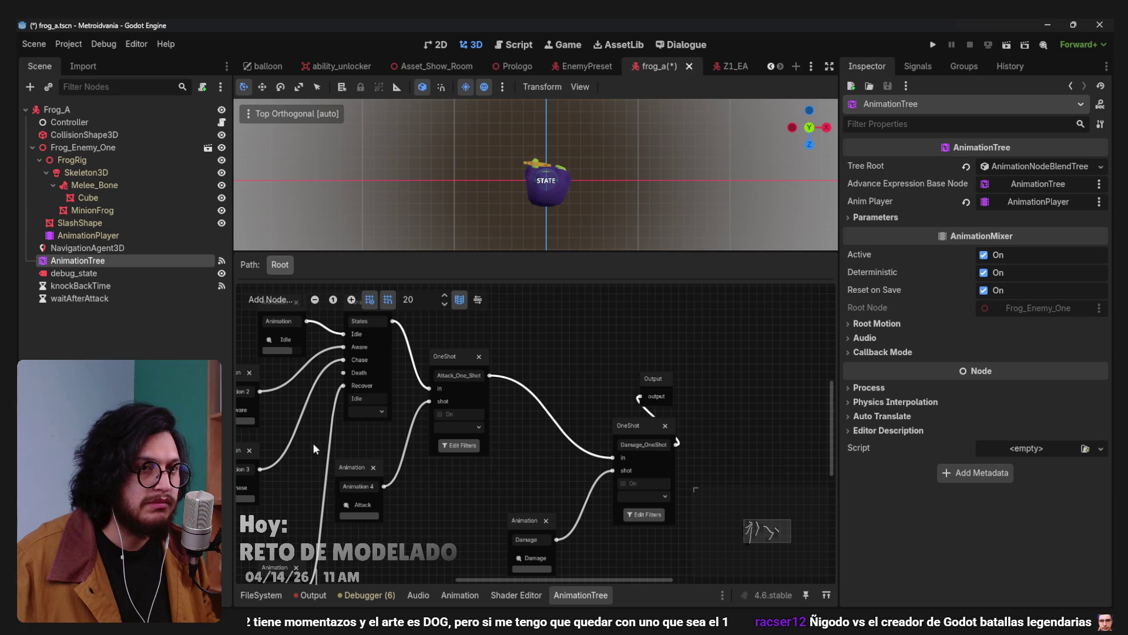
click(275, 593)
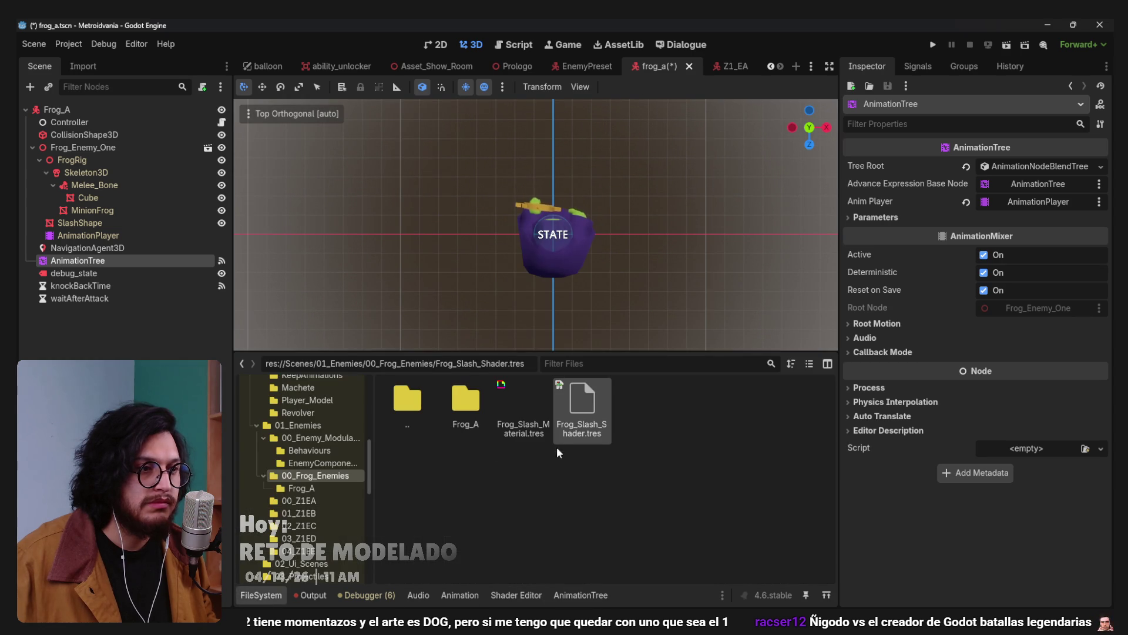
double_click(563, 414)
key(alt+n)
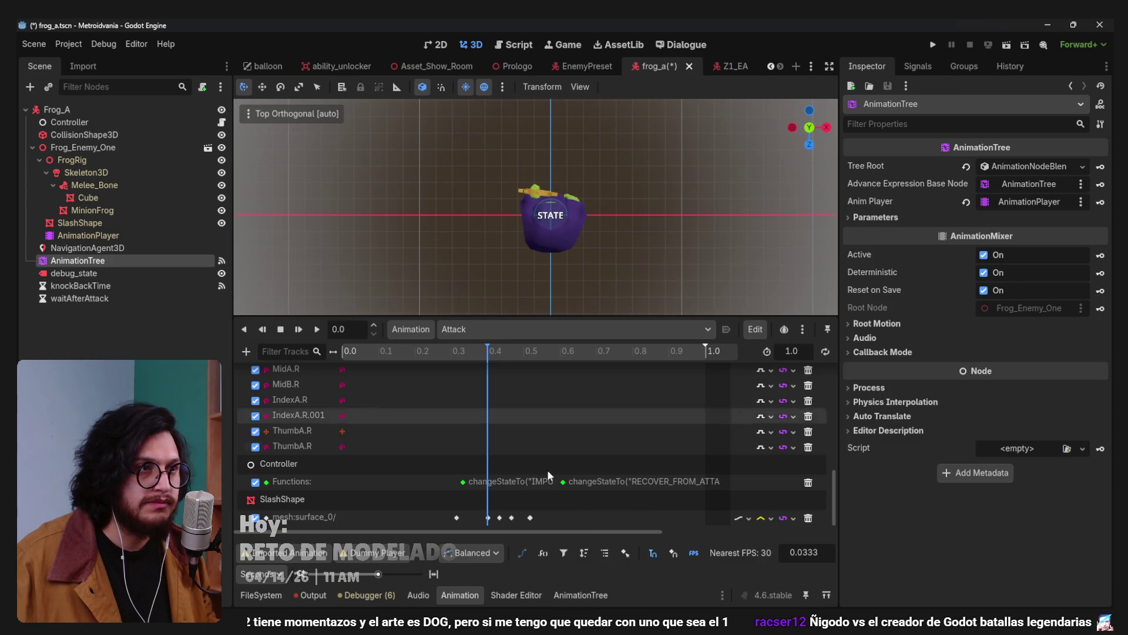
mouse_move(481, 348)
mouse_down()
mouse_move(503, 347)
mouse_move(471, 349)
mouse_move(542, 350)
mouse_move(448, 351)
mouse_move(522, 360)
mouse_up()
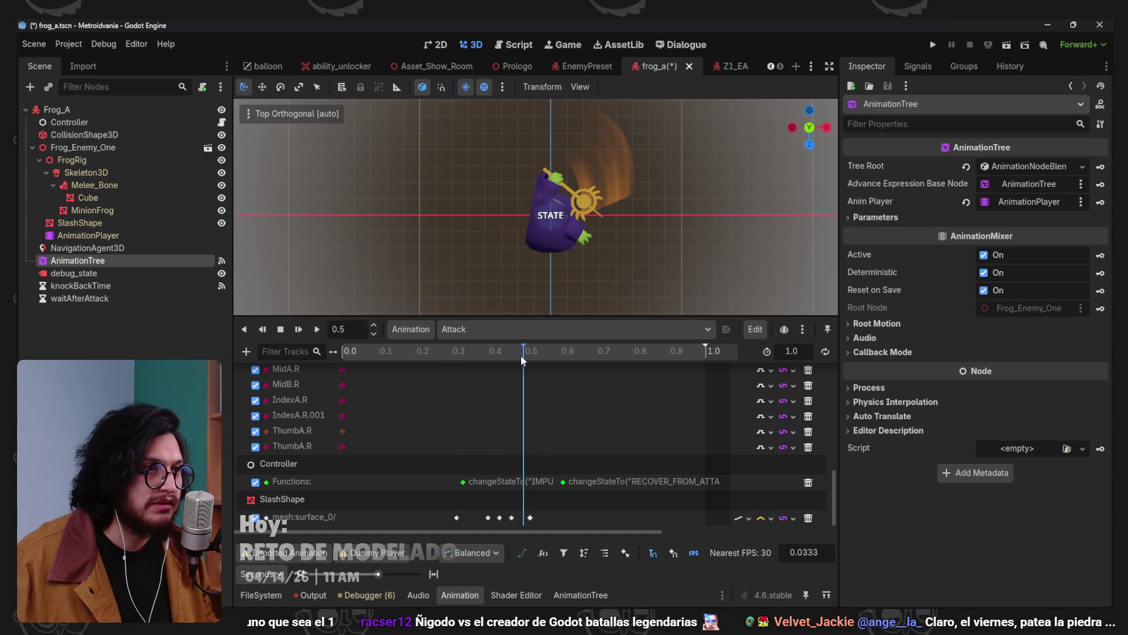
key(alt+Tab)
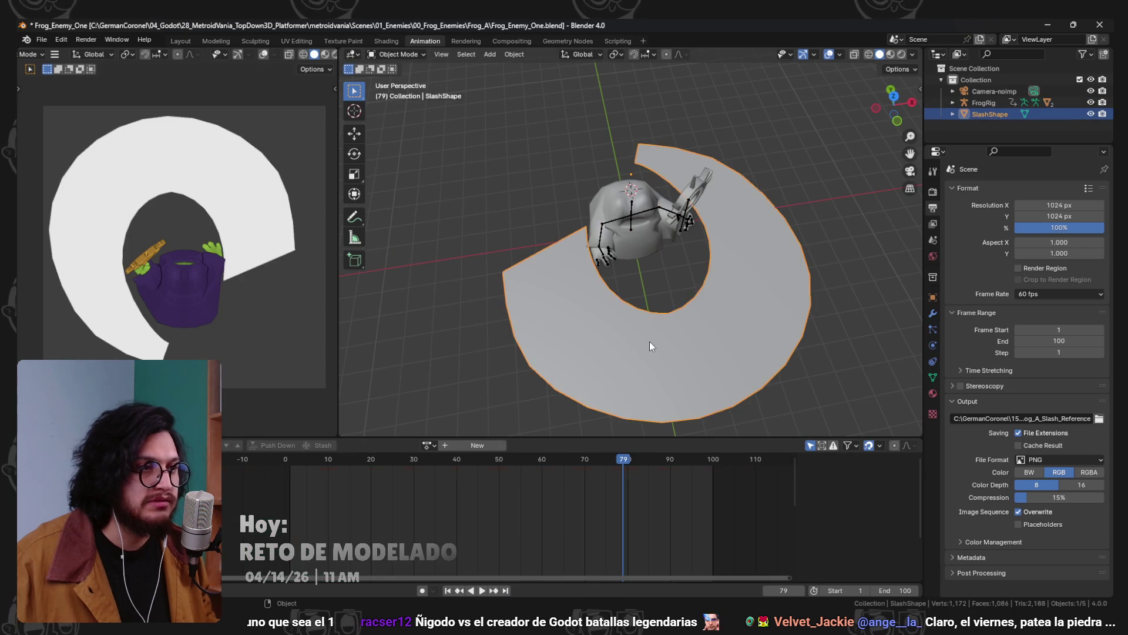
Step: Shift and stretch the SlashShape UV island along X, then save Frog_Enemy_One.blend
key(Tab)
click(306, 40)
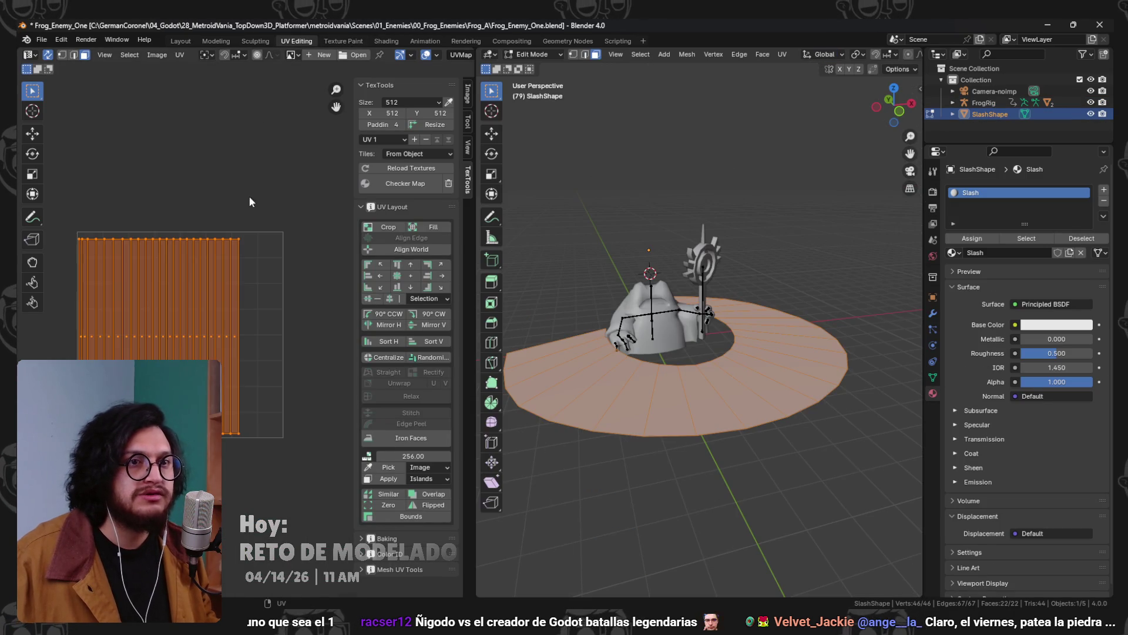
key(g)
key(x)
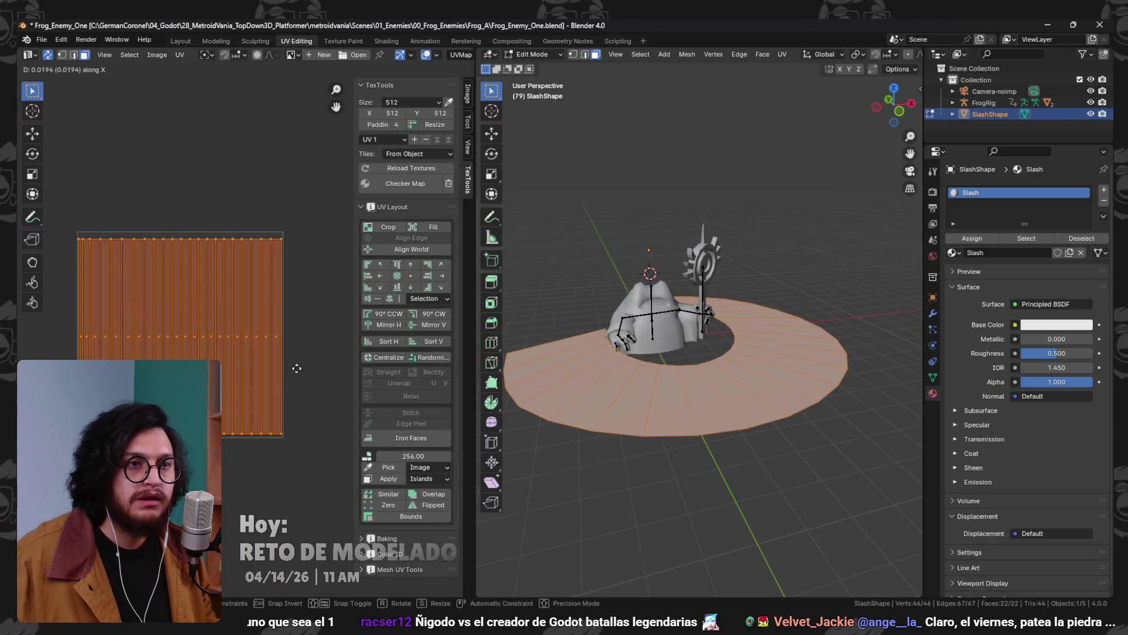
key(s)
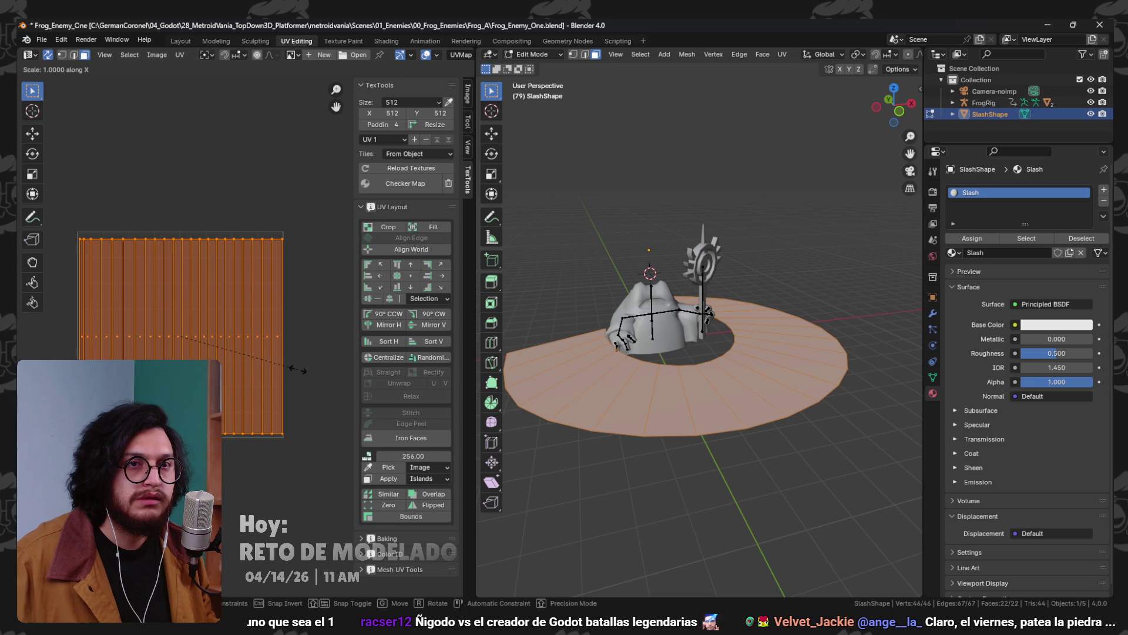
click(302, 369)
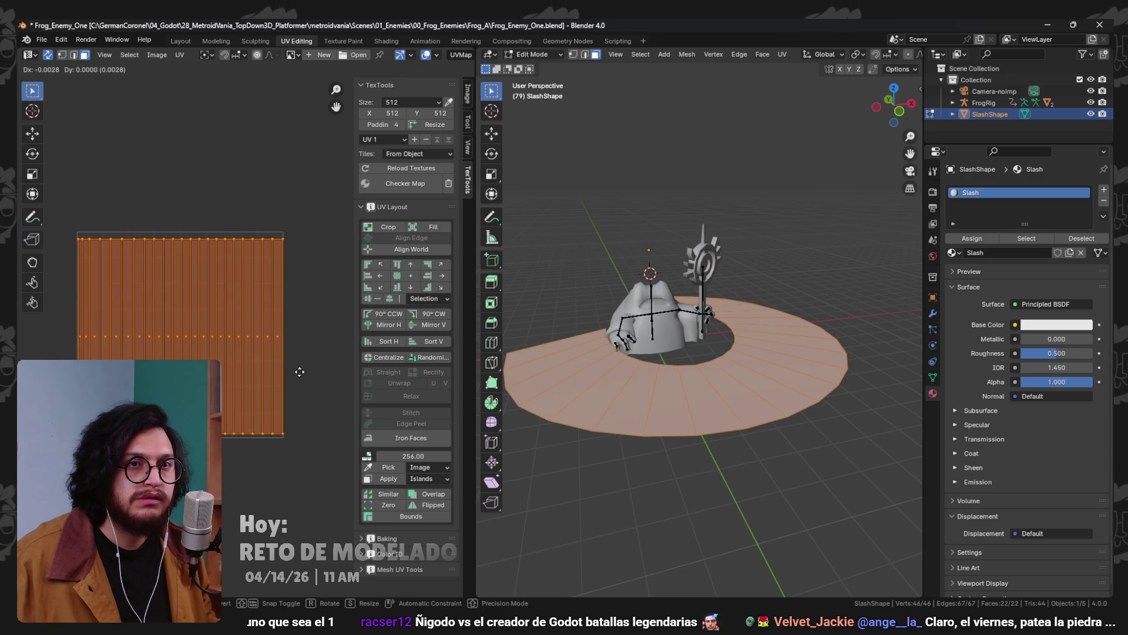
key(Tab)
key(ctrl+s)
click(1047, 24)
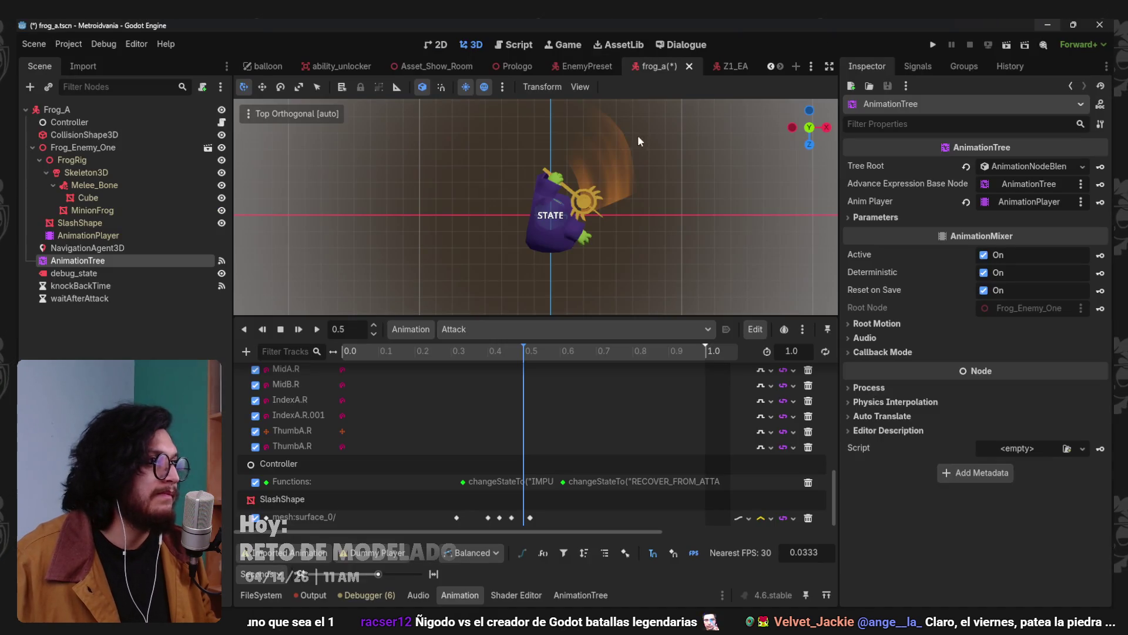
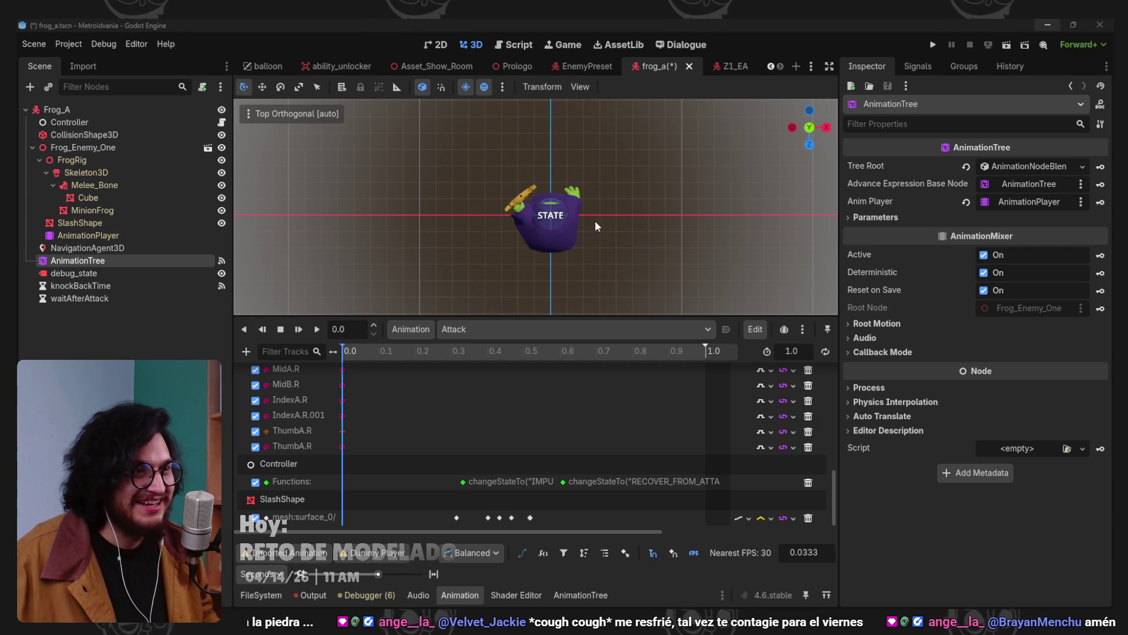
Step: Preview the Attack swing, then open Frog_Slash_Material and its slash shader from FileSystem
mouse_move(395, 352)
mouse_down()
mouse_move(550, 361)
mouse_move(518, 355)
mouse_up()
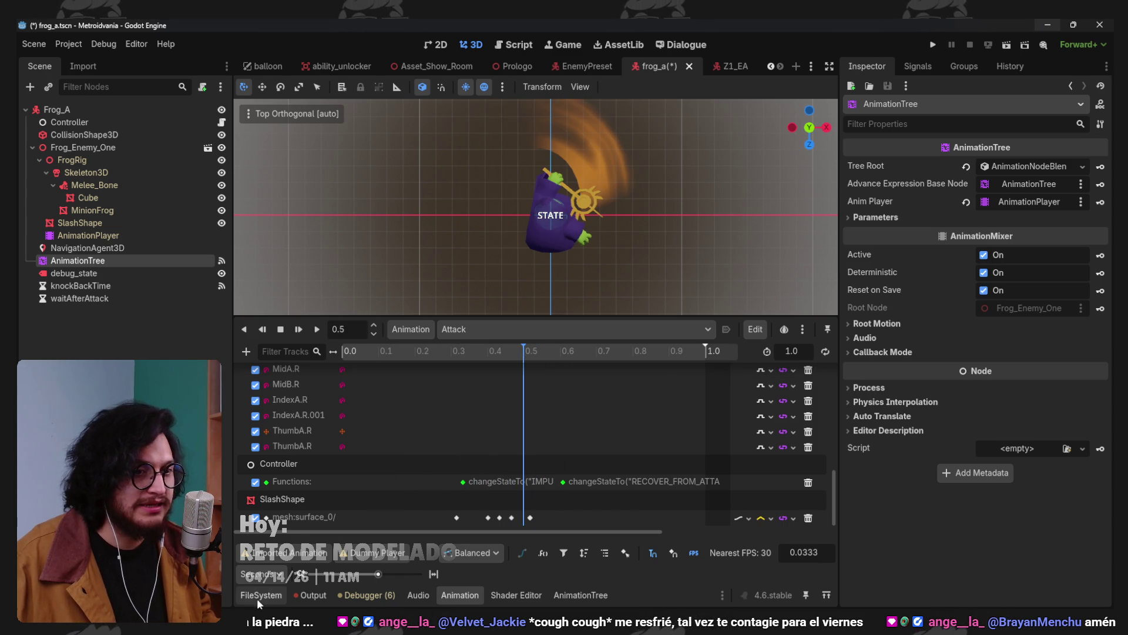
click(259, 596)
double_click(531, 397)
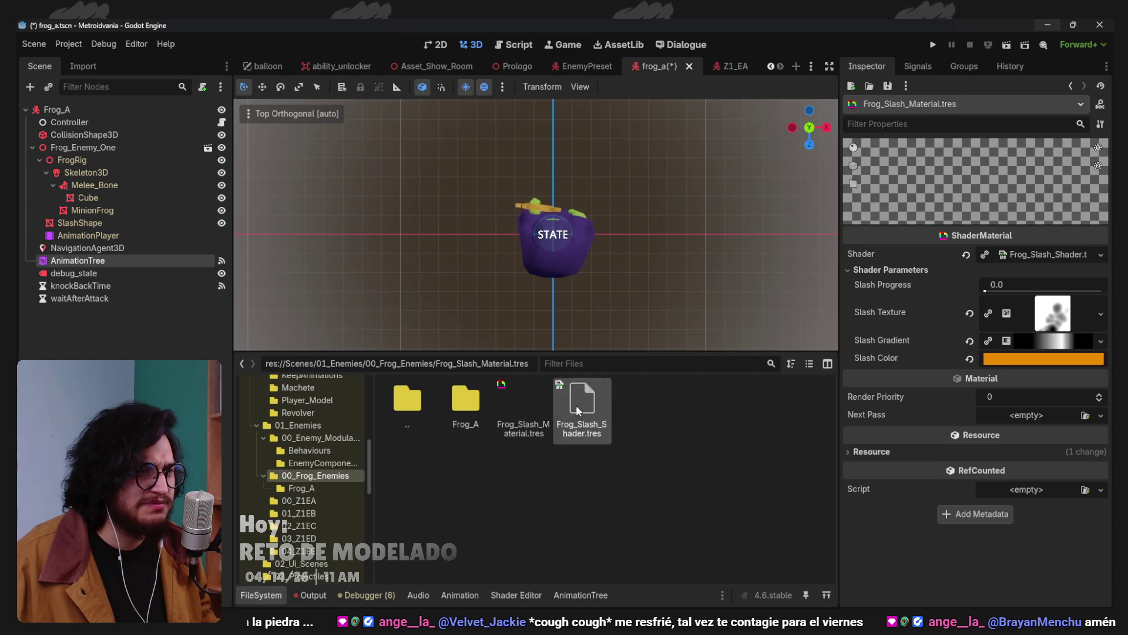
double_click(576, 405)
click(568, 596)
Step: Select the AnimationTree, scrub Attack to mid-slash, and bring up the Frog_Slash_Shader graph
click(78, 260)
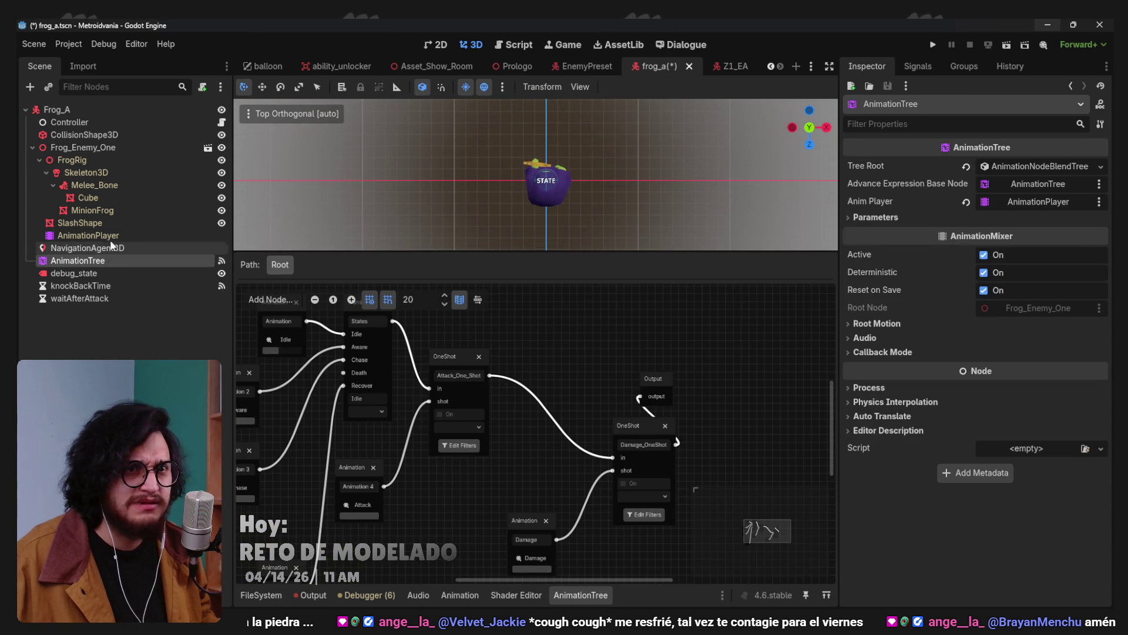
click(88, 235)
mouse_move(501, 355)
mouse_down()
mouse_move(700, 370)
mouse_move(464, 397)
mouse_move(403, 376)
mouse_up()
click(121, 260)
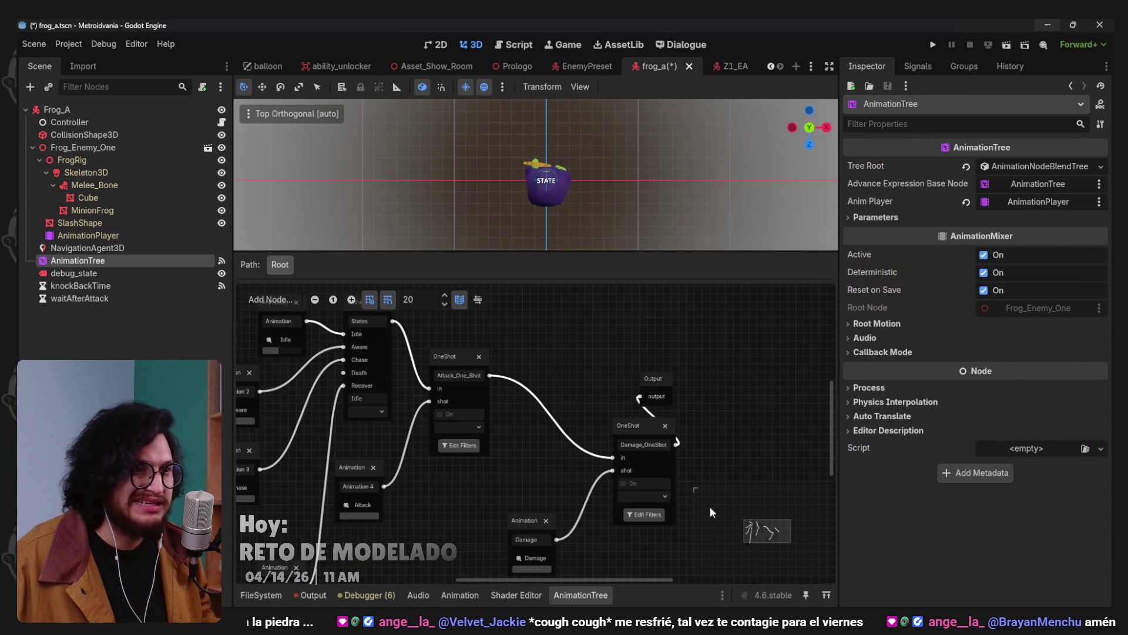
click(460, 595)
mouse_move(418, 351)
mouse_down()
mouse_move(544, 367)
mouse_move(511, 361)
mouse_move(524, 362)
mouse_up()
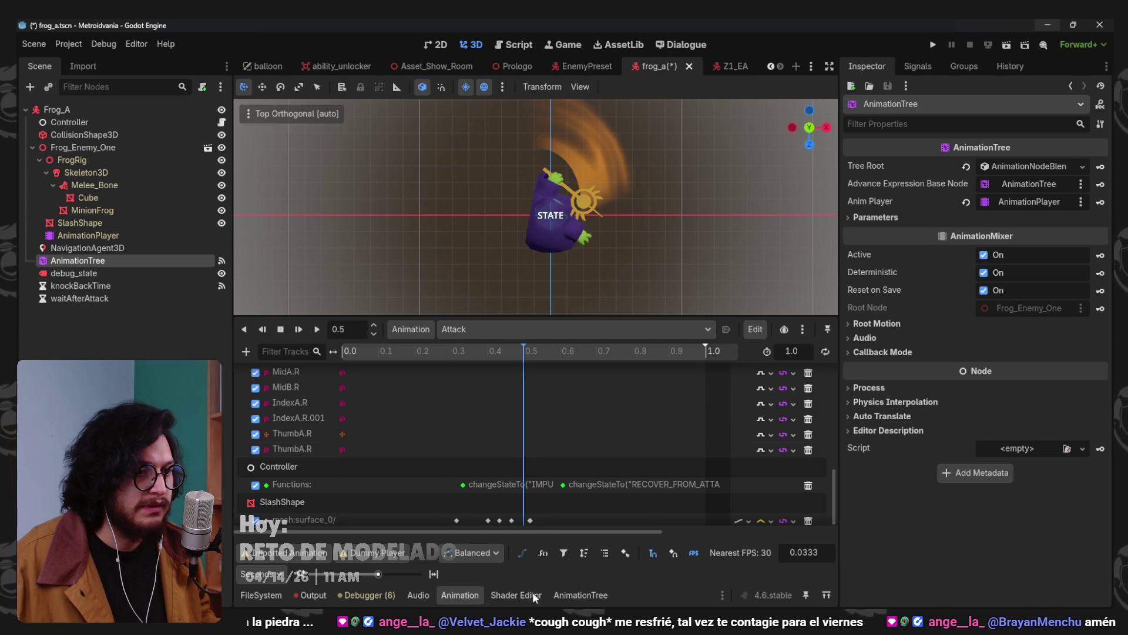
click(532, 592)
scroll(468, 417, right, 3)
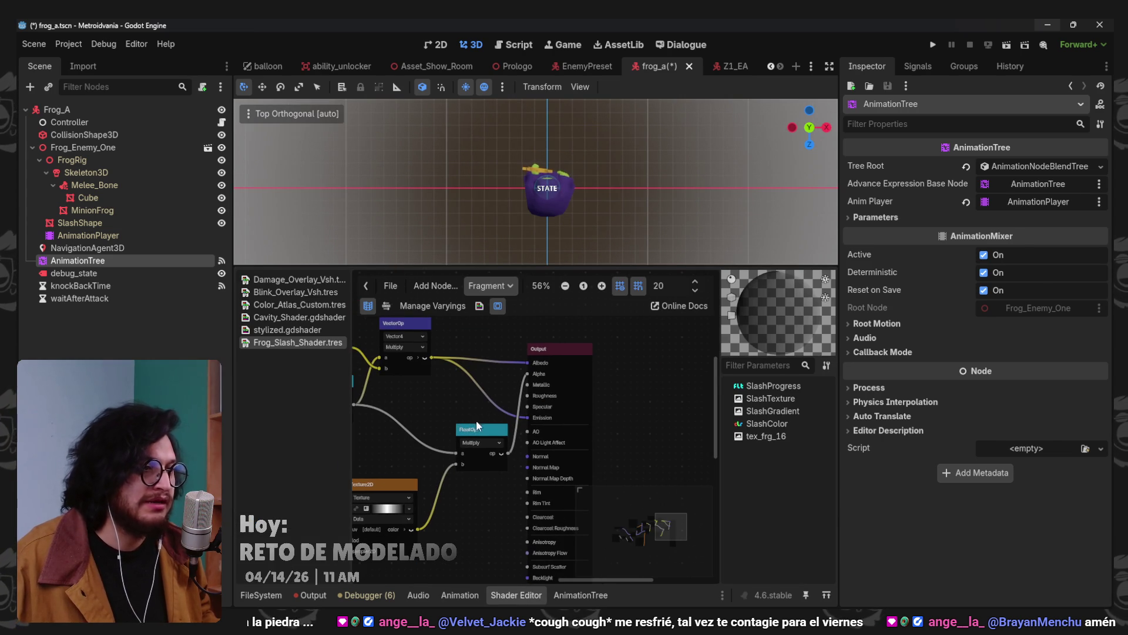
Step: Pull the slash gradient's right stop inward so it ends black, nudge the left stop right, and save
scroll(452, 434, up, 1)
click(388, 514)
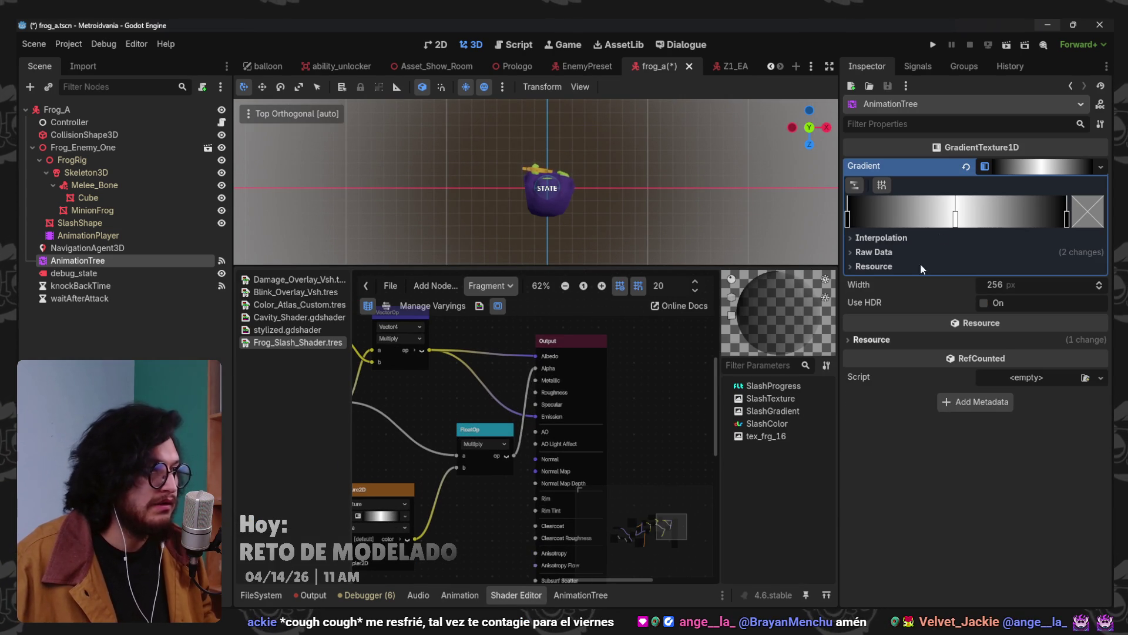
drag(1068, 219, 1042, 219)
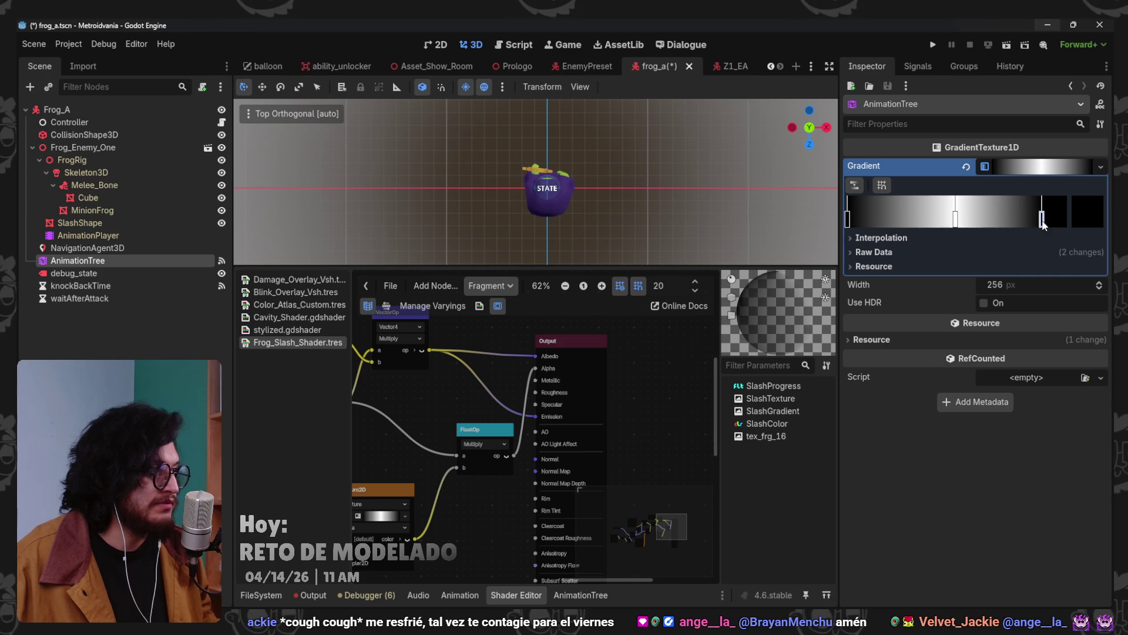
drag(847, 219, 864, 219)
key(ctrl+s)
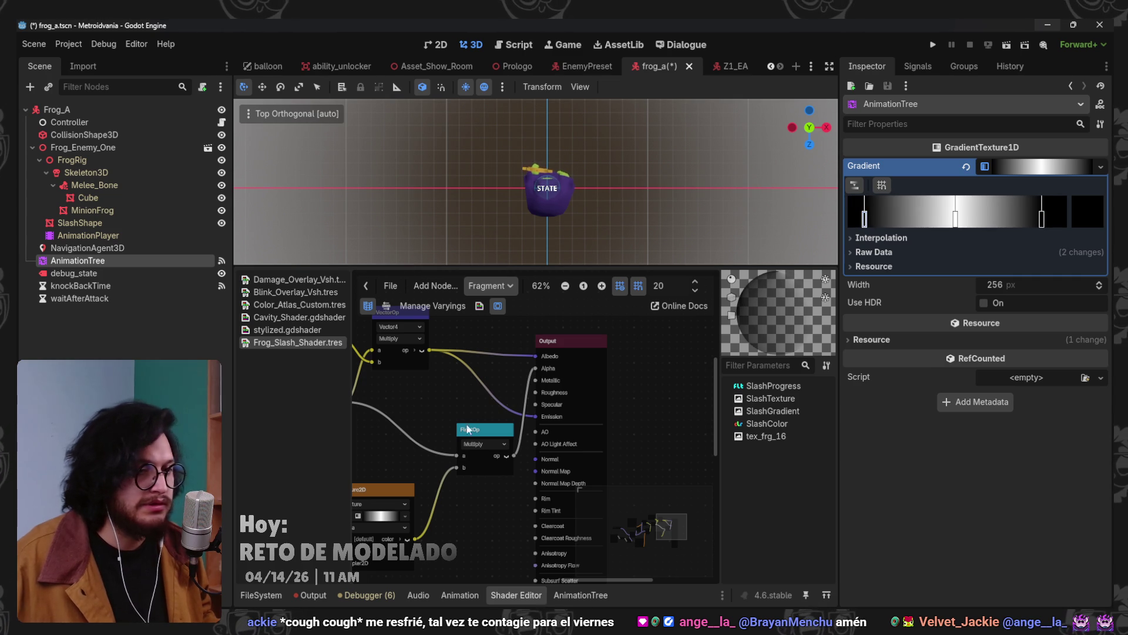
Step: Scrub the Attack animation to check the slash, then reopen Frog_Slash_Shader.tres
click(87, 247)
click(78, 260)
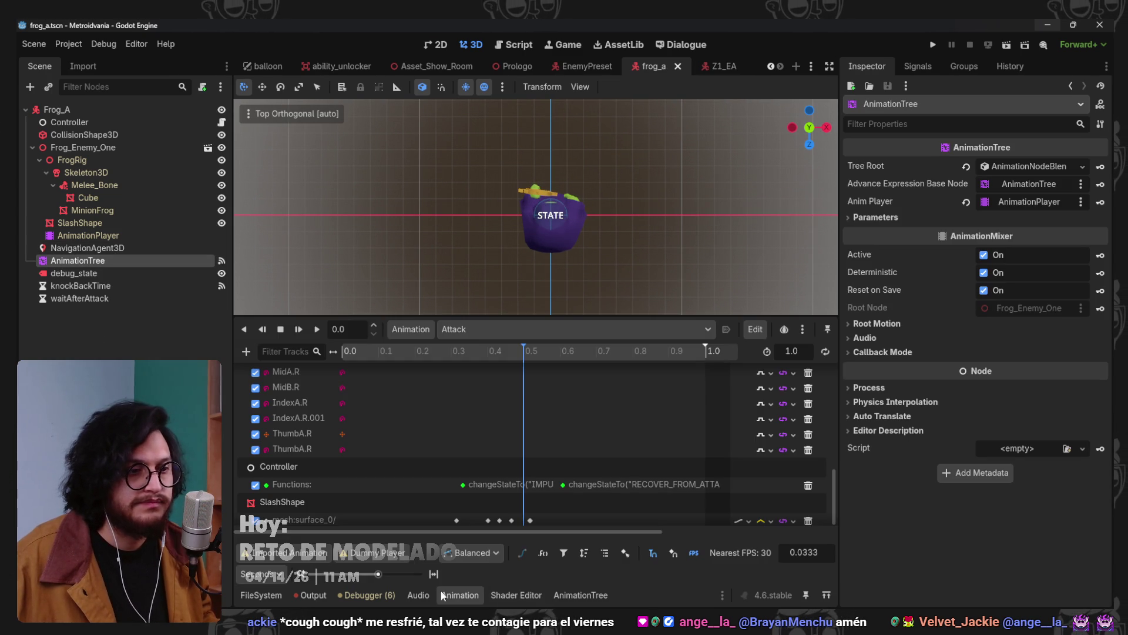
mouse_move(503, 347)
mouse_down()
mouse_move(543, 348)
mouse_move(502, 336)
mouse_move(526, 333)
mouse_move(513, 334)
mouse_up()
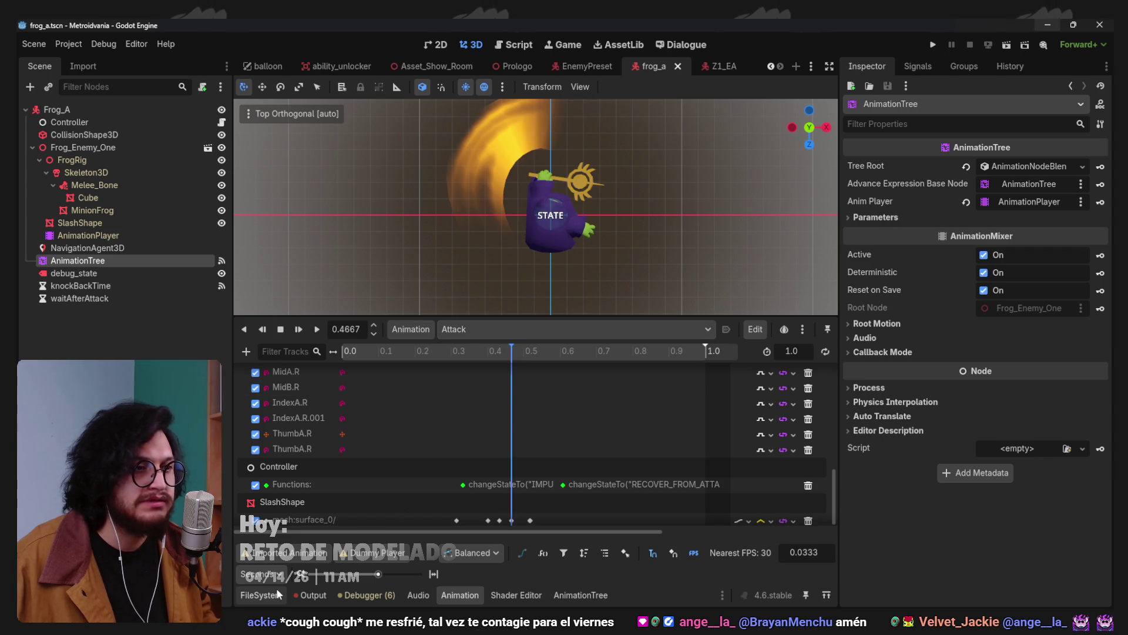
click(261, 595)
click(527, 397)
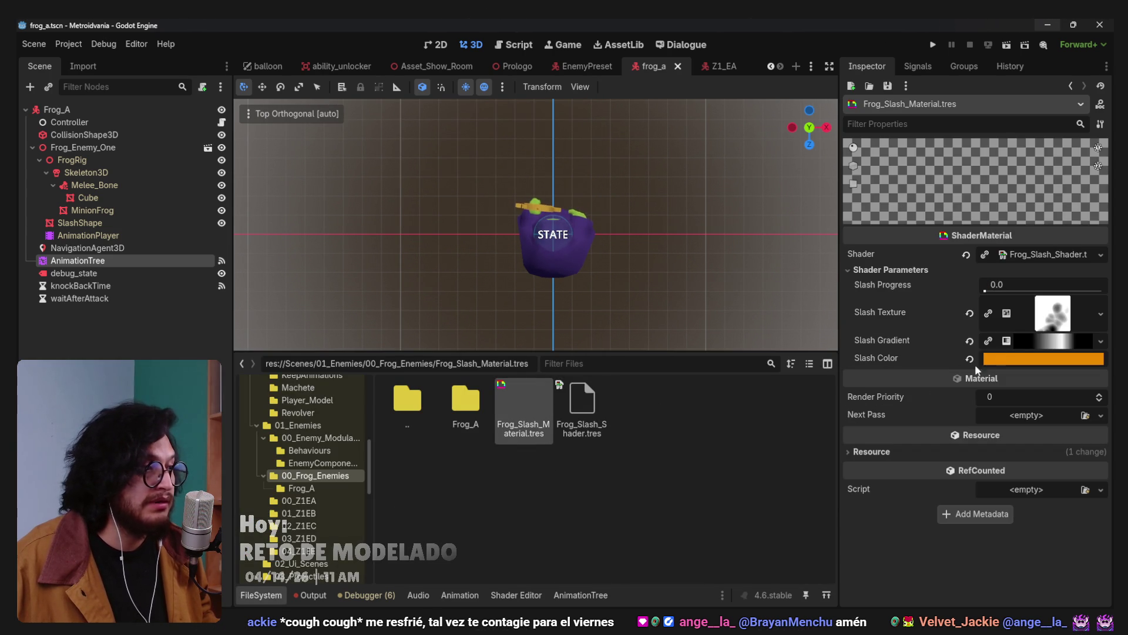
double_click(574, 400)
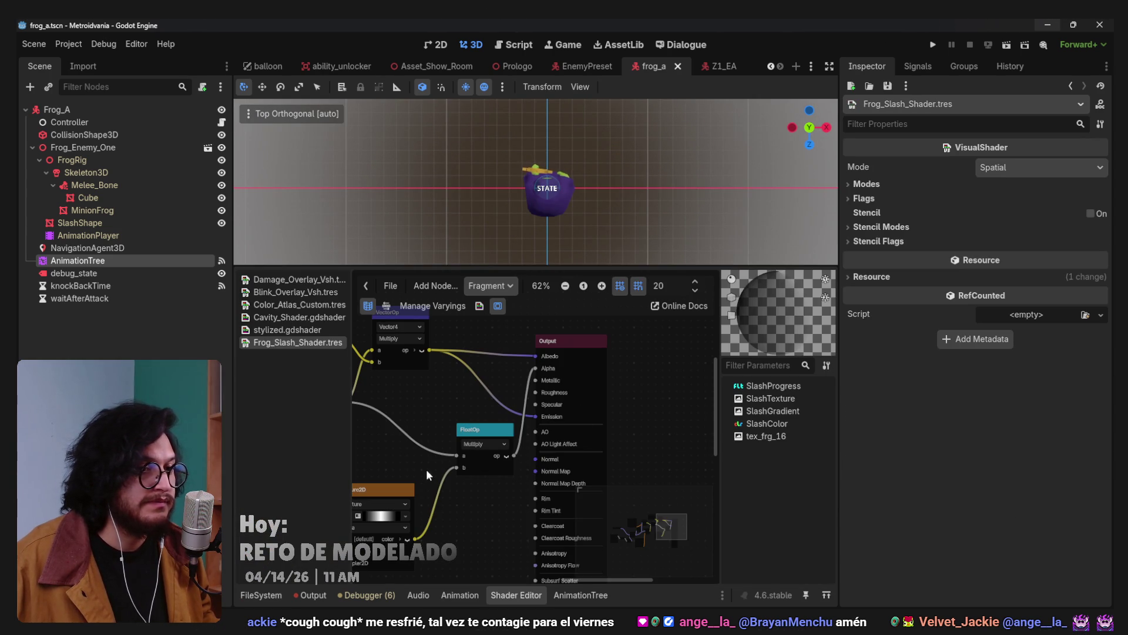
Step: Select the Texture2D gradient node and pan the graph to inspect the UV function nodes
click(380, 495)
scroll(538, 528, down, 1)
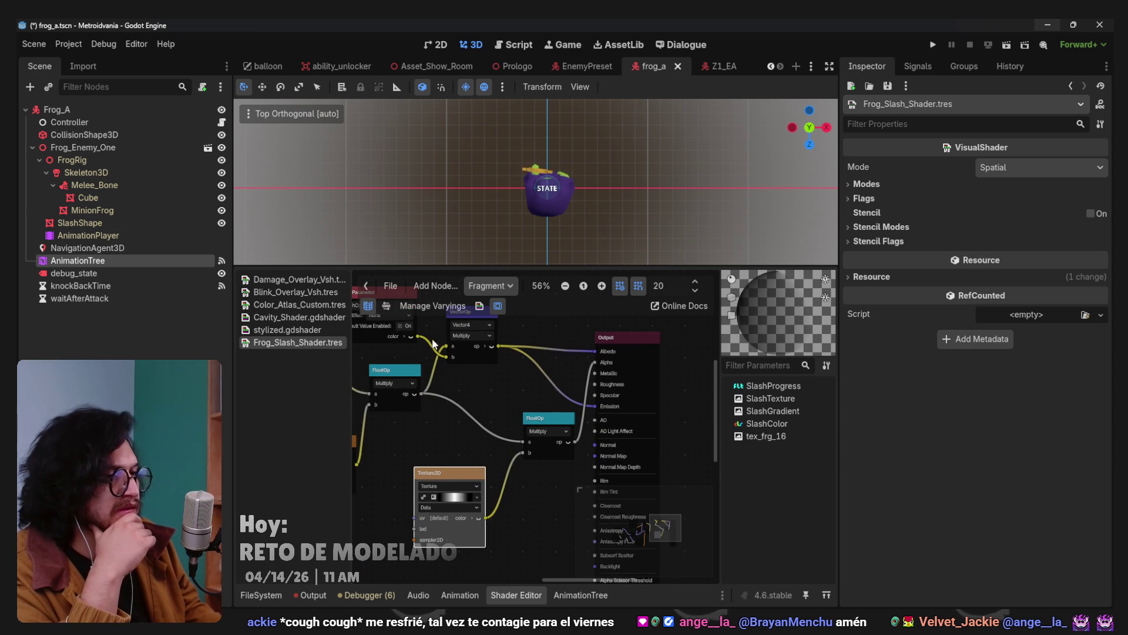
mouse_move(460, 435)
mouse_down()
mouse_move(707, 387)
mouse_move(395, 354)
mouse_move(499, 318)
mouse_move(515, 342)
mouse_move(376, 330)
mouse_up()
scroll(369, 335, up, 3)
scroll(368, 335, right, 4)
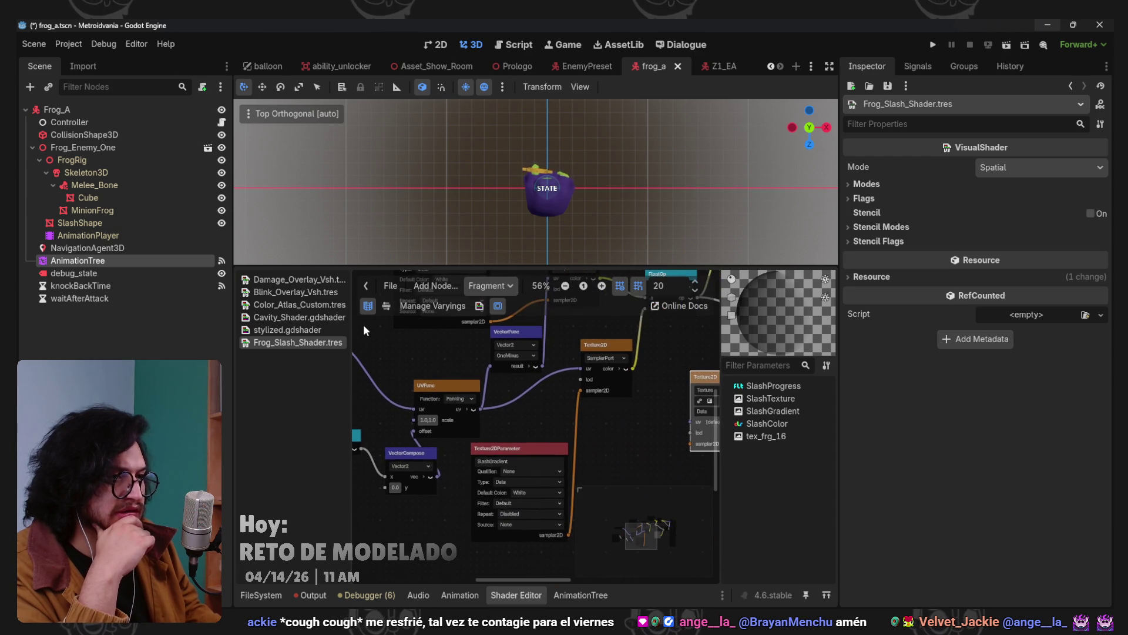
scroll(658, 399, down, 2)
scroll(658, 398, left, 5)
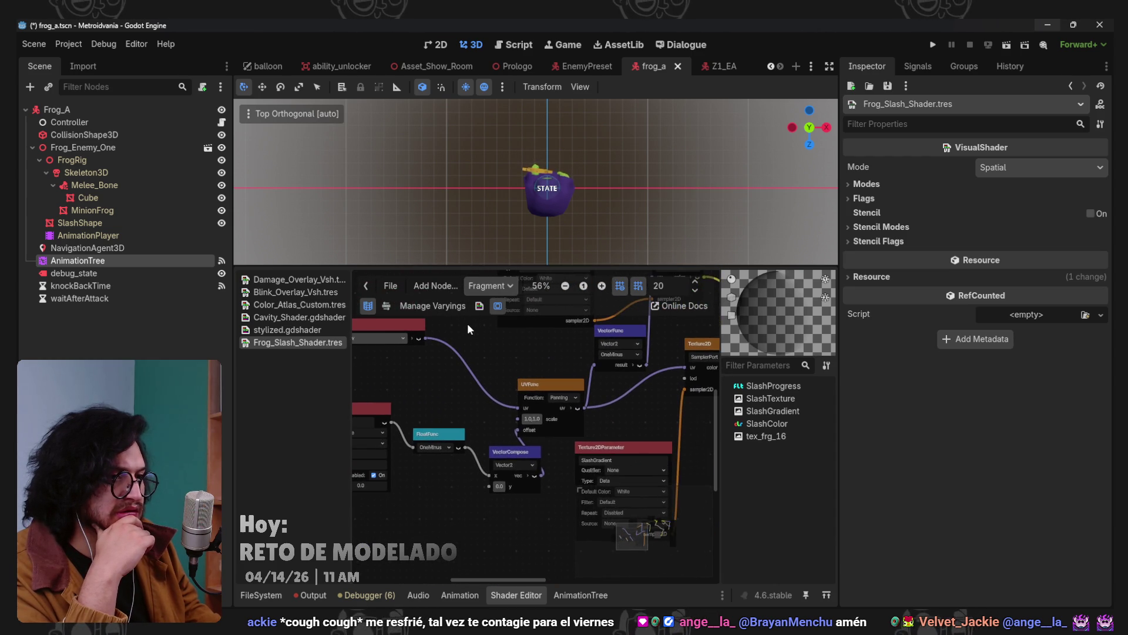
scroll(460, 319, left, 2)
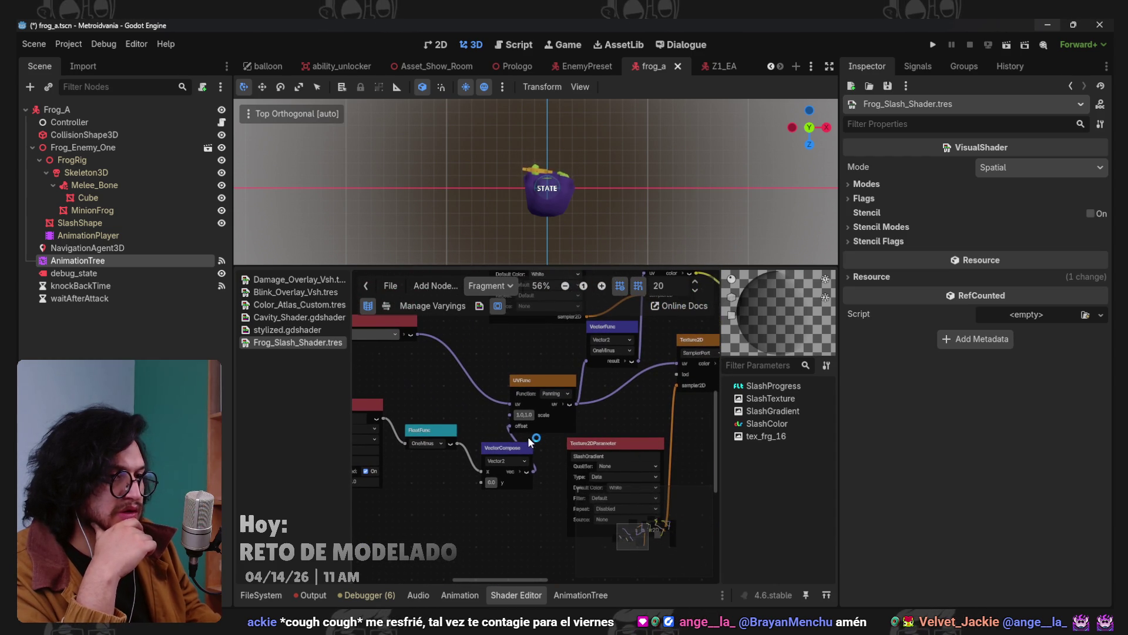
scroll(560, 435, right, 1)
Step: Disconnect the wire feeding the FloatOp Multiply node's a input, leaving it at 0.0
mouse_move(586, 450)
mouse_down()
mouse_move(495, 397)
mouse_move(416, 502)
mouse_up()
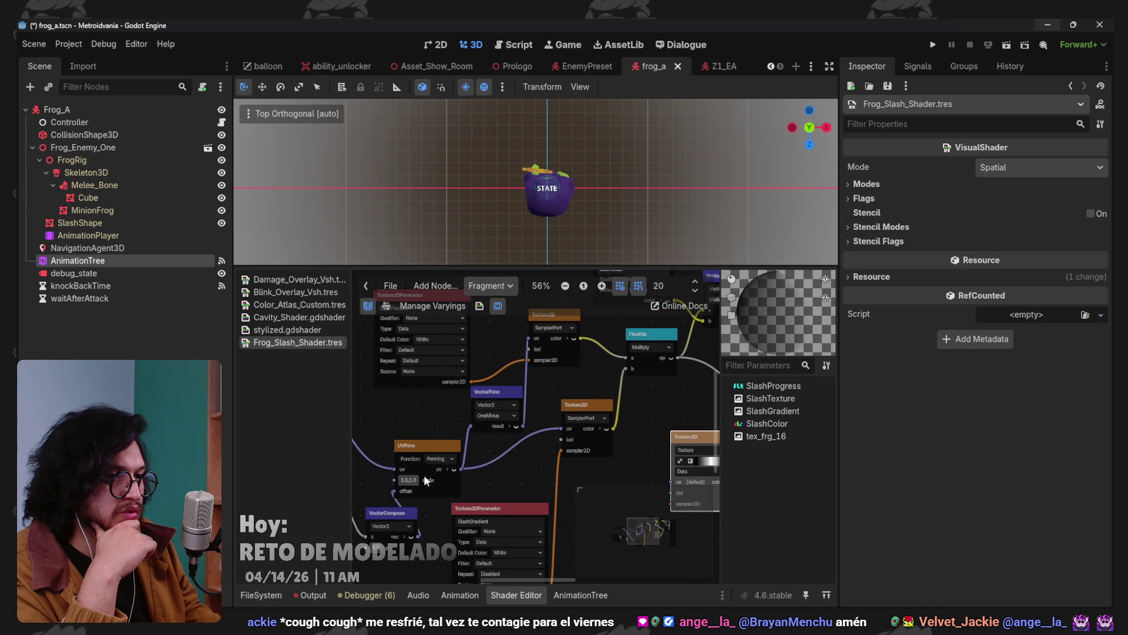
mouse_move(534, 403)
mouse_down()
mouse_move(520, 440)
mouse_move(494, 453)
mouse_move(569, 436)
mouse_move(587, 450)
mouse_move(509, 379)
mouse_move(427, 400)
mouse_move(354, 448)
mouse_up()
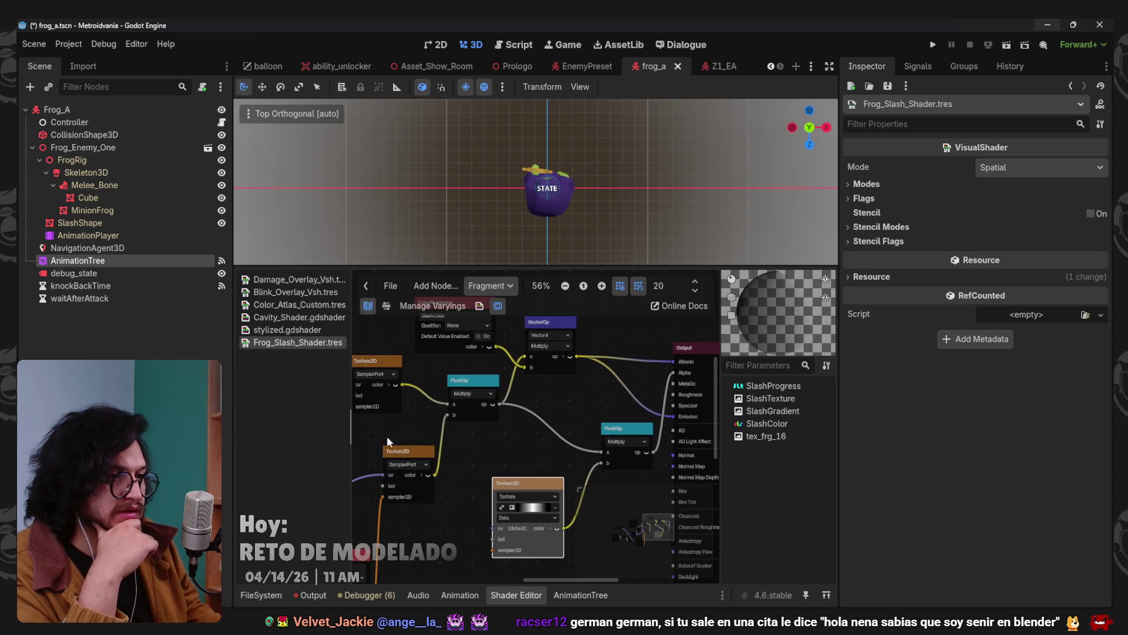
drag(601, 452, 673, 376)
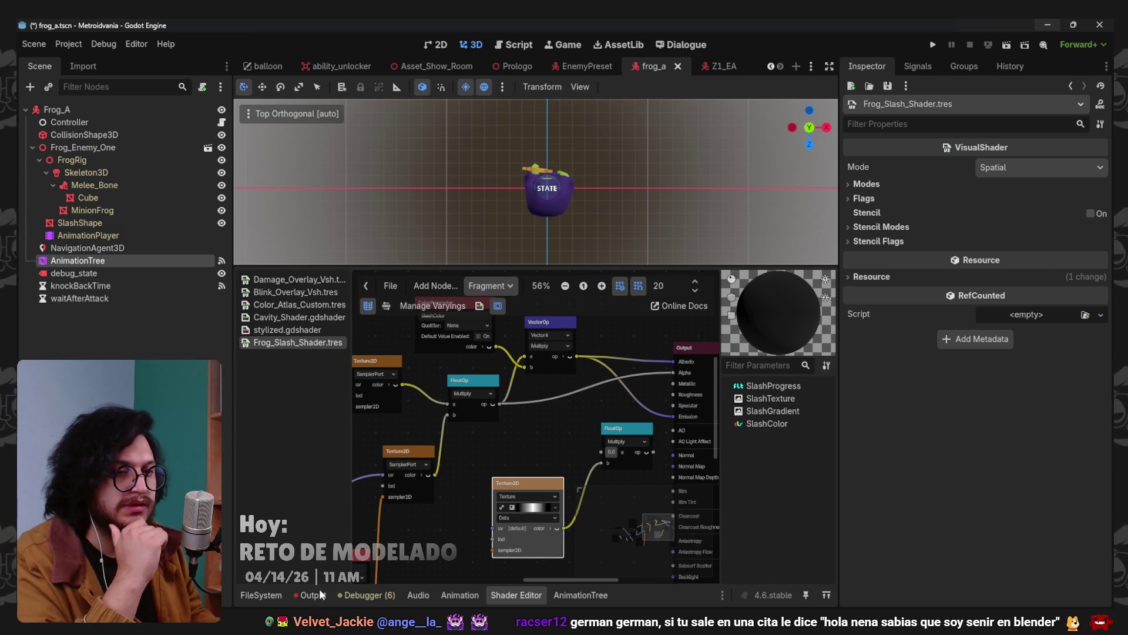
click(264, 594)
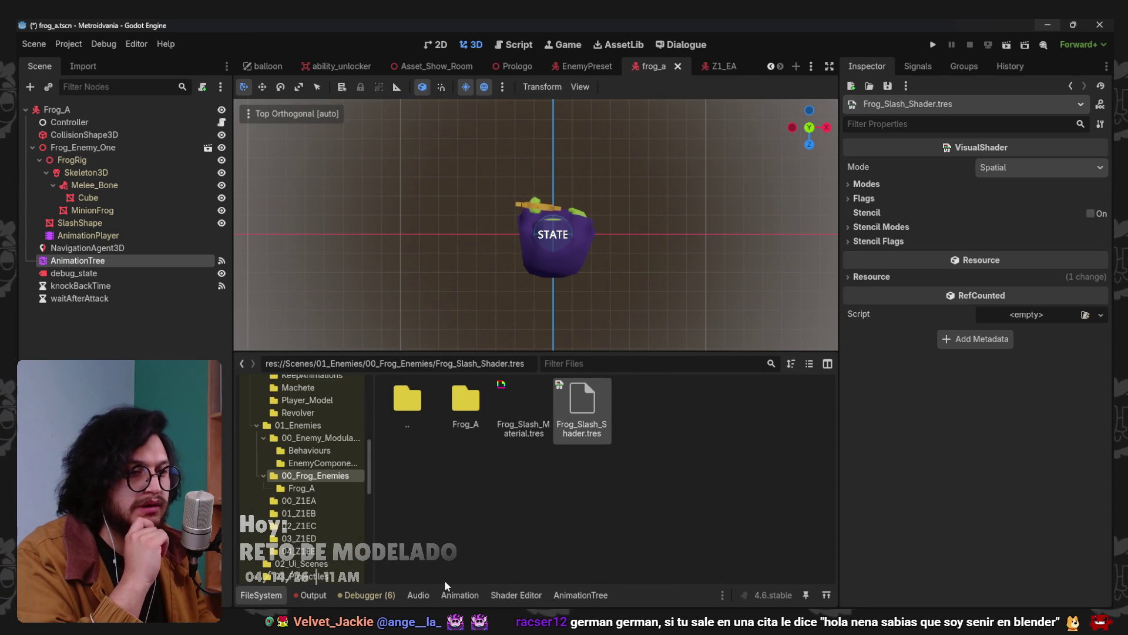
Step: Cycle through the Animation, FileSystem and AnimationTree views, then scrub Attack to 0.5 s
click(460, 594)
click(499, 351)
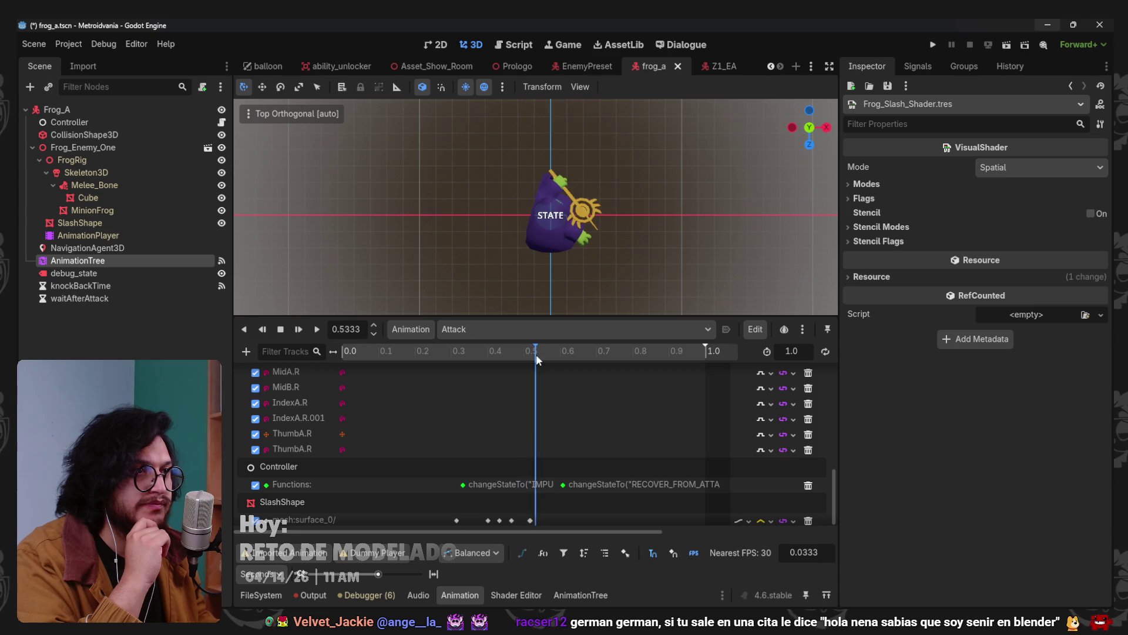
click(260, 595)
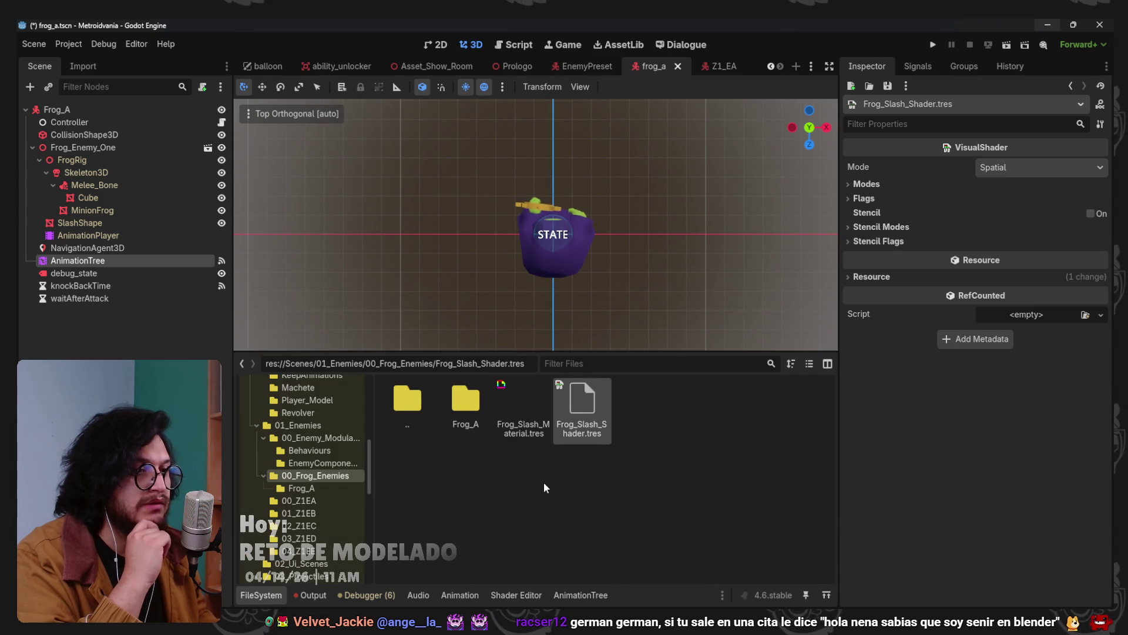
click(566, 594)
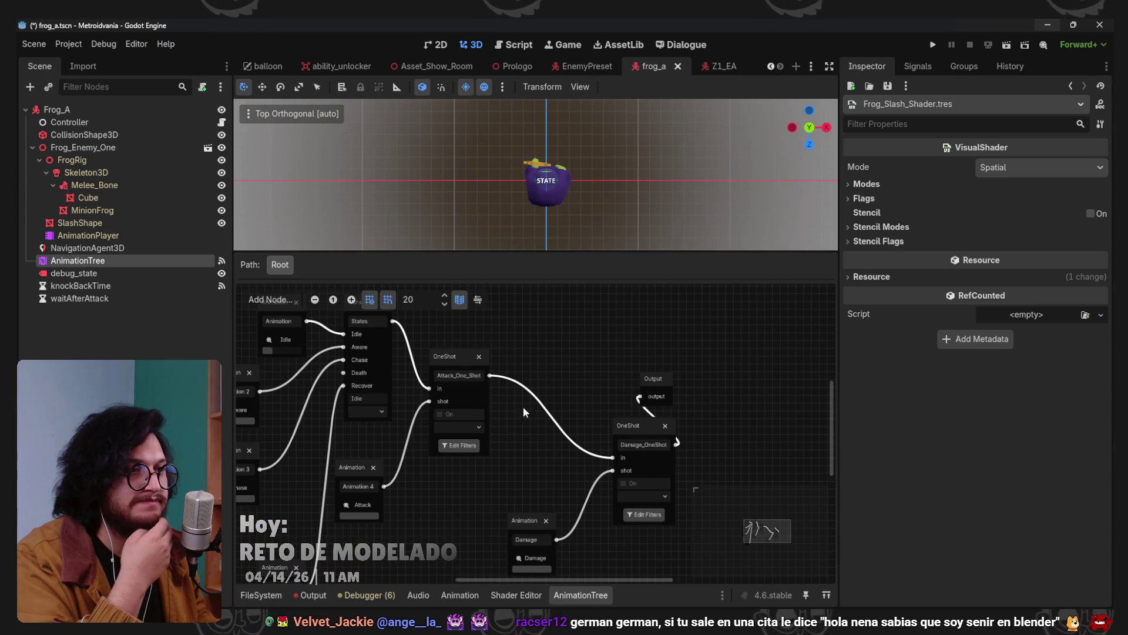
click(460, 595)
mouse_move(510, 352)
mouse_down()
mouse_move(536, 351)
mouse_move(520, 350)
mouse_up()
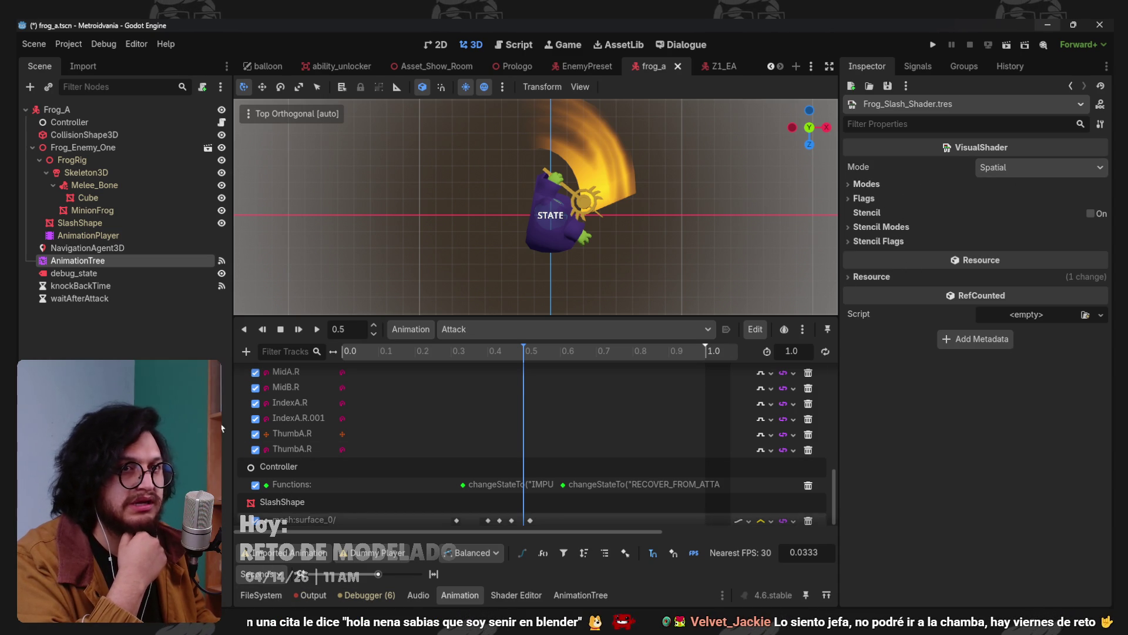
click(122, 210)
Step: Select SlashShape and expand its mesh material down to the Slash Gradient stop editor
click(1035, 167)
click(1035, 167)
click(103, 222)
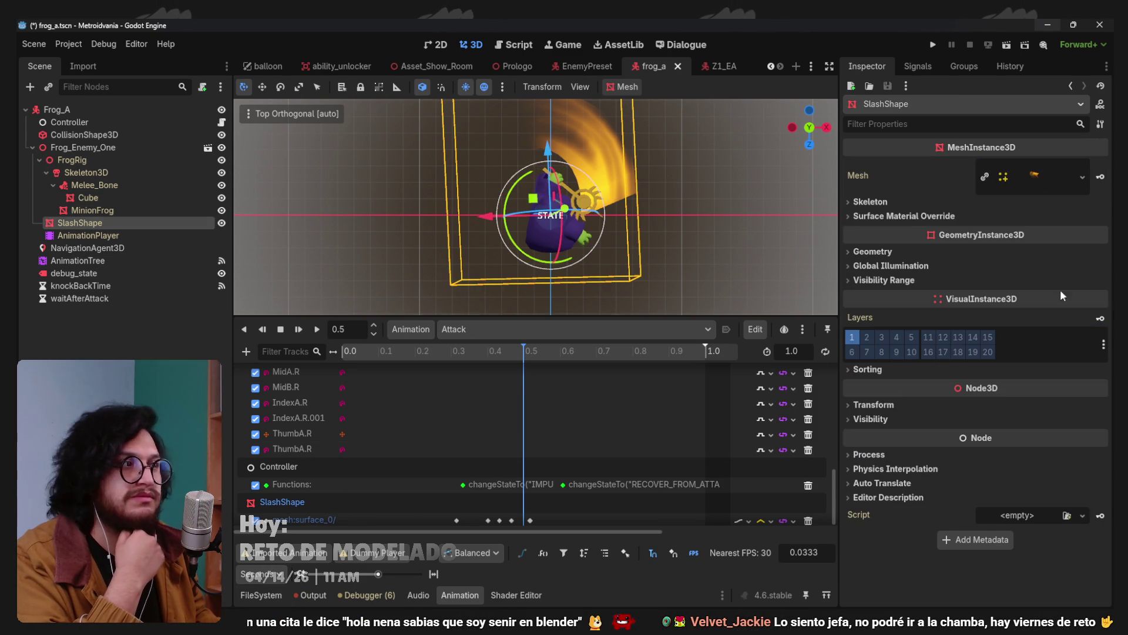
click(1034, 175)
scroll(981, 424, down, 5)
click(987, 432)
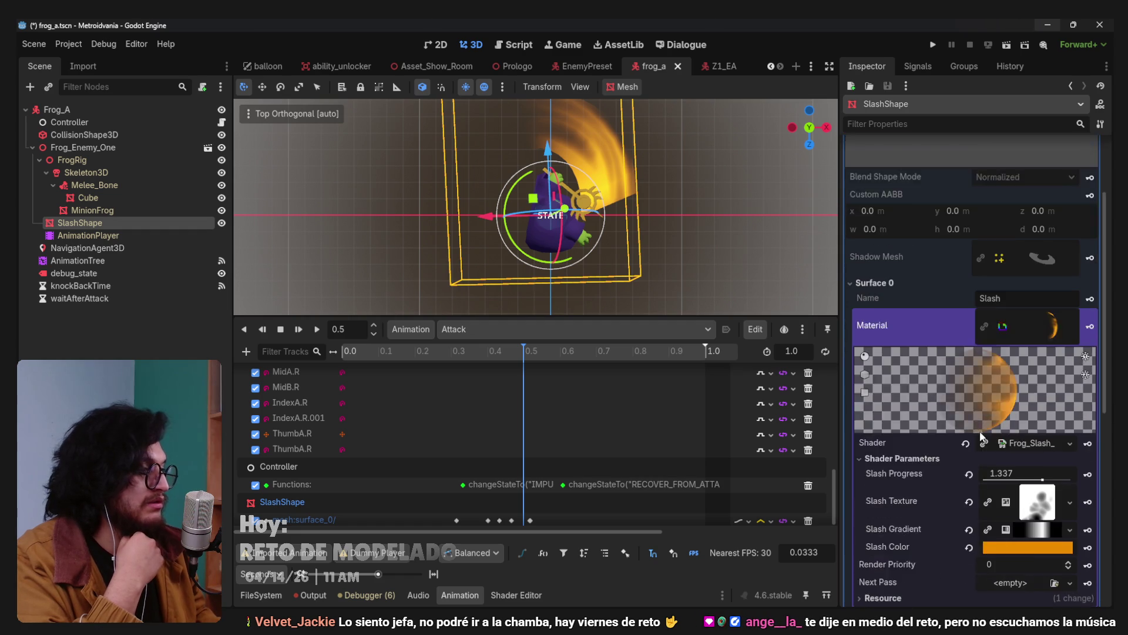
scroll(1019, 470, down, 2)
click(1037, 472)
scroll(997, 477, down, 2)
click(1037, 374)
scroll(982, 420, down, 1)
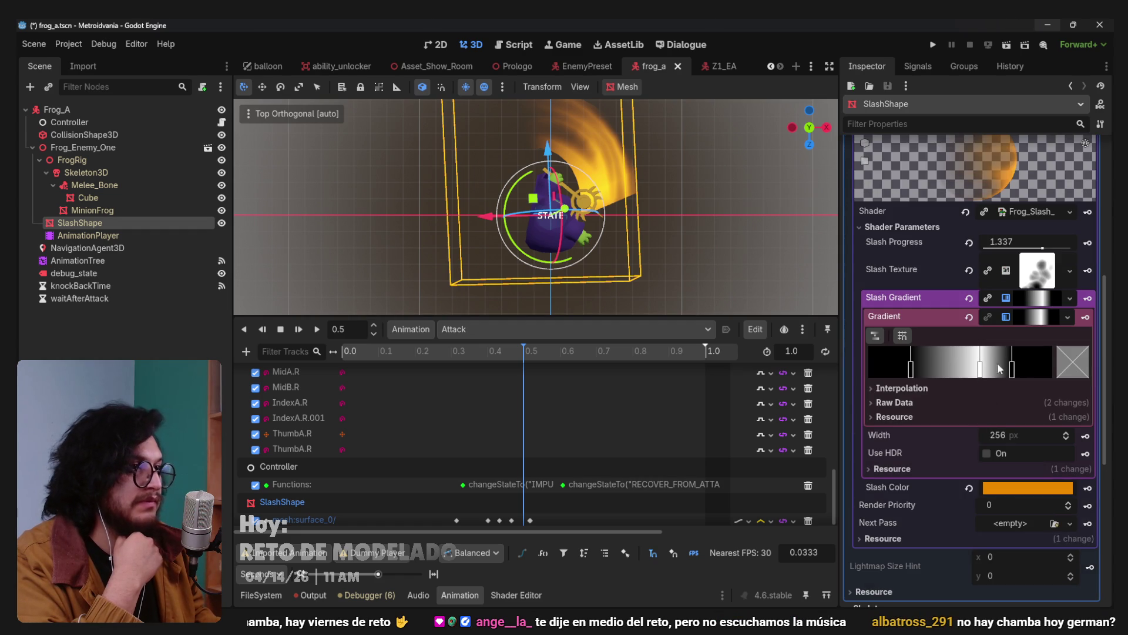
Step: Spread the slash gradient's left and middle stops apart, previewing the Attack slash and undoing the last move
mouse_move(994, 374)
mouse_down()
mouse_move(1049, 370)
mouse_move(996, 371)
mouse_up()
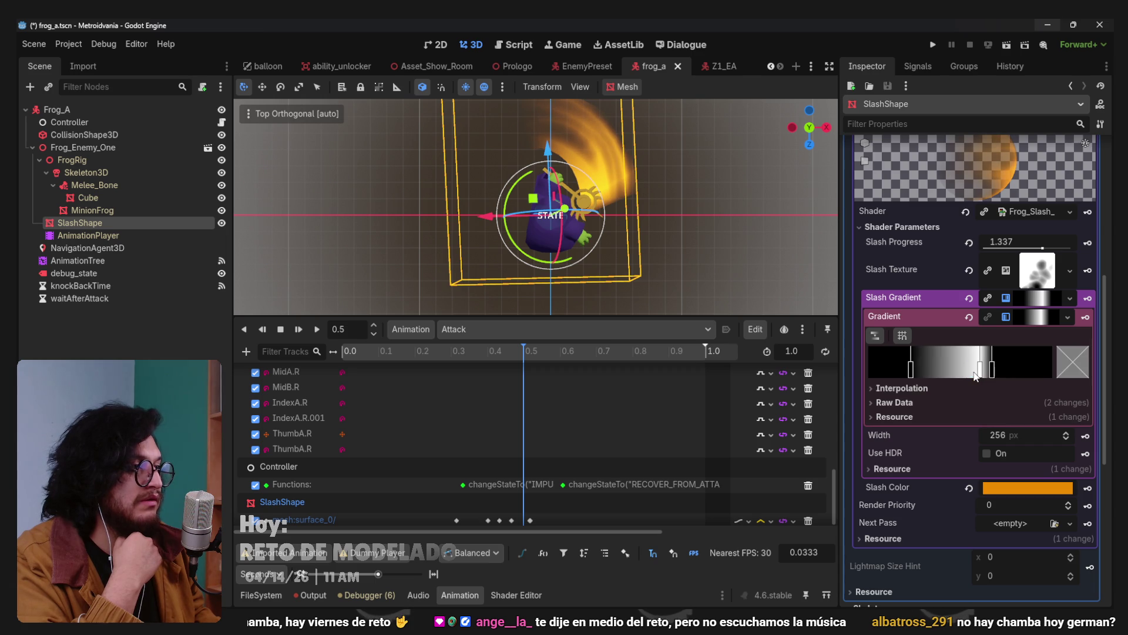
drag(980, 373, 962, 369)
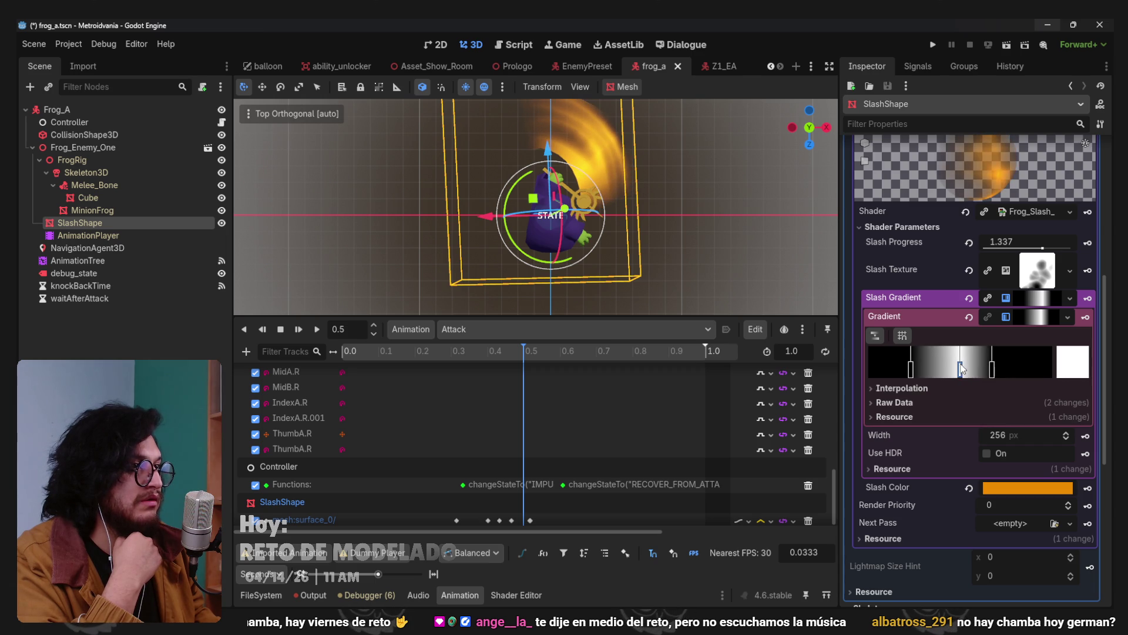
mouse_move(531, 354)
mouse_down()
mouse_move(453, 358)
mouse_move(488, 355)
mouse_up()
mouse_move(911, 372)
mouse_down()
mouse_move(974, 376)
mouse_move(954, 371)
mouse_up()
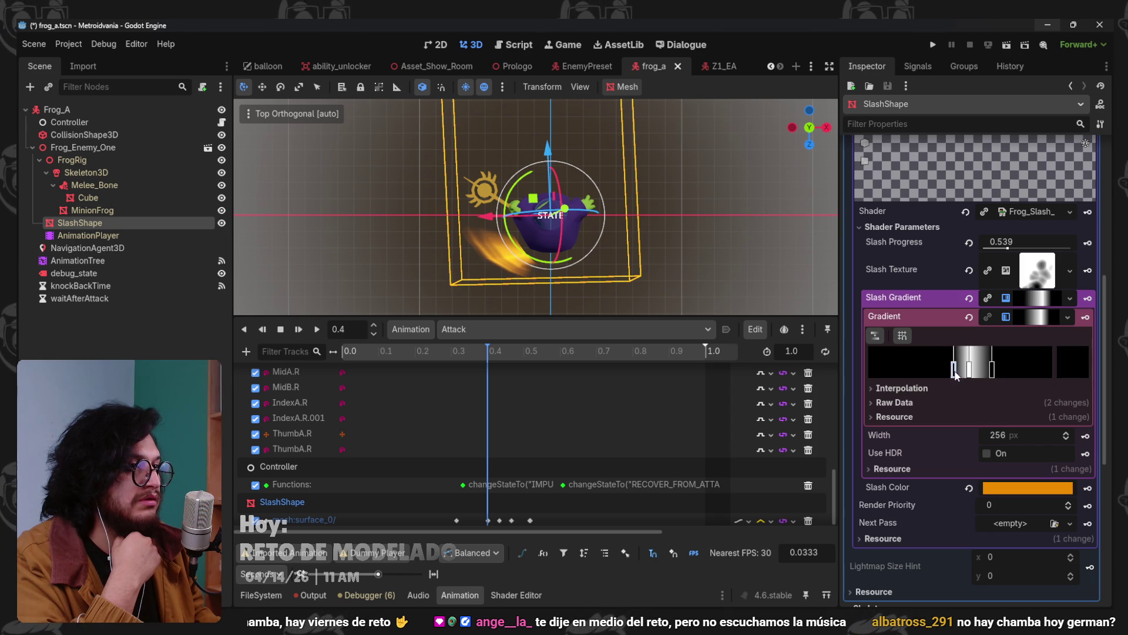
click(507, 348)
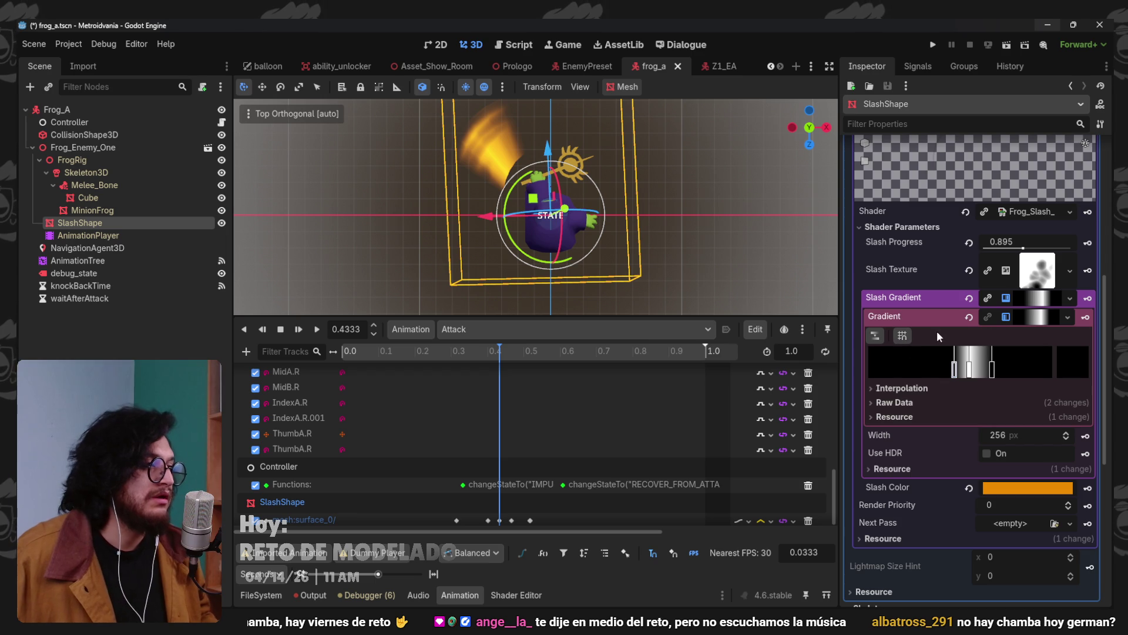
mouse_move(954, 369)
mouse_down()
mouse_move(911, 369)
mouse_move(1017, 370)
mouse_up()
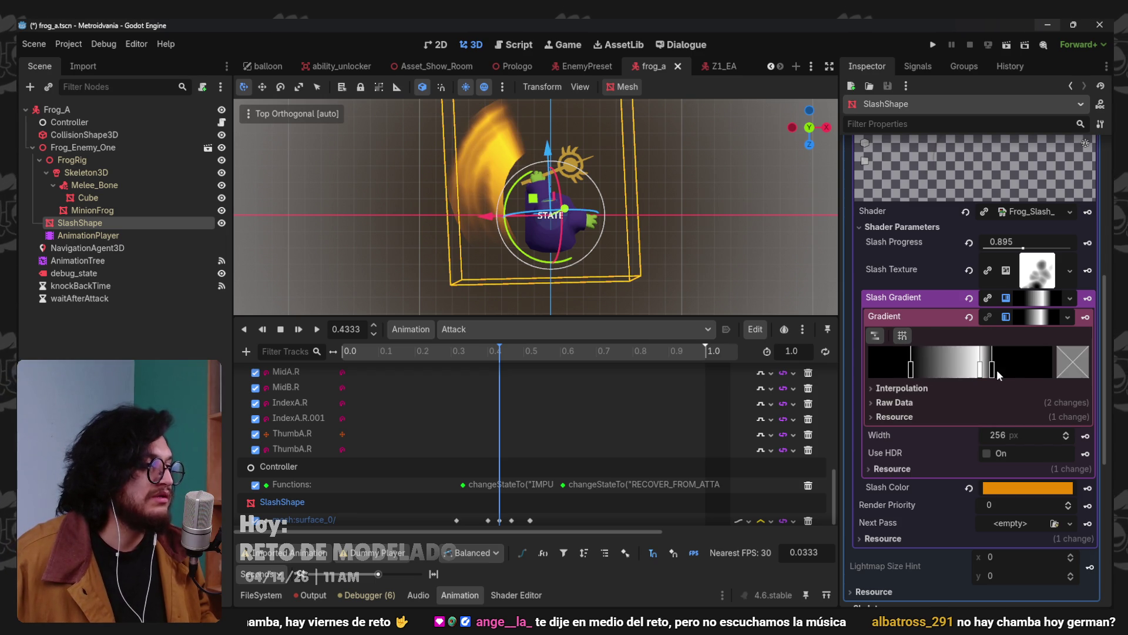
mouse_move(485, 350)
mouse_down()
mouse_move(583, 357)
mouse_move(535, 355)
mouse_up()
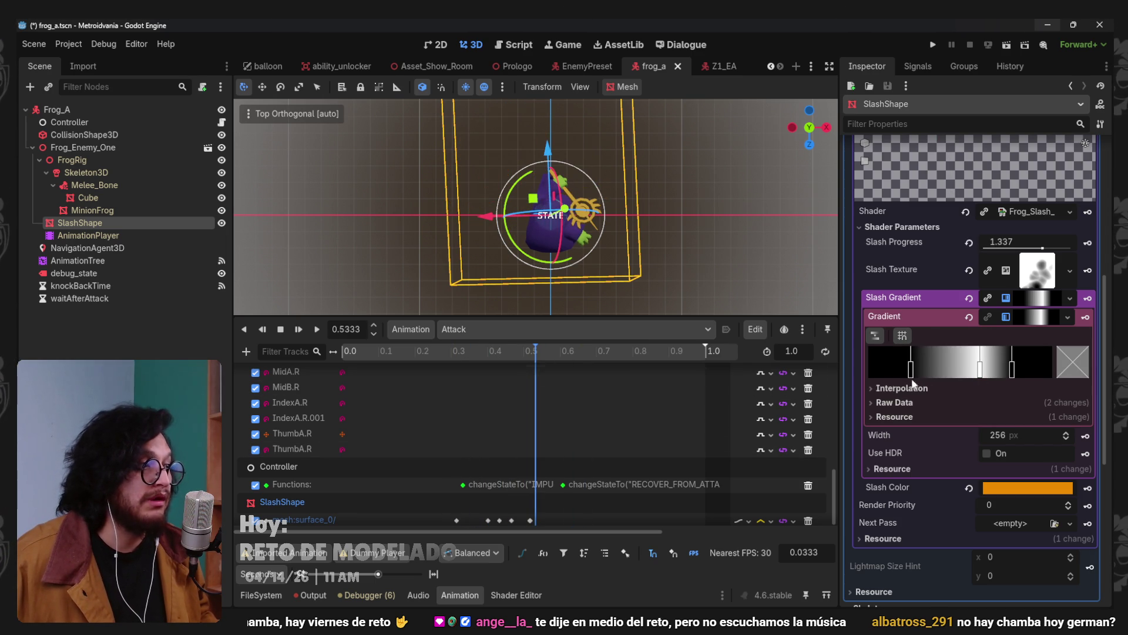
key(ctrl+z)
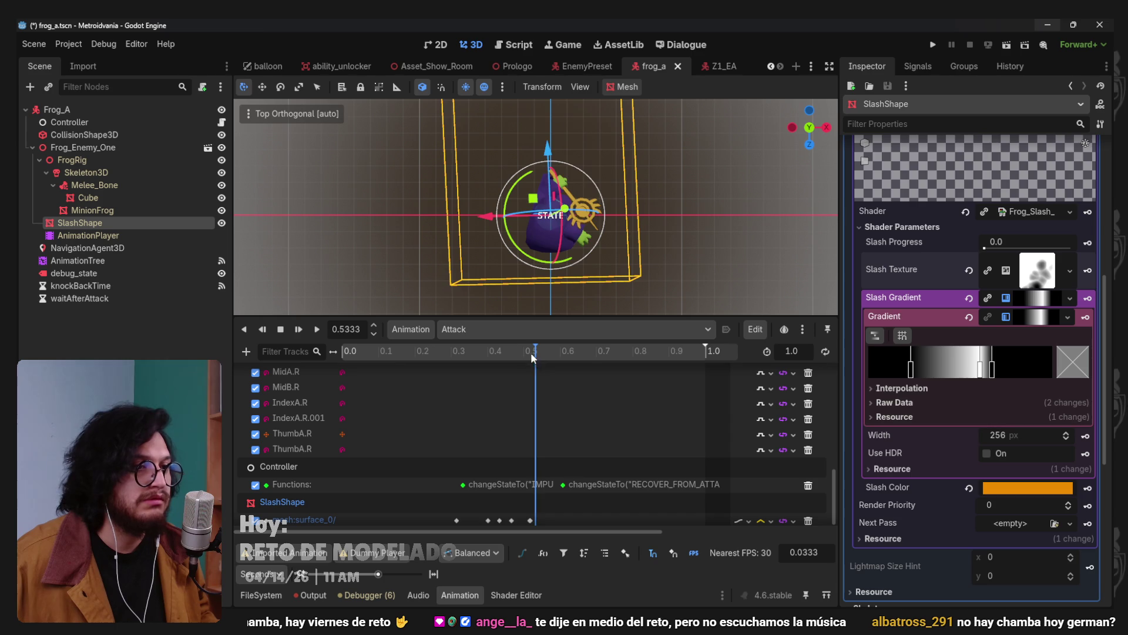
Step: Step the Attack animation to 0.4 s and raise that slash-progress key to 0.662
click(513, 350)
mouse_move(513, 349)
mouse_down()
mouse_move(533, 344)
mouse_move(510, 346)
mouse_up()
click(495, 352)
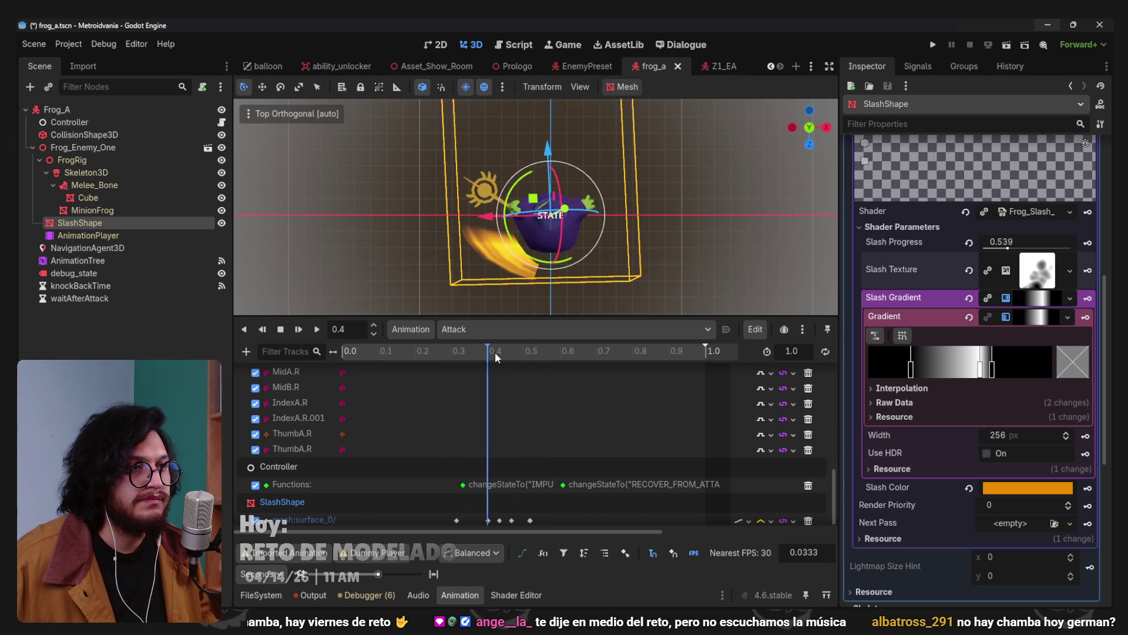
click(491, 353)
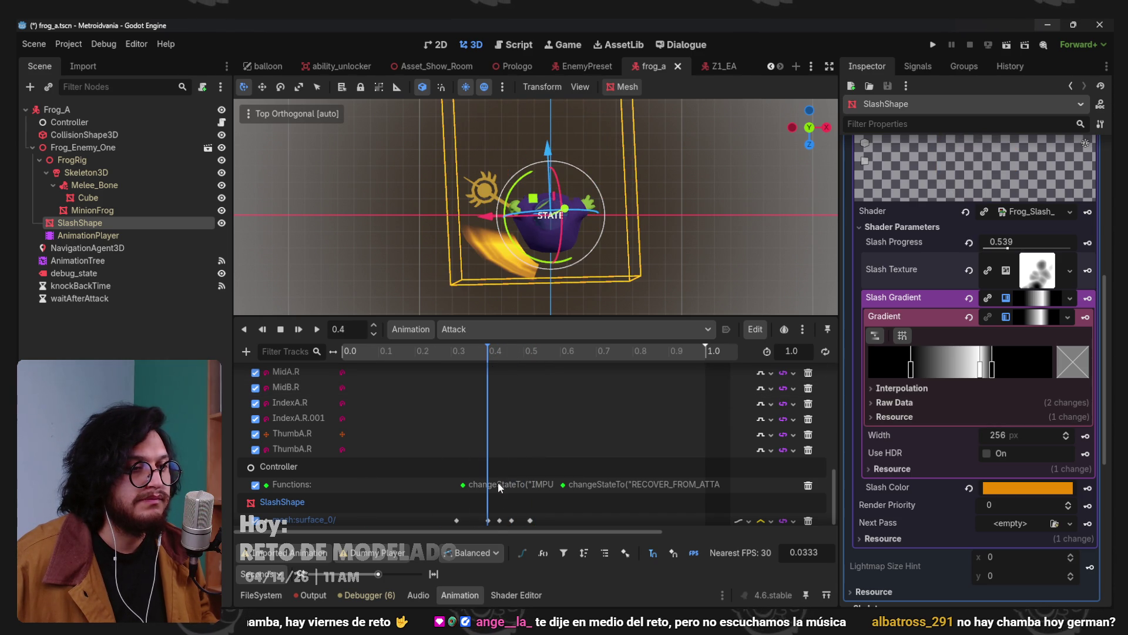
click(488, 521)
drag(1015, 191, 1021, 191)
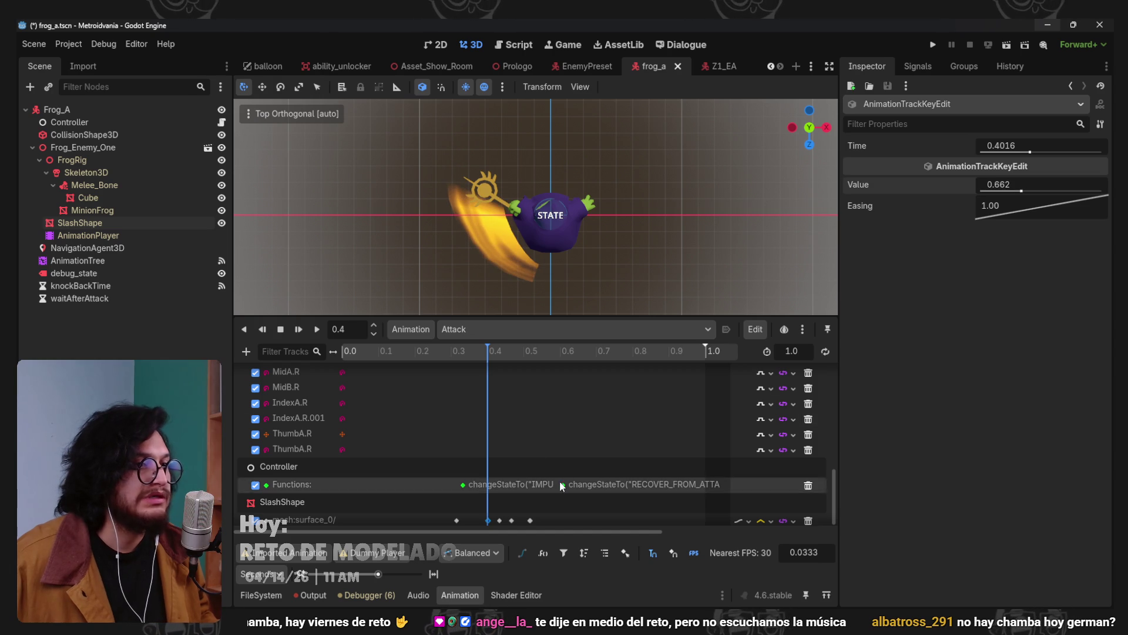
Step: Raise the next two mesh:surface_0 slash-progress keys to 1.187 and 1.241
mouse_move(482, 351)
mouse_down()
mouse_move(505, 352)
mouse_move(457, 358)
mouse_move(499, 360)
mouse_up()
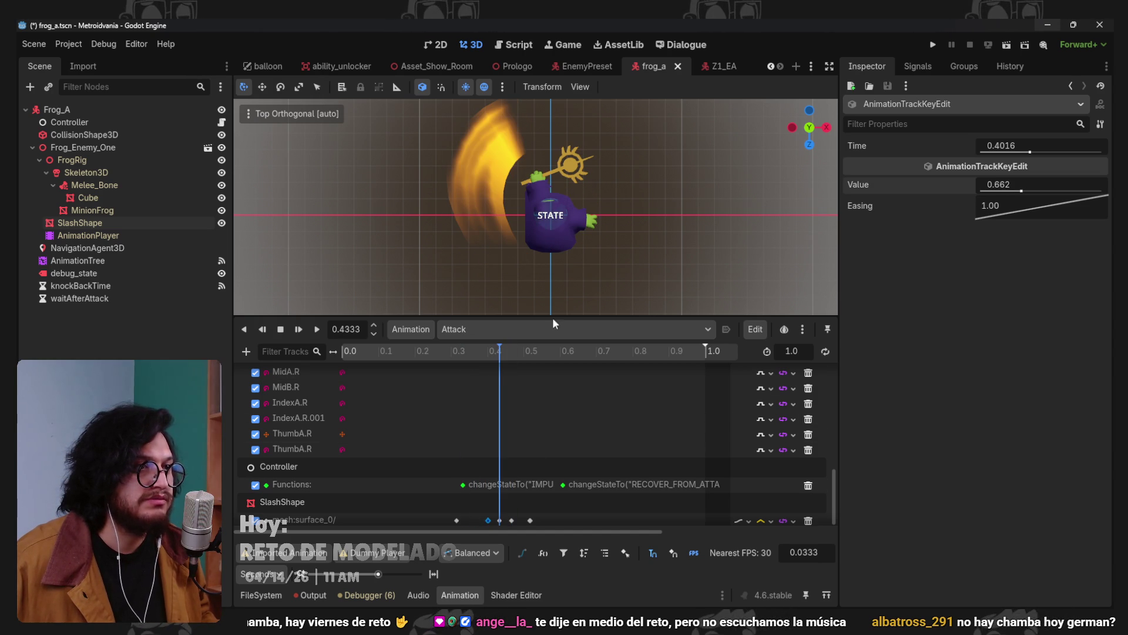
click(499, 521)
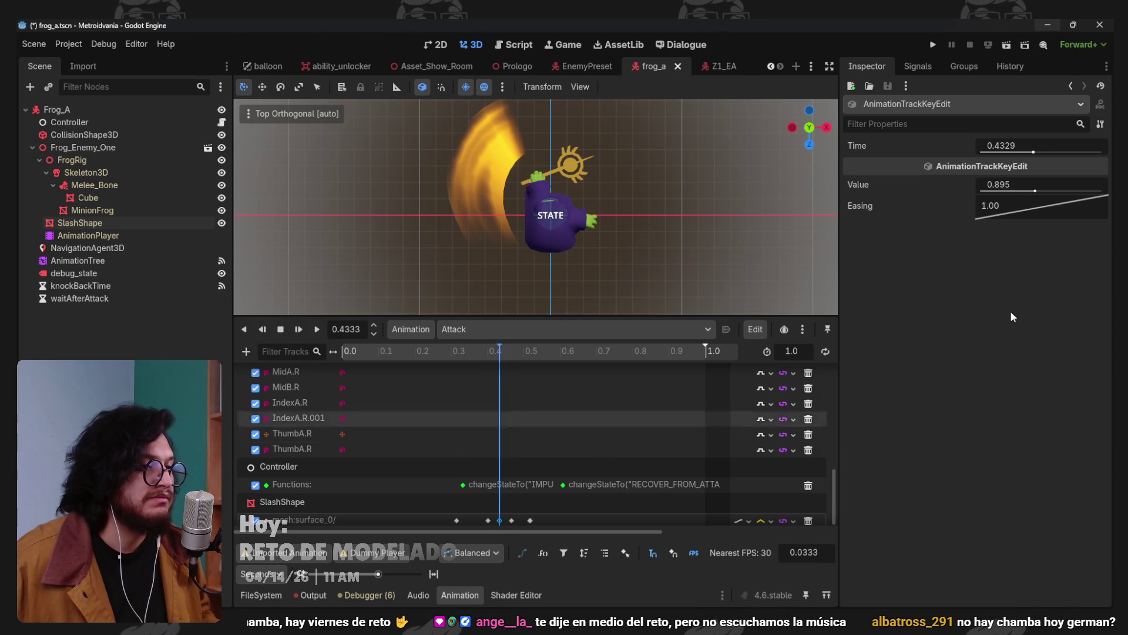
drag(1035, 191, 1053, 192)
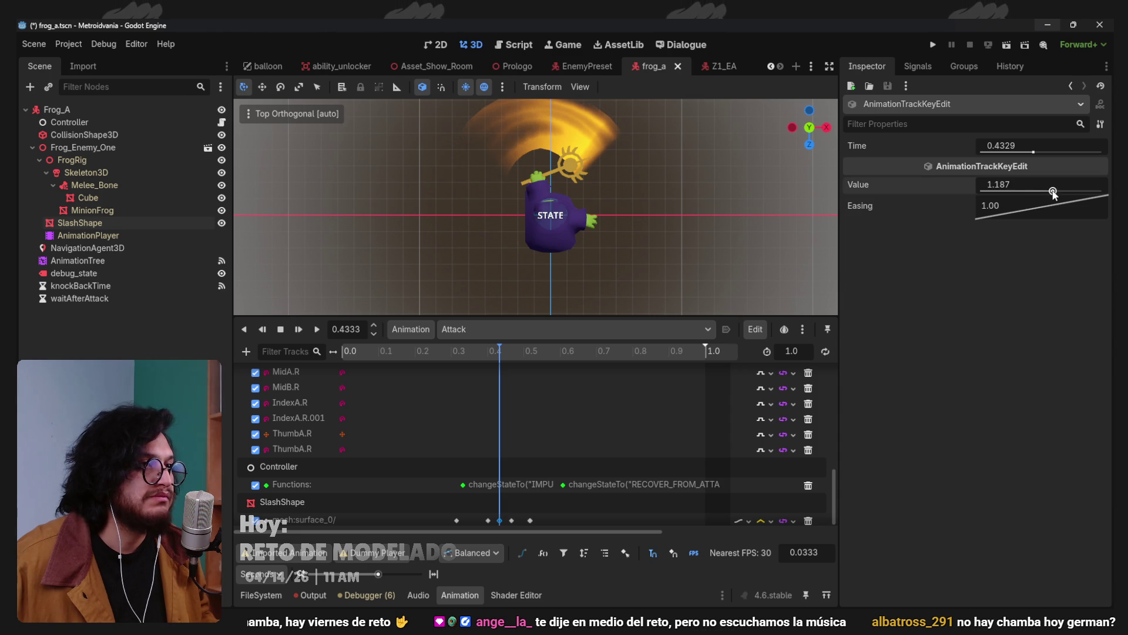
click(513, 352)
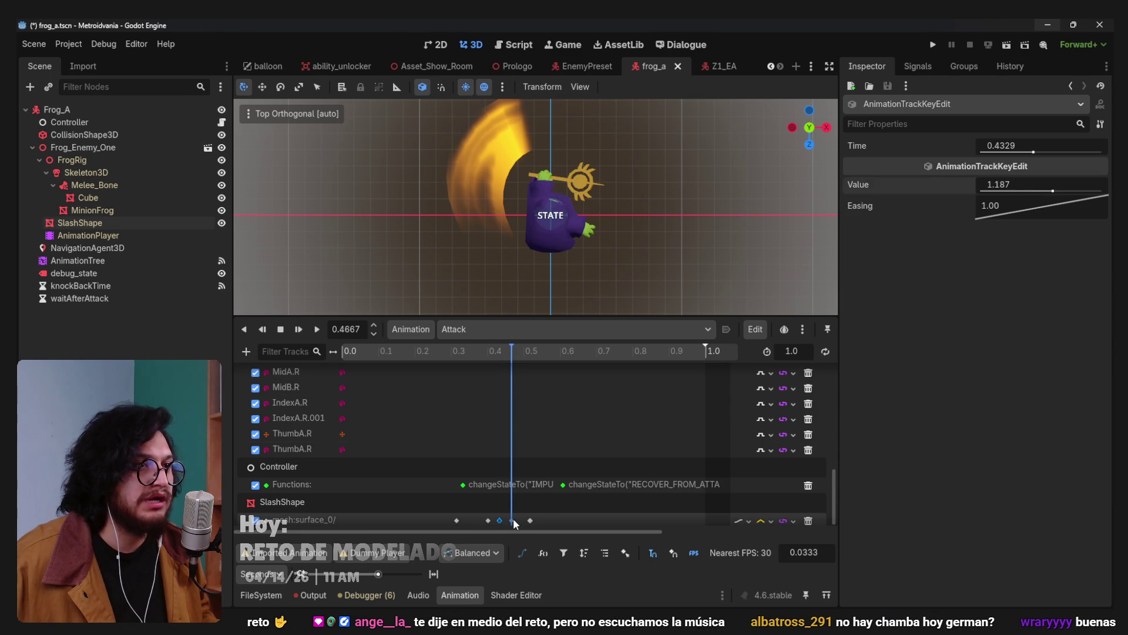
drag(1035, 197, 1056, 191)
mouse_move(526, 351)
mouse_down()
mouse_move(536, 350)
mouse_move(406, 365)
mouse_up()
Step: Play the Attack animation, save the scene, and open Frog_Slash_Material from FileSystem
click(315, 330)
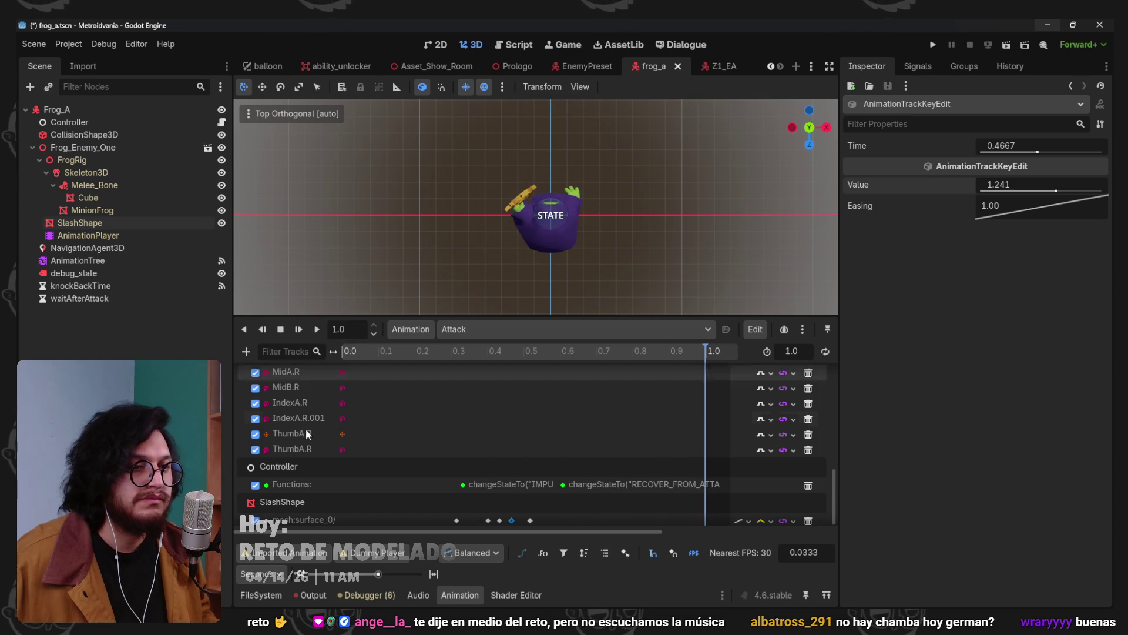
key(ctrl+s)
click(270, 596)
double_click(524, 406)
Step: Brighten Frog_Slash_Material's Slash Color to f4a800, save, and launch the game
click(1053, 529)
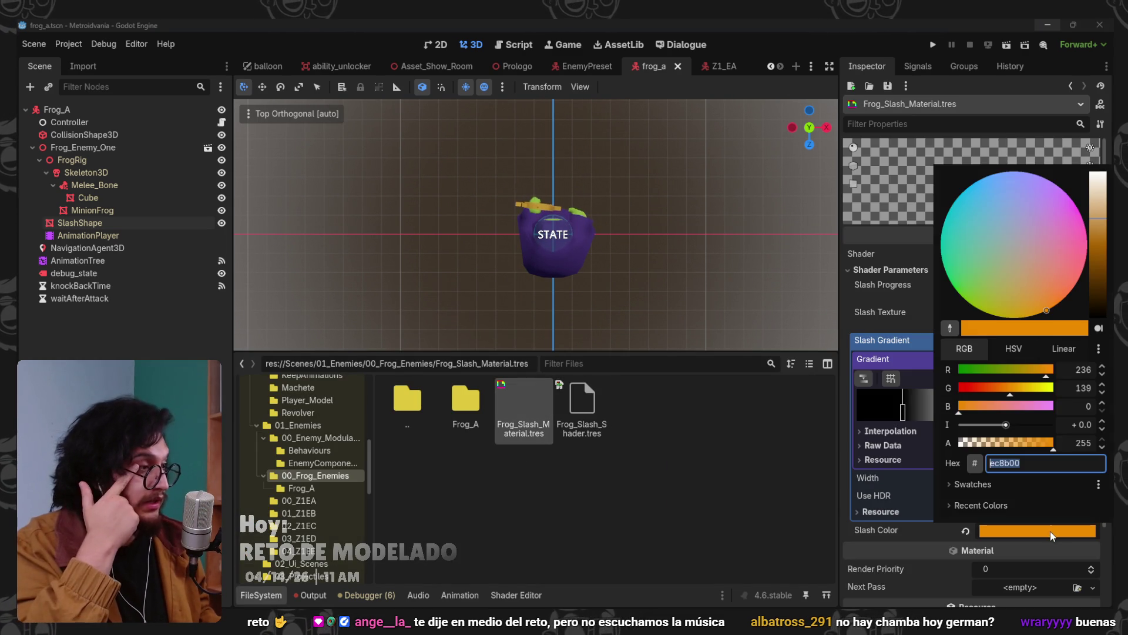
click(1031, 316)
click(1094, 208)
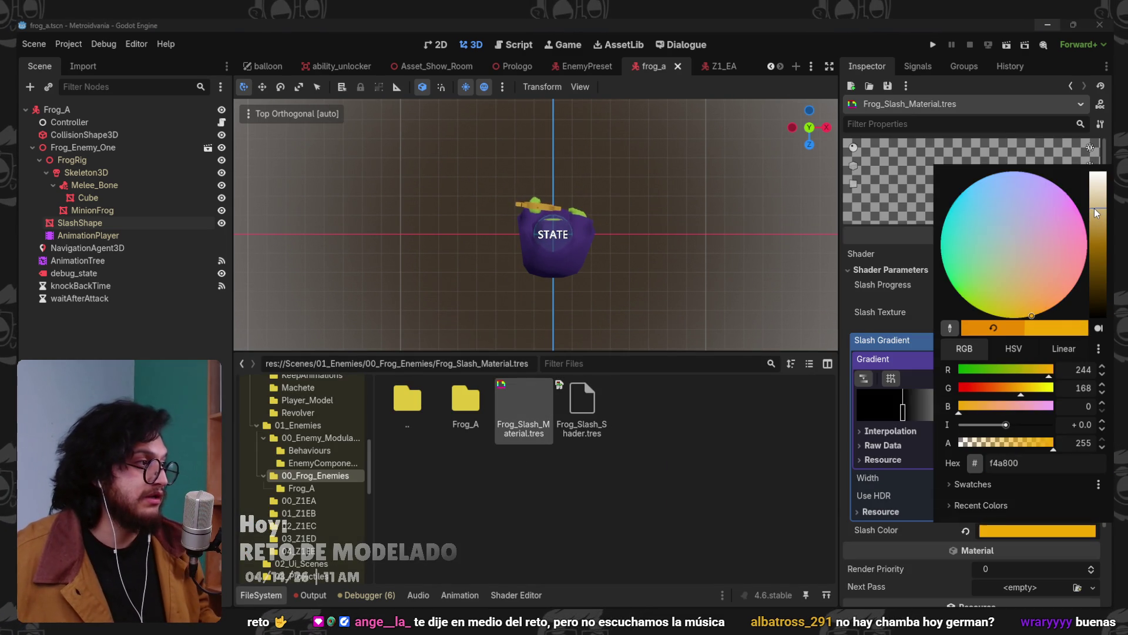
click(502, 488)
key(ctrl+s)
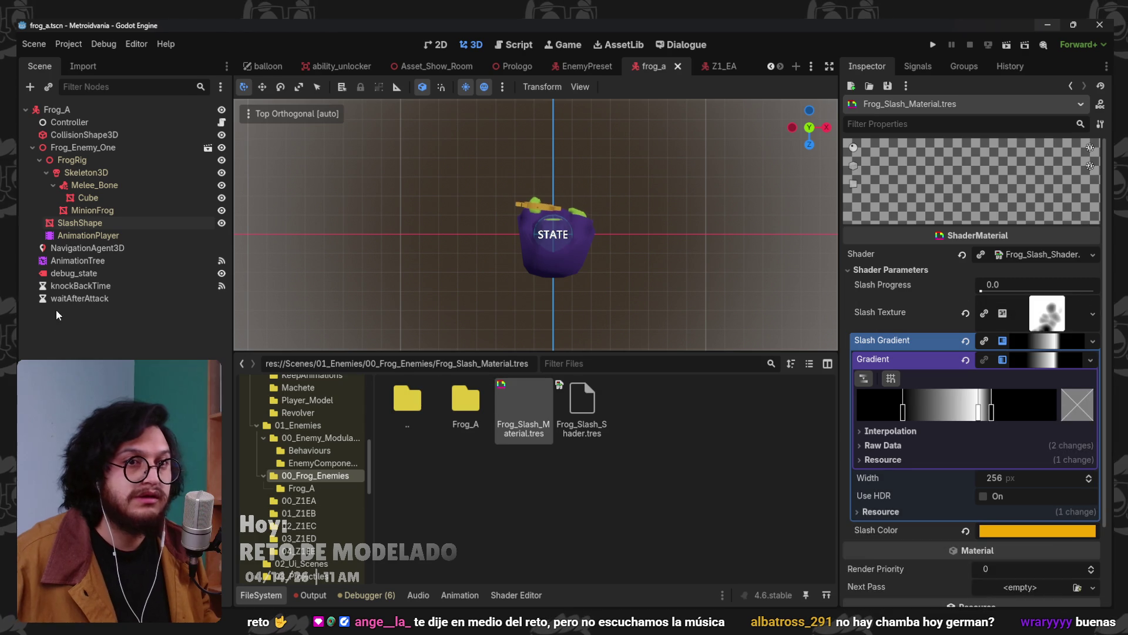
click(933, 44)
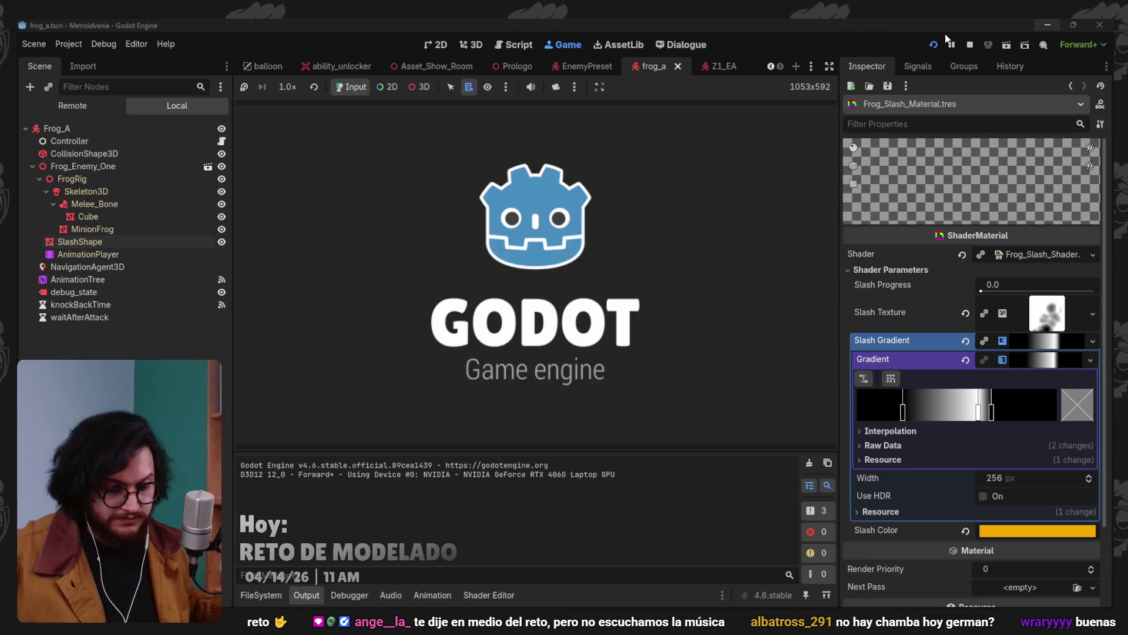
key(d)
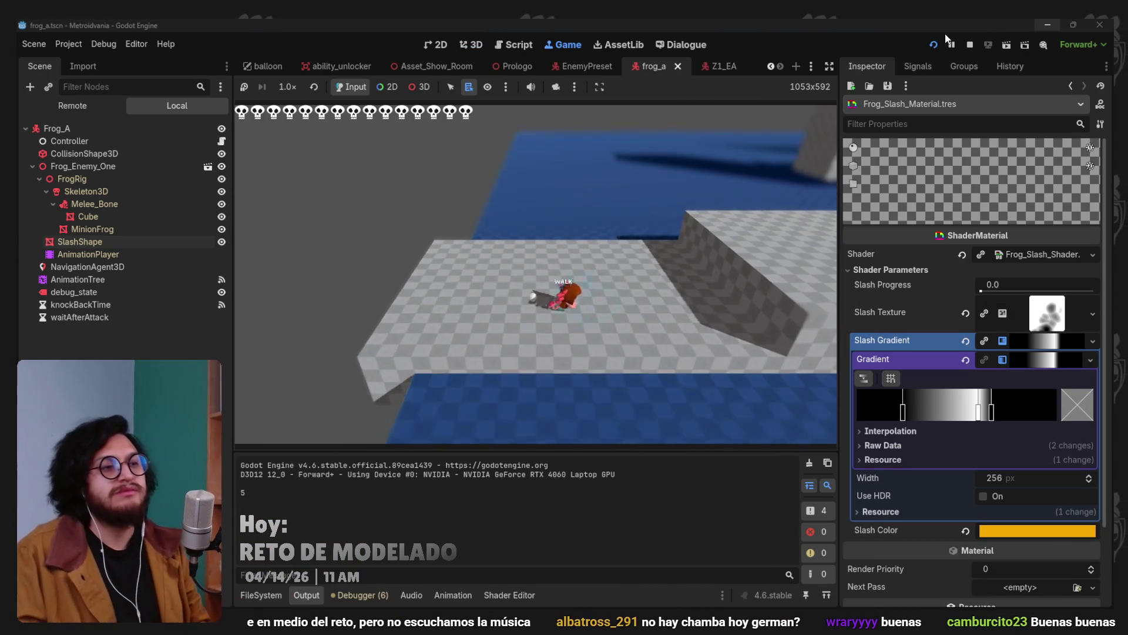
key(space)
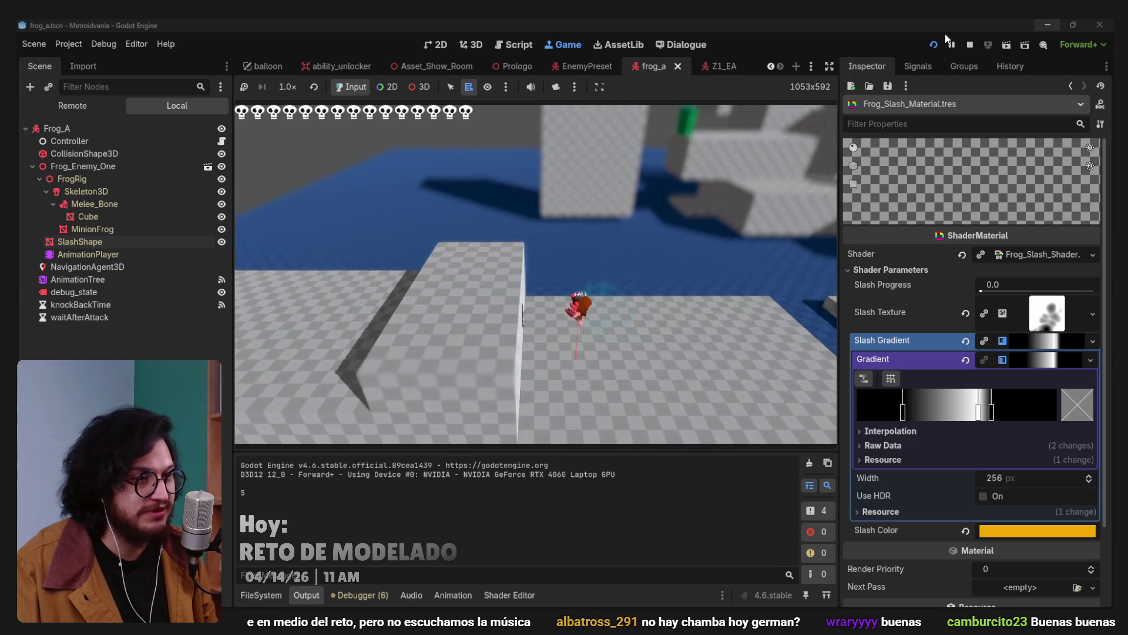
key(shift)
key(w)
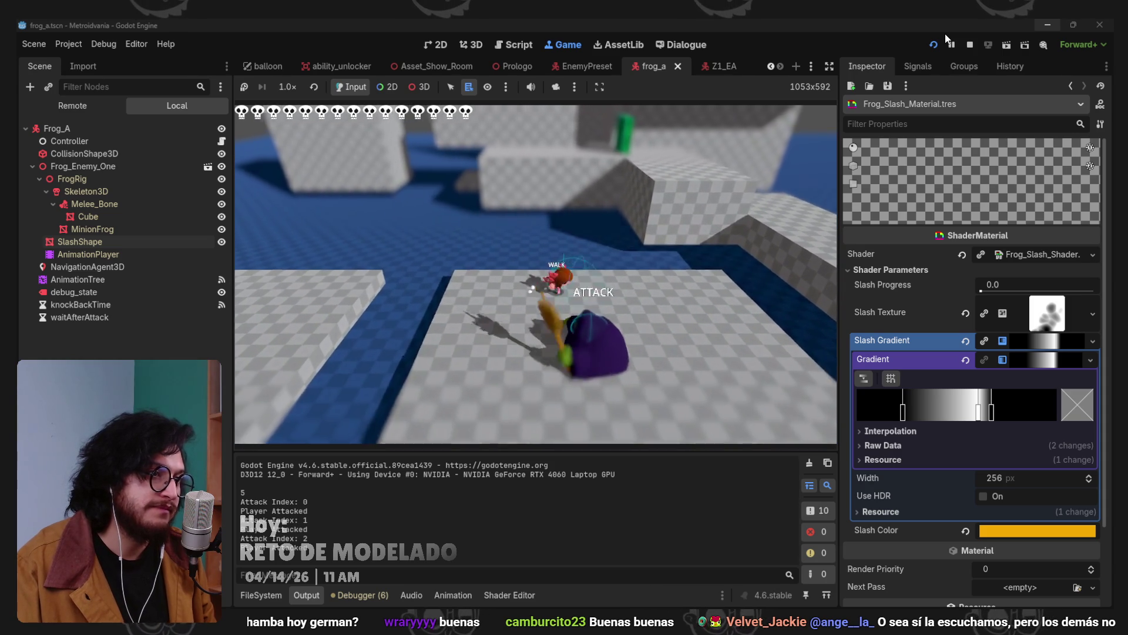
key(w)
key(w)
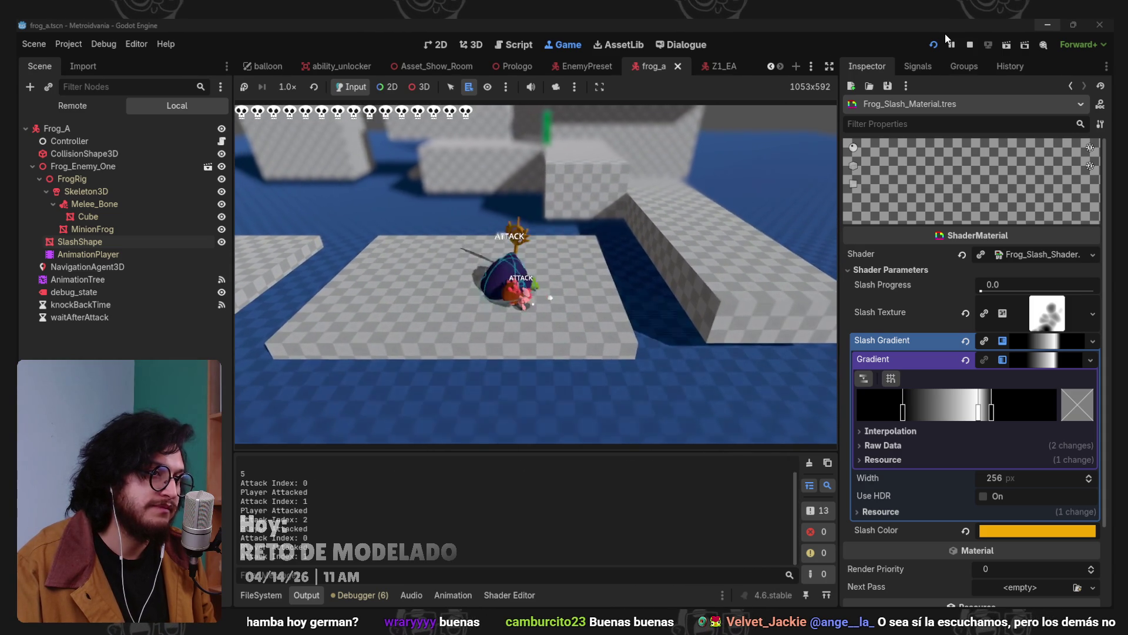
key(shift)
key(j)
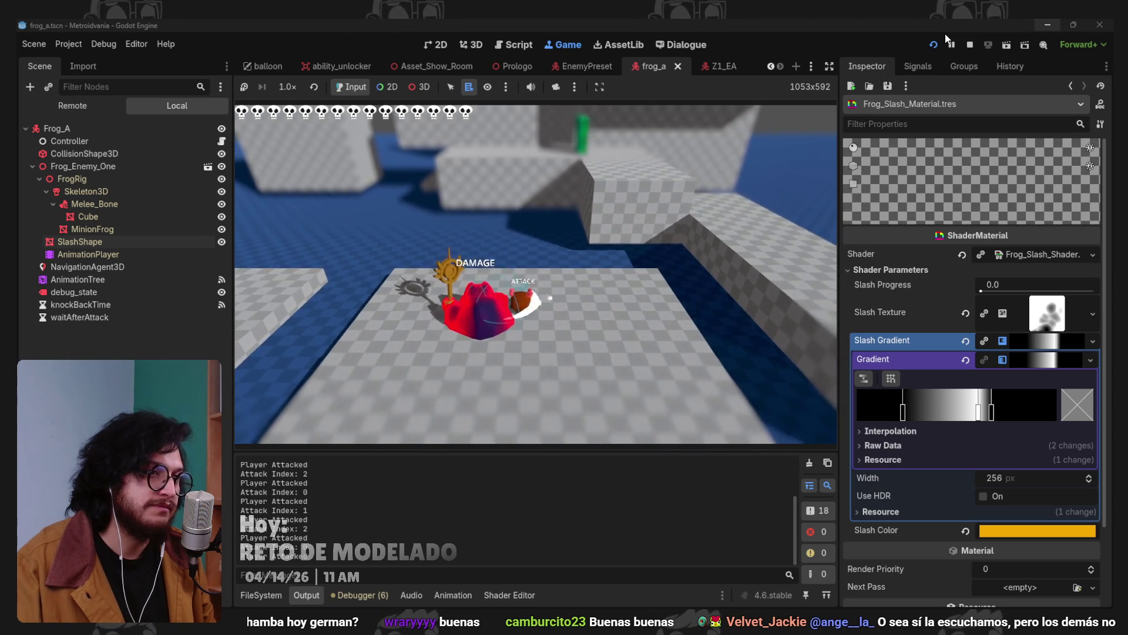
key(j)
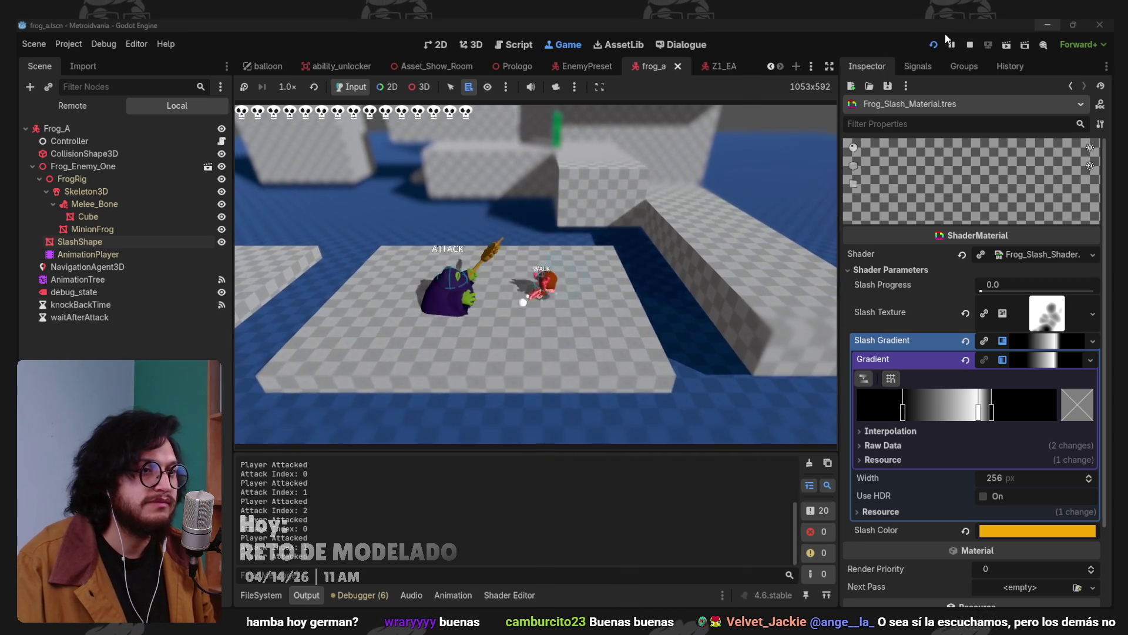
key(j)
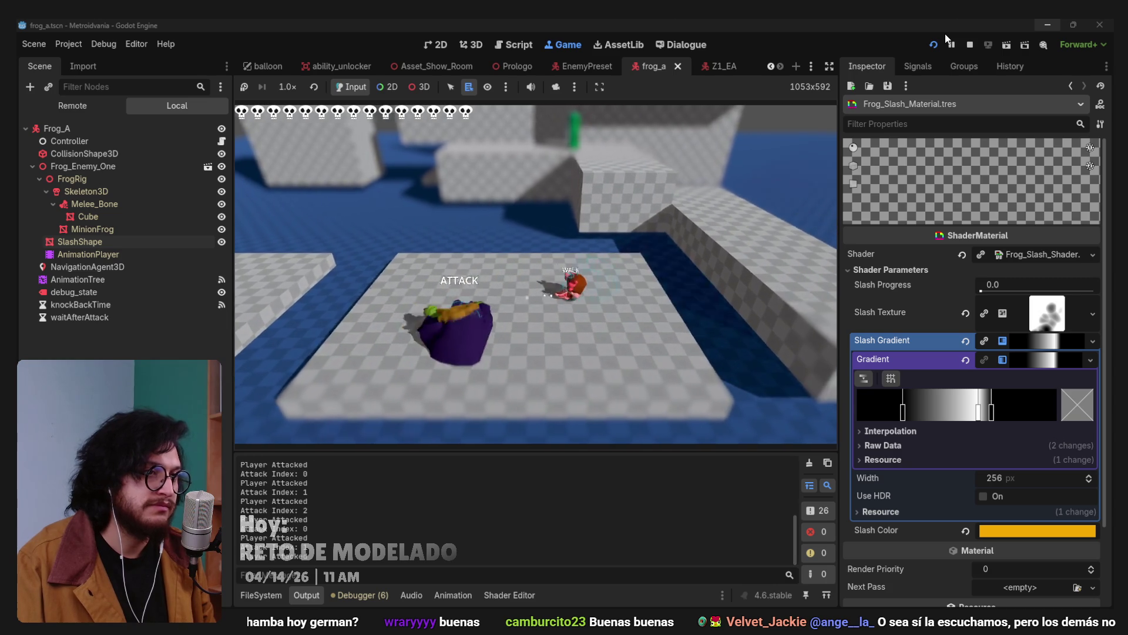
key(j)
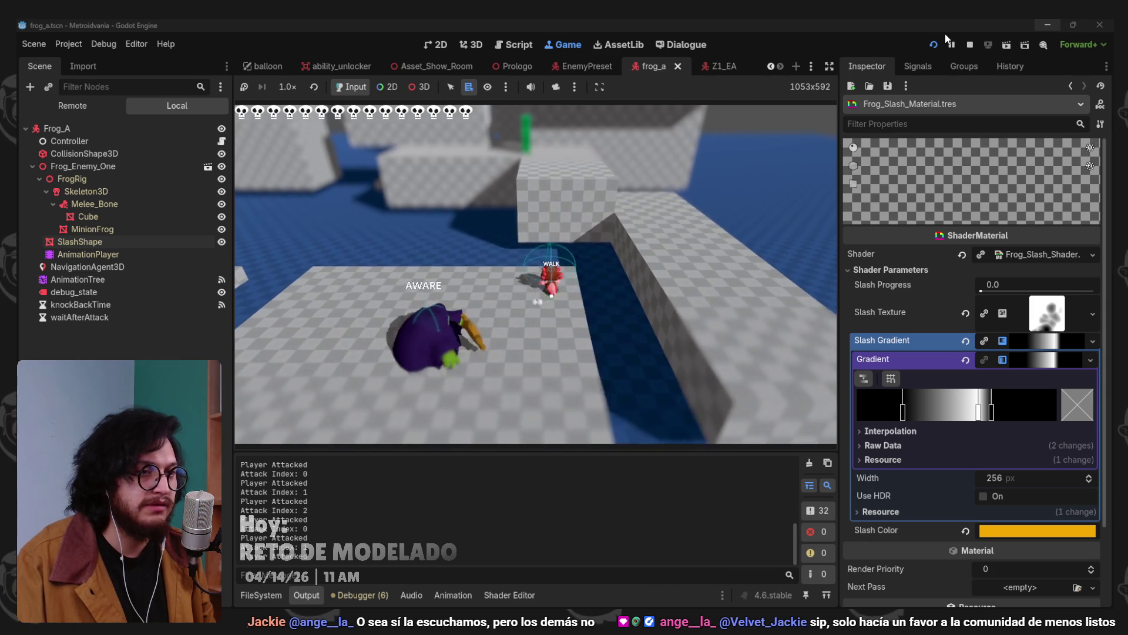
key(w)
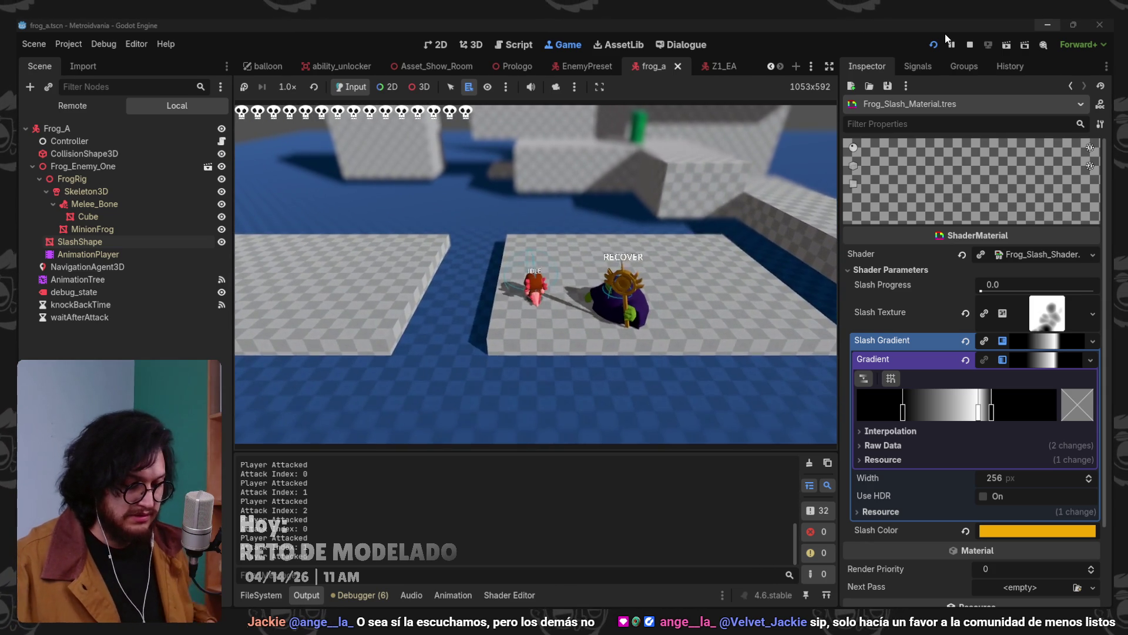
key(F8)
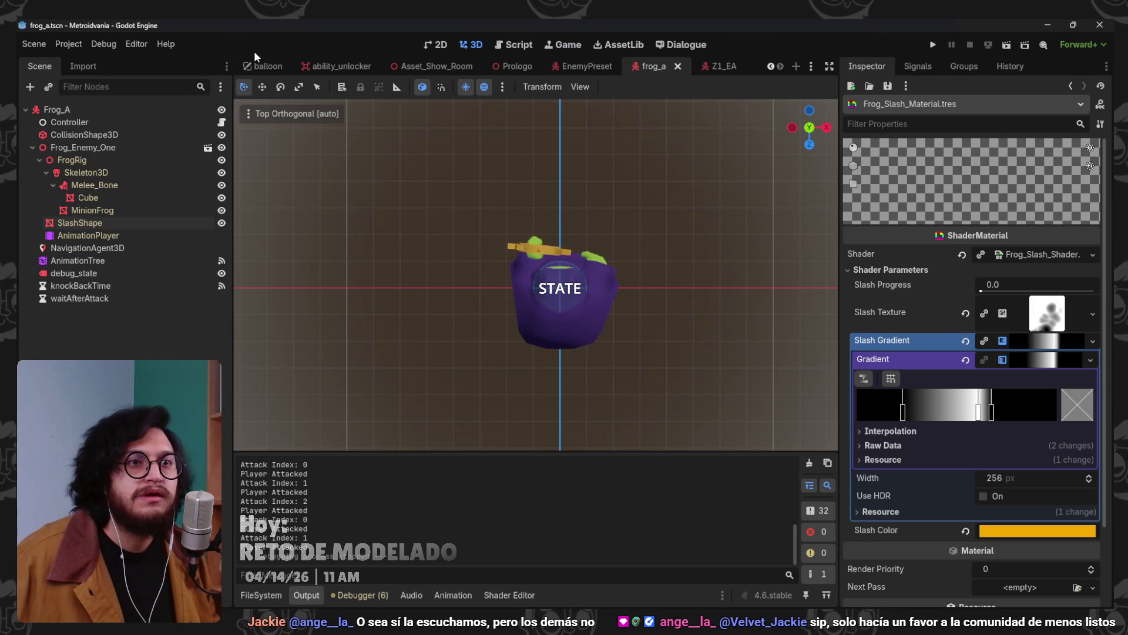
Step: Change distanceToAttack on line 15 of the frog script from 8 to 6, save, and run
click(222, 121)
scroll(642, 292, up, 15)
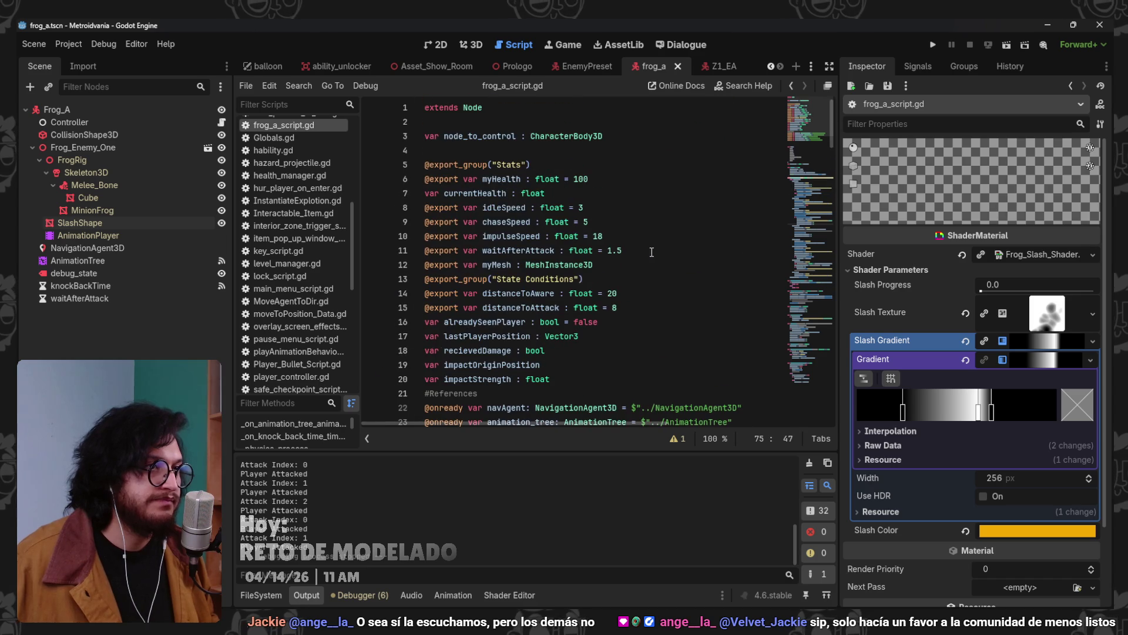
click(617, 307)
key(BackSpace)
text(6)
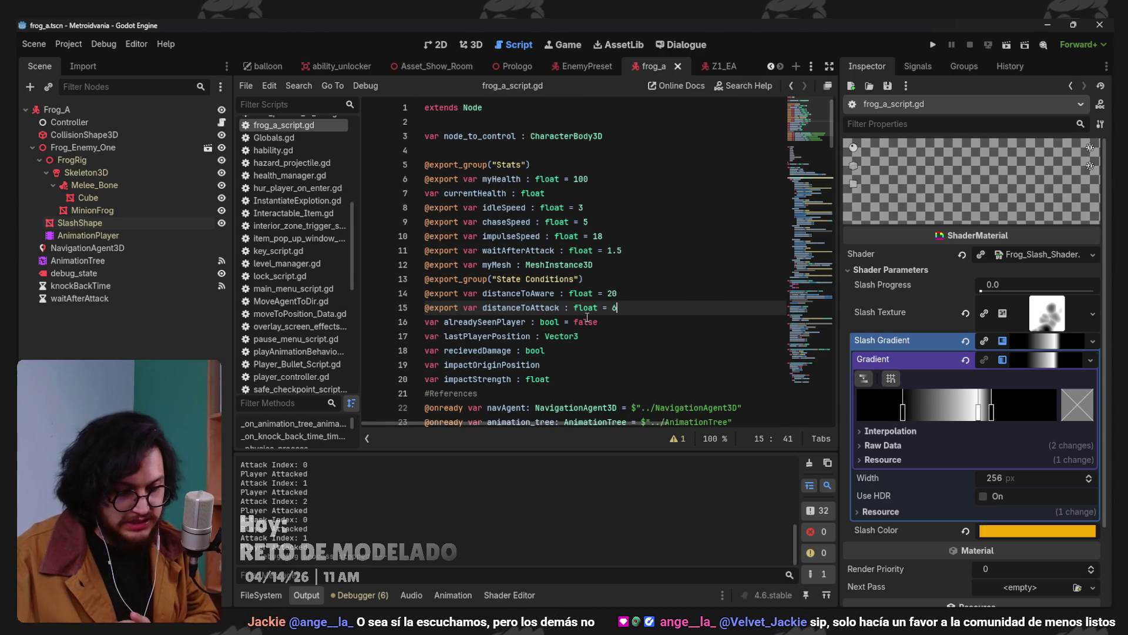
key(ctrl+s)
click(488, 223)
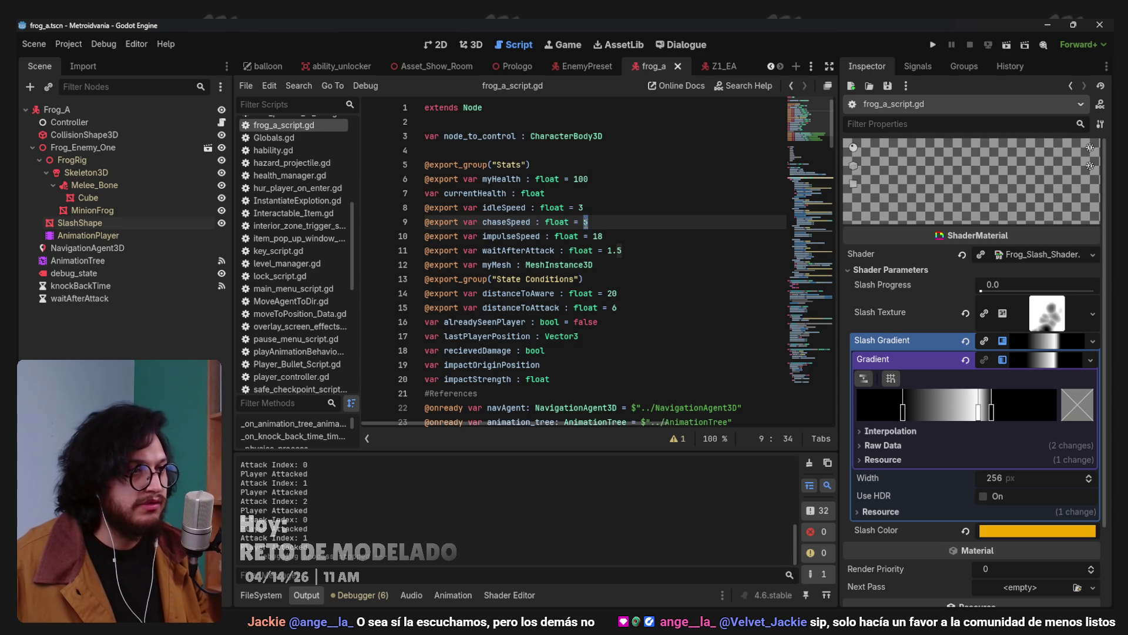
key(F5)
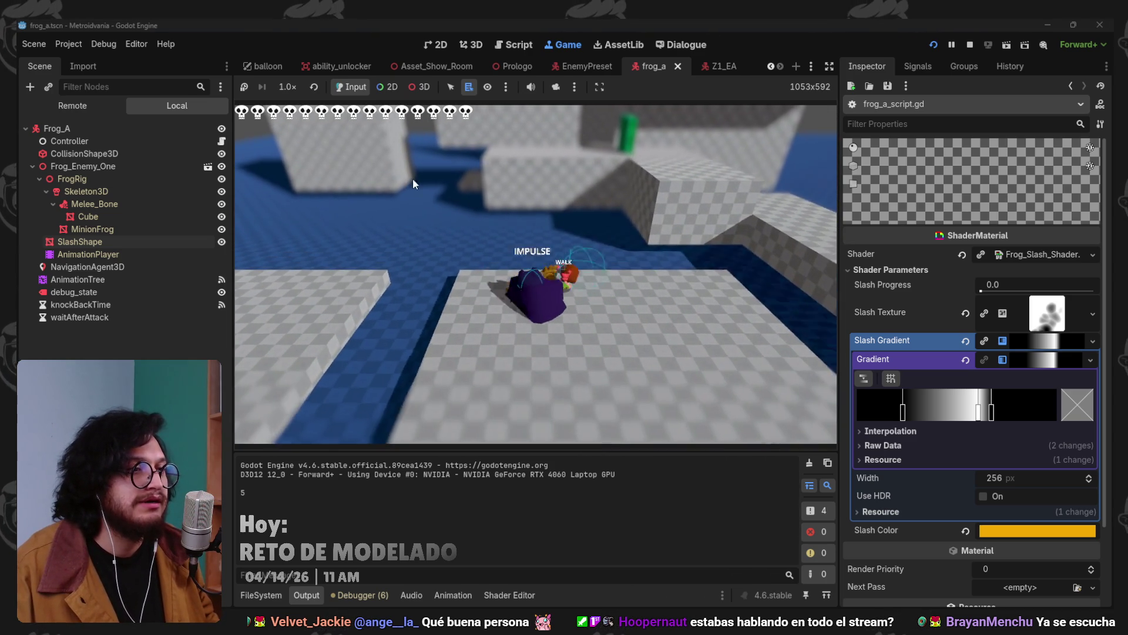
Step: Slow the running game to 1/2× speed, then stop the playtest
click(288, 87)
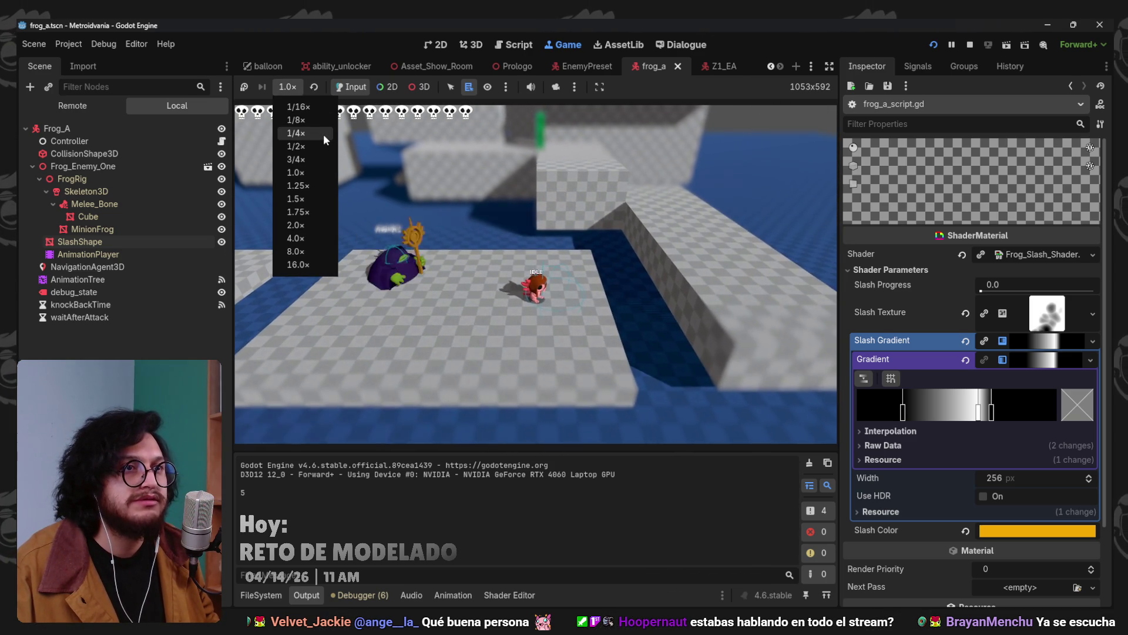
click(322, 146)
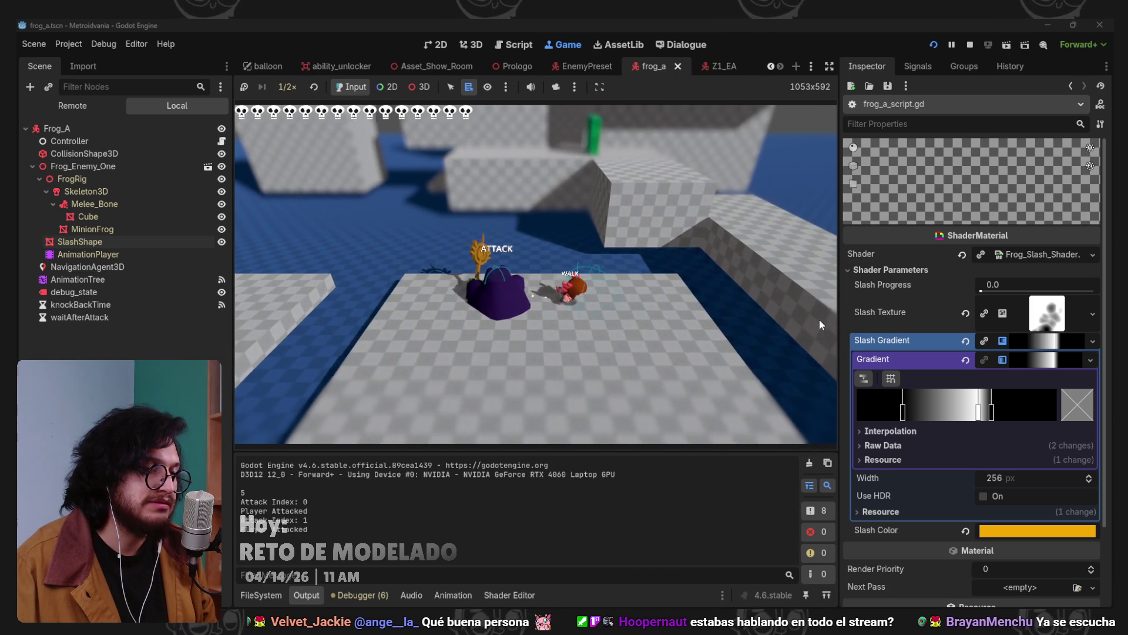
key(F8)
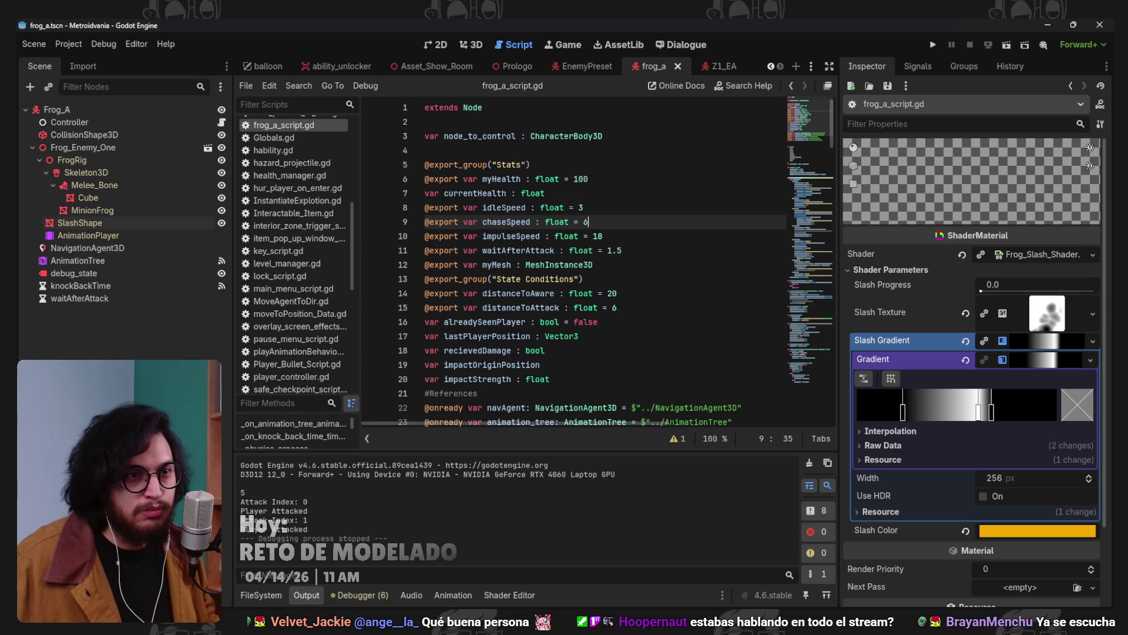
Step: In the 3D view's Attack timeline, move the SlashShape surface keyframes to about 0.5 s
click(549, 237)
click(77, 260)
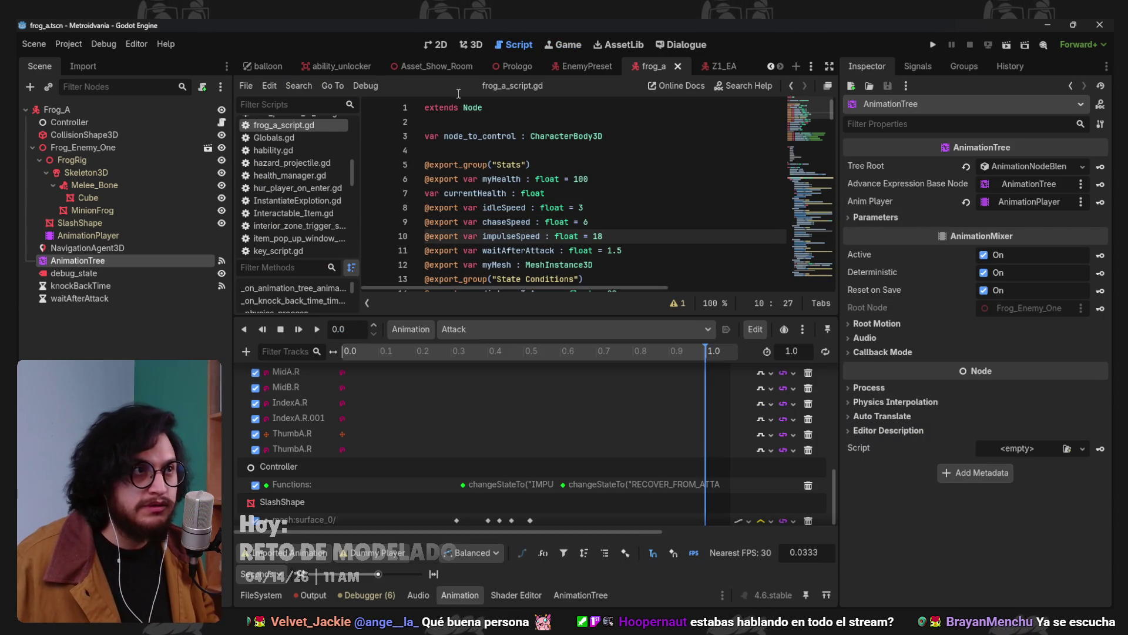
click(470, 44)
mouse_move(485, 350)
mouse_down()
mouse_move(532, 360)
mouse_move(520, 360)
mouse_up()
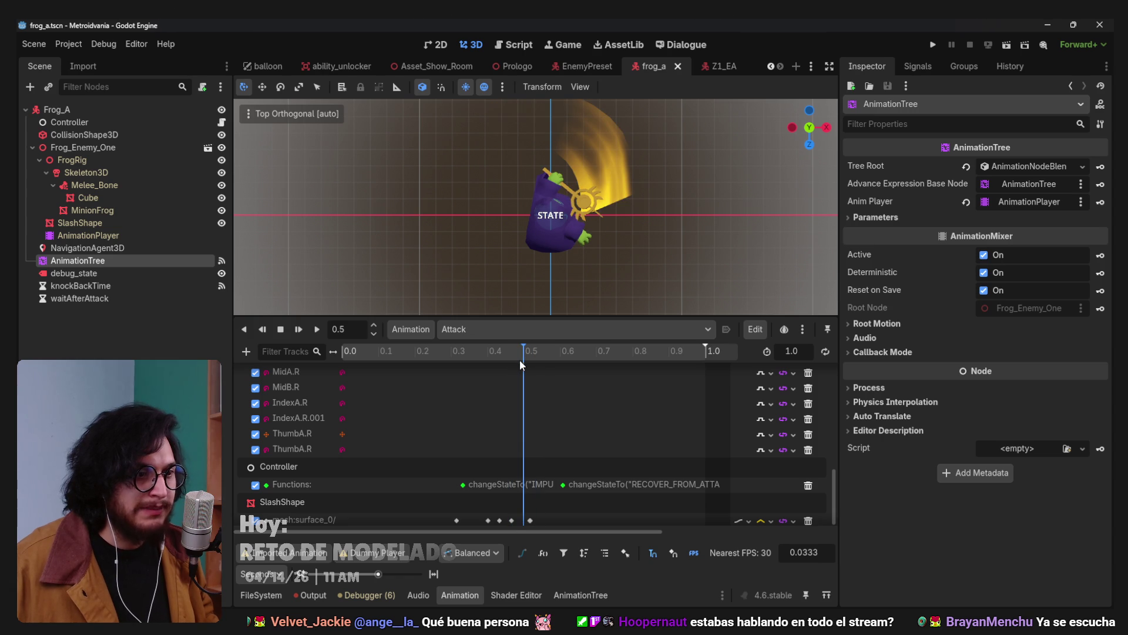
click(511, 521)
drag(511, 520, 523, 521)
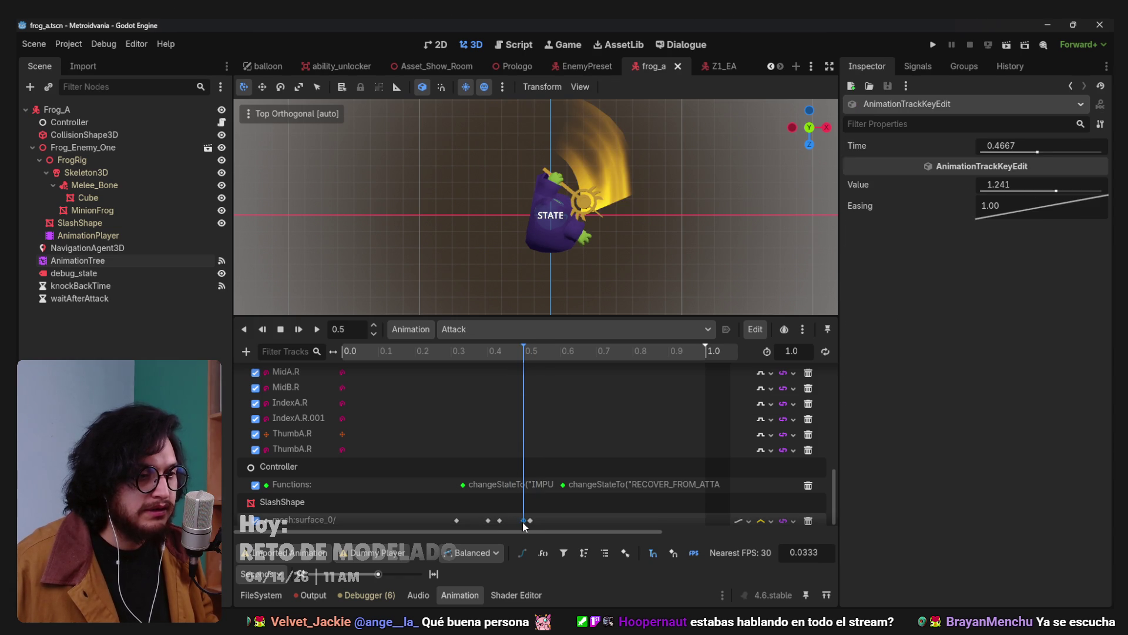
mouse_move(521, 352)
mouse_down()
mouse_move(497, 351)
mouse_move(547, 369)
mouse_move(534, 492)
mouse_move(543, 522)
mouse_move(531, 345)
mouse_move(423, 358)
mouse_move(561, 358)
mouse_up()
shift+click(528, 521)
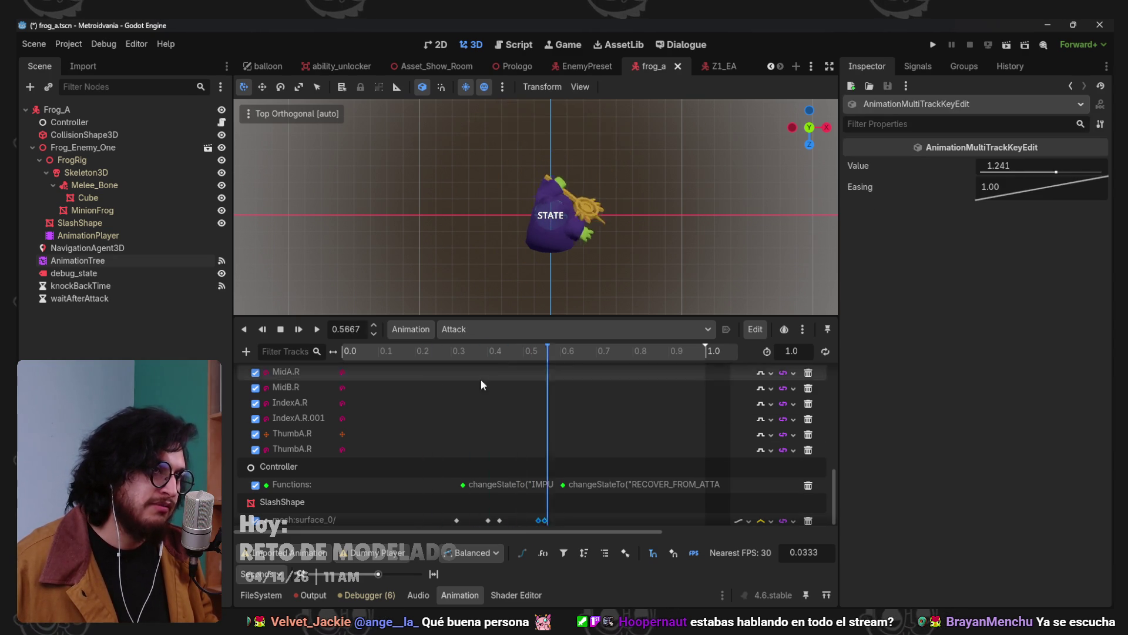
Step: Play back Attack, shift the slash keys one frame later, and replay from 0.3 s
click(318, 330)
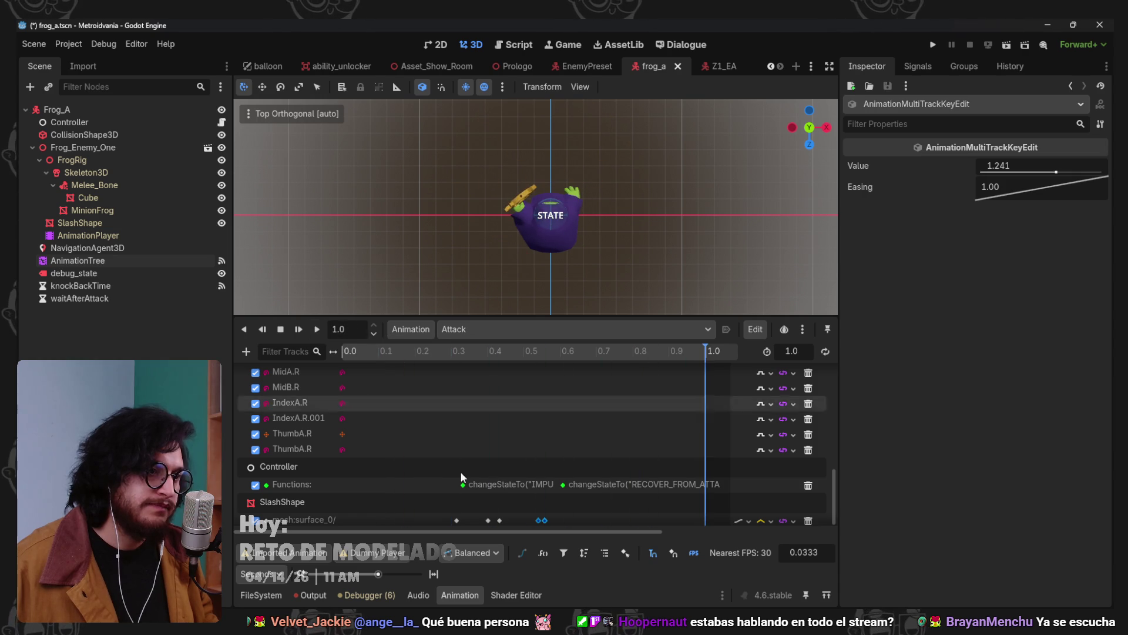
click(317, 330)
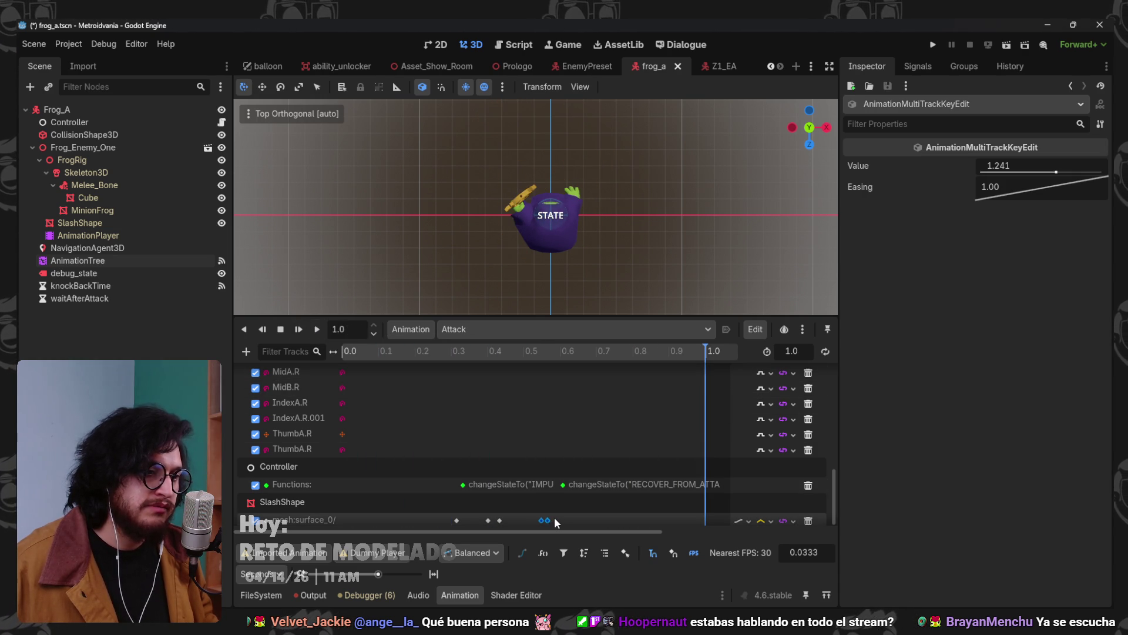
drag(548, 521, 559, 520)
mouse_move(552, 349)
mouse_down()
mouse_move(562, 365)
mouse_move(516, 367)
mouse_up()
click(320, 329)
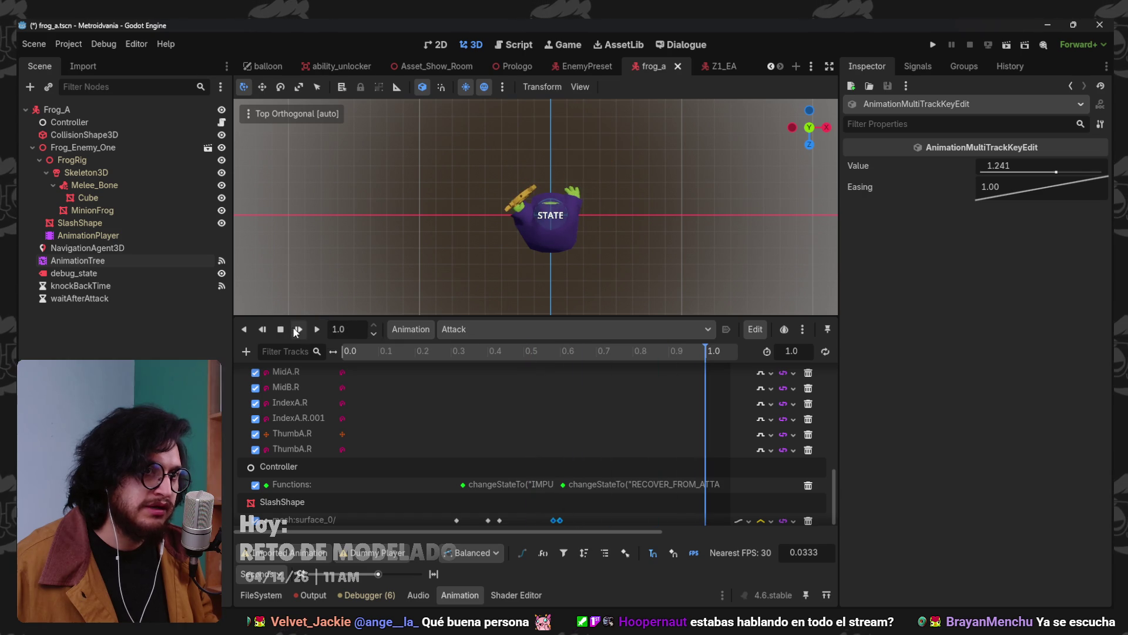
click(451, 351)
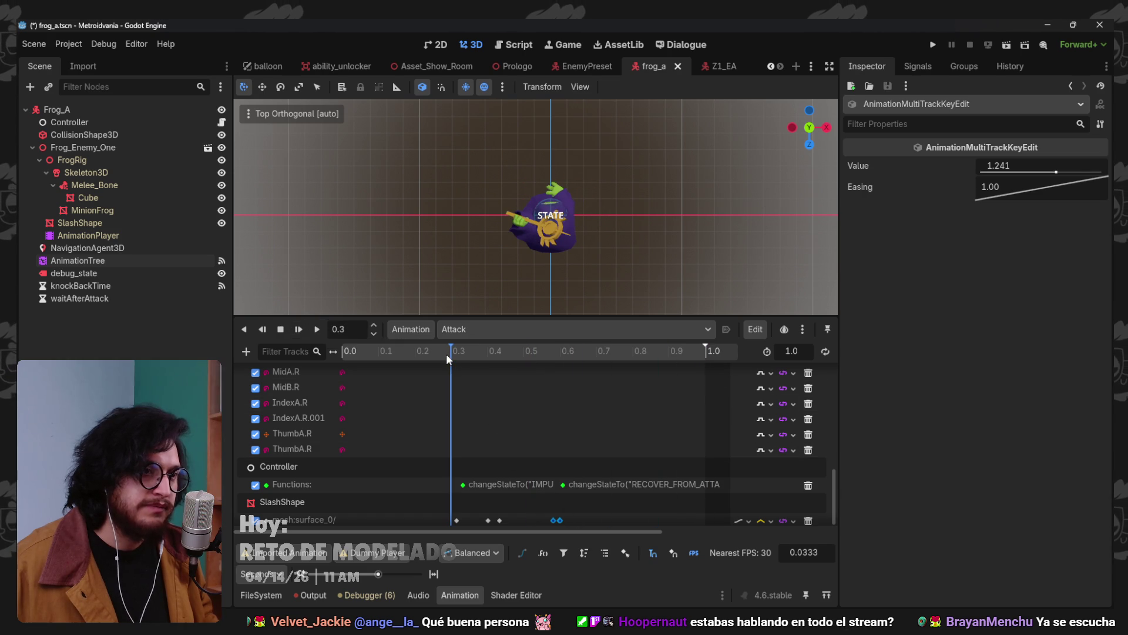
click(316, 329)
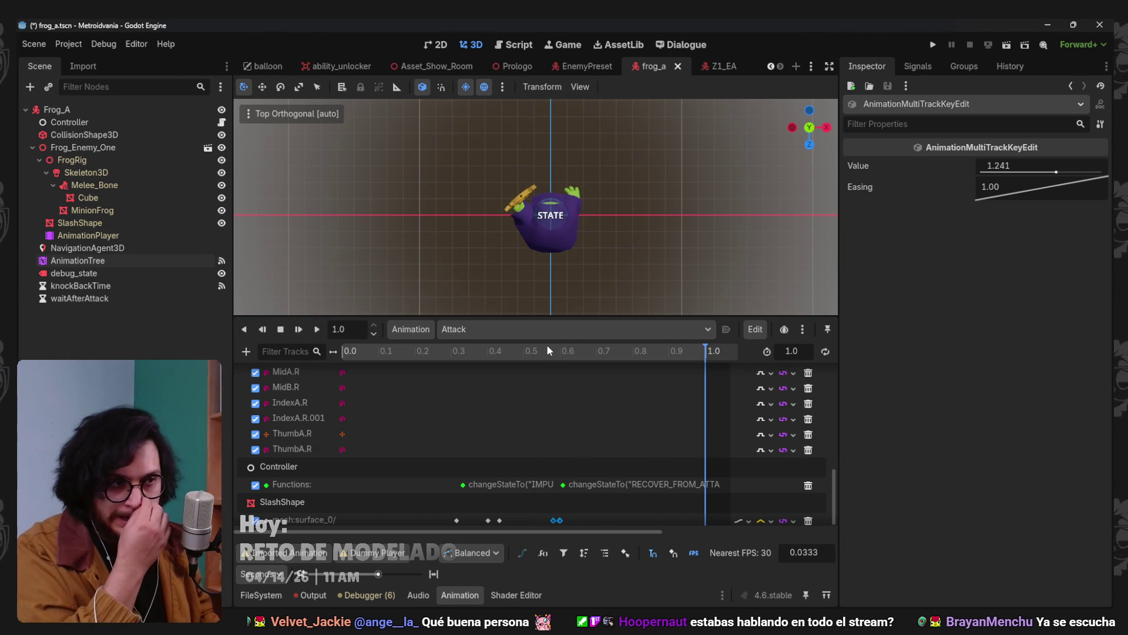
key(ctrl+a)
Step: Add an Area3D under Frog_A and rename it AttackZone
key(Escape)
click(84, 111)
key(ctrl+a)
text(area)
key(Escape)
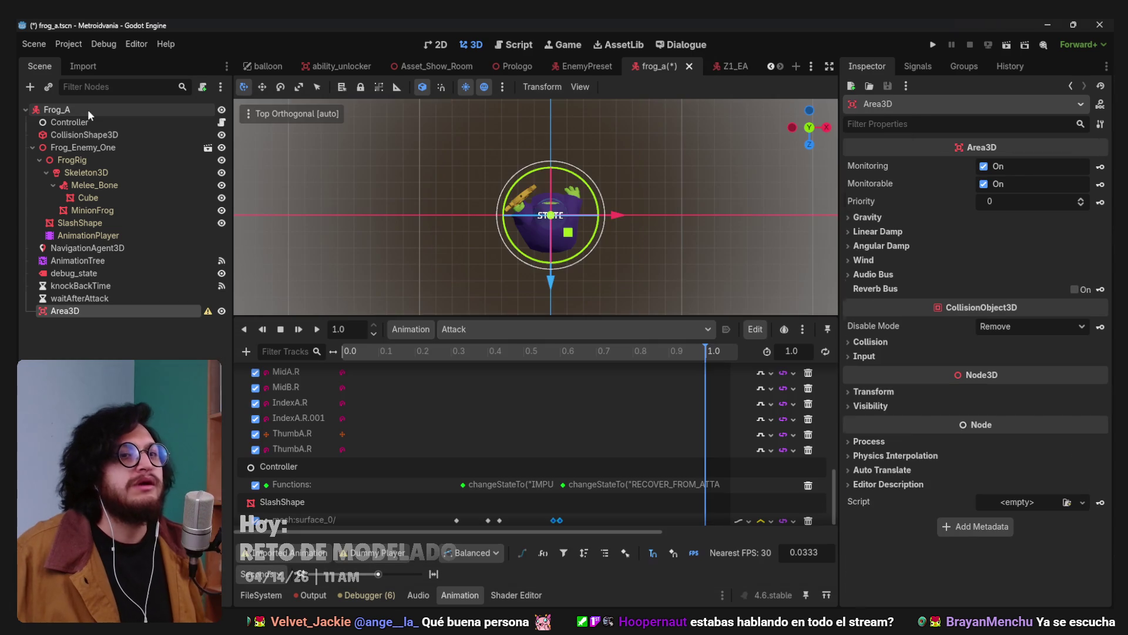
double_click(66, 316)
text(At)
text(ne)
key(Return)
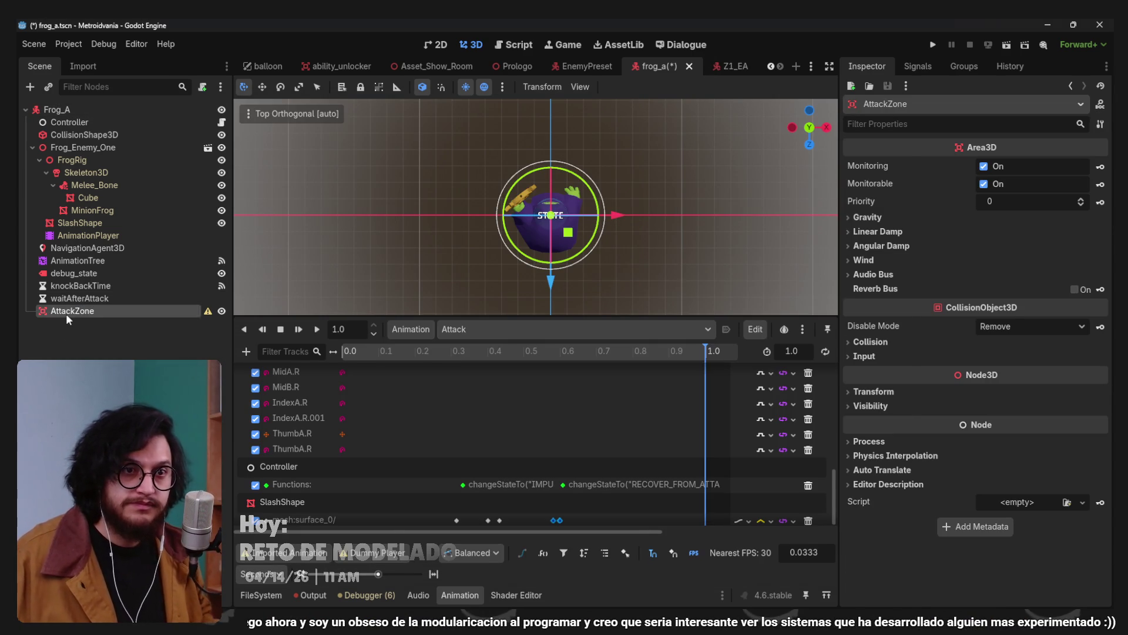
Step: Give AttackZone a CollisionShape3D with a SphereShape3D and save the scene
key(ctrl+a)
text(collision)
key(Return)
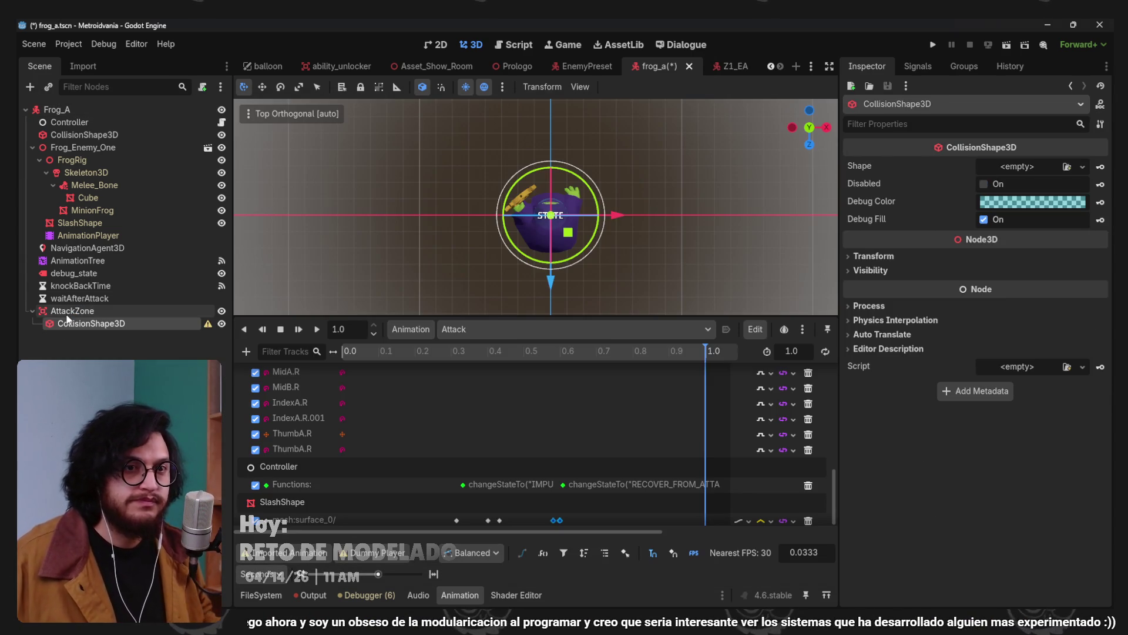
click(1083, 166)
click(1002, 213)
key(ctrl+s)
Step: Enlarge the sphere and move AttackZone forward in front of the frog's attack pose
mouse_move(592, 223)
mouse_down()
mouse_move(644, 233)
mouse_move(631, 253)
mouse_up()
mouse_move(602, 352)
mouse_down()
mouse_move(482, 351)
mouse_move(501, 351)
mouse_up()
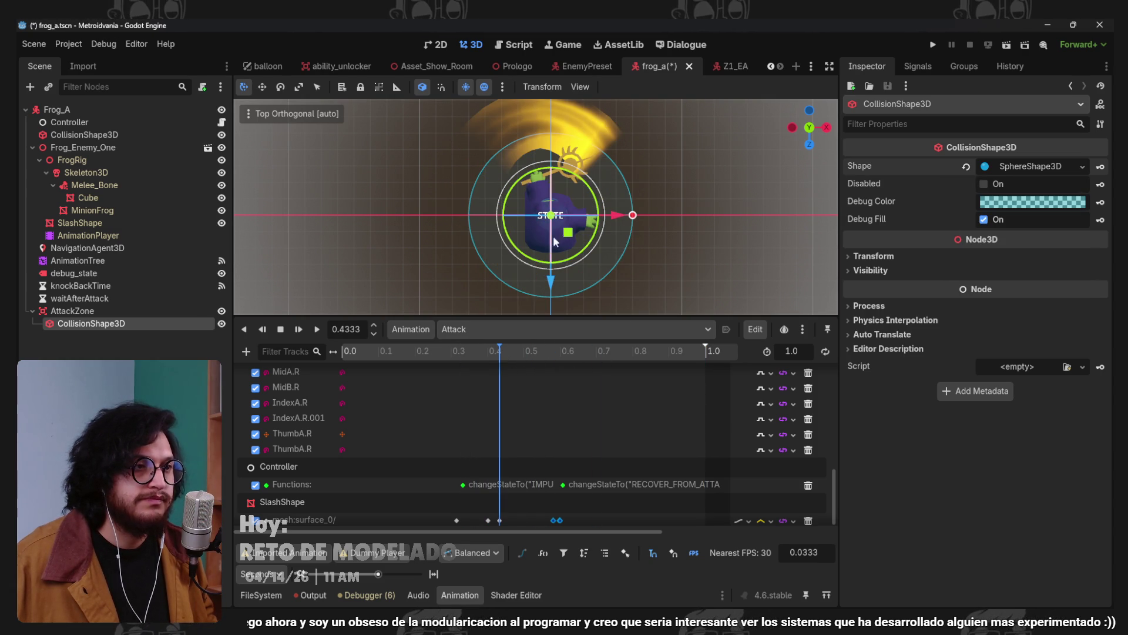
click(126, 310)
mouse_move(550, 275)
mouse_down()
mouse_move(535, 238)
mouse_move(541, 266)
mouse_move(534, 255)
mouse_up()
scroll(635, 236, up, 1)
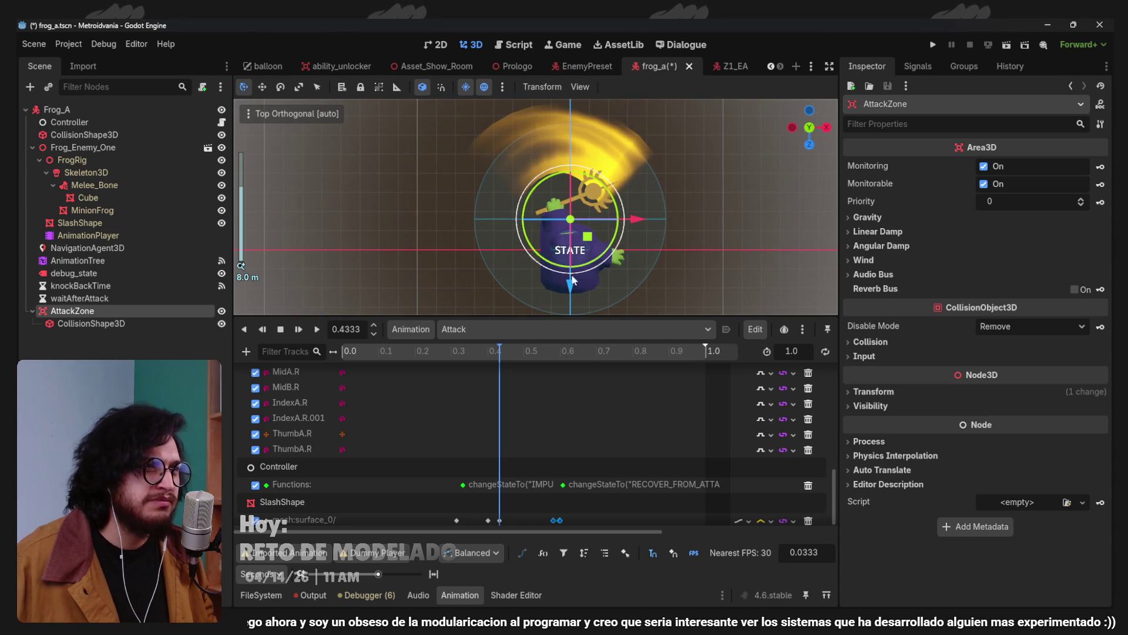
mouse_move(495, 353)
mouse_down()
mouse_move(482, 349)
mouse_move(509, 354)
mouse_move(473, 355)
mouse_move(548, 374)
mouse_move(483, 376)
mouse_move(505, 371)
mouse_up()
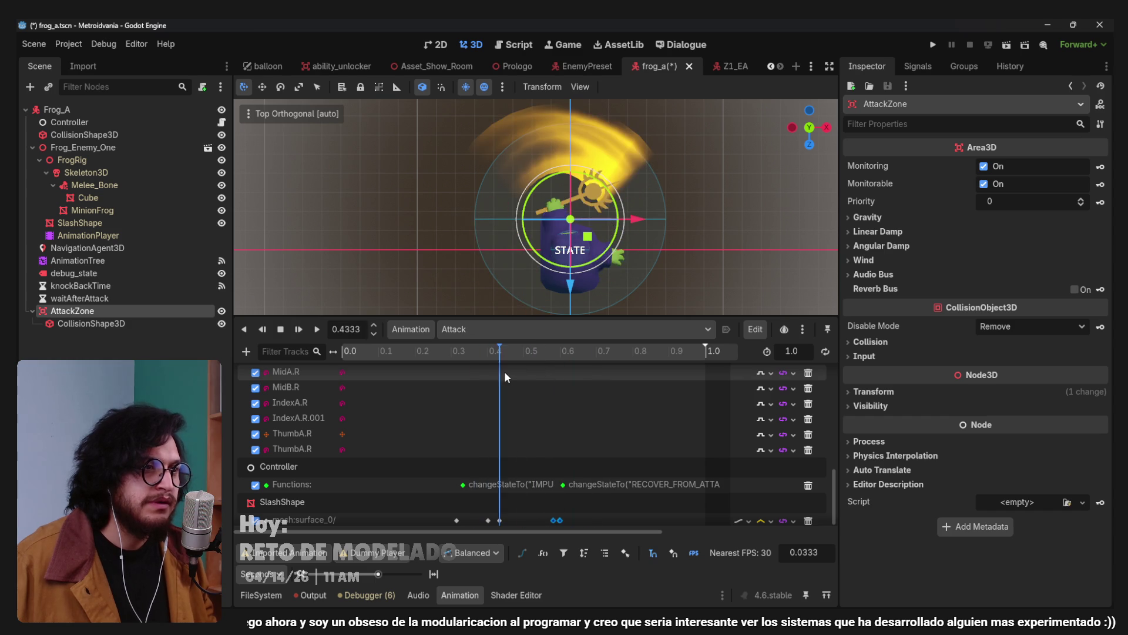
drag(569, 291, 564, 265)
Step: Shrink the sphere radius to about 3.6 and save the scene
click(156, 324)
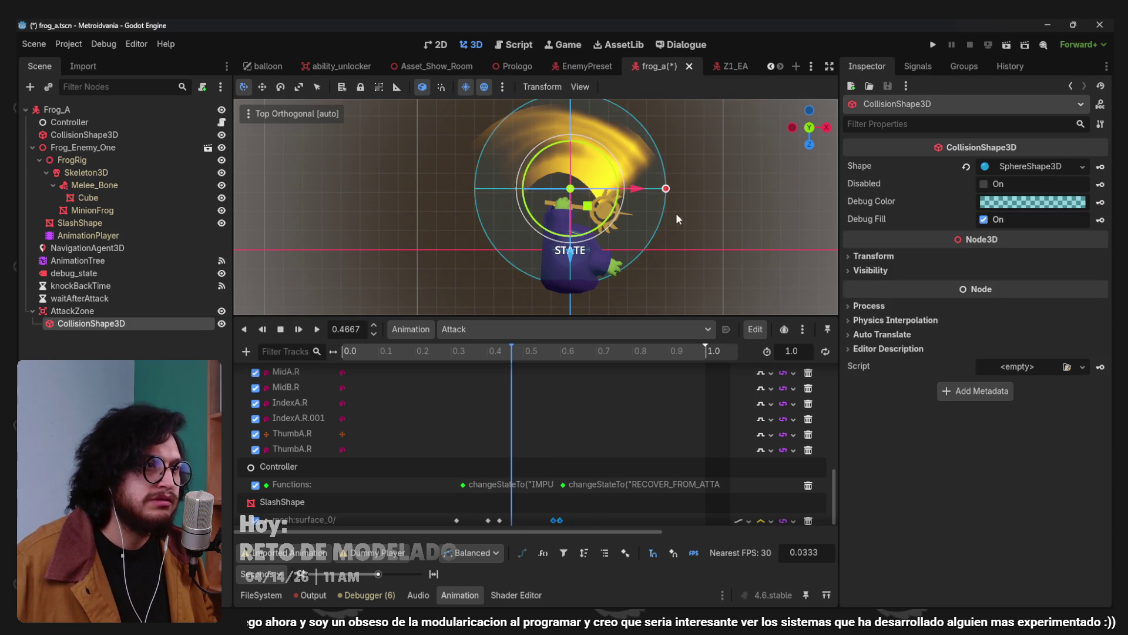
drag(667, 188, 644, 193)
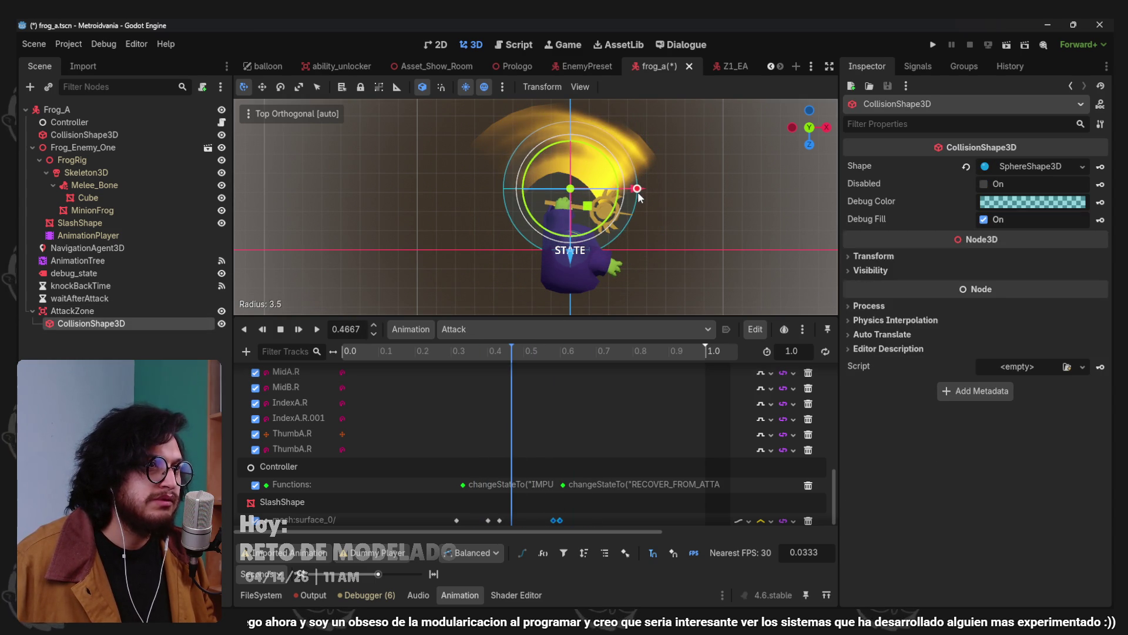
mouse_move(464, 351)
mouse_down()
mouse_move(450, 351)
mouse_move(760, 374)
mouse_move(379, 412)
mouse_up()
key(ctrl+s)
Step: Move AttackZone's collision layer from Ground to EnemyAttack
click(72, 310)
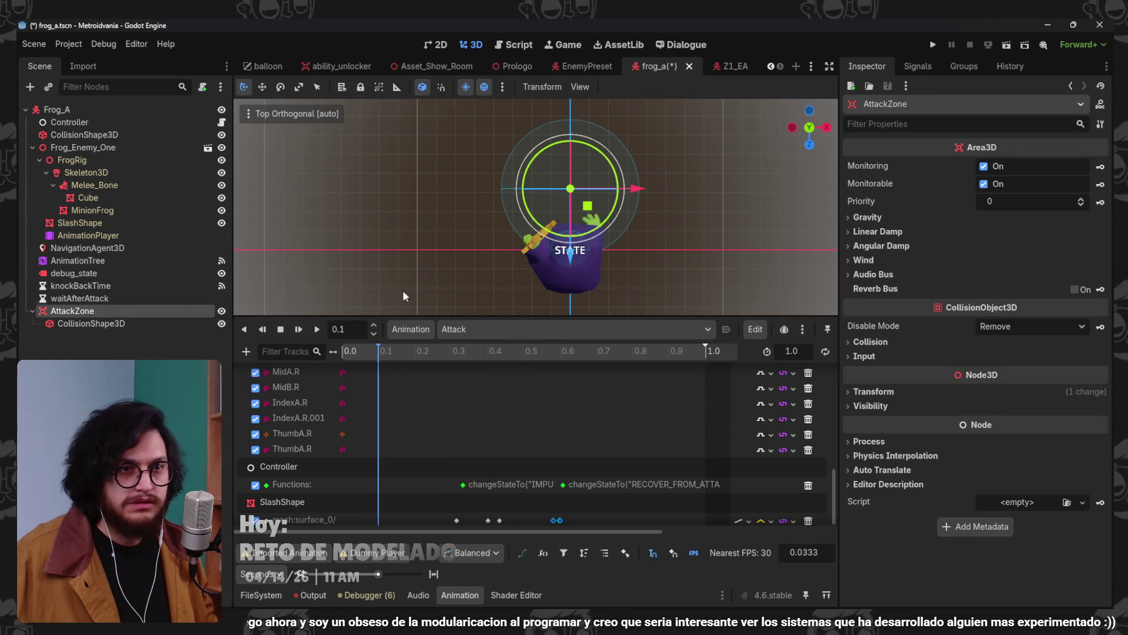
click(934, 340)
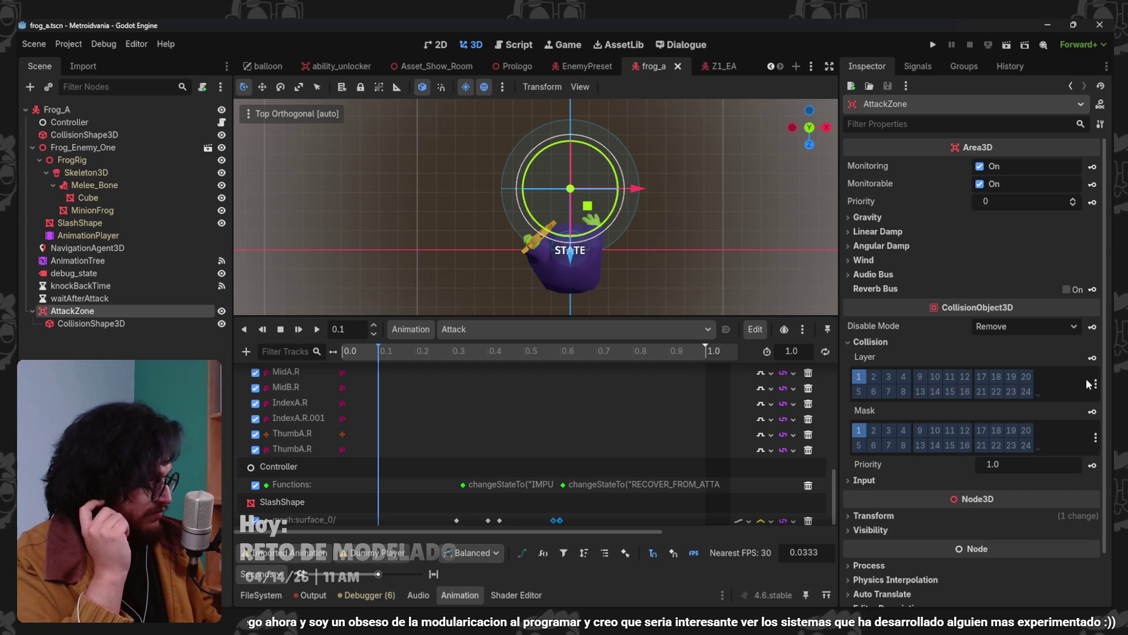
click(1096, 383)
click(1055, 376)
click(1005, 443)
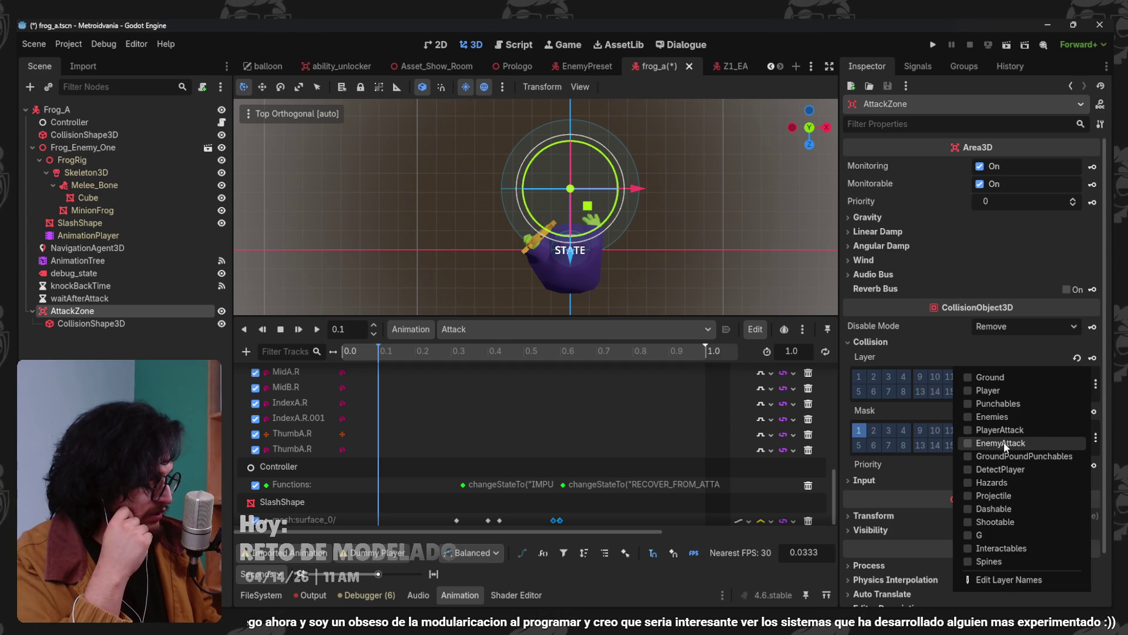
Step: Set AttackZone's collision mask to Player and Punchables (layers 2 and 3) and save
click(1096, 435)
click(1096, 437)
click(1013, 408)
click(1011, 421)
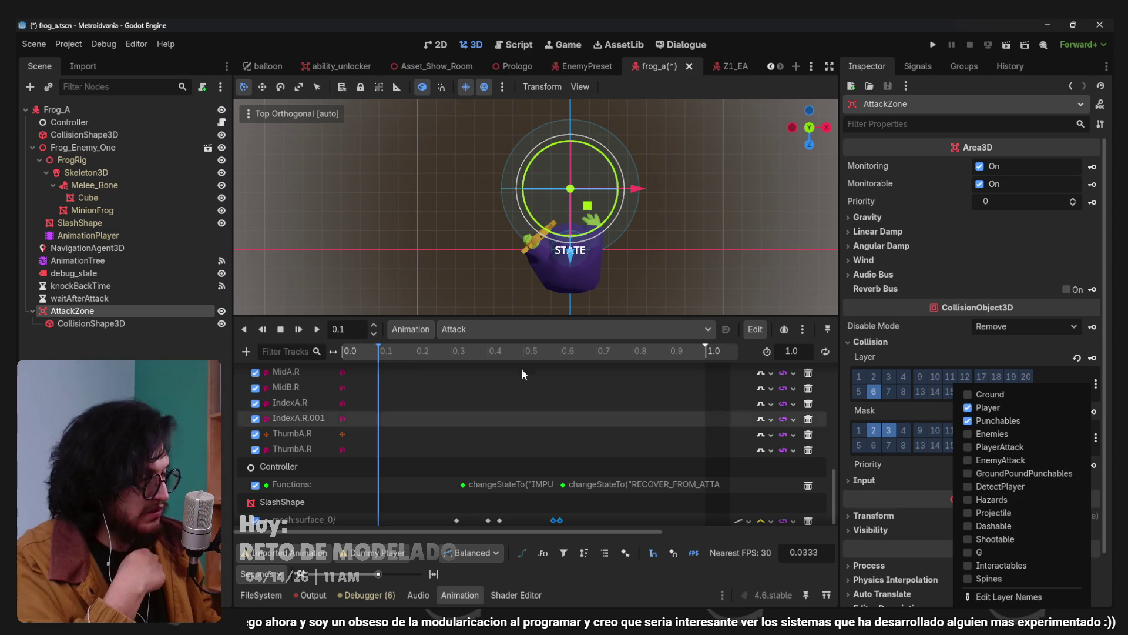
click(360, 318)
key(ctrl+s)
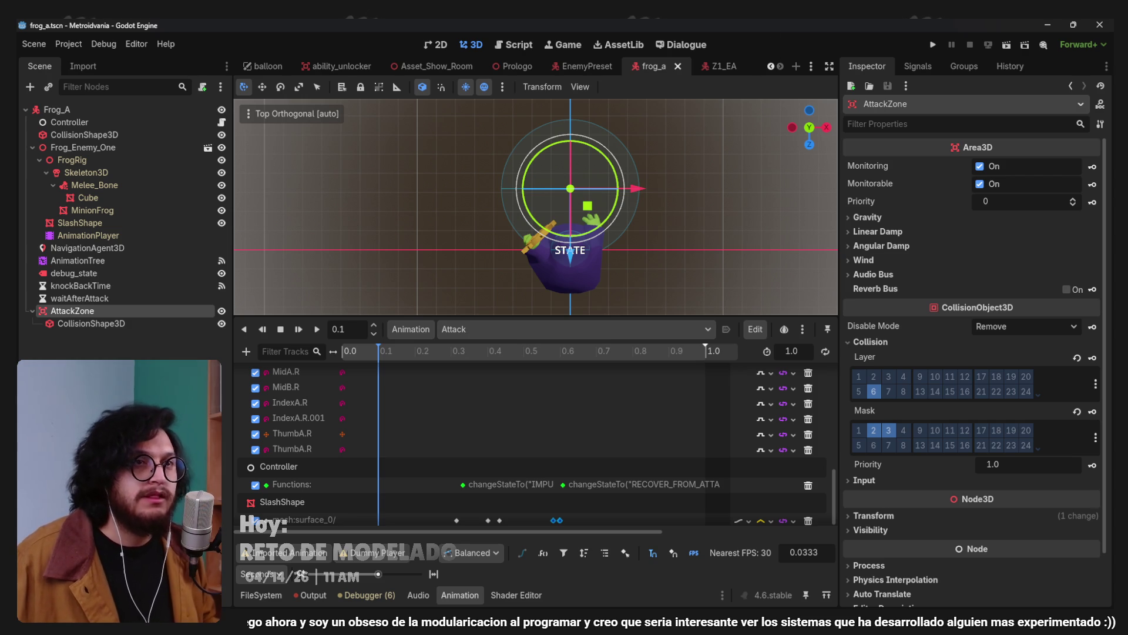
click(473, 595)
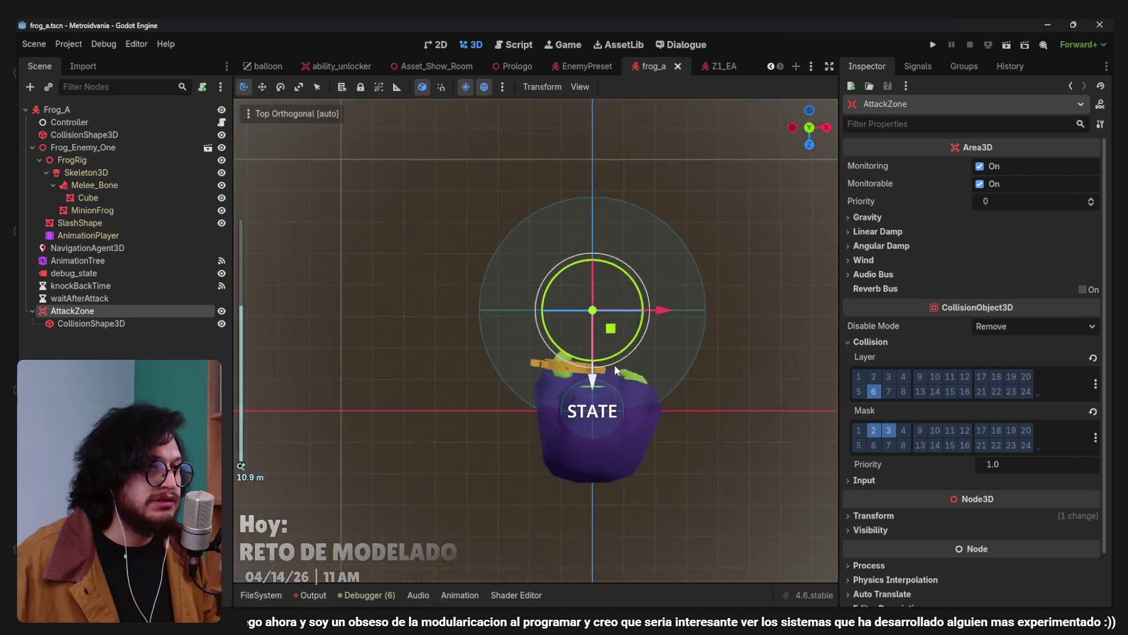
Step: Raise AttackZone by one unit, checking it from the right-side view
mouse_move(660, 393)
mouse_down()
mouse_move(609, 382)
mouse_move(640, 354)
mouse_move(506, 285)
mouse_move(377, 266)
mouse_move(534, 288)
mouse_move(370, 251)
mouse_move(540, 286)
mouse_move(554, 239)
mouse_up()
scroll(485, 260, down, 3)
scroll(543, 286, up, 2)
key(KP_3)
click(511, 315)
scroll(512, 316, down, 4)
mouse_move(511, 316)
mouse_down()
mouse_move(643, 386)
mouse_move(421, 352)
mouse_move(513, 379)
mouse_move(682, 340)
mouse_move(396, 355)
mouse_move(518, 343)
mouse_up()
scroll(420, 351, up, 3)
mouse_move(625, 305)
mouse_down()
mouse_move(518, 331)
mouse_move(207, 333)
mouse_up()
Step: Change AttackZone's collision shape from a sphere to a CylinderShape3D
click(177, 323)
click(1100, 167)
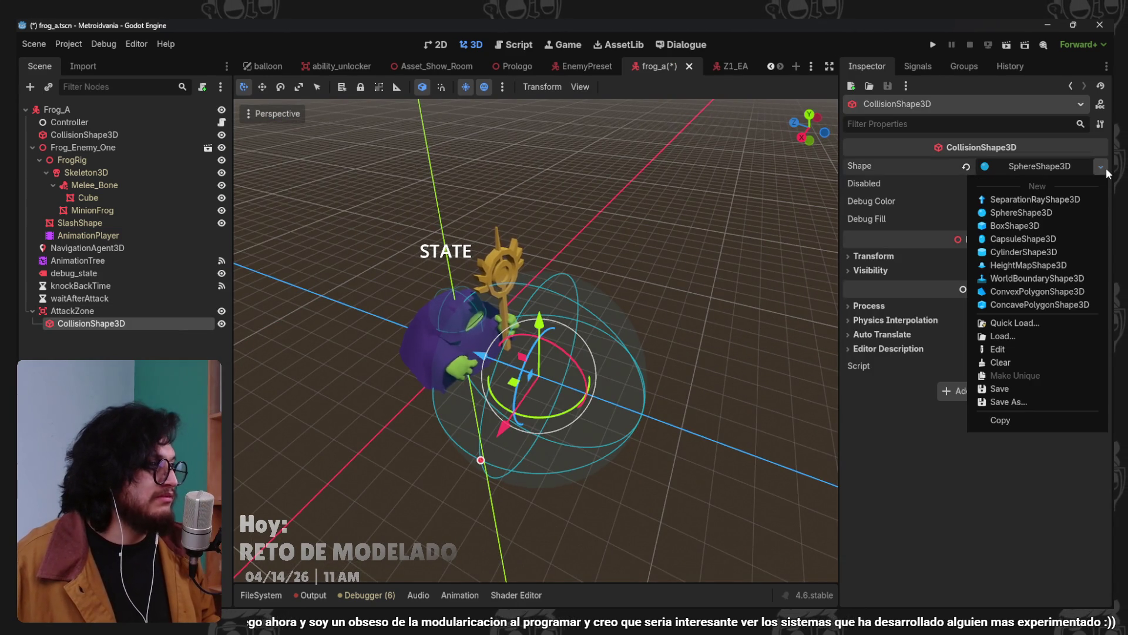
click(1023, 252)
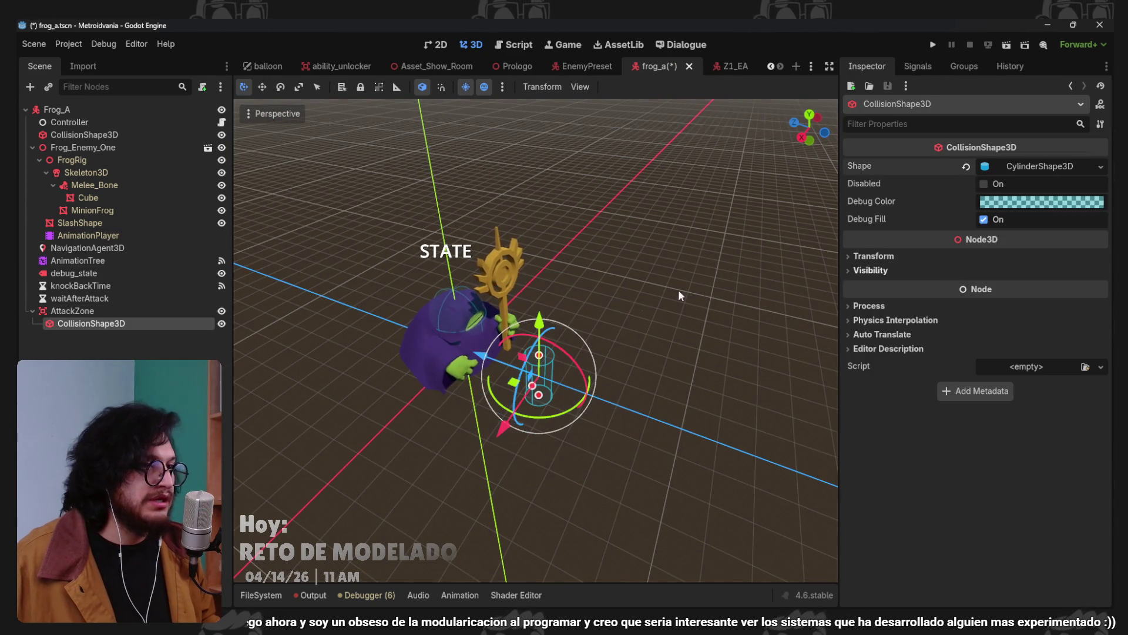
key(KP_7)
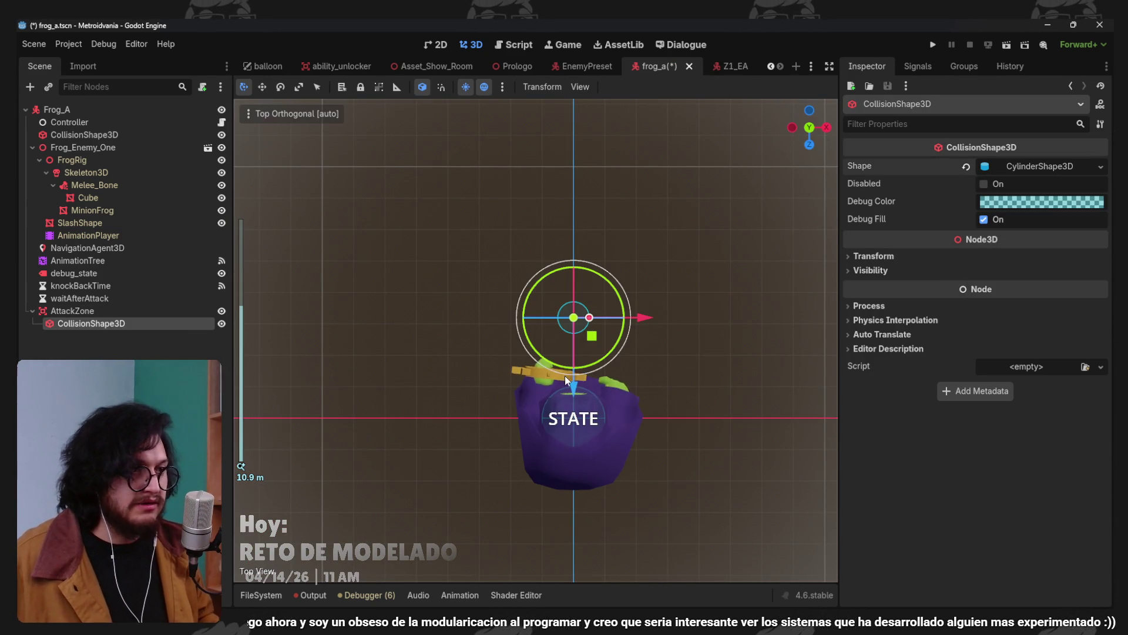
key(ctrl+z)
click(1047, 168)
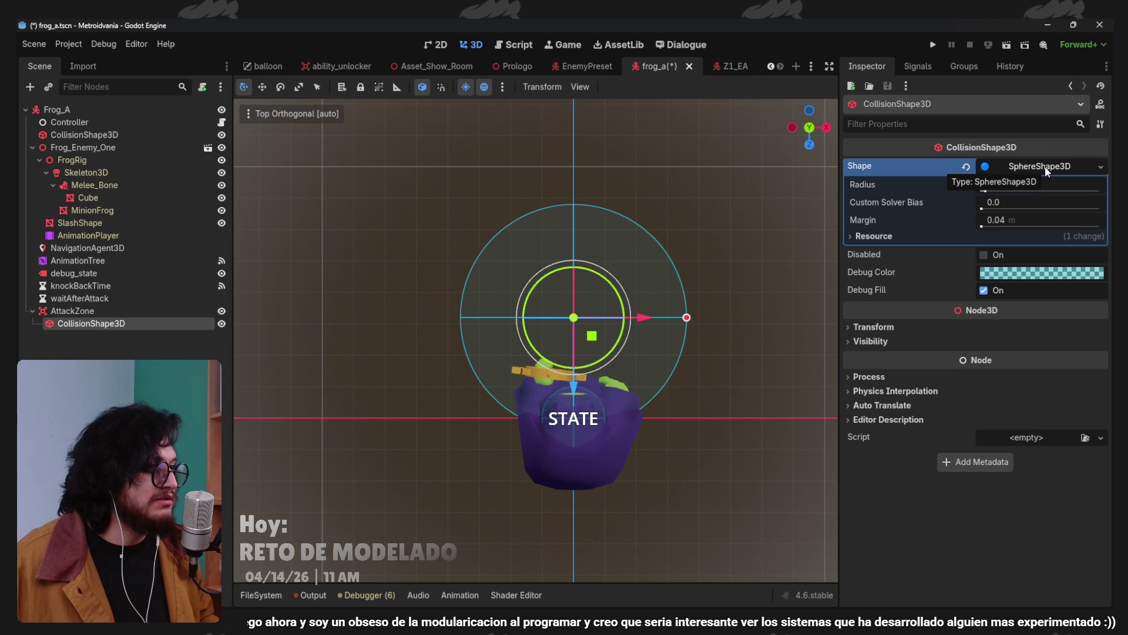
click(1045, 167)
click(1101, 168)
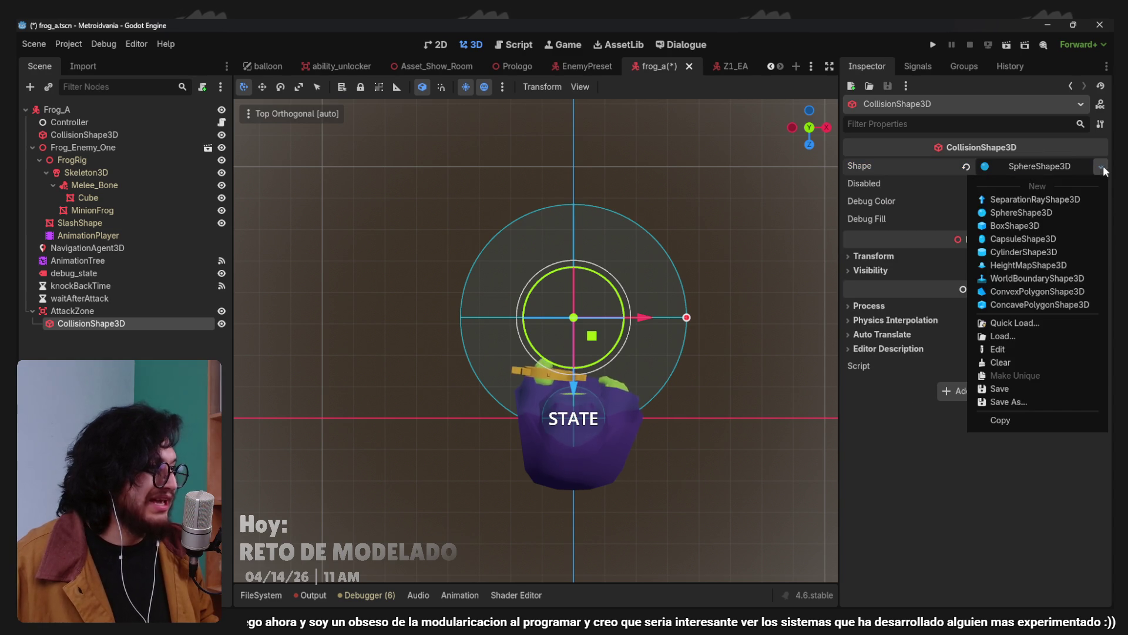
click(1022, 252)
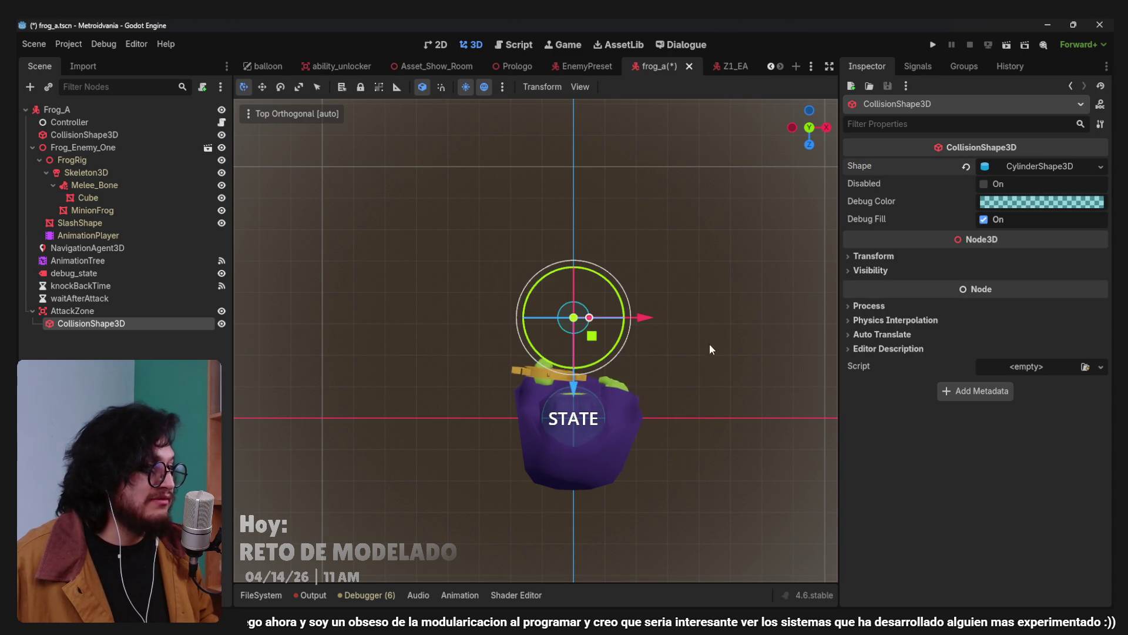
Step: Set the cylinder radius to 3.6 m and bring back the AnimationTree's Attack timeline
click(1031, 169)
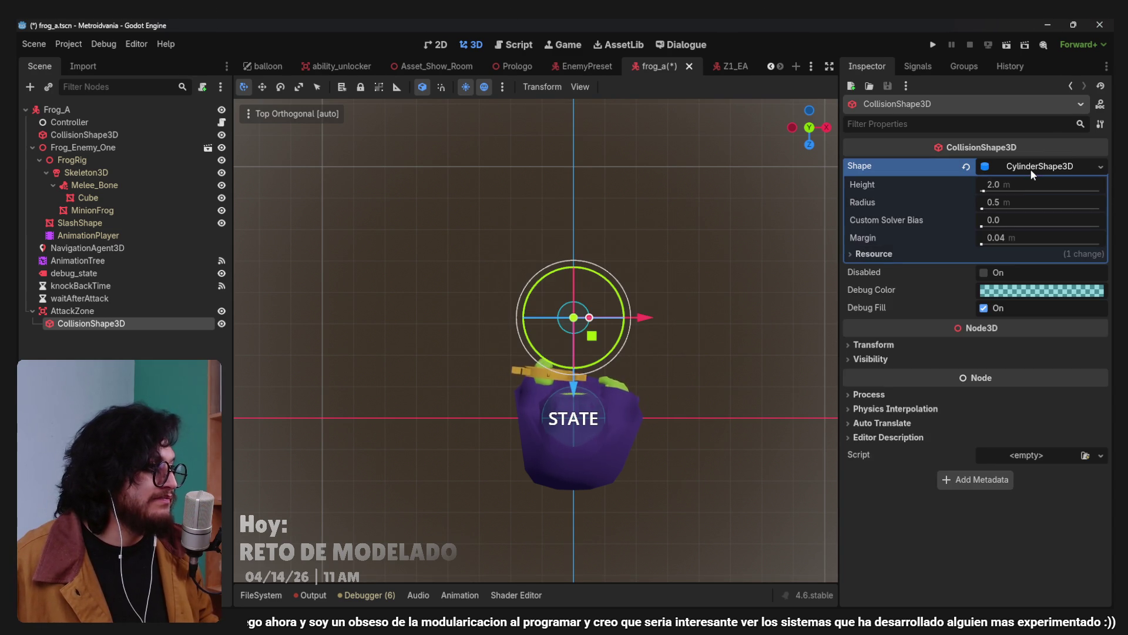
click(1029, 185)
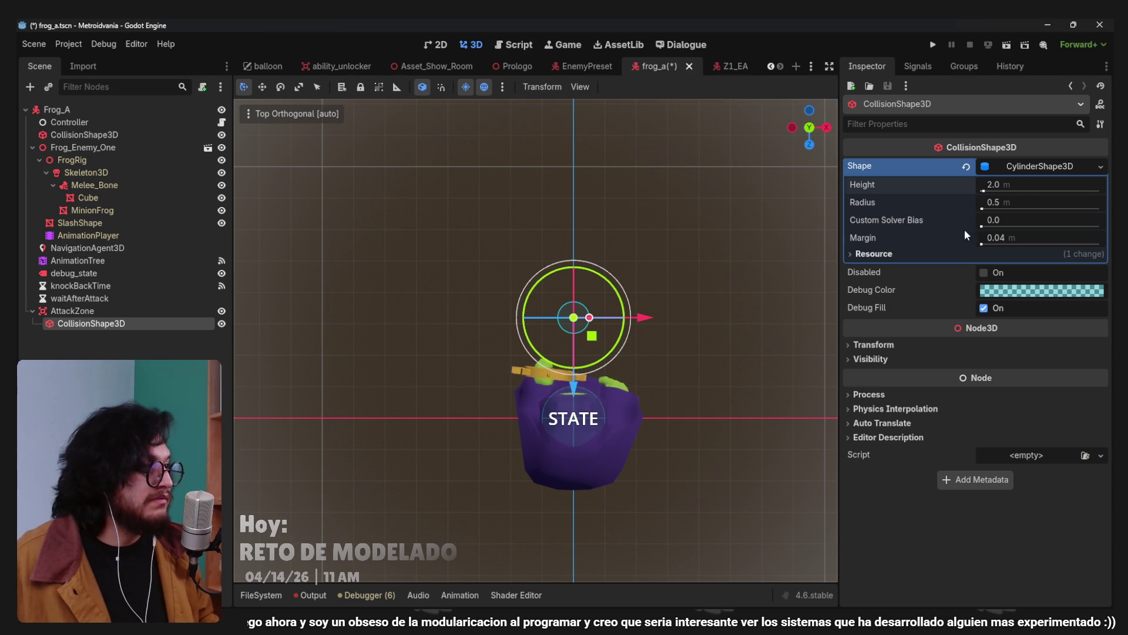
click(1018, 202)
text(6)
key(Return)
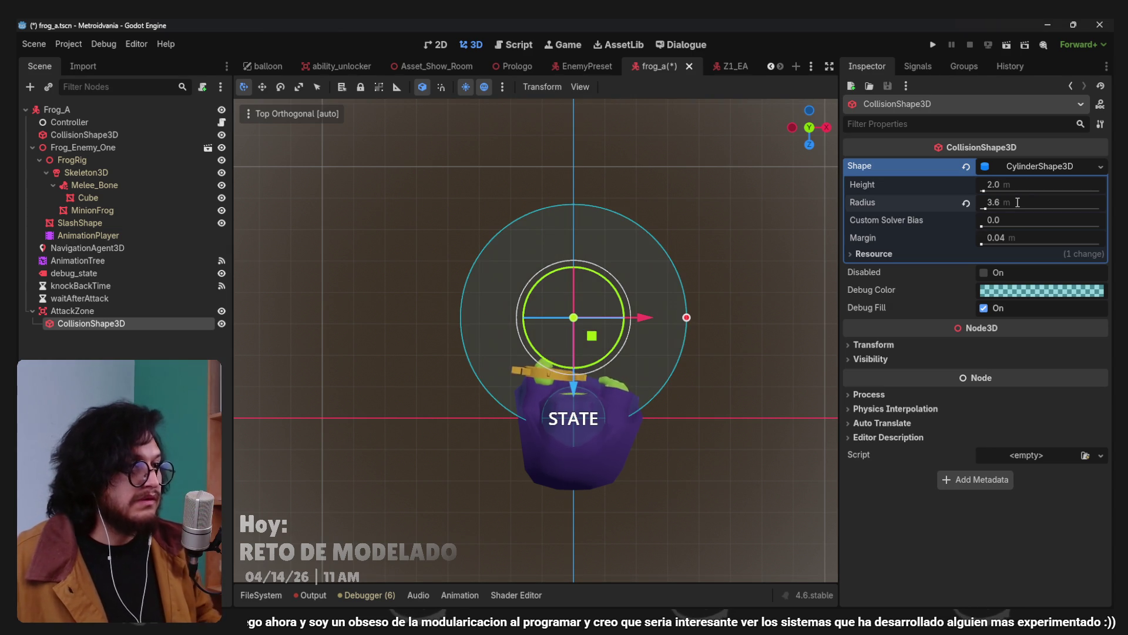
click(89, 260)
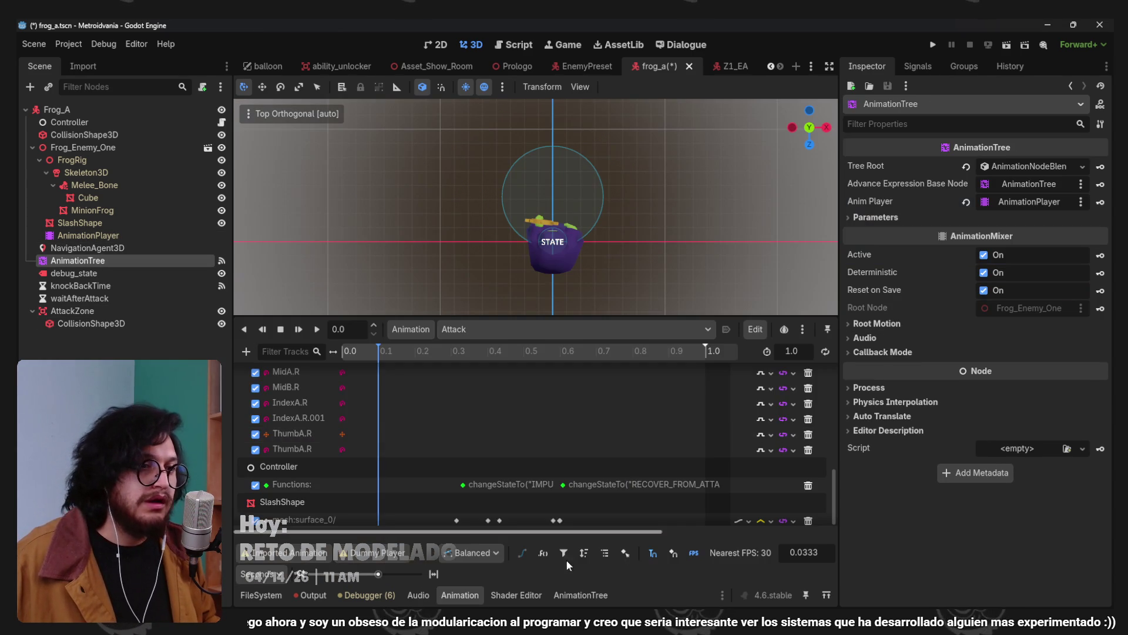
Step: Scrub the Attack animation to 0.3 and raise AttackZone to slash height in Right view
mouse_move(462, 352)
mouse_down()
mouse_move(556, 374)
mouse_move(451, 353)
mouse_up()
mouse_move(517, 247)
mouse_down()
mouse_move(523, 149)
mouse_move(482, 250)
mouse_up()
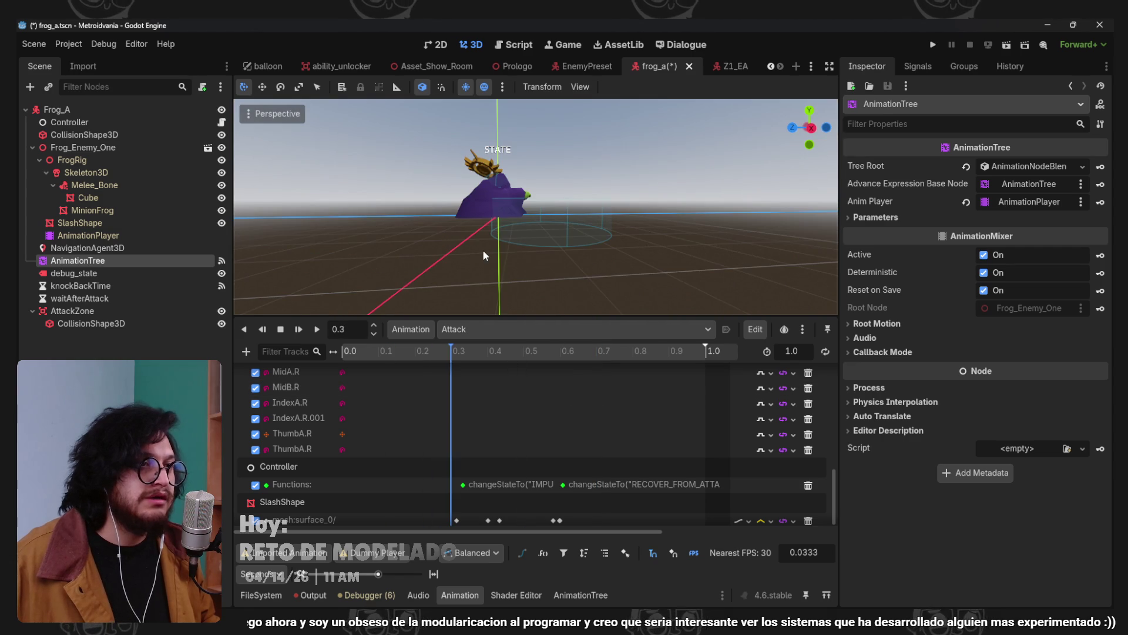
click(73, 311)
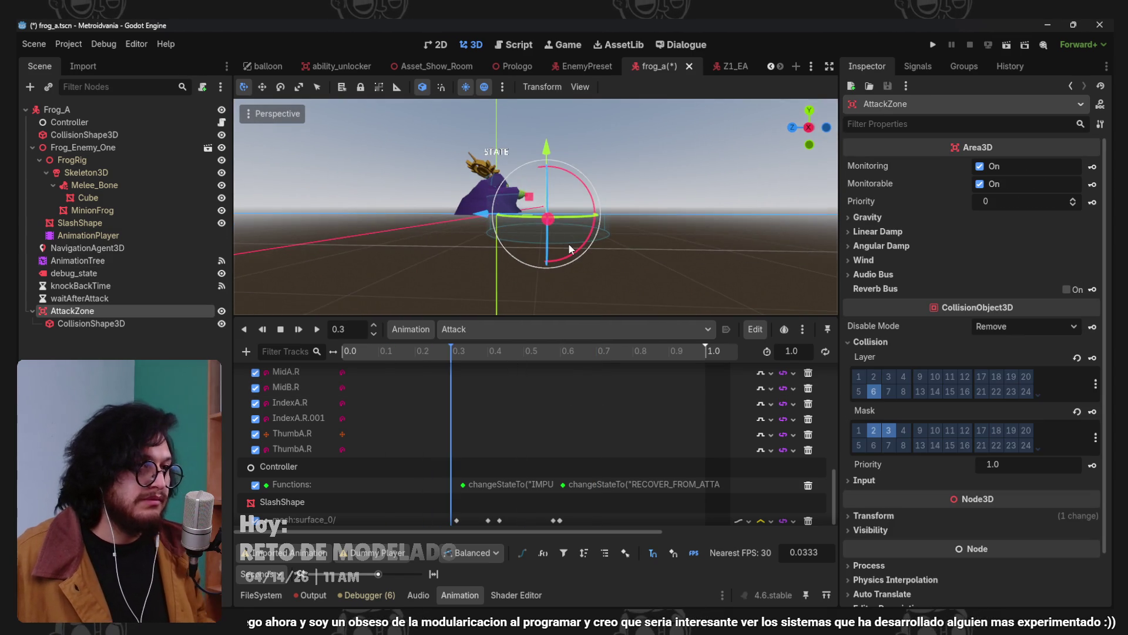
key(KP_3)
scroll(567, 241, up, 3)
mouse_move(553, 182)
mouse_down()
mouse_move(556, 141)
mouse_move(545, 171)
mouse_move(555, 176)
mouse_up()
Step: Preview the Attack animation in perspective and reselect AttackZone at the slash frame
click(93, 323)
click(503, 215)
mouse_move(503, 215)
mouse_down()
mouse_move(587, 287)
mouse_move(677, 284)
mouse_move(661, 274)
mouse_move(454, 365)
mouse_move(485, 344)
mouse_move(635, 355)
mouse_move(330, 344)
mouse_move(623, 353)
mouse_move(512, 347)
mouse_up()
scroll(587, 287, down, 2)
key(d)
click(119, 311)
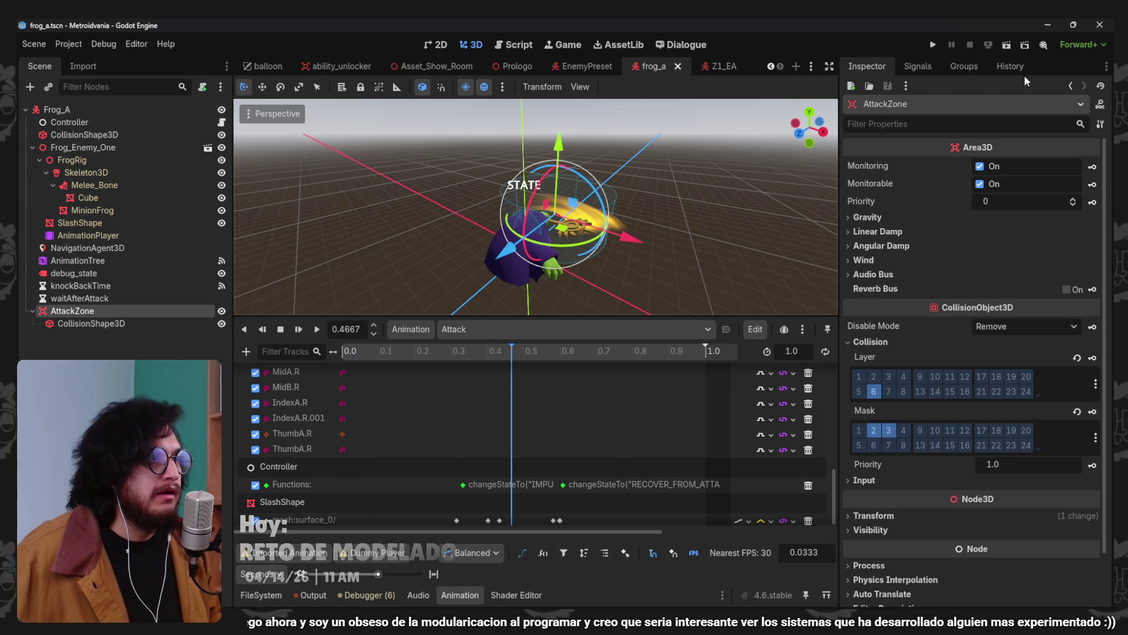
Step: Connect AttackZone's body_entered signal to a new _on_attack_zone_body_entered method
click(918, 67)
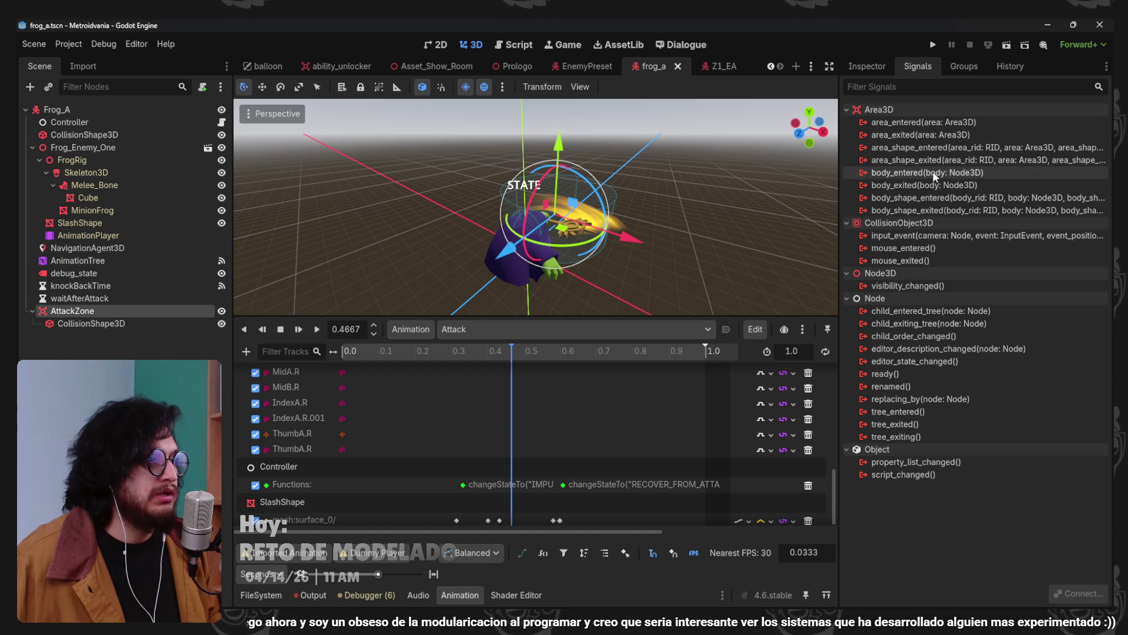
double_click(933, 171)
click(516, 456)
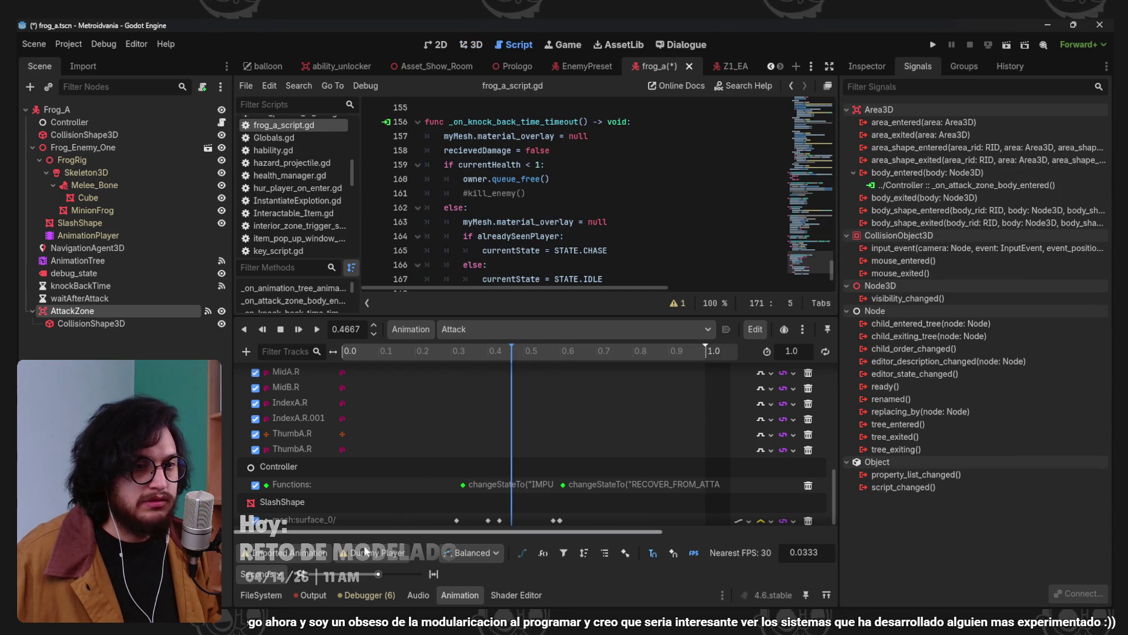
click(460, 596)
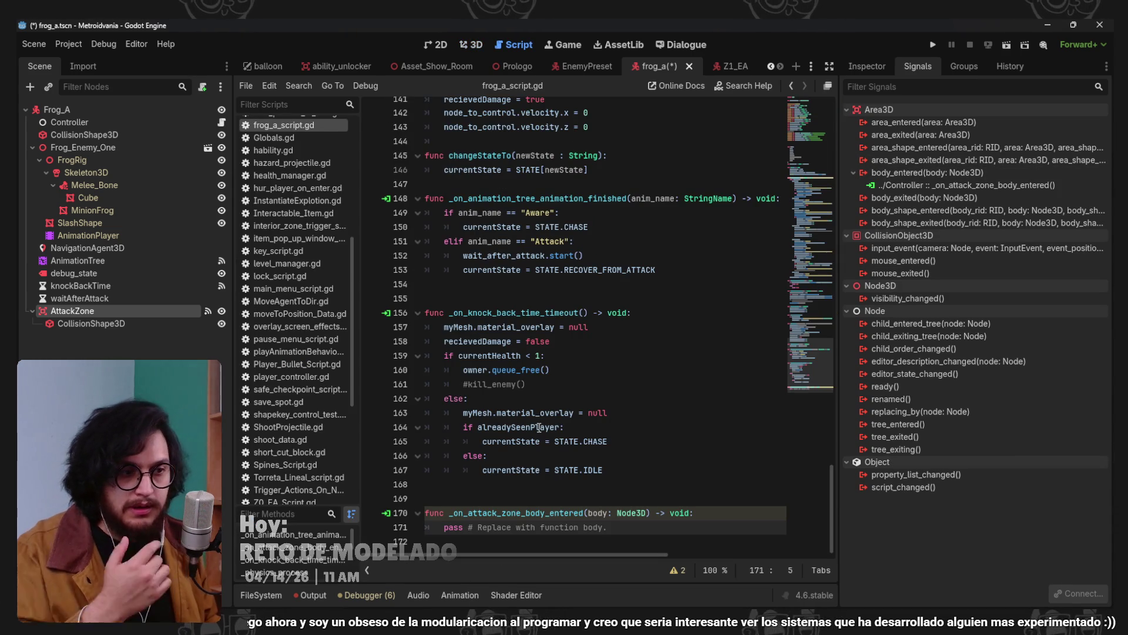
Step: Copy the player-hit block from Z1_EA_Script.gd and paste it over pass in frog_a_script.gd
scroll(272, 377, down, 5)
click(285, 318)
scroll(581, 338, down, 10)
scroll(581, 338, down, 12)
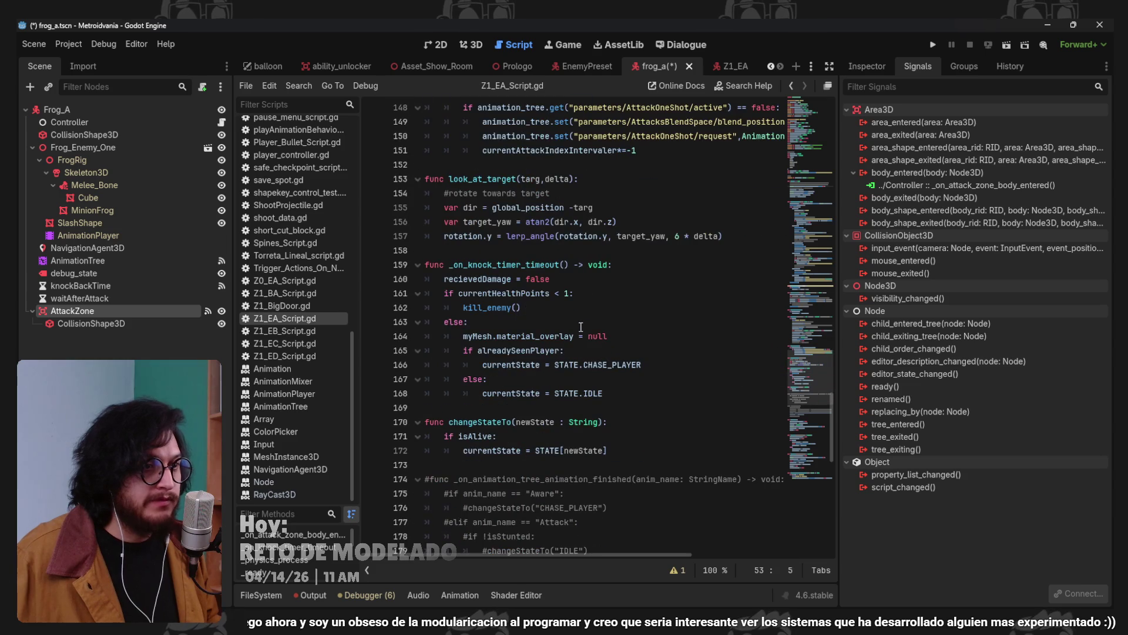
scroll(581, 327, up, 3)
scroll(580, 327, down, 15)
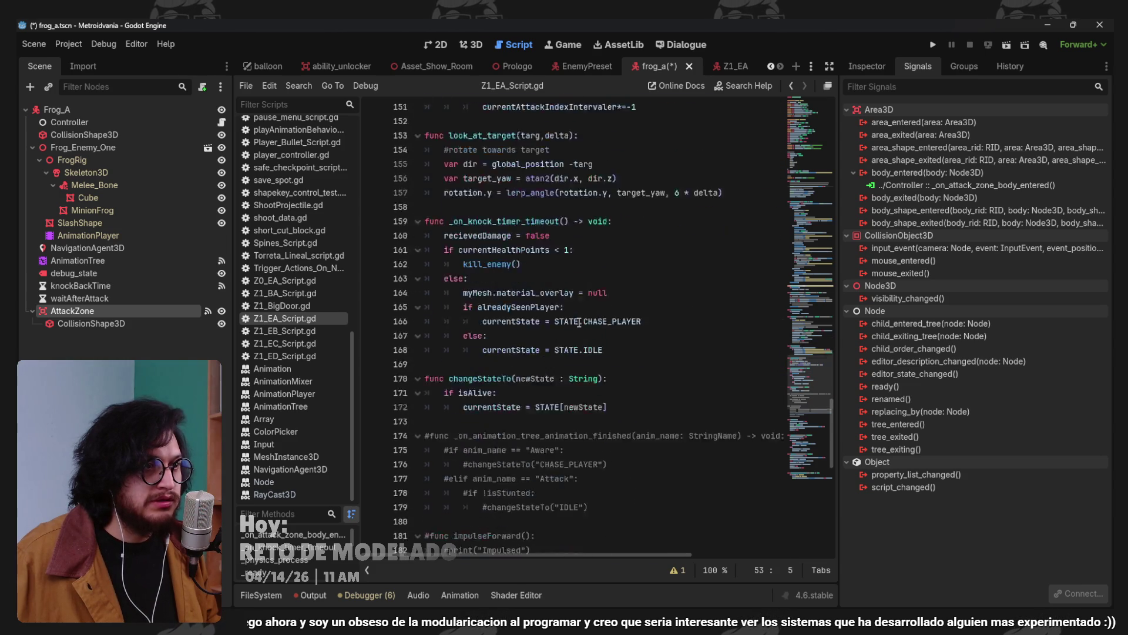
scroll(580, 322, down, 3)
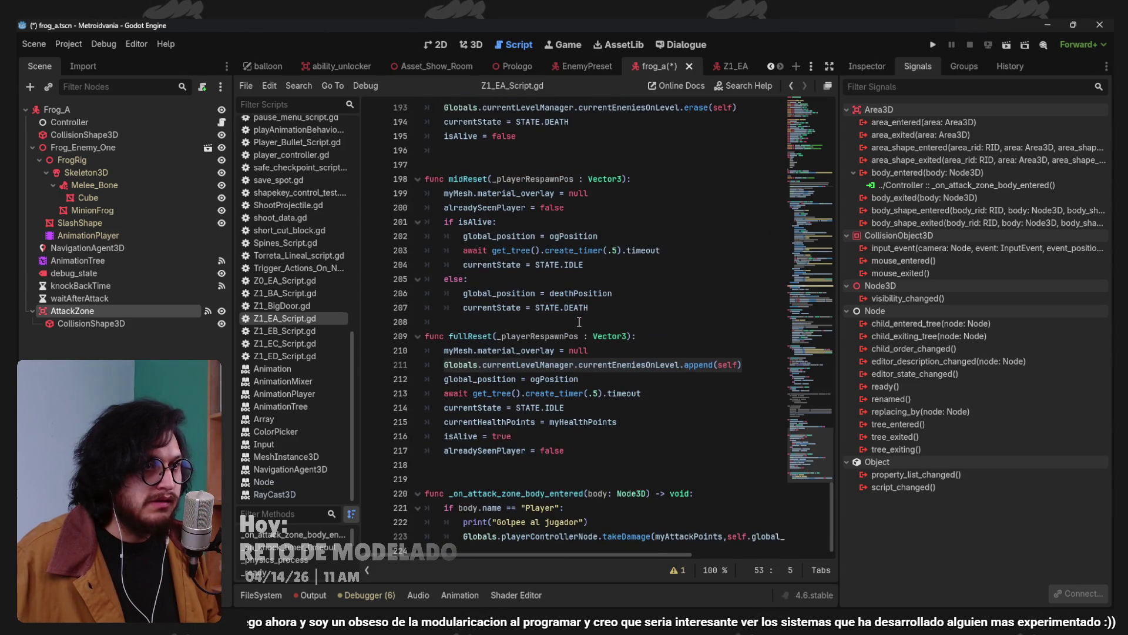
drag(634, 541, 405, 498)
key(ctrl+c)
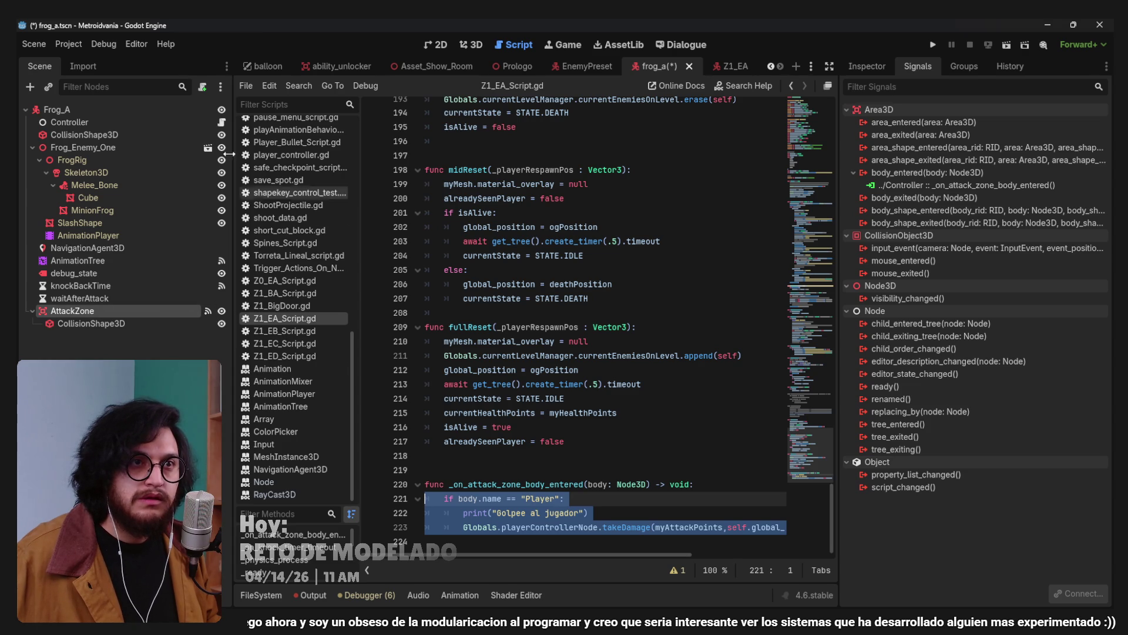
click(222, 122)
triple_click(636, 529)
key(ctrl+v)
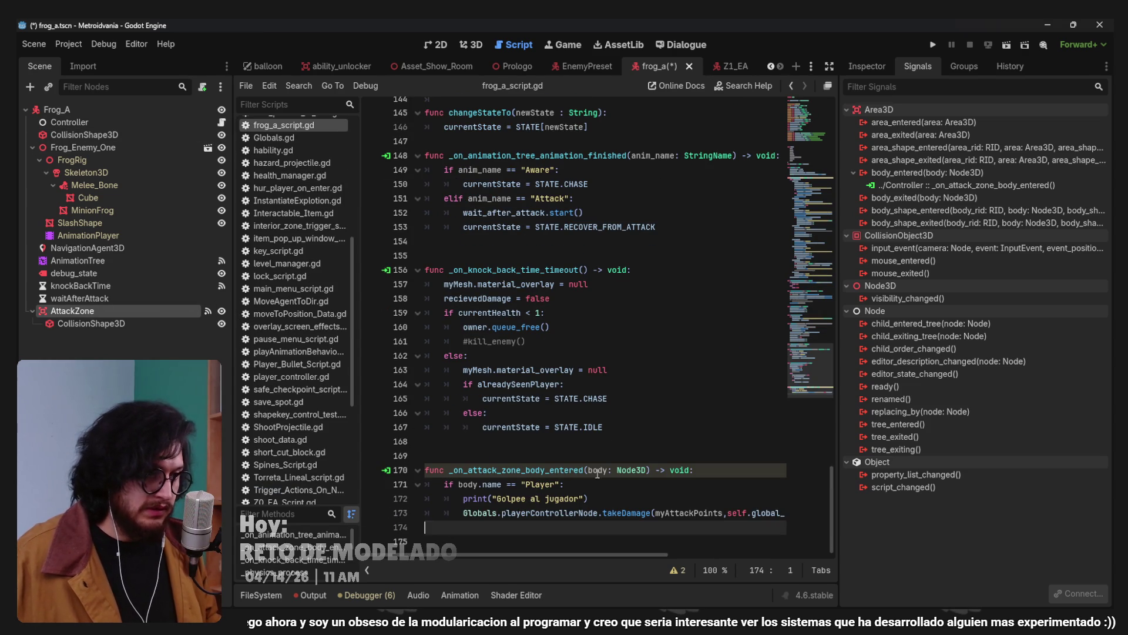
double_click(564, 494)
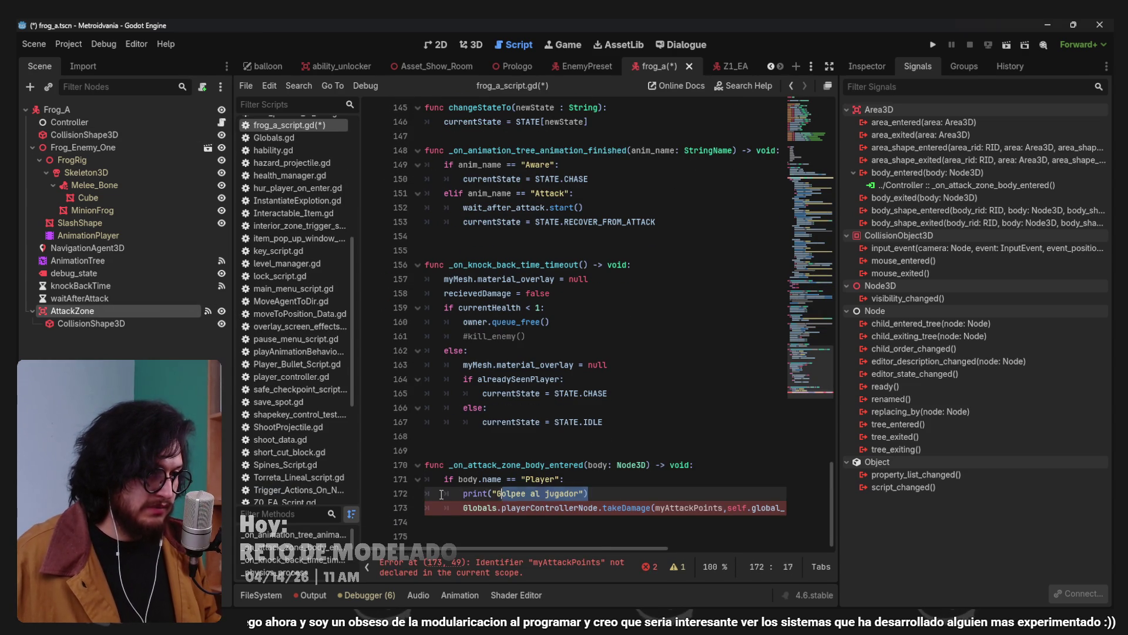
drag(601, 550, 628, 548)
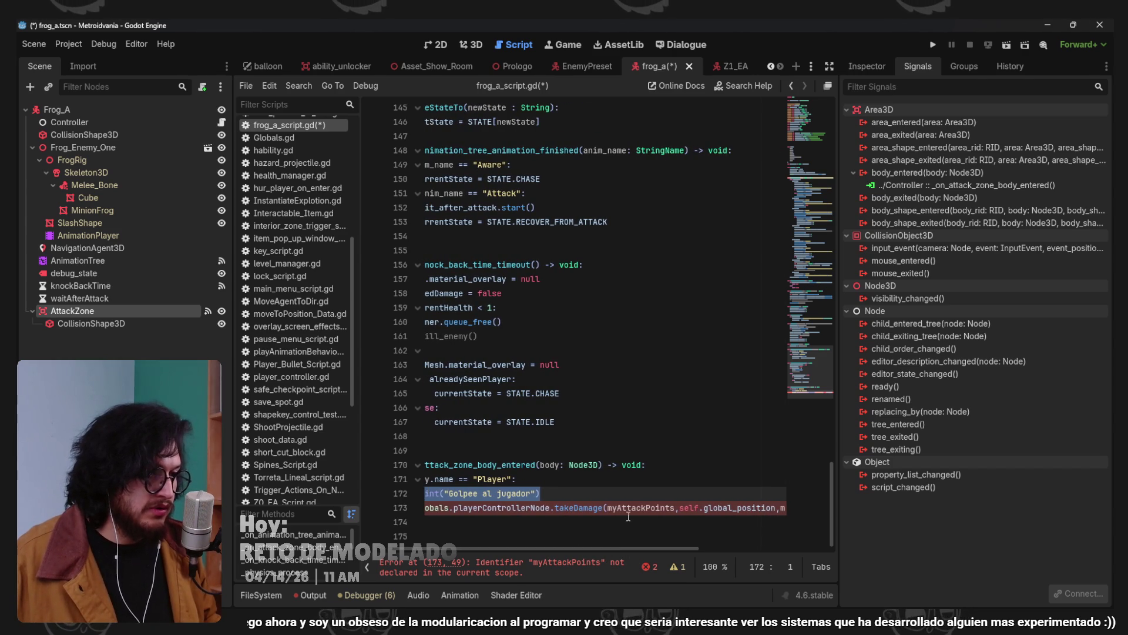
double_click(641, 507)
scroll(612, 548, left, 5)
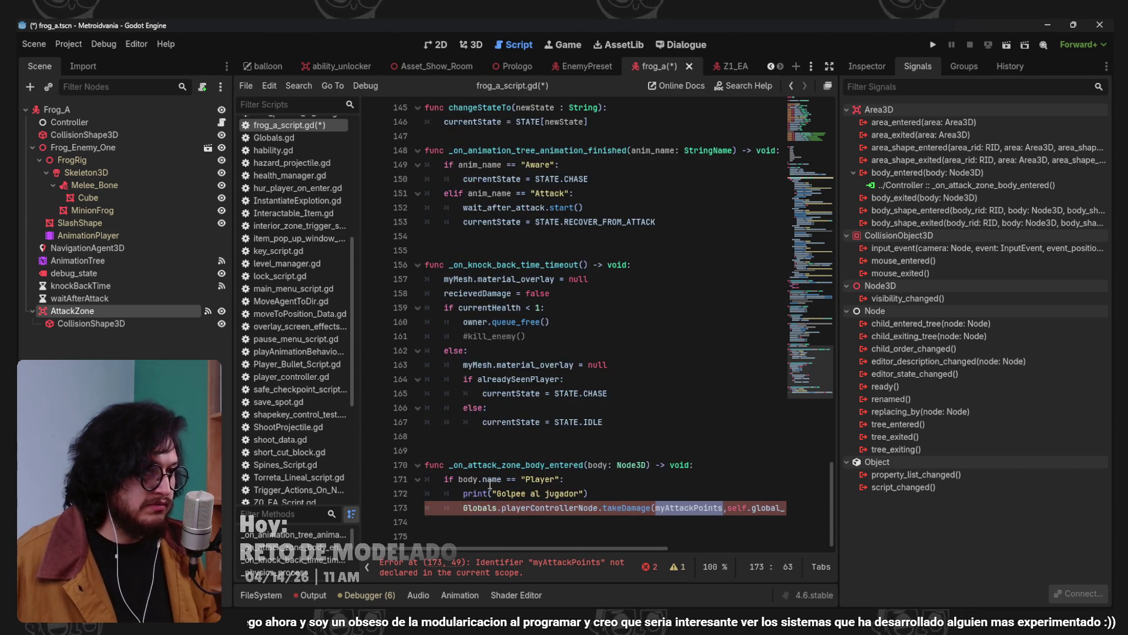
scroll(584, 243, up, 20)
scroll(584, 243, up, 20)
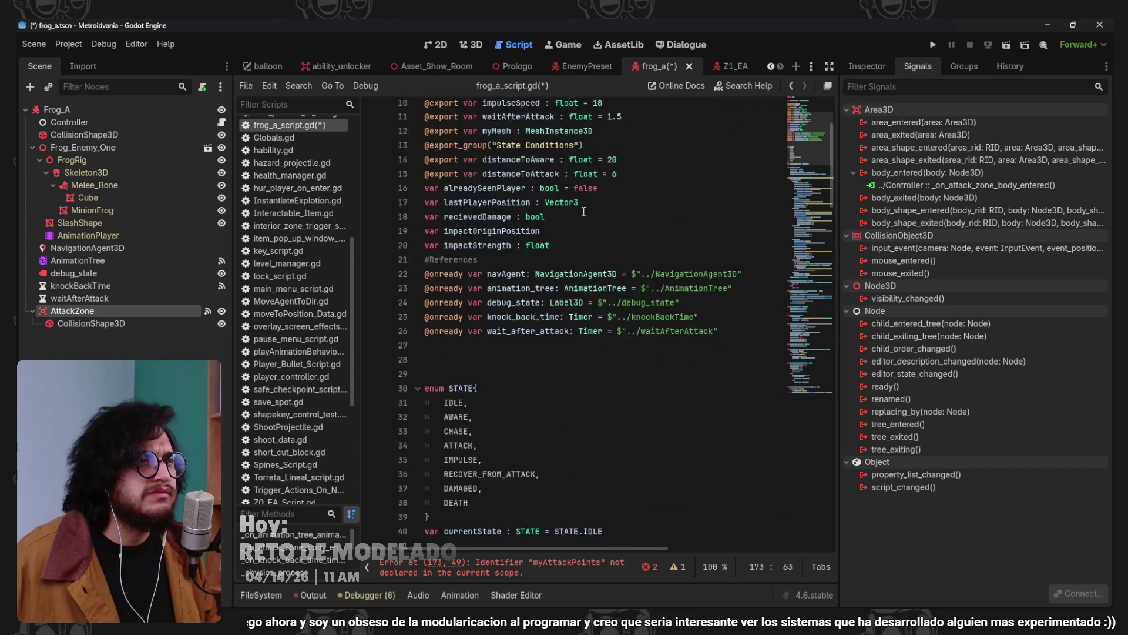
scroll(584, 200, up, 5)
click(548, 164)
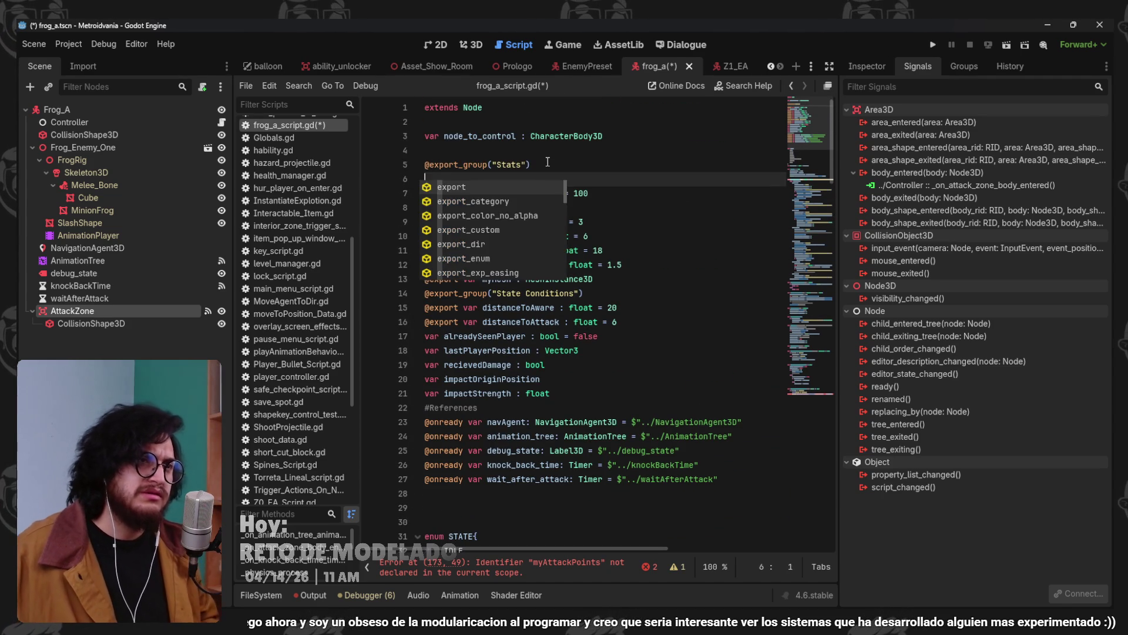
key(Up)
click(607, 180)
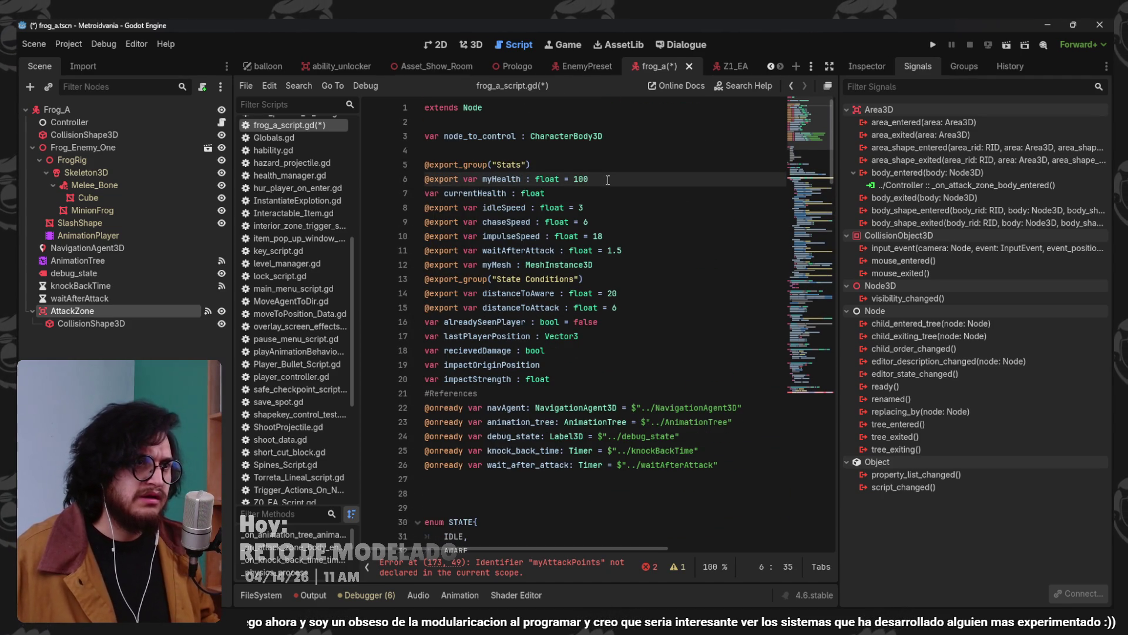
click(563, 191)
key(Return)
text(@e)
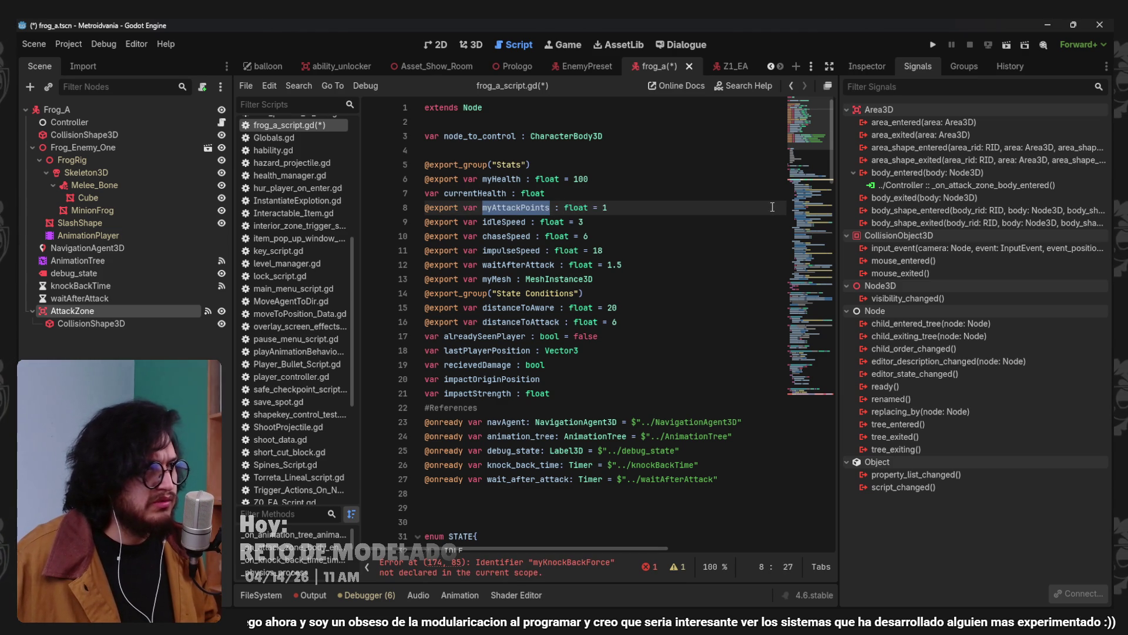
Step: Replace self with node_to_control in the takeDamage call
drag(809, 148, 839, 427)
drag(636, 547, 723, 549)
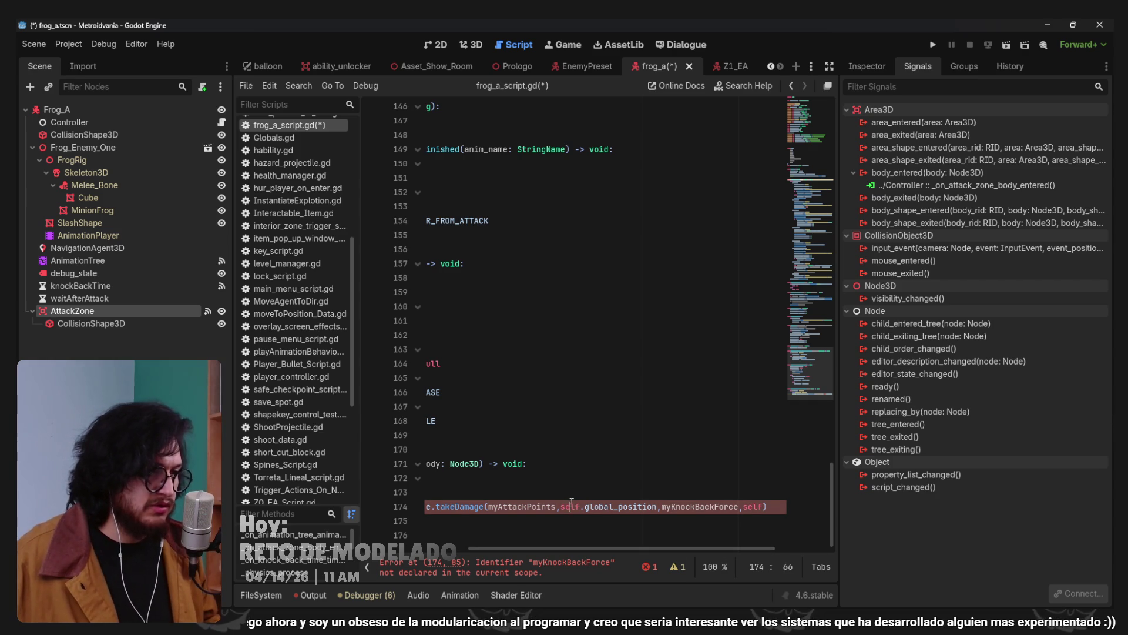
text(control)
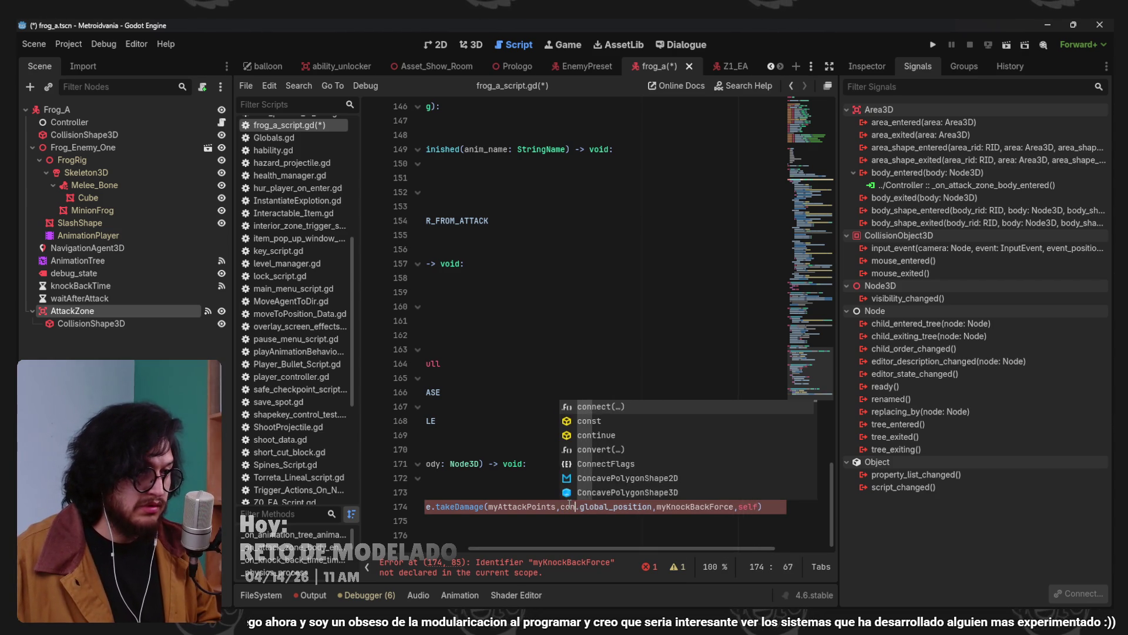
key(Down)
key(Return)
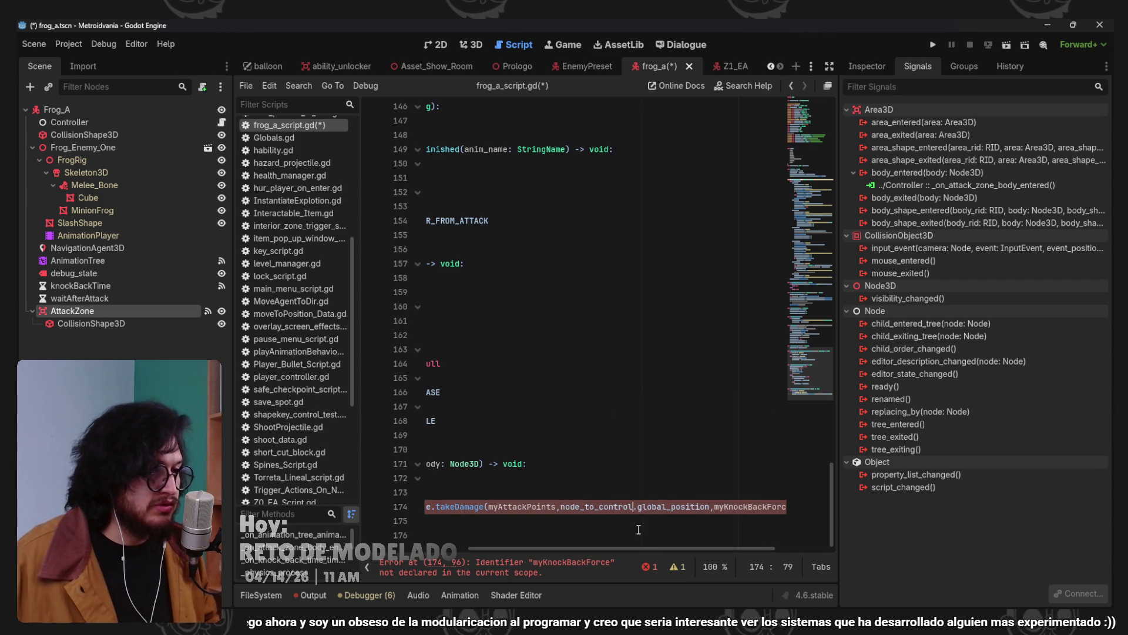
mouse_move(642, 548)
mouse_down()
mouse_move(693, 548)
mouse_move(562, 548)
mouse_up()
Step: Declare an exported myKnockBackForce float of 20 and save the script
double_click(668, 506)
drag(811, 370, 811, 109)
click(575, 194)
click(502, 179)
click(629, 204)
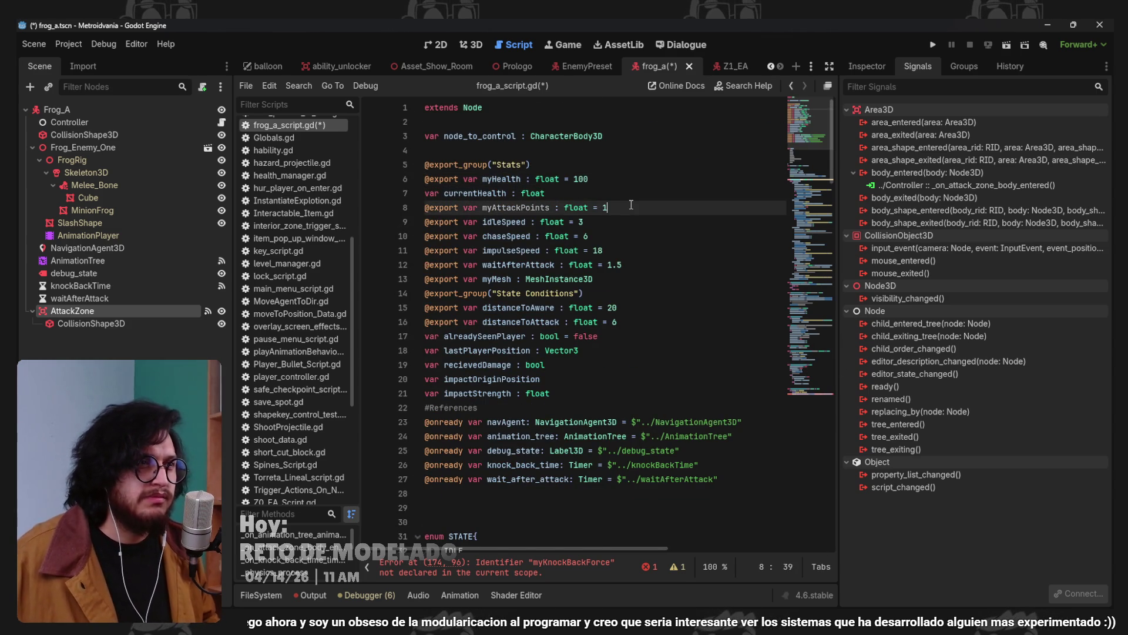
key(Return)
text(@export var myKnockBackForce)
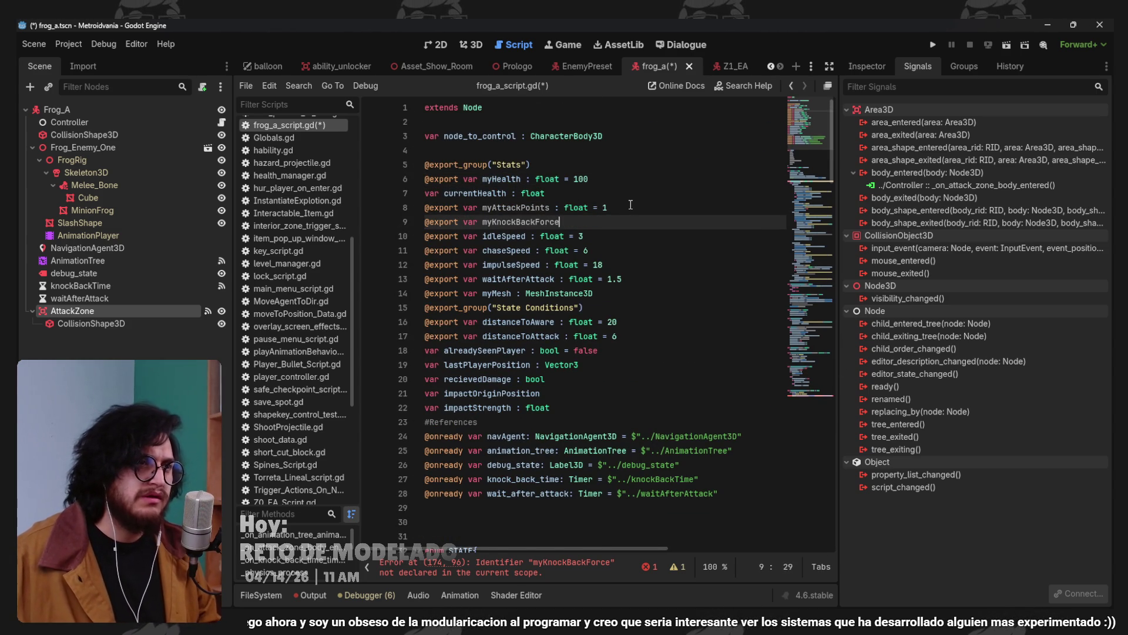
text(20)
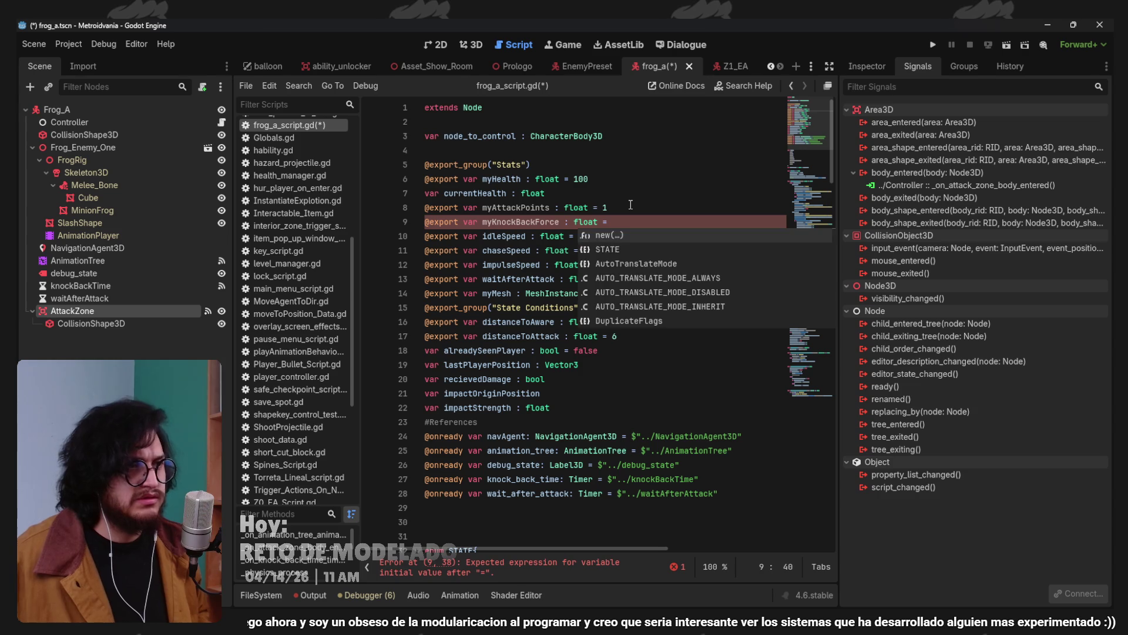
key(ctrl+s)
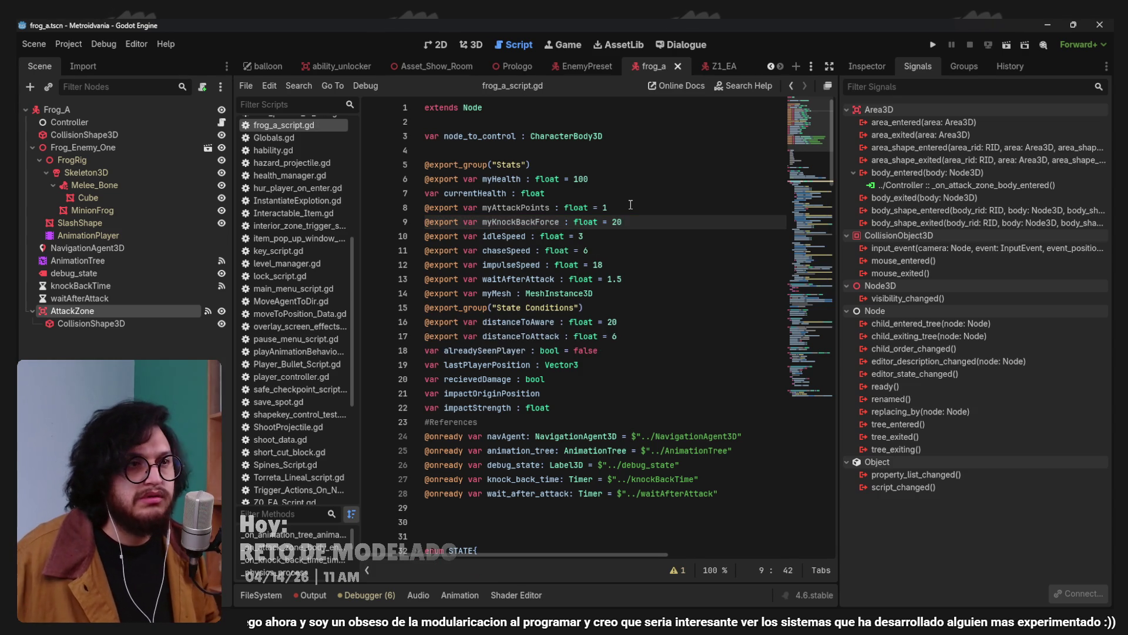
drag(630, 207, 564, 193)
click(157, 313)
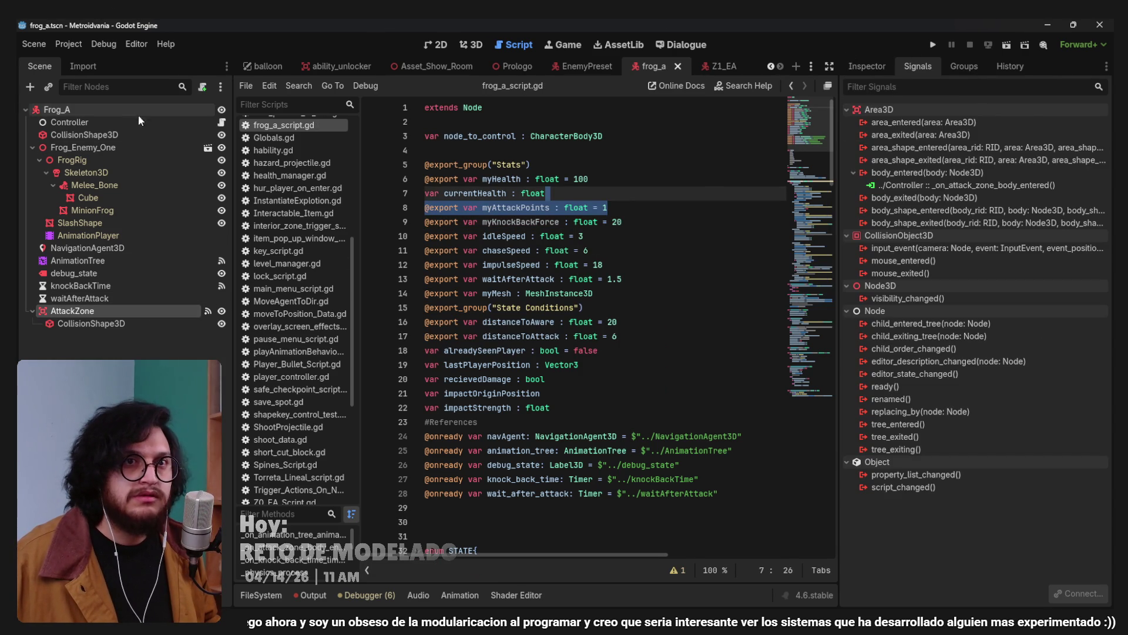
Step: Return to the 3D view and select Frog_A, Controller, then AnimationTree for the Attack tracks
click(867, 67)
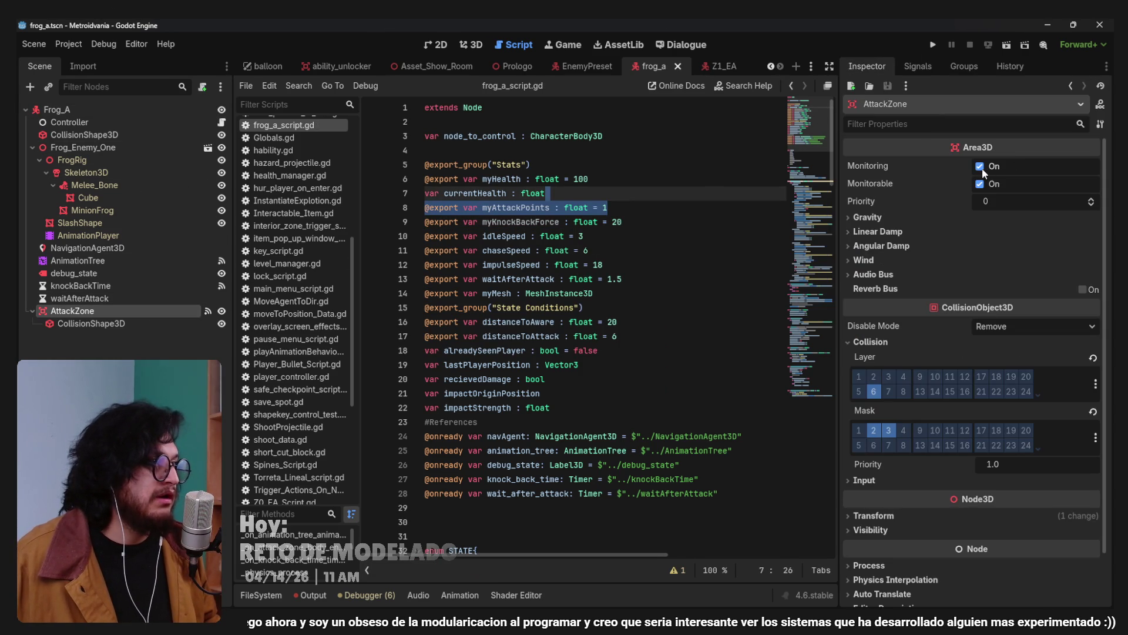
click(470, 45)
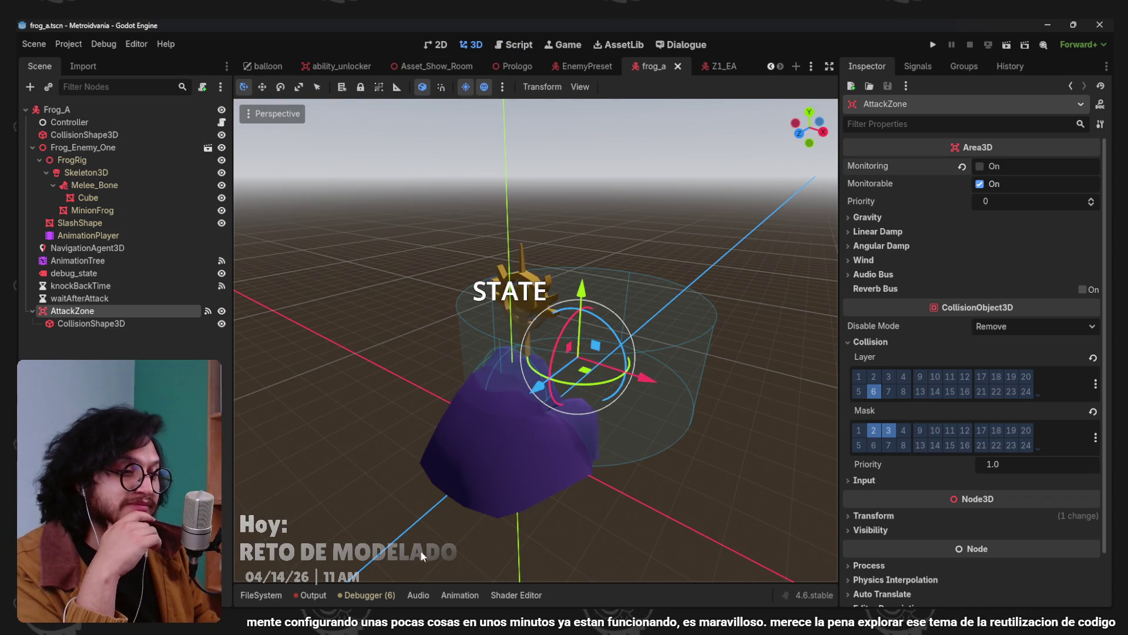
click(135, 110)
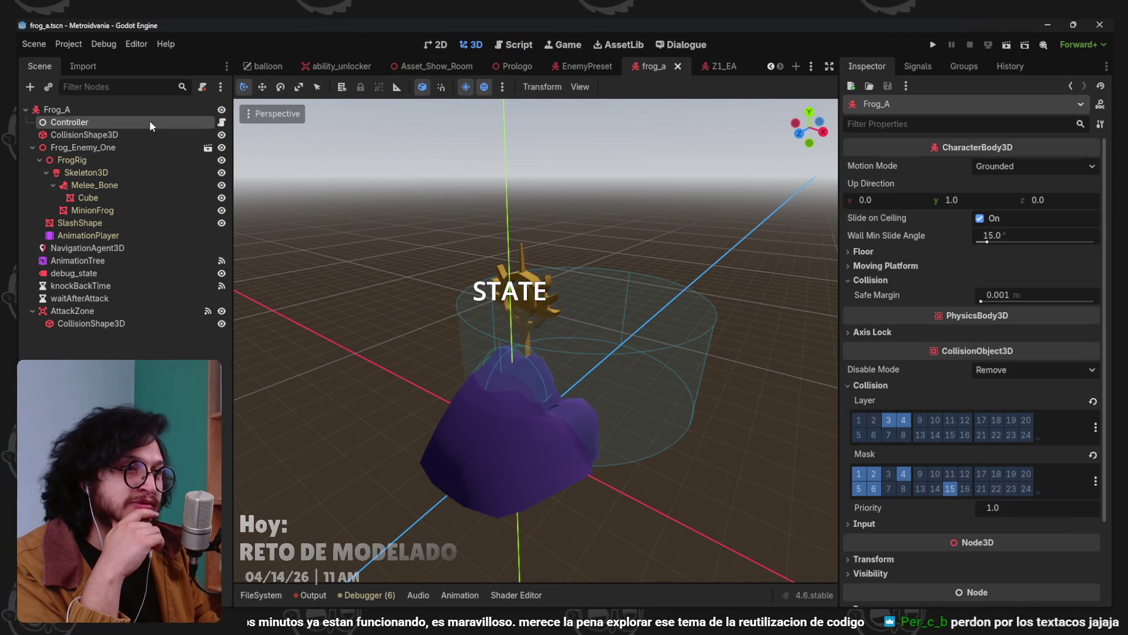
click(150, 123)
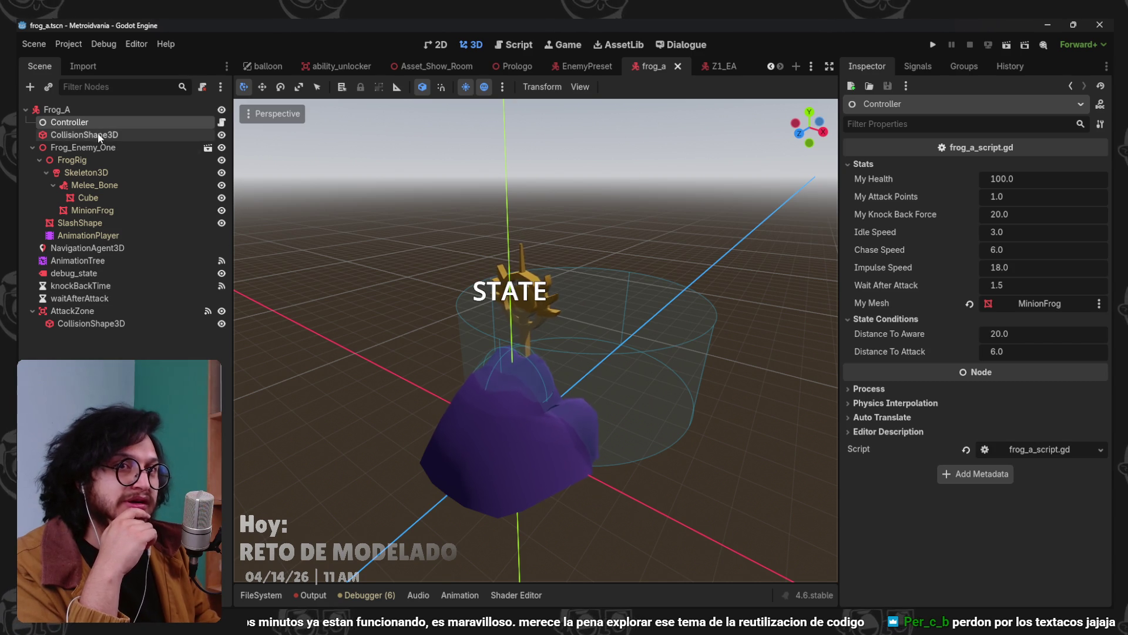
click(88, 261)
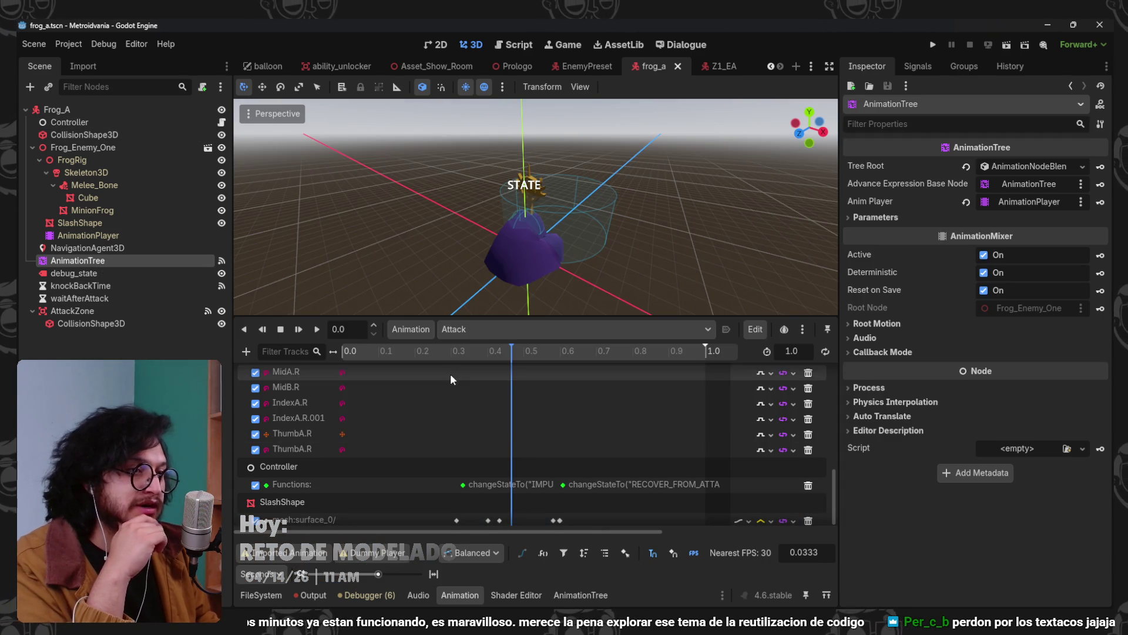
Step: Add a property track for AttackZone's monitoring property to the Attack animation
click(246, 351)
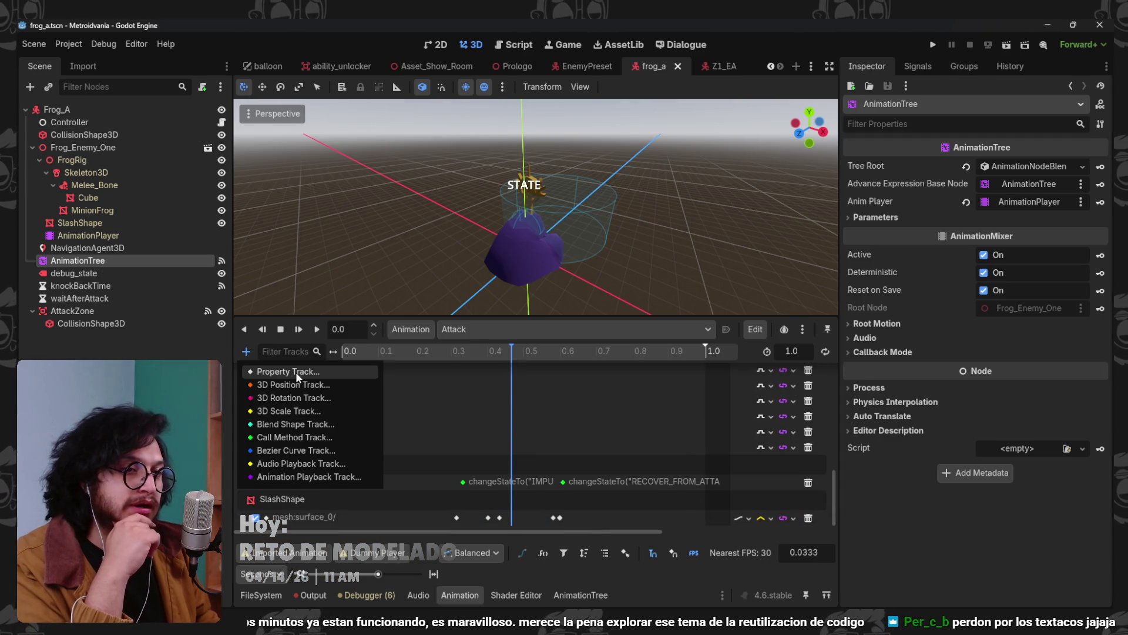
click(295, 372)
double_click(560, 364)
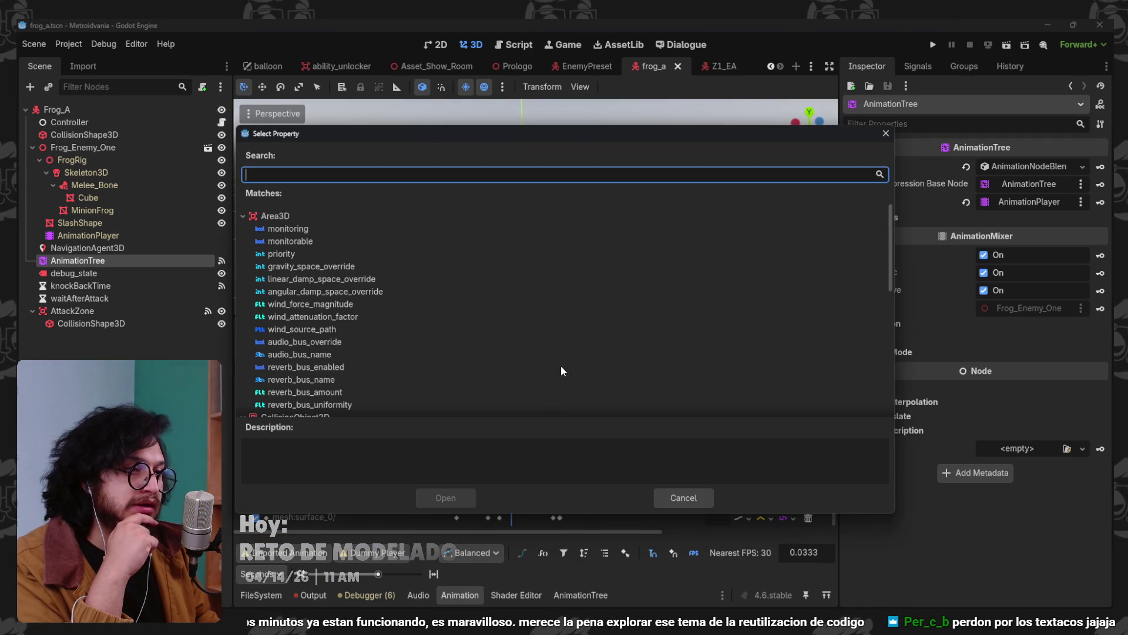
click(341, 220)
click(340, 221)
click(326, 221)
click(305, 217)
double_click(304, 226)
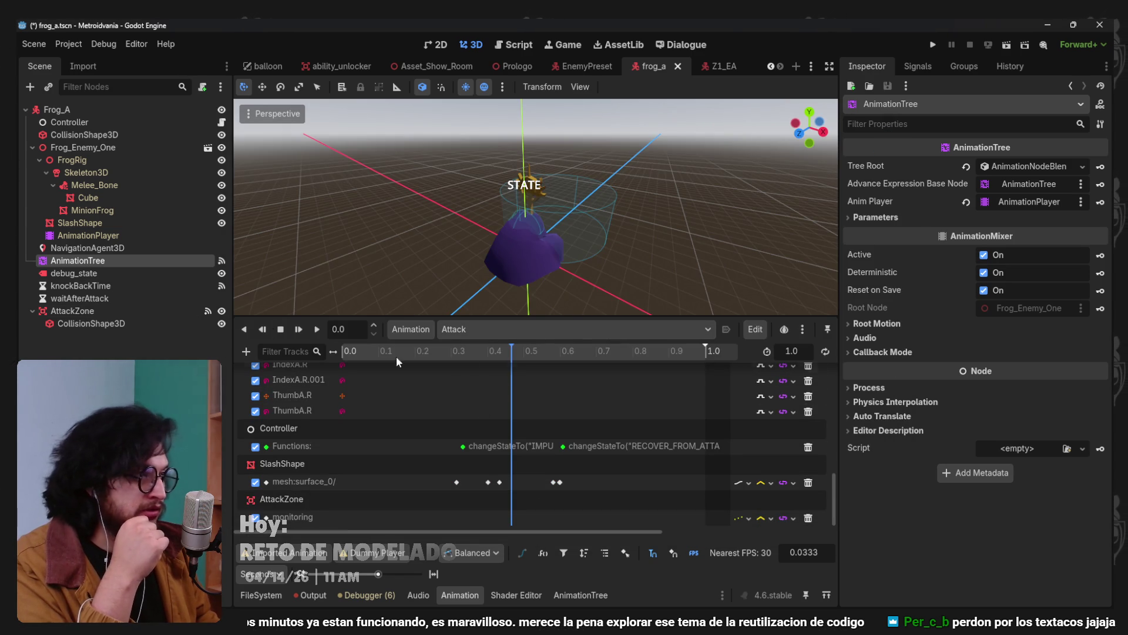
click(139, 315)
Step: Scrub the Attack animation preview to about 0.43 s to find where the slash starts
click(124, 262)
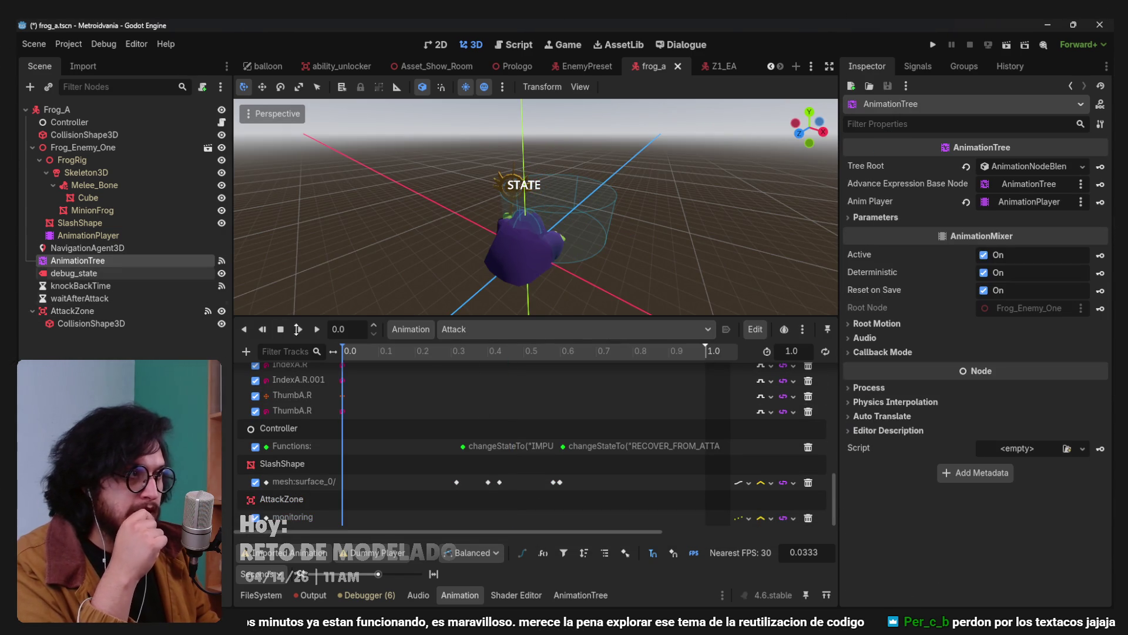
drag(442, 351, 475, 362)
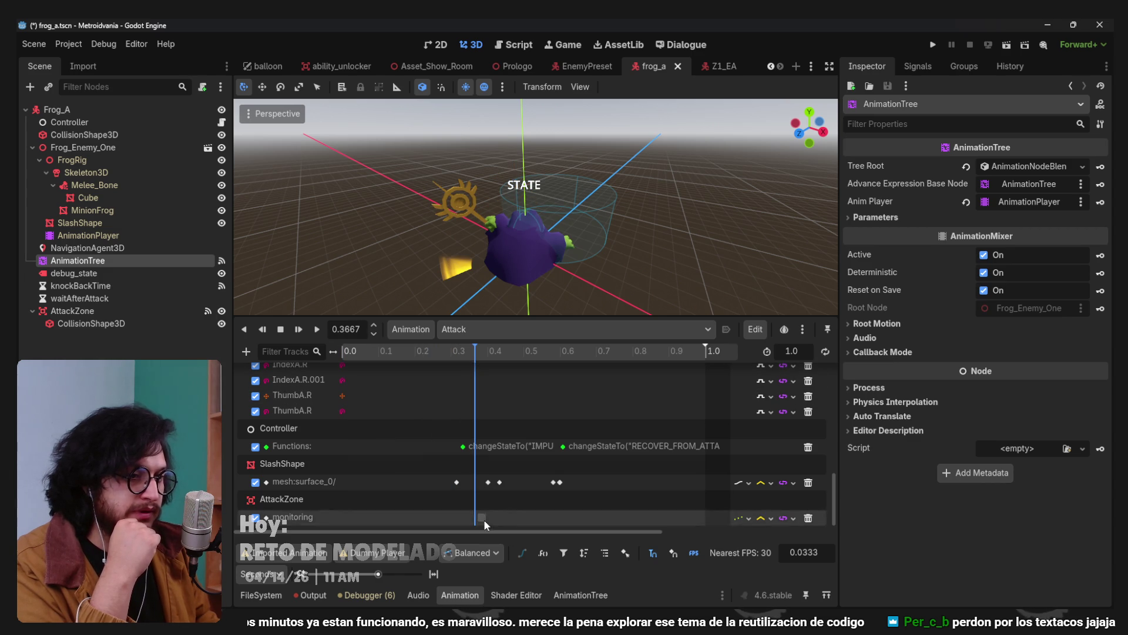
mouse_move(489, 351)
mouse_down()
mouse_move(509, 357)
mouse_move(488, 354)
mouse_up()
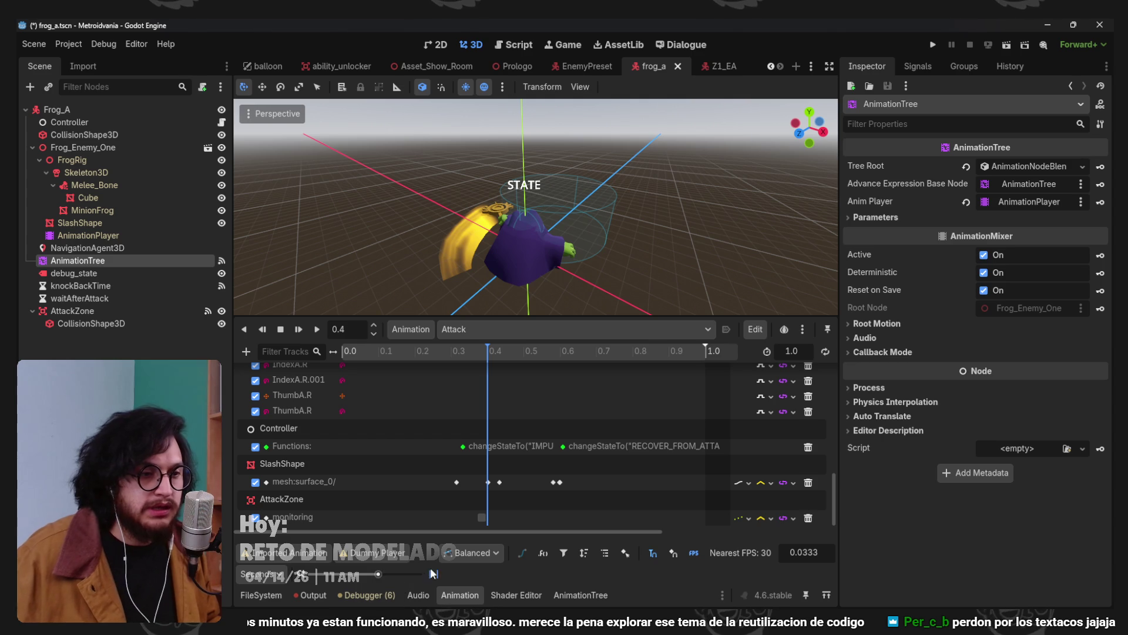
ctrl+scroll(531, 503, up, 5)
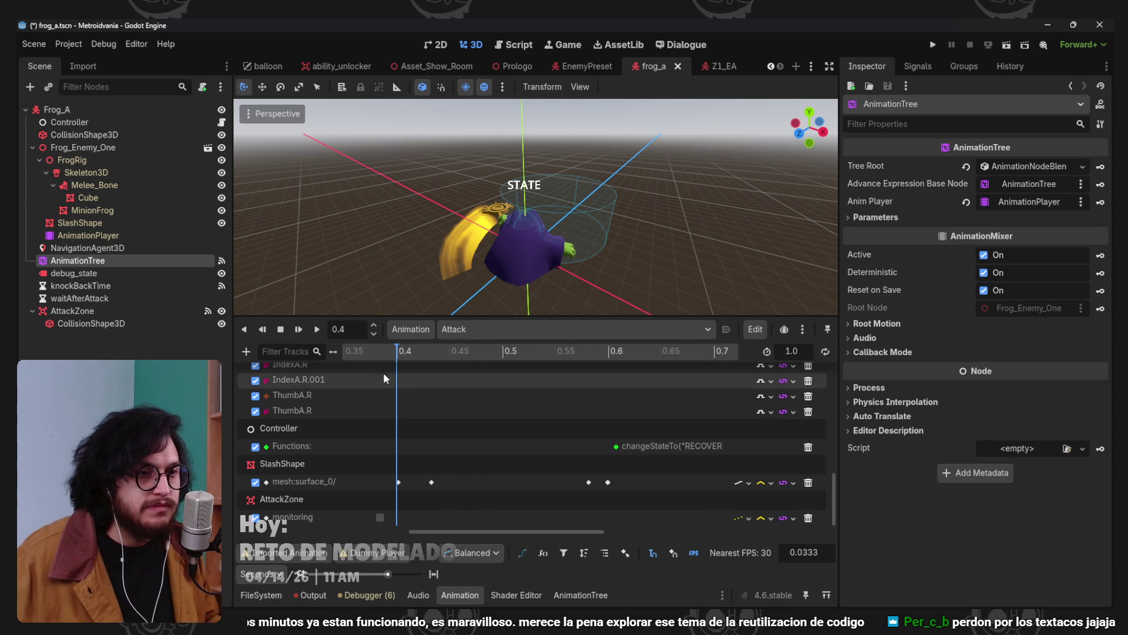
key(KP_7)
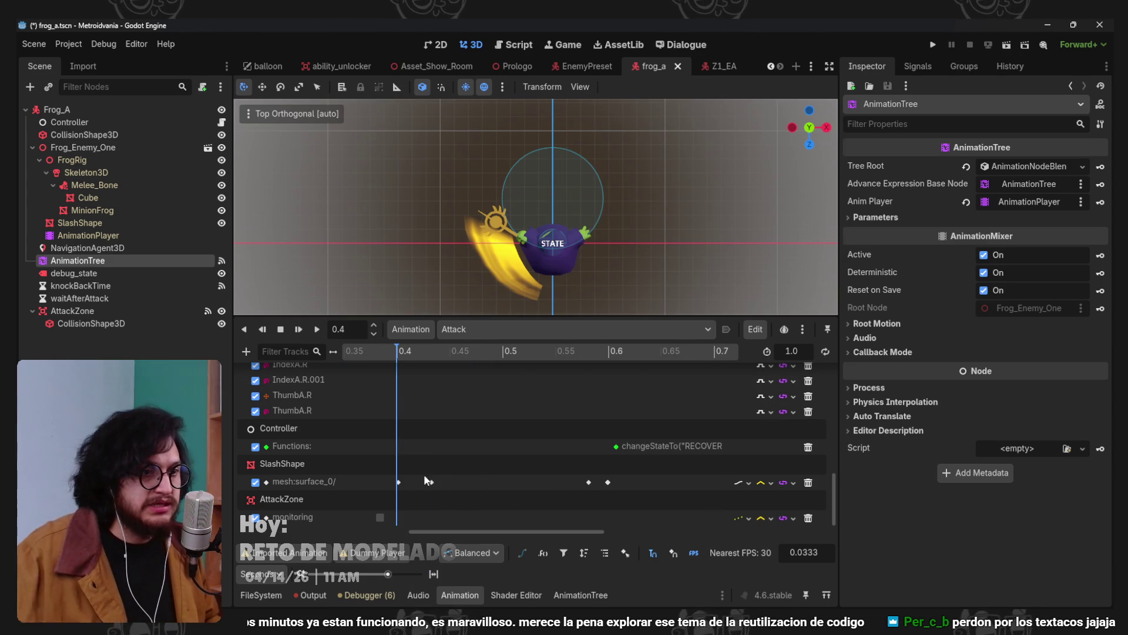
mouse_move(402, 357)
mouse_down()
mouse_move(424, 356)
mouse_move(411, 360)
mouse_up()
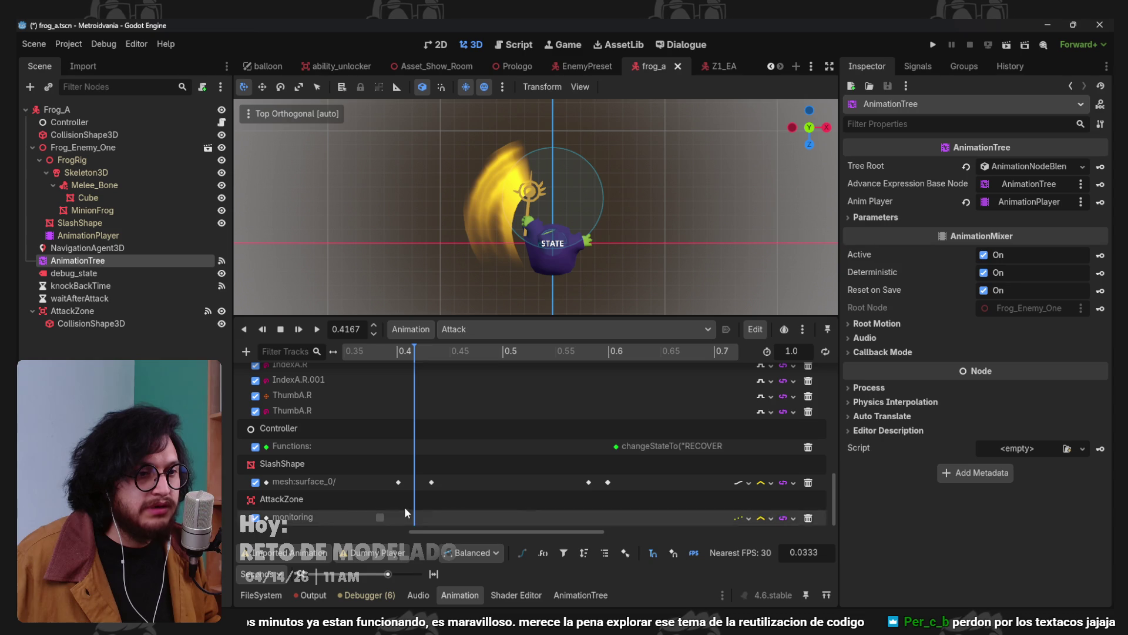
mouse_move(420, 348)
mouse_down()
mouse_move(607, 411)
mouse_move(592, 407)
mouse_up()
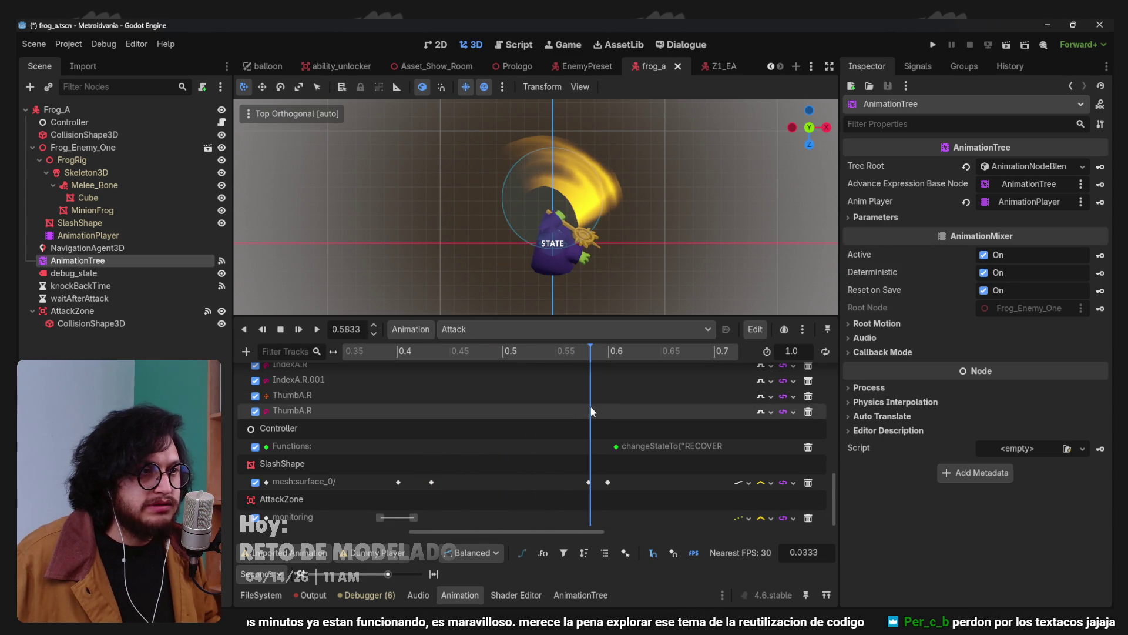
Step: Key AttackZone's monitoring track On at about 0.416 s and set its update mode
right_click(600, 518)
click(611, 526)
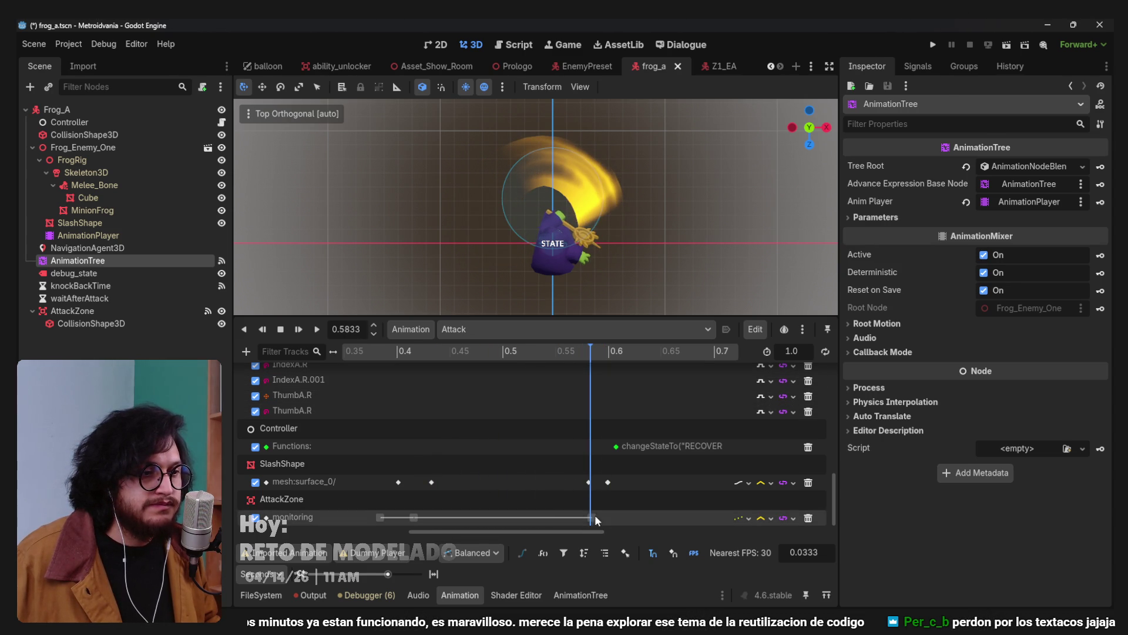
click(573, 517)
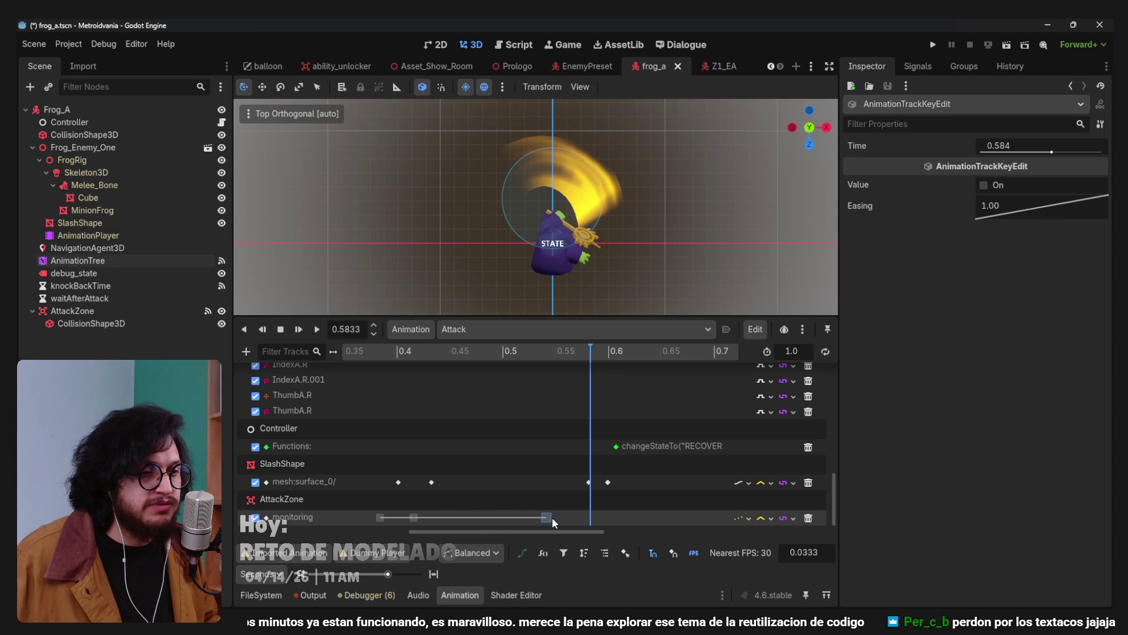
drag(412, 520, 414, 521)
click(984, 185)
click(749, 518)
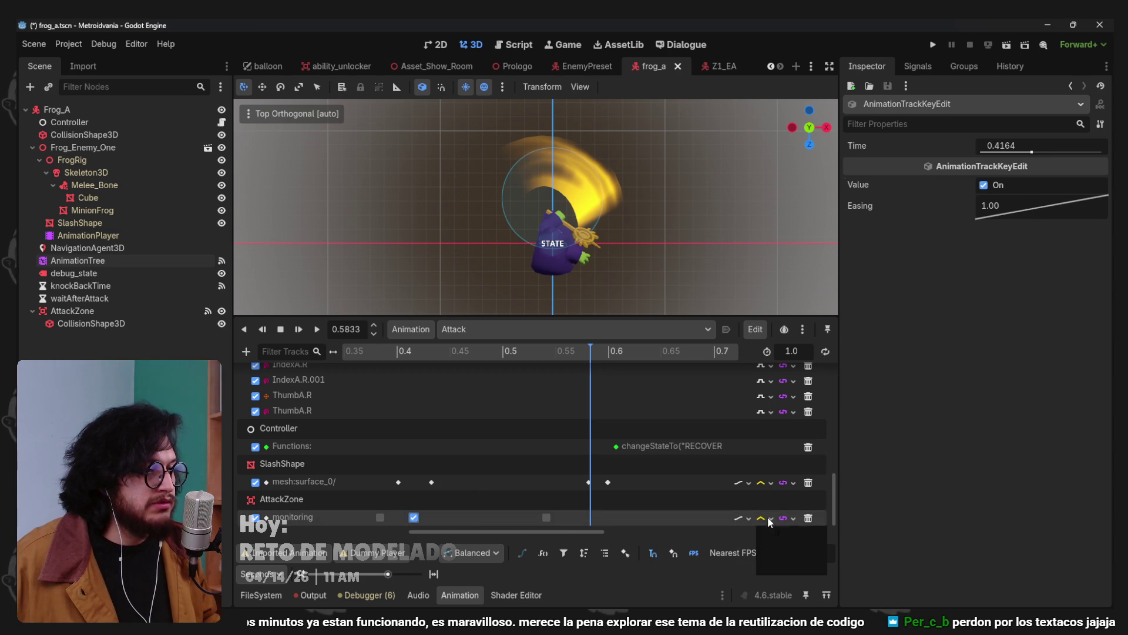
click(770, 532)
Step: Save the scene with Ctrl+S and replay the Attack animation from the start
key(ctrl+s)
click(317, 329)
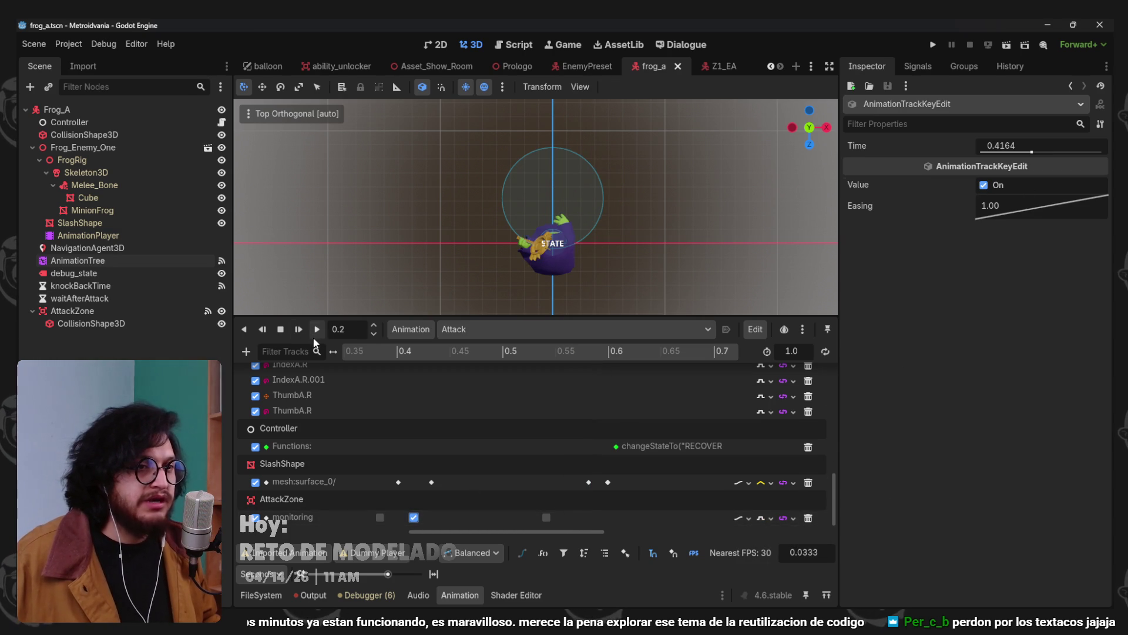
click(299, 329)
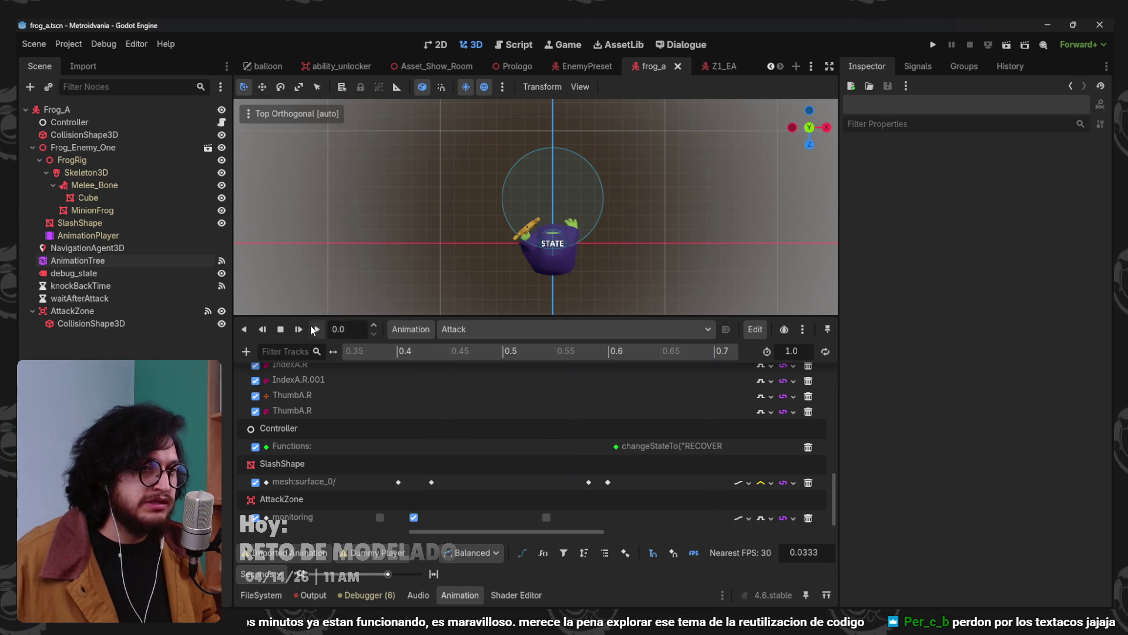
Step: Run the game to test the frog's attack, then stop it
click(932, 46)
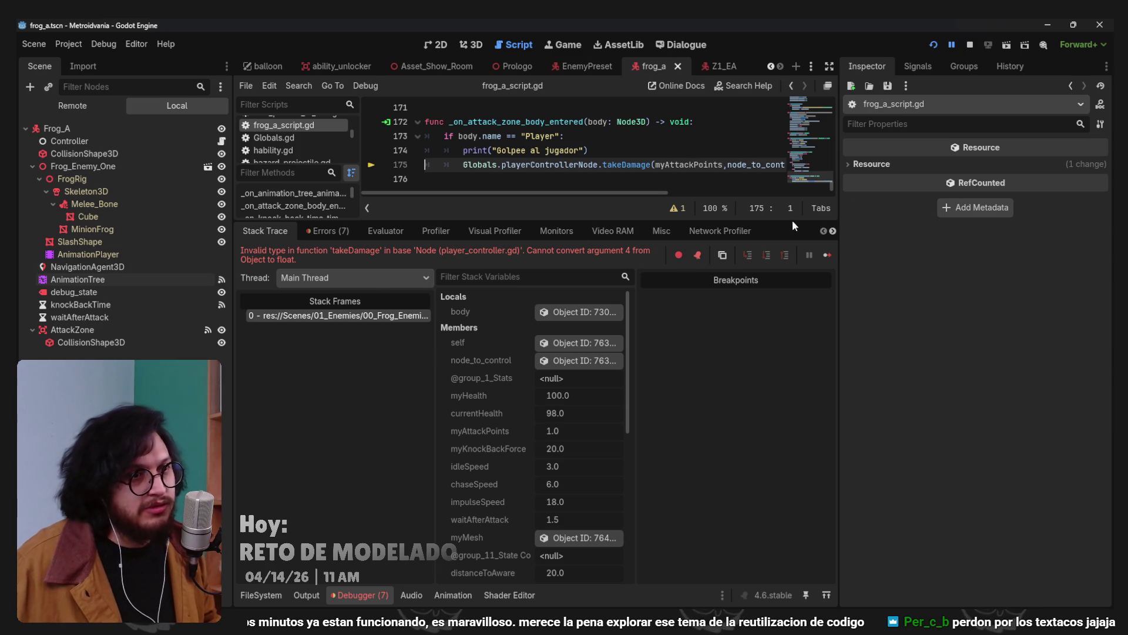
click(970, 45)
mouse_move(622, 193)
mouse_down()
mouse_move(795, 200)
mouse_move(771, 193)
mouse_up()
Step: Replace self with node_to_control in the line 175 takeDamage call, then rerun and stop the game
click(739, 165)
double_click(739, 166)
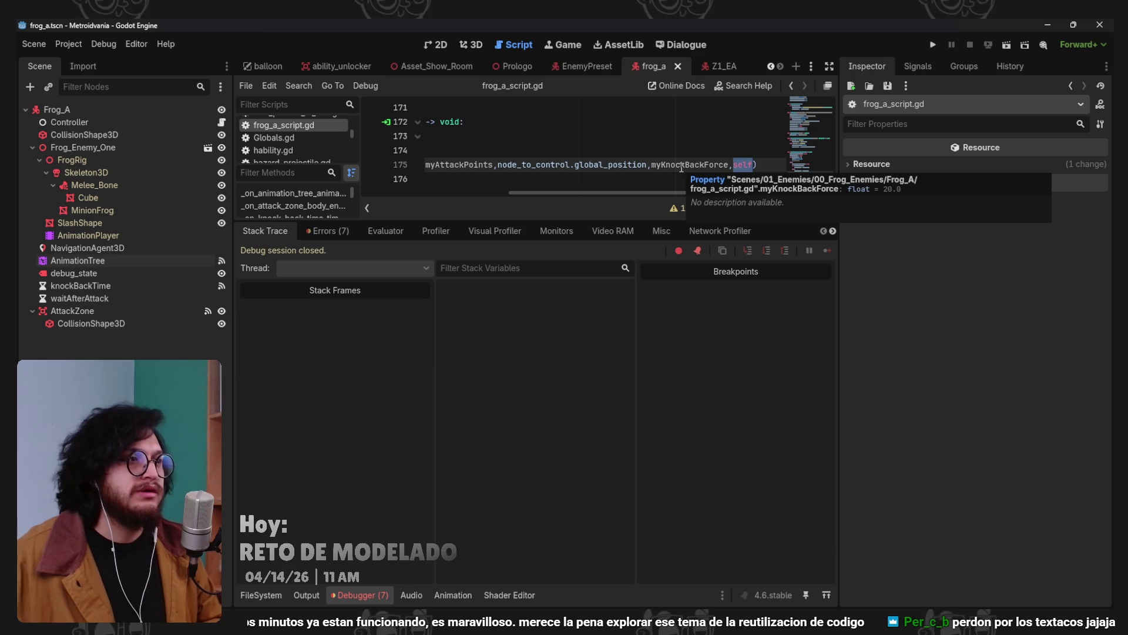
text(contro)
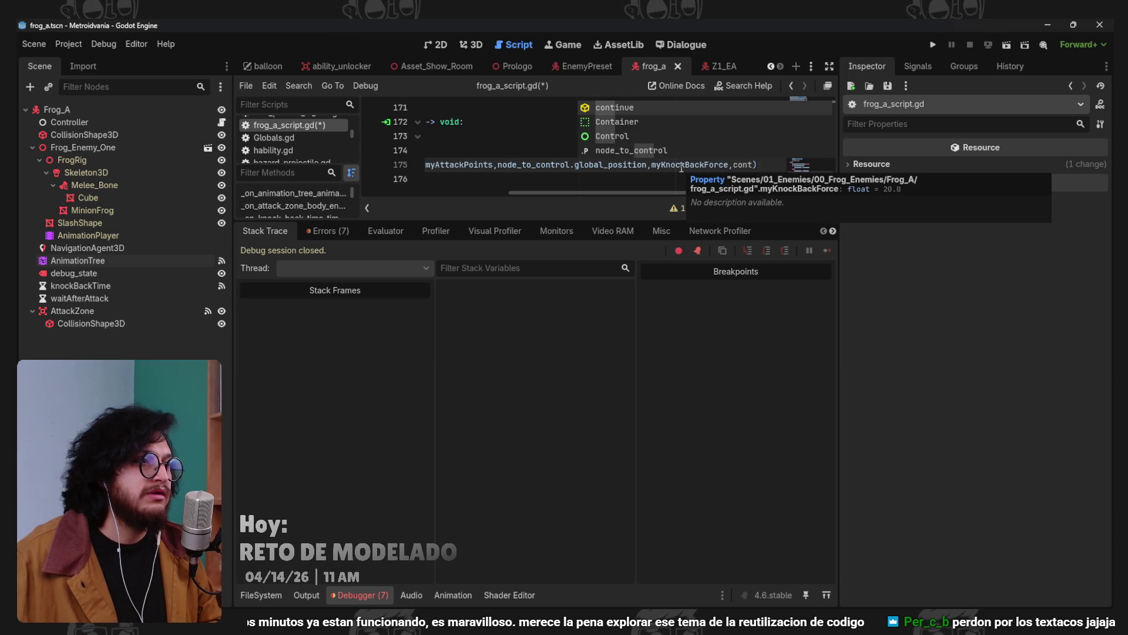
key(Down)
key(Return)
key(F5)
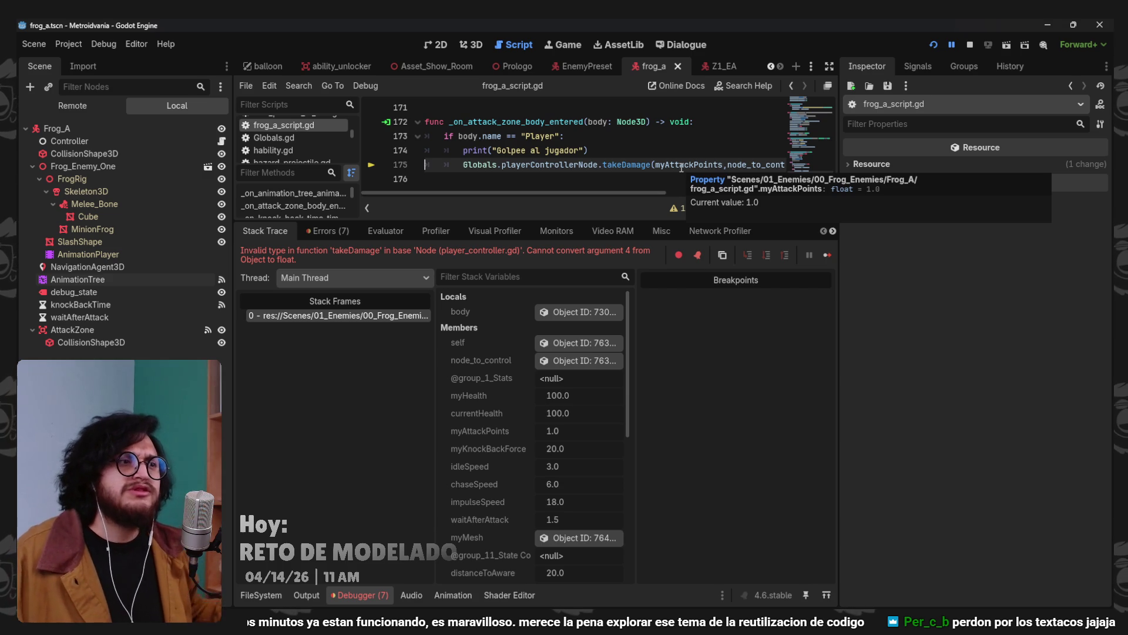
key(F8)
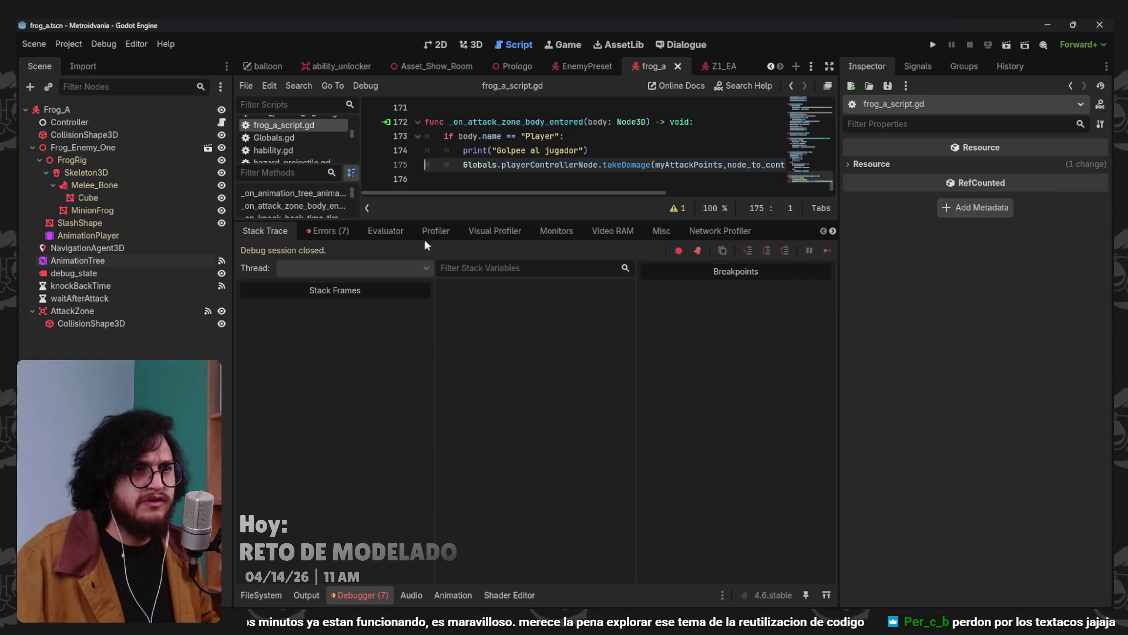
Step: Collapse the Debugger panel so frog_a_script.gd fills the editor
click(354, 591)
click(554, 441)
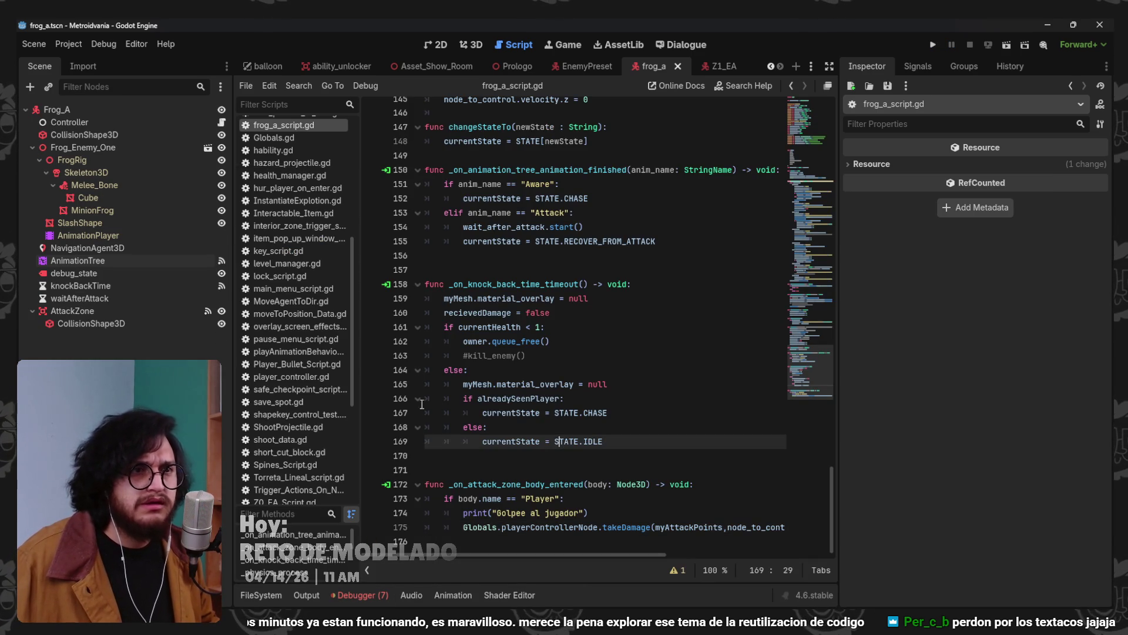
scroll(316, 391, up, 8)
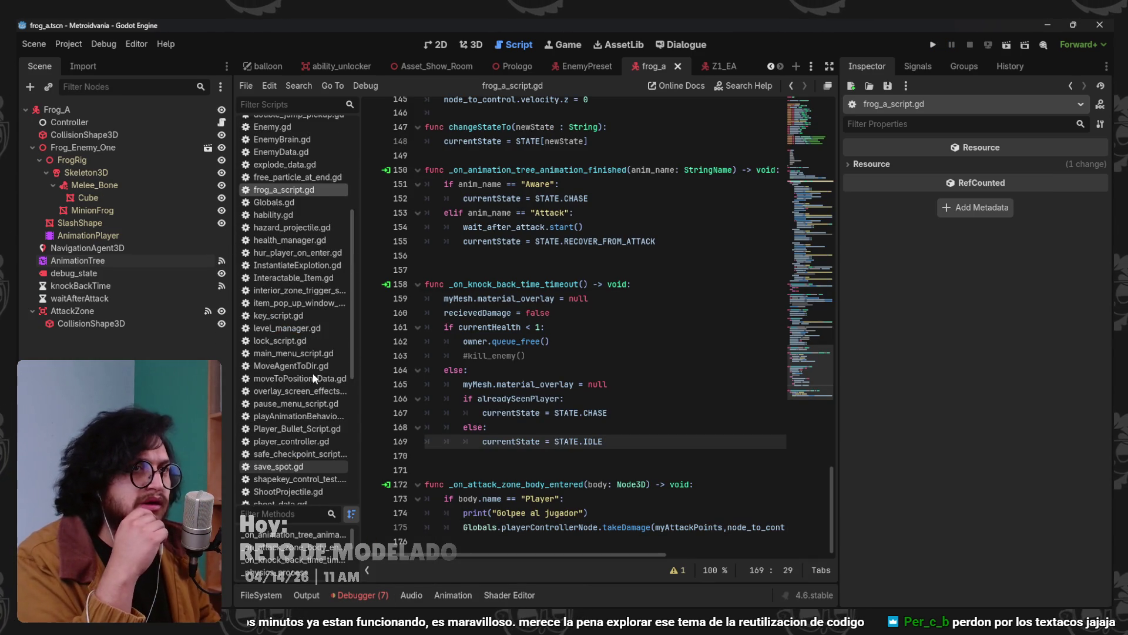
scroll(300, 381, down, 5)
scroll(300, 381, down, 3)
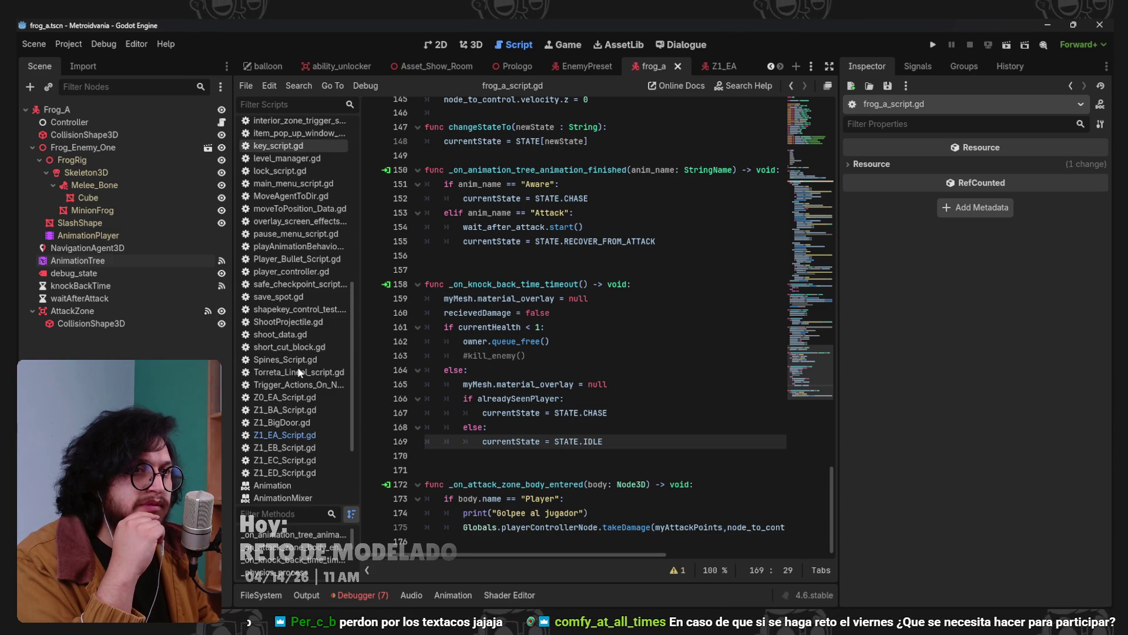
Step: Review the knockback lines in player_controller.gd's takeDamage, then return to frog_a_script.gd
click(291, 271)
scroll(494, 323, down, 5)
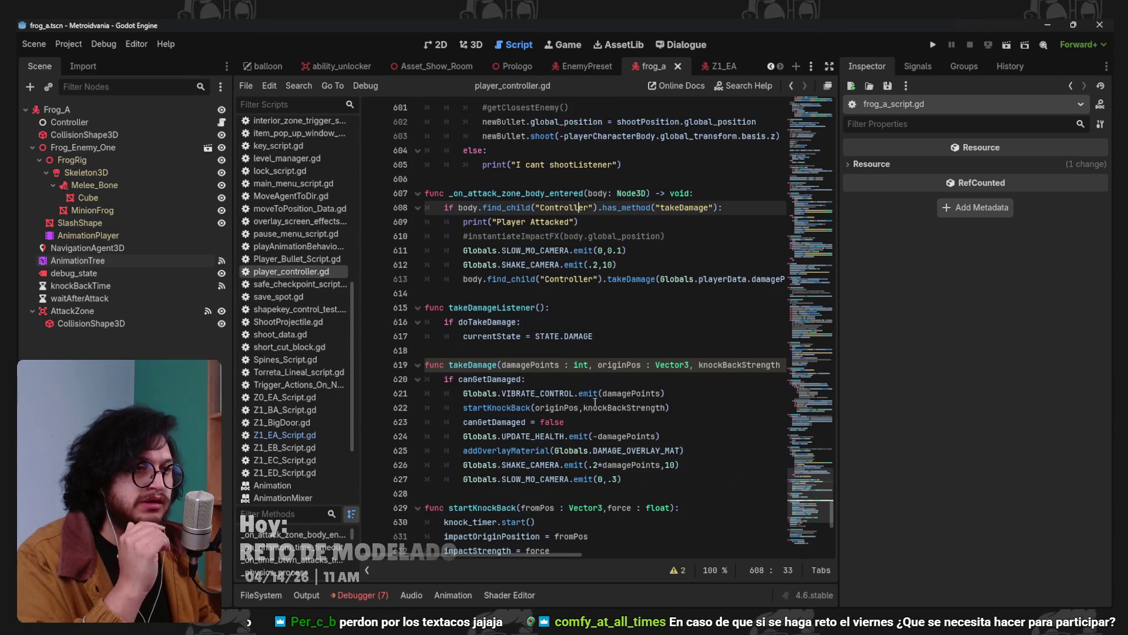
click(494, 322)
drag(564, 422, 656, 408)
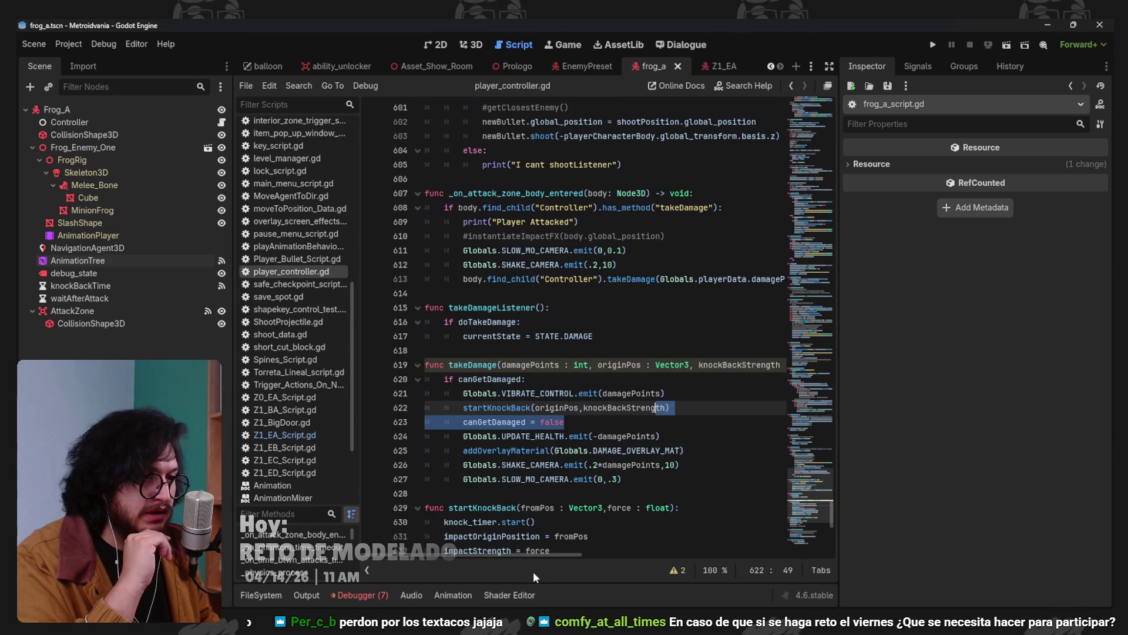
mouse_move(526, 557)
mouse_down()
mouse_move(622, 557)
mouse_move(515, 523)
mouse_up()
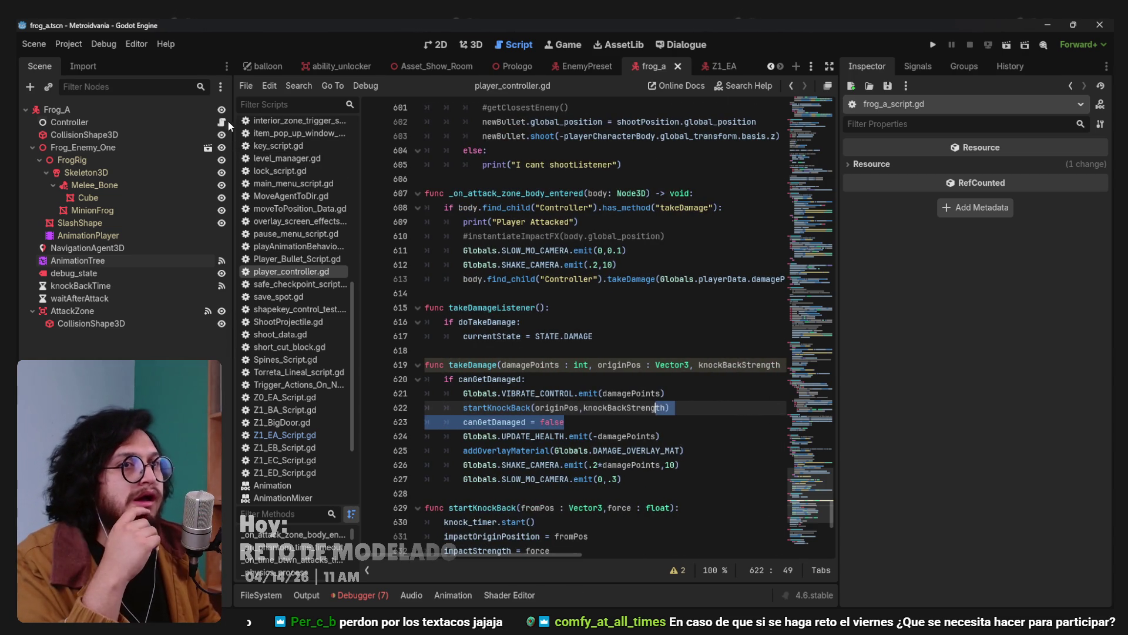
click(223, 122)
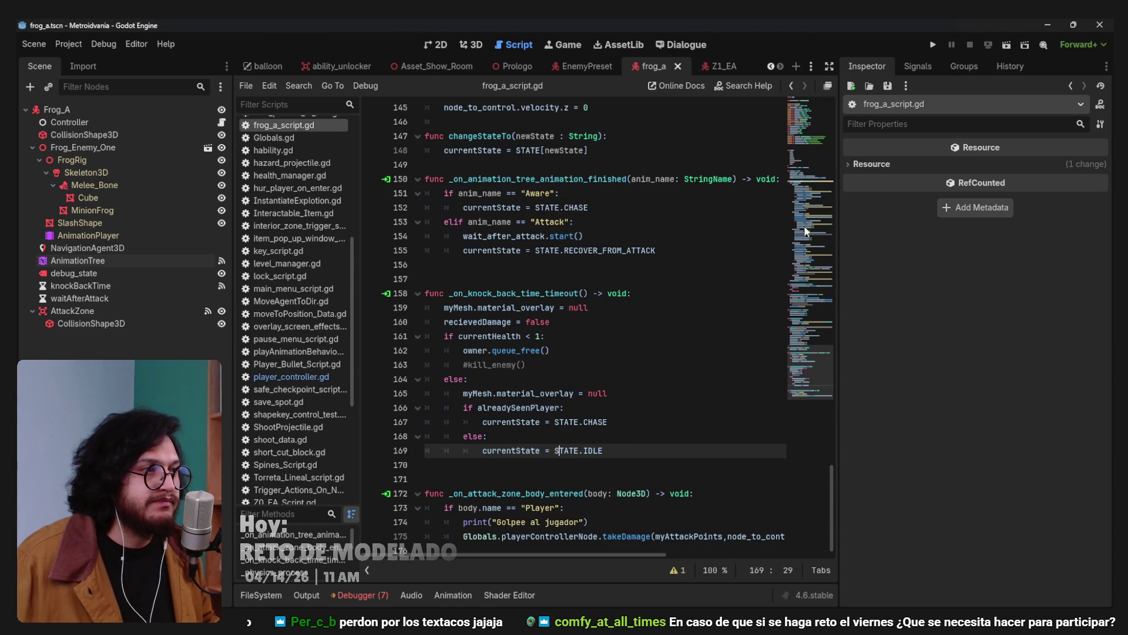
drag(814, 371, 807, 127)
scroll(635, 329, down, 10)
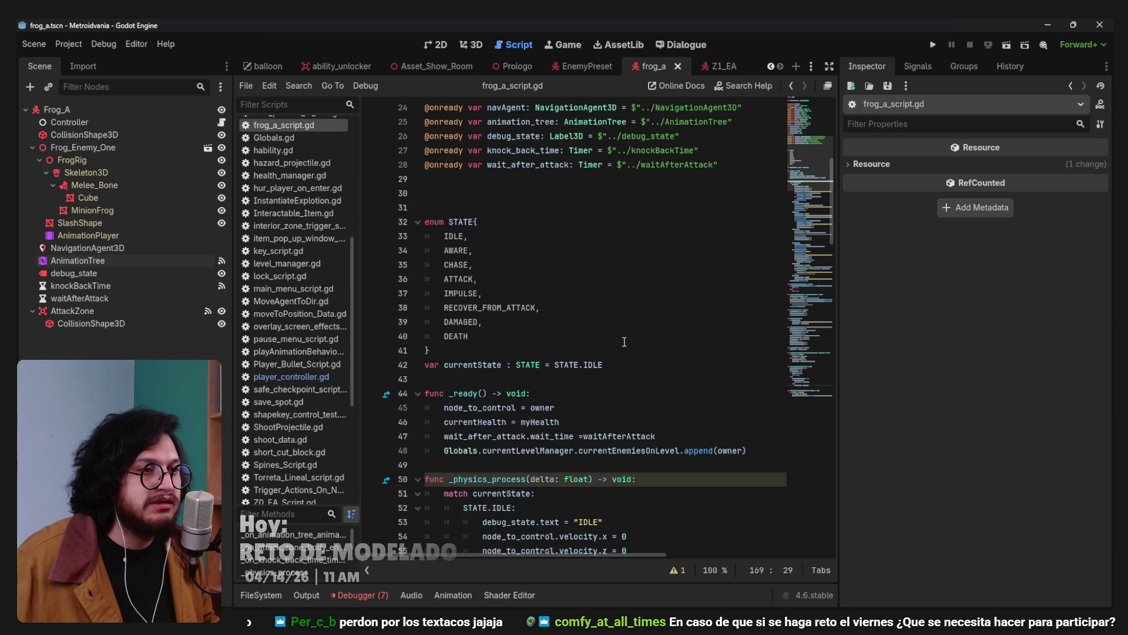
click(512, 252)
scroll(591, 325, up, 10)
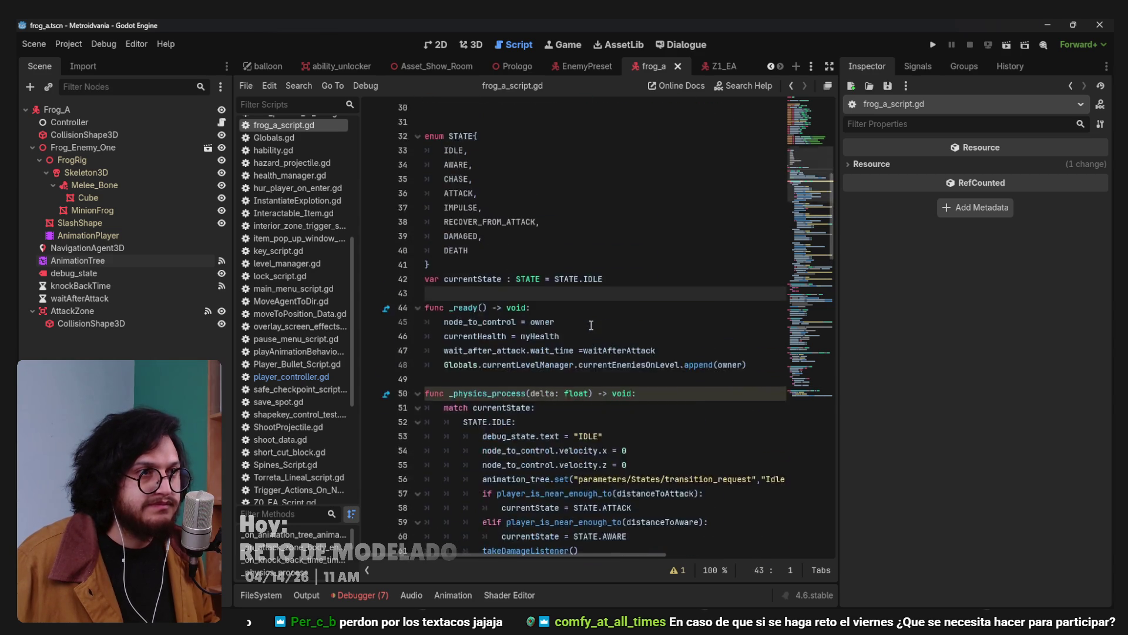
click(646, 228)
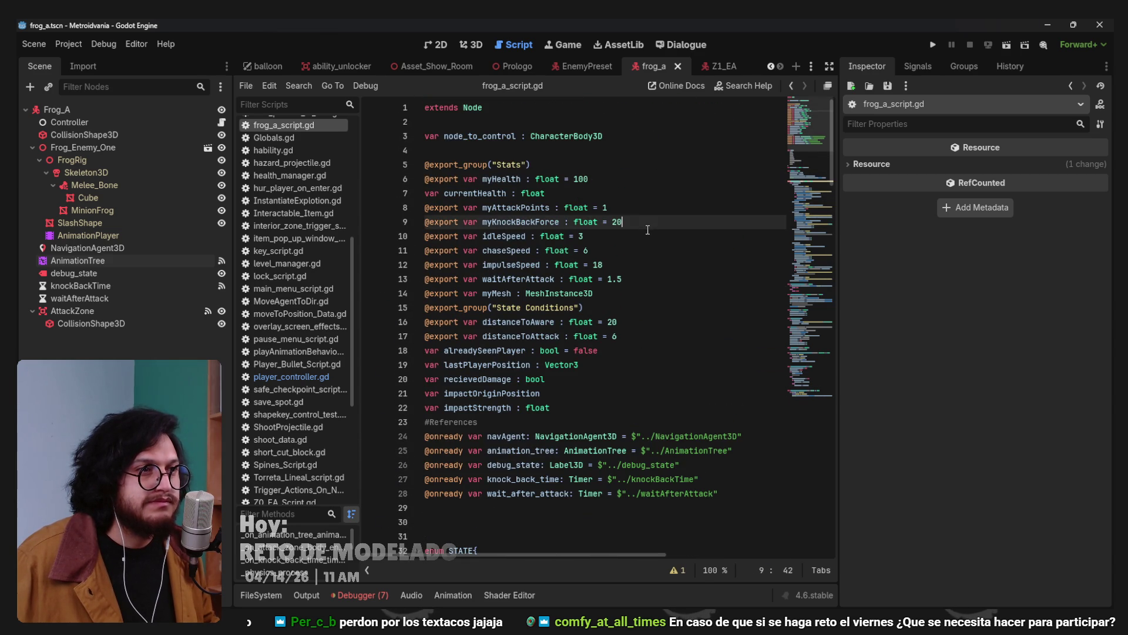
key(Return)
text(@export var myKnockB)
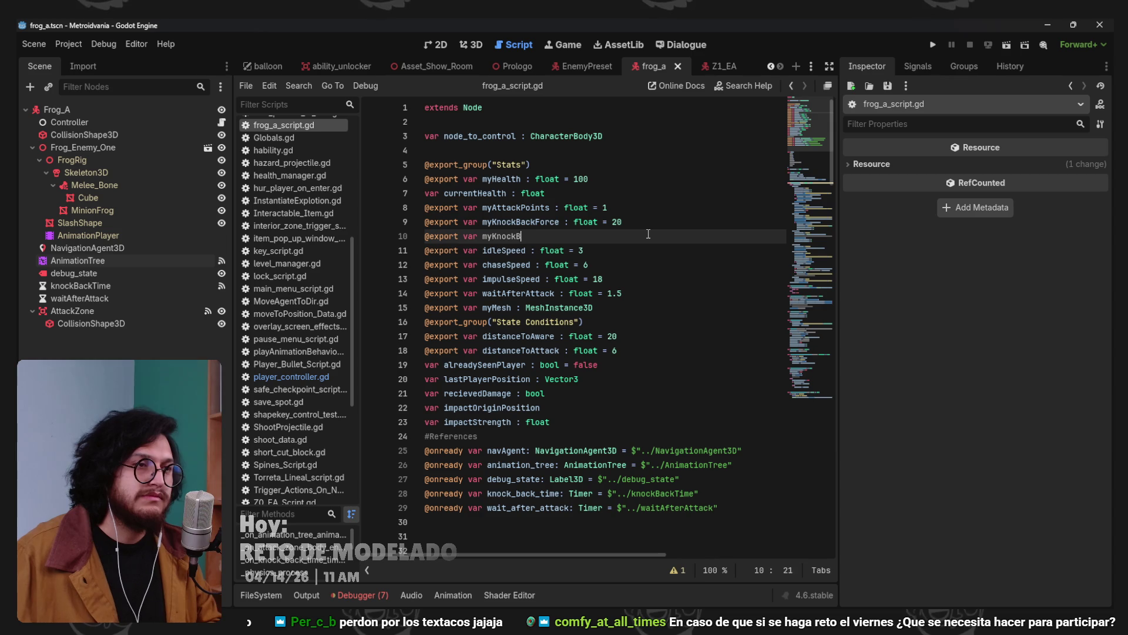
text(ackDuration :)
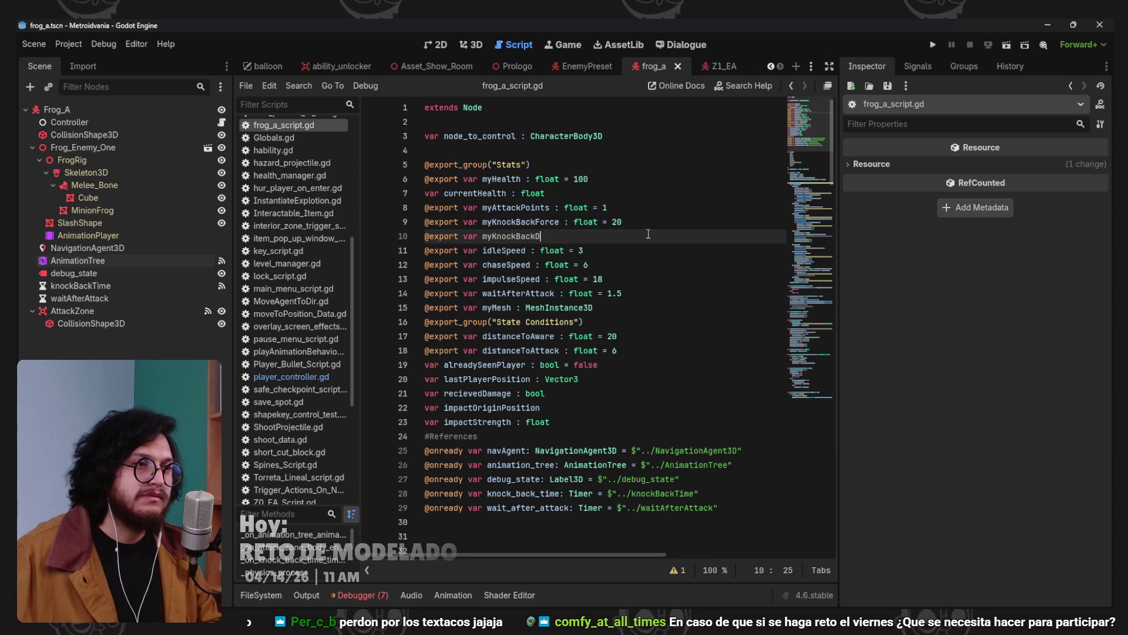
text( float = )
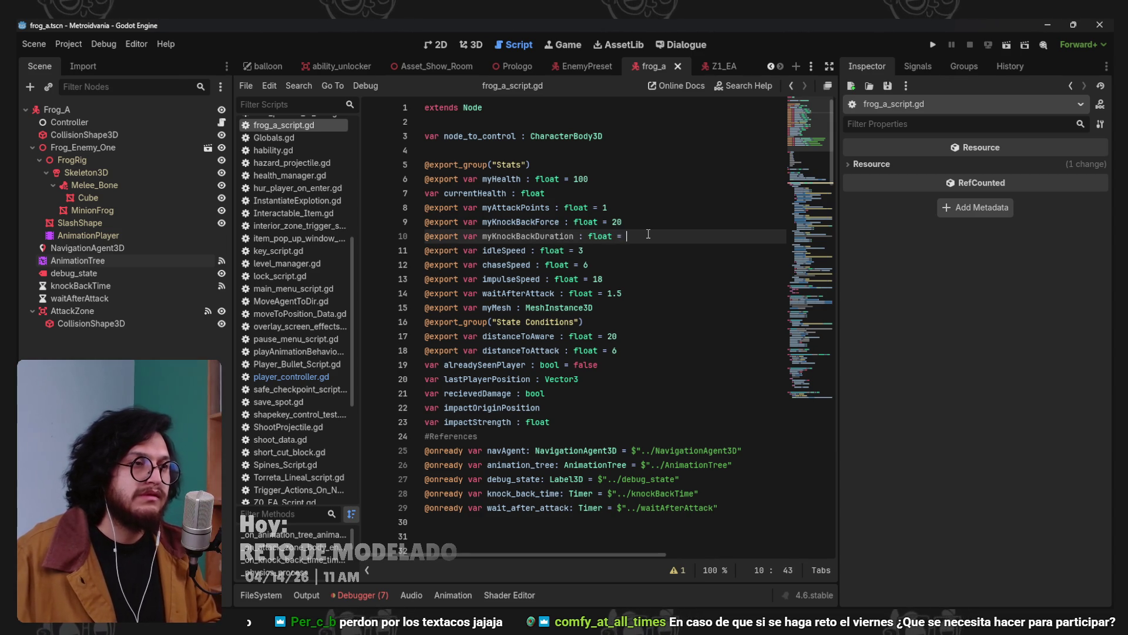
text(1)
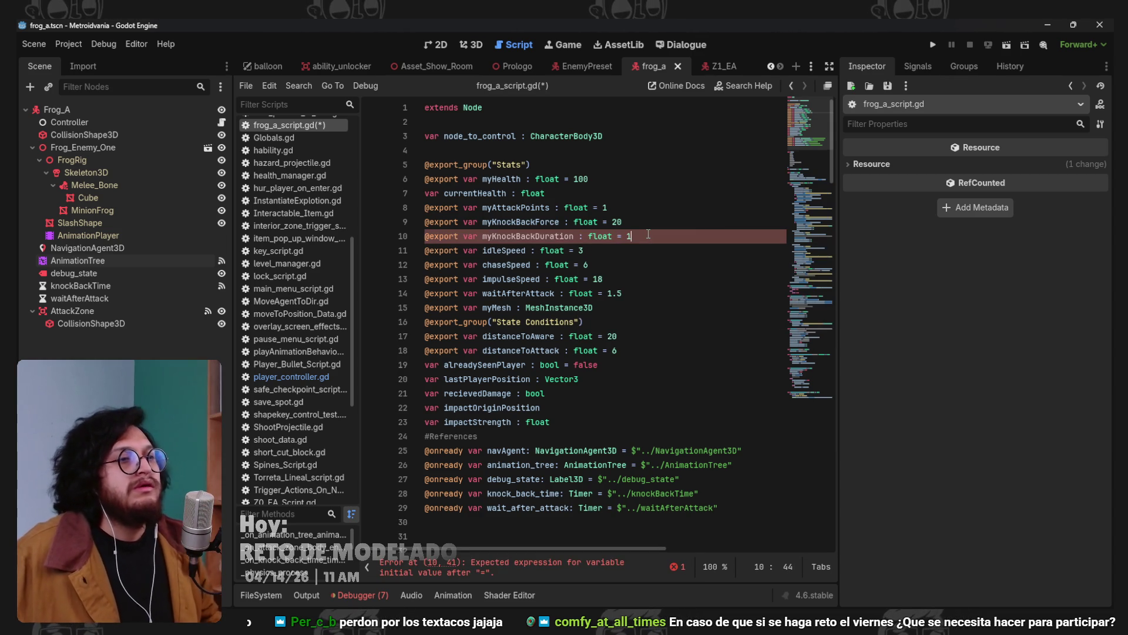
key(ctrl+s)
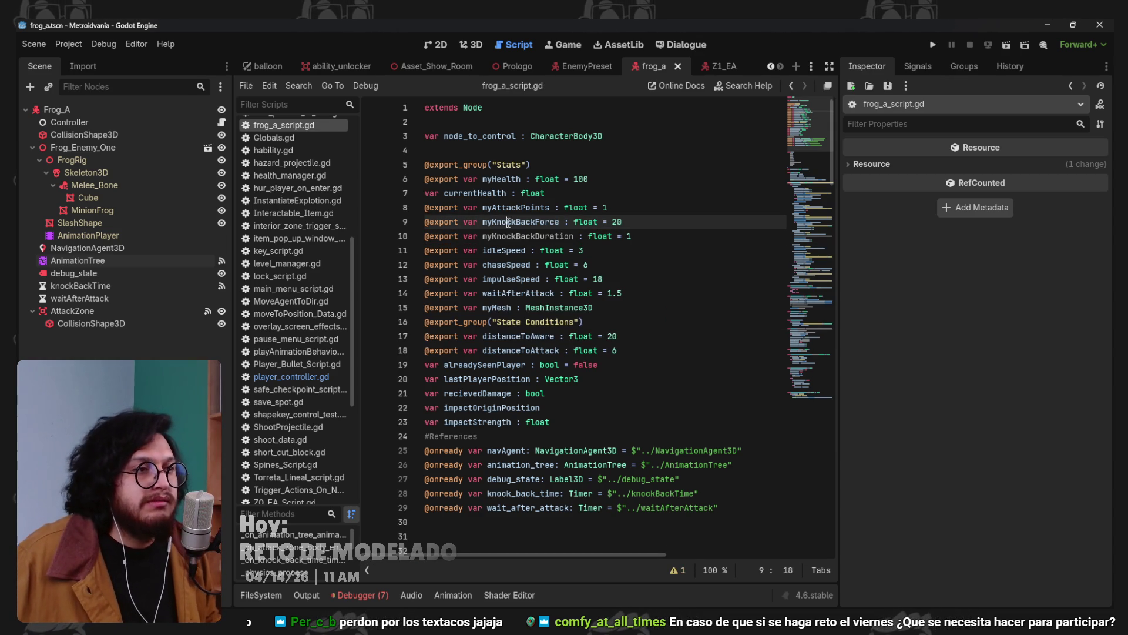
Step: Pass myKnockBackDuration as takeDamage's last argument instead of node_to_control, save, and run with F5
double_click(491, 221)
click(494, 222)
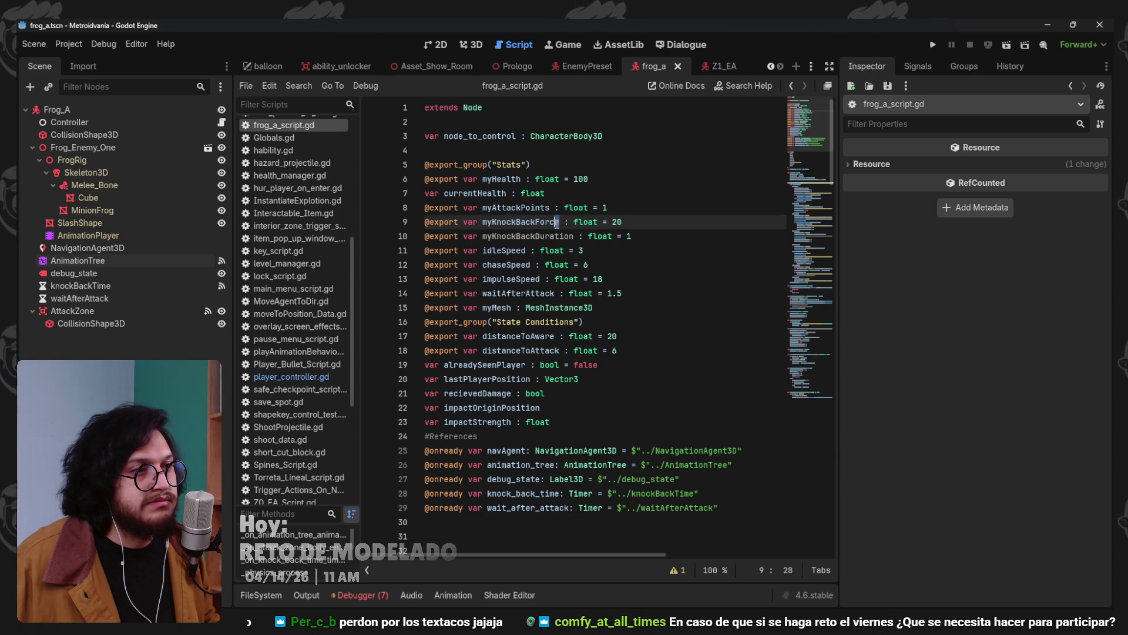
double_click(528, 236)
key(ctrl+c)
scroll(816, 141, down, 15)
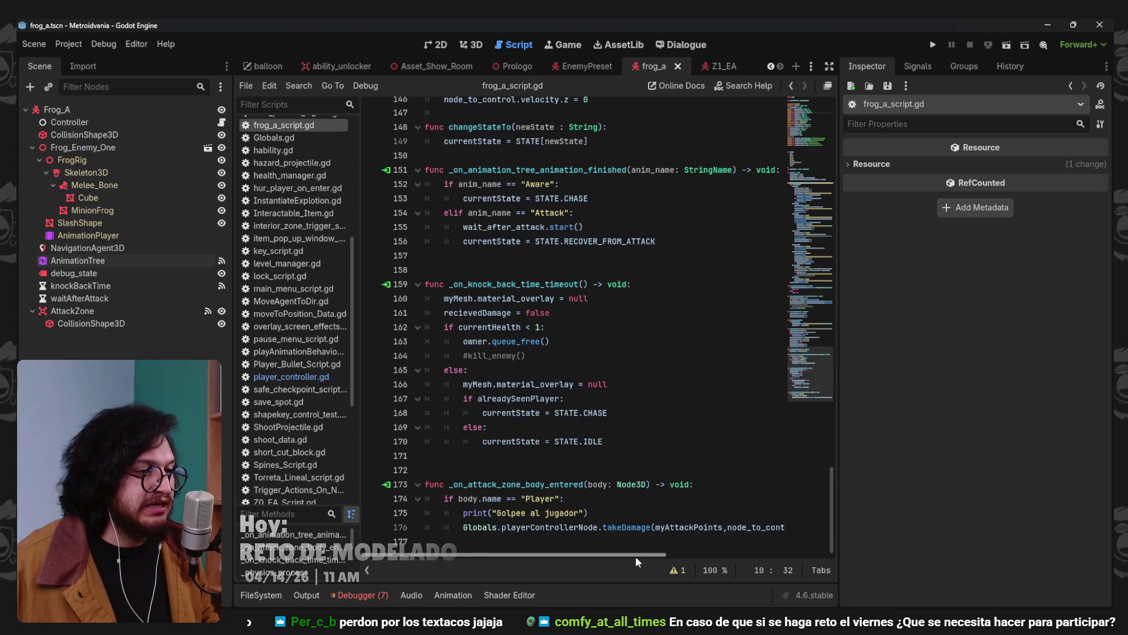
scroll(708, 528, right, 5)
click(665, 526)
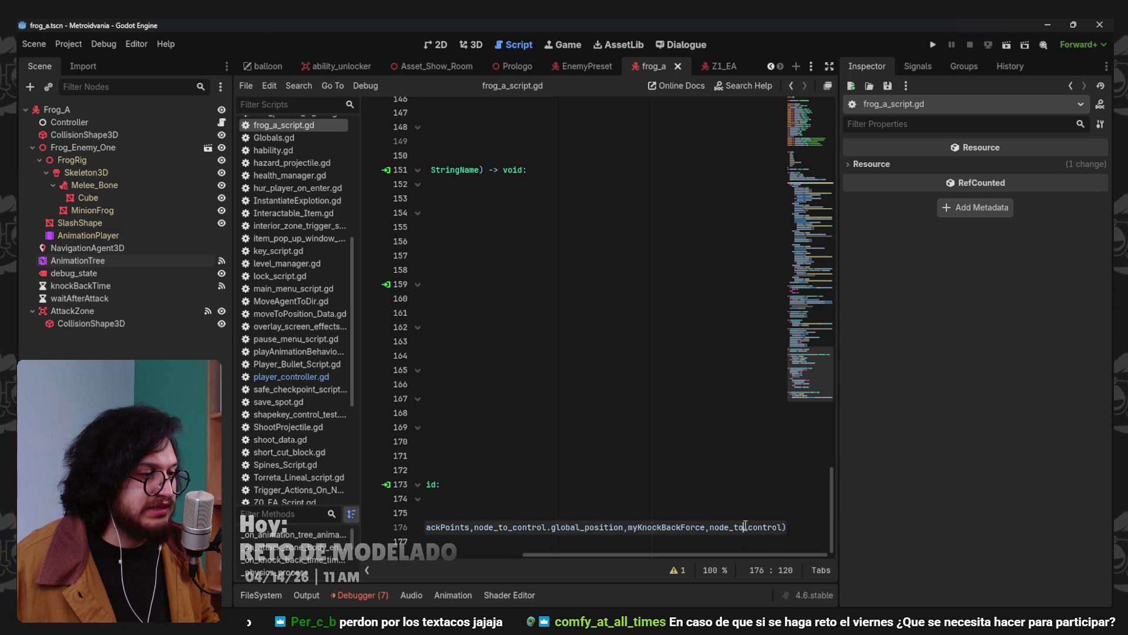
double_click(742, 526)
key(ctrl+v)
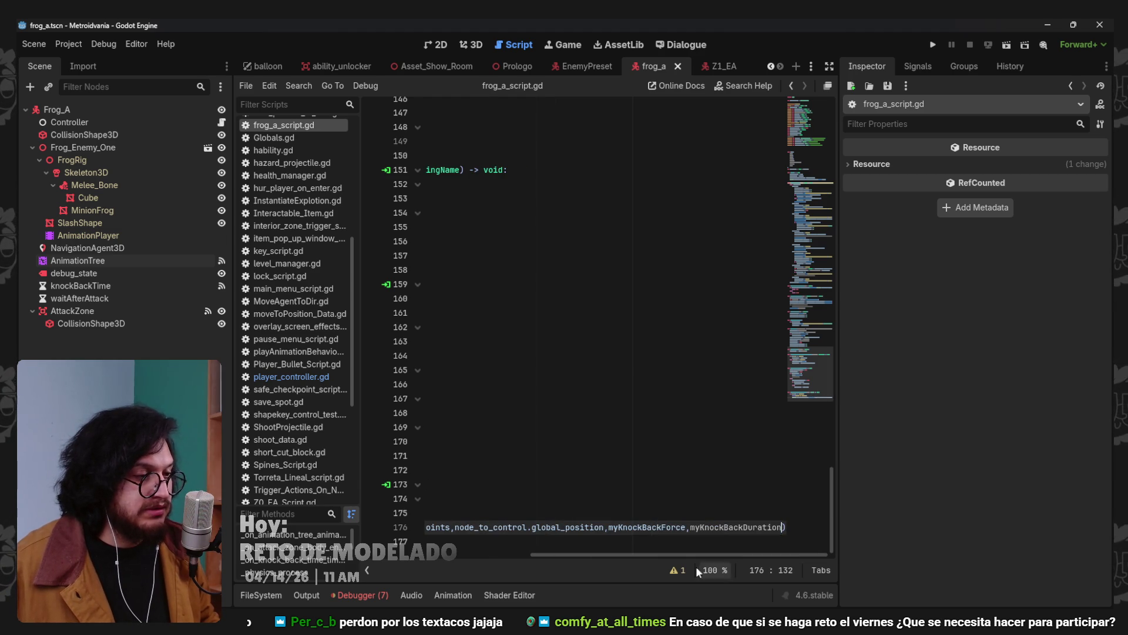
drag(648, 556, 421, 554)
key(ctrl+s)
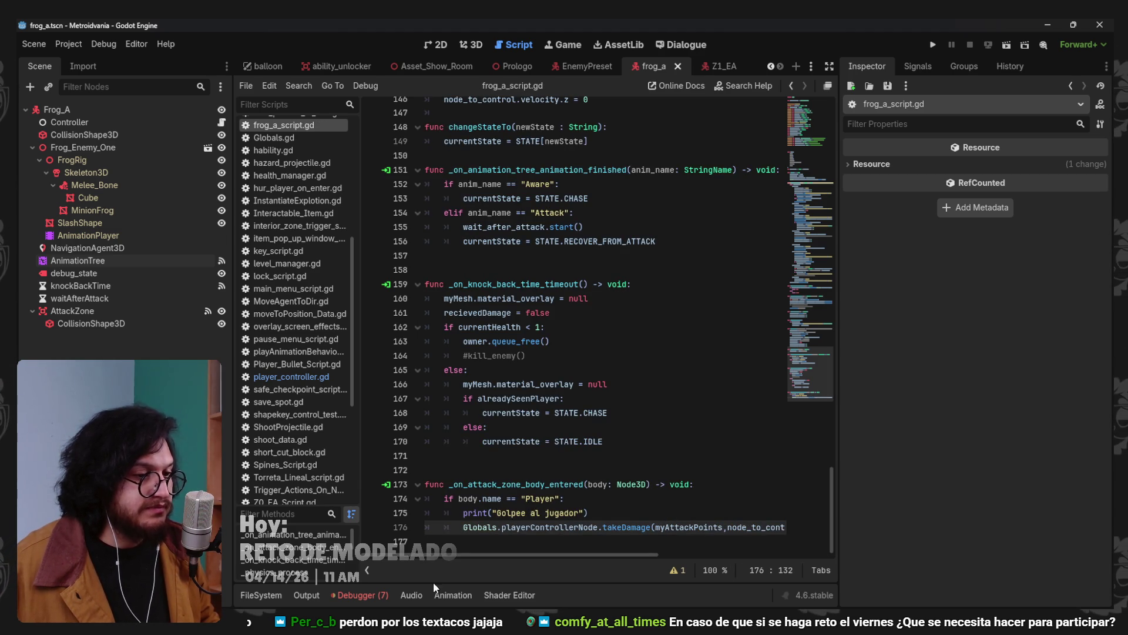
key(F5)
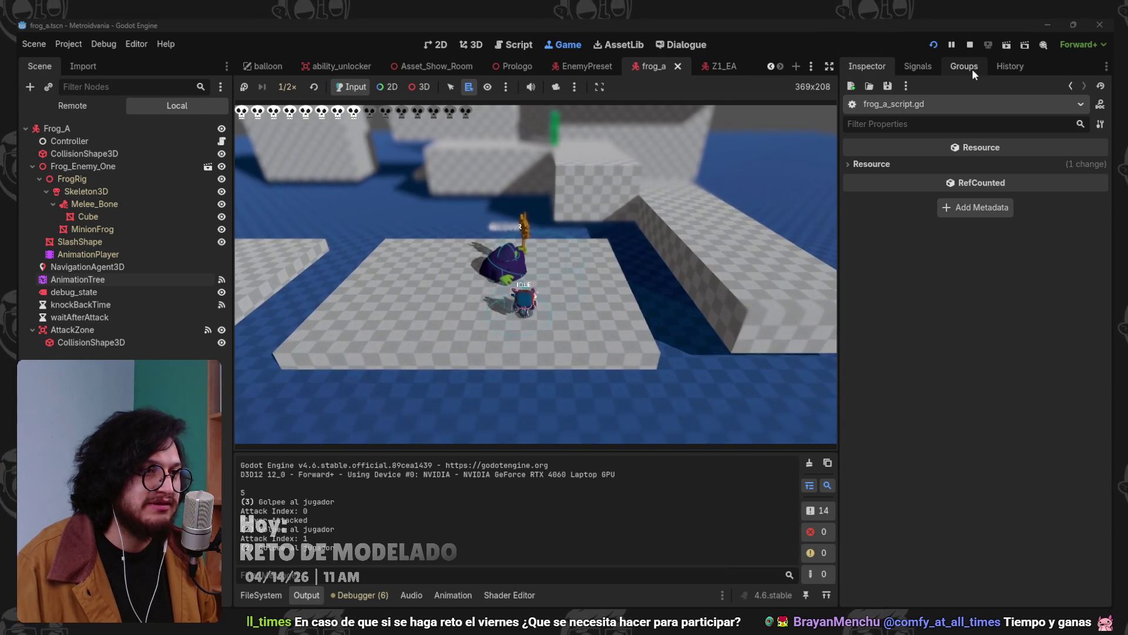
Step: Reload the running game scene three times, then stop it with F8
click(931, 45)
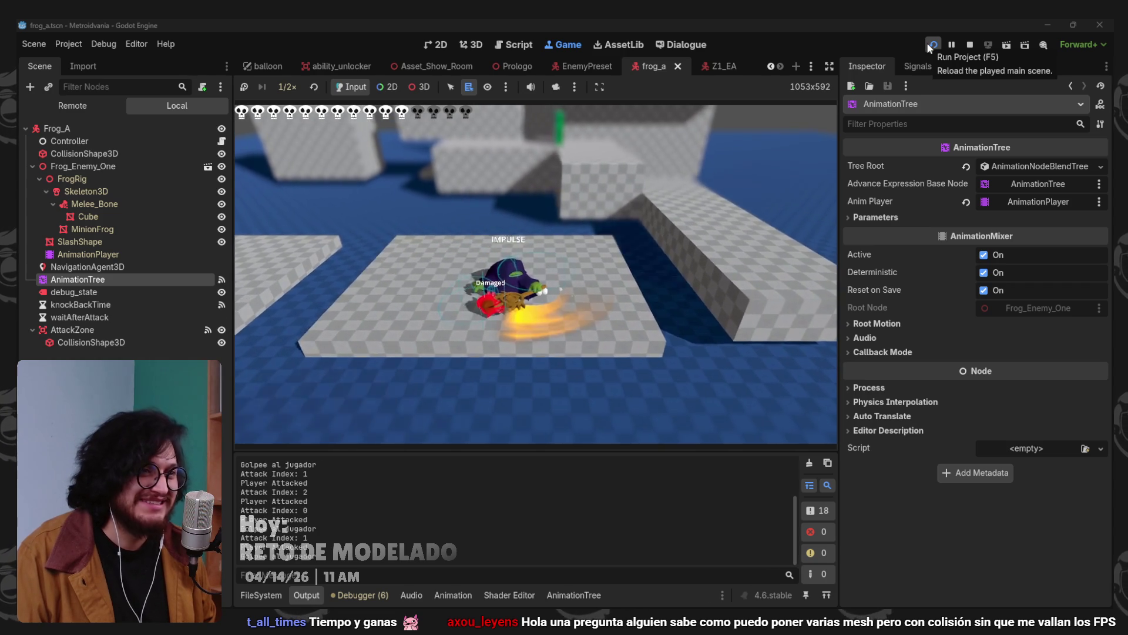
click(930, 48)
click(929, 48)
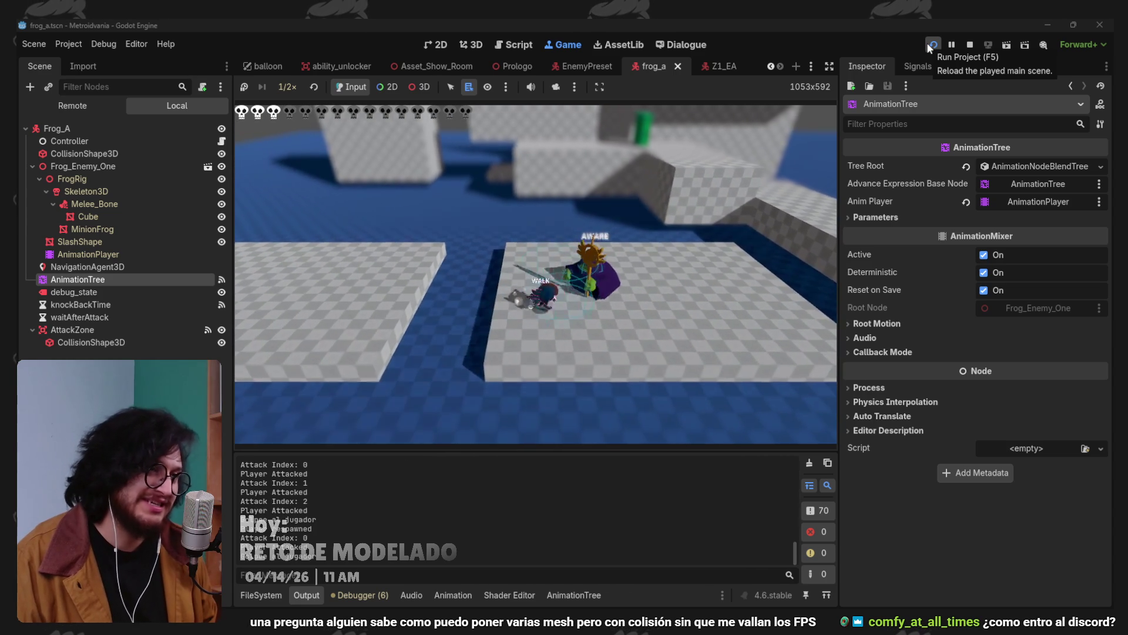
key(F8)
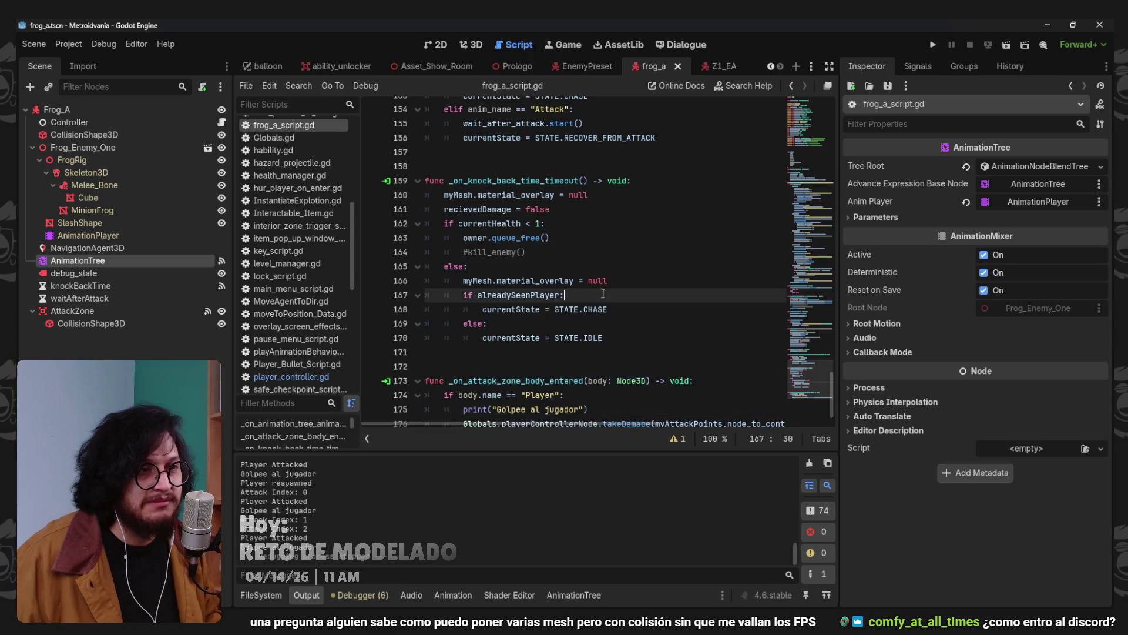
Step: Hide the output panel and comment out line 81's lastPlayerPosition assignment in STATE.ATTACK with Ctrl+K
scroll(481, 243, down, 10)
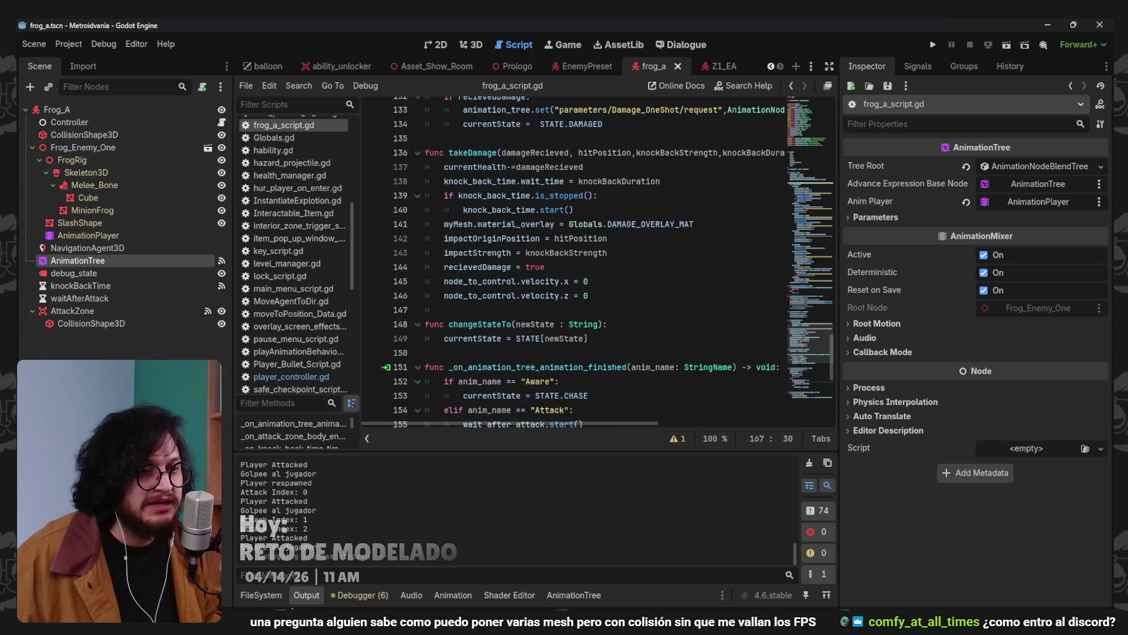
click(297, 595)
scroll(535, 385, up, 1)
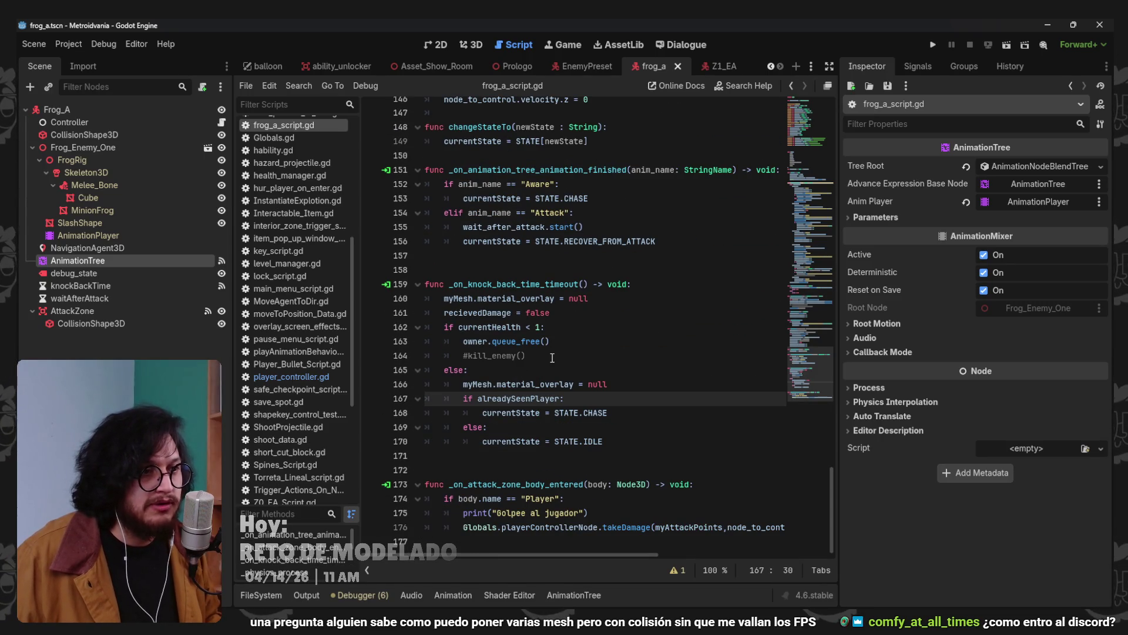
key(Up)
key(Up)
key(Up)
scroll(603, 425, down, 3)
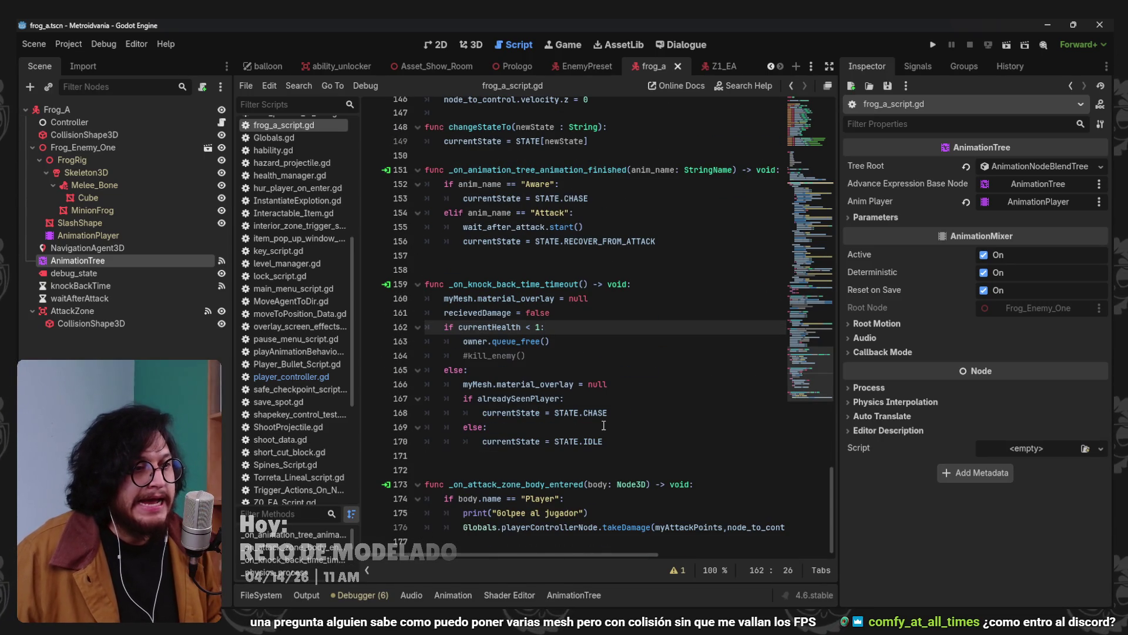
double_click(552, 398)
scroll(578, 396, up, 6)
scroll(579, 396, up, 20)
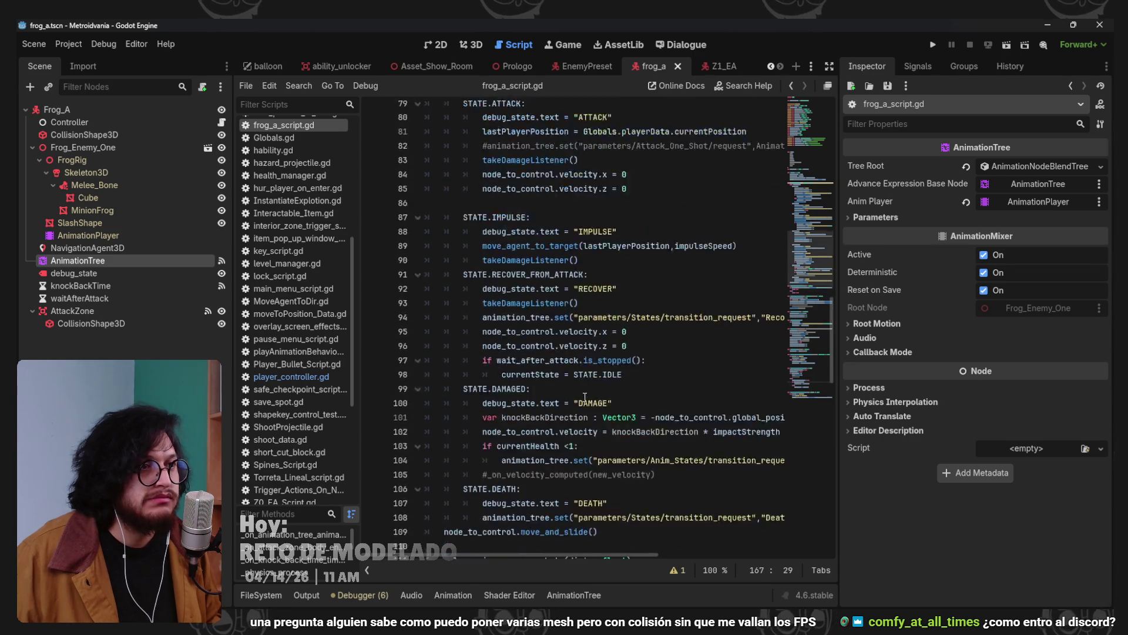
scroll(585, 398, down, 15)
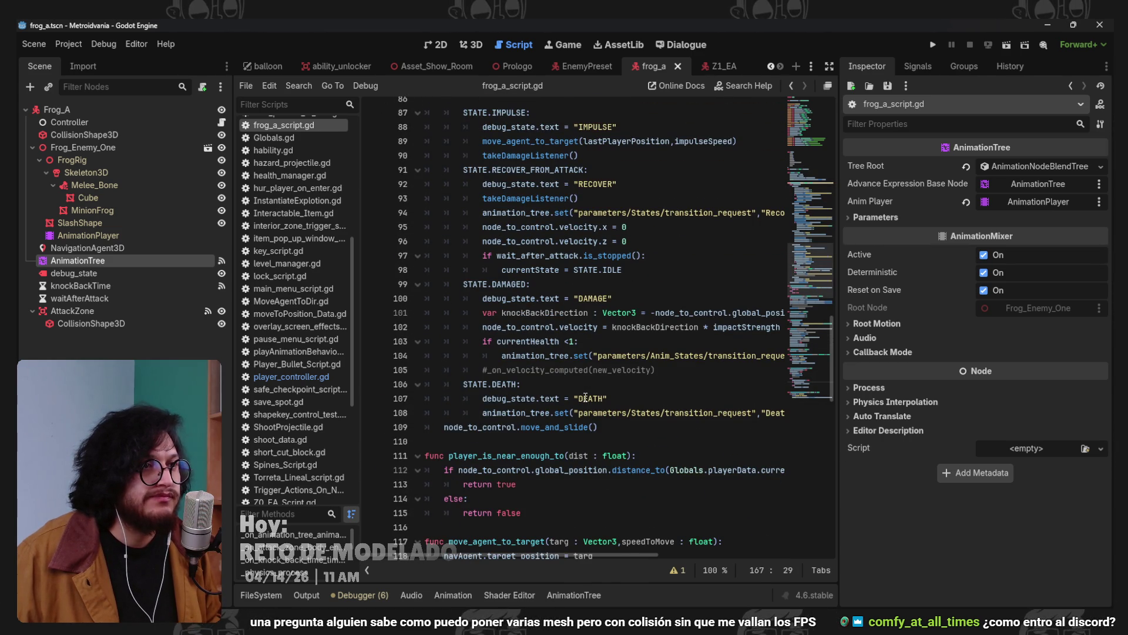
scroll(554, 359, up, 5)
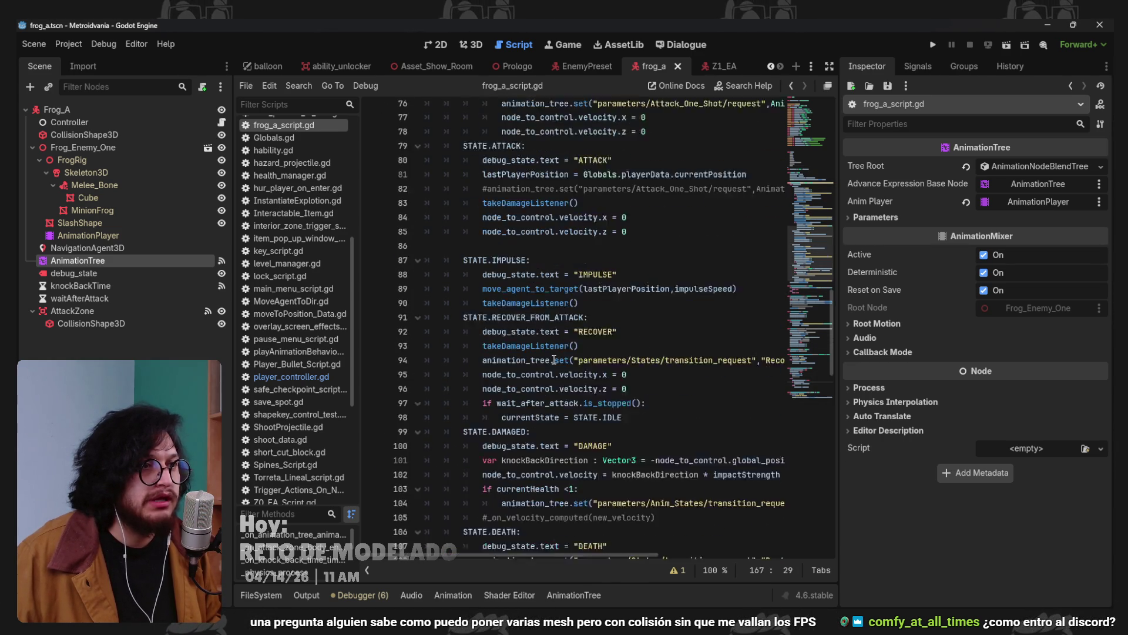
drag(747, 241, 481, 241)
key(ctrl+c)
key(ctrl+k)
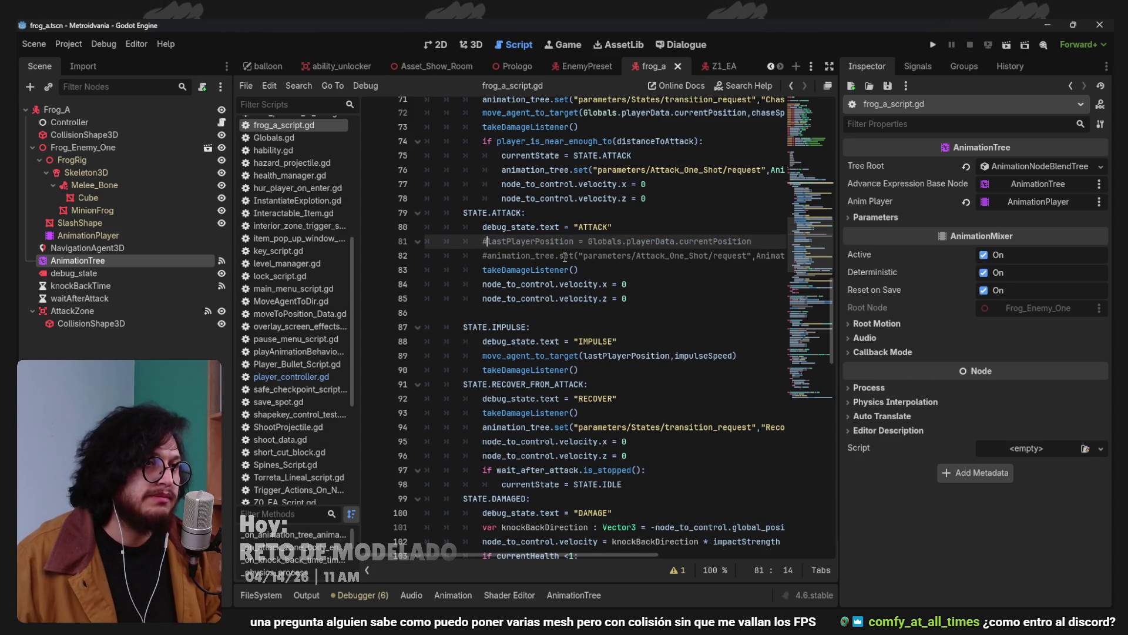
Step: Paste the lastPlayerPosition assignment into the CHASE attack branch above currentState
scroll(606, 241, up, 2)
click(718, 227)
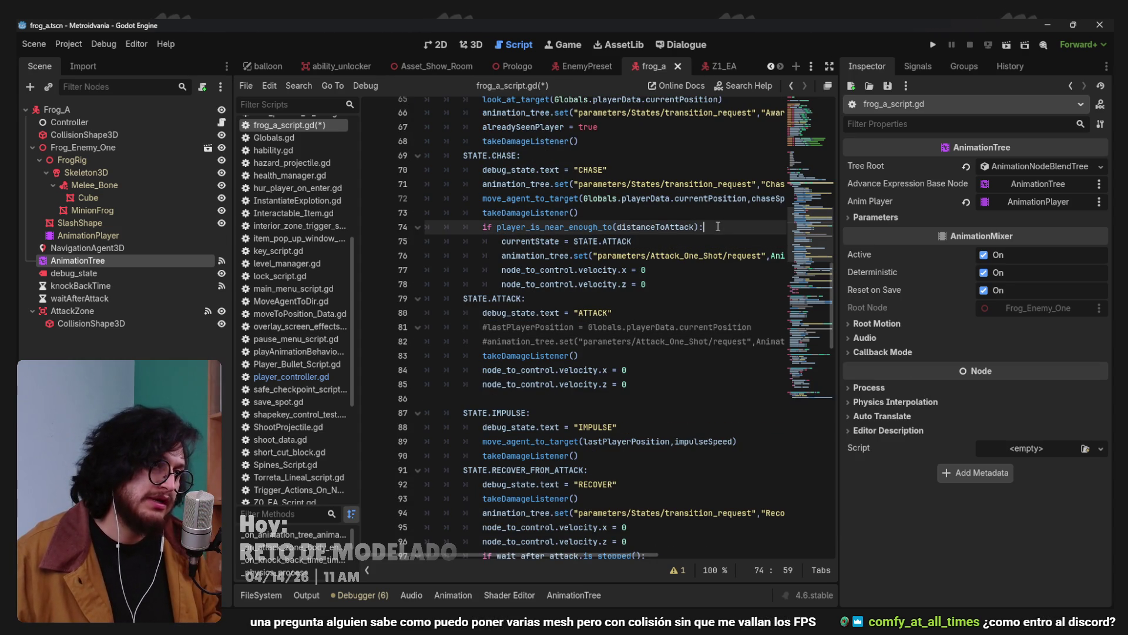
click(706, 237)
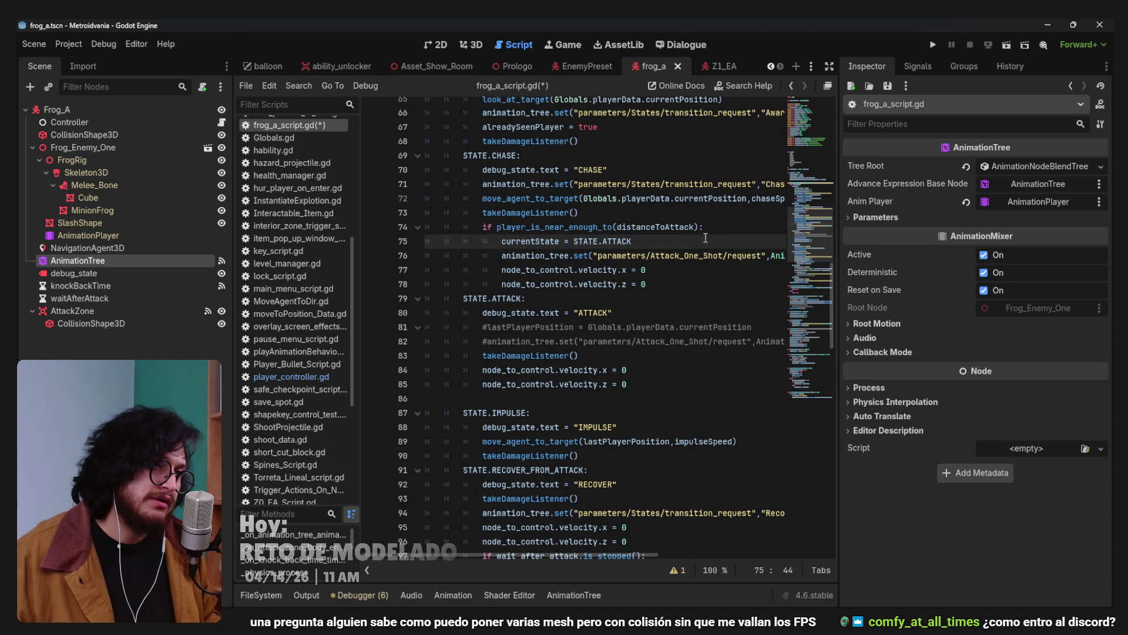
key(ctrl+shift+Return)
key(ctrl+v)
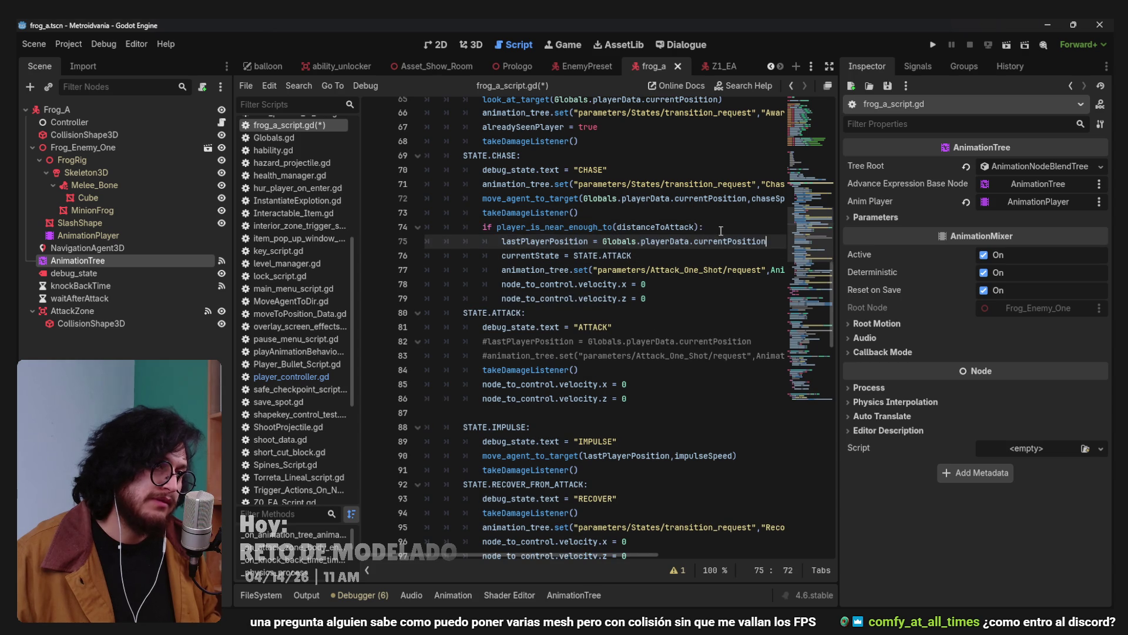
Step: Move currentState = STATE.ATTACK to the end of the branch after velocity.z, save, and run
drag(647, 254, 511, 238)
key(ctrl+v)
key(Return)
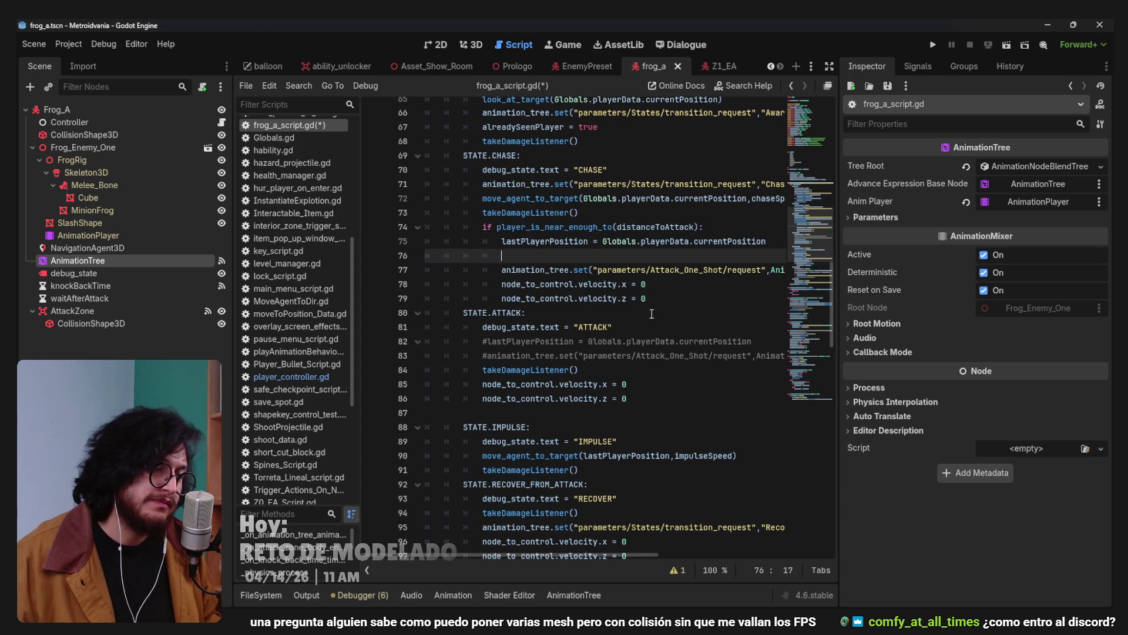
key(BackSpace)
key(BackSpace)
click(661, 288)
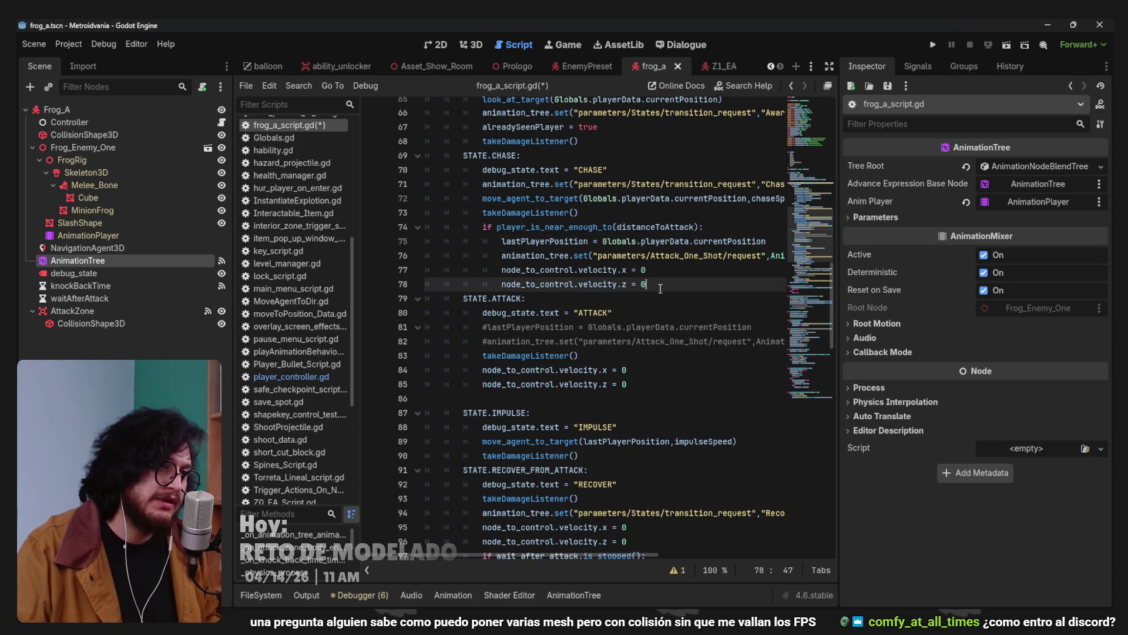
key(Return)
key(ctrl+s)
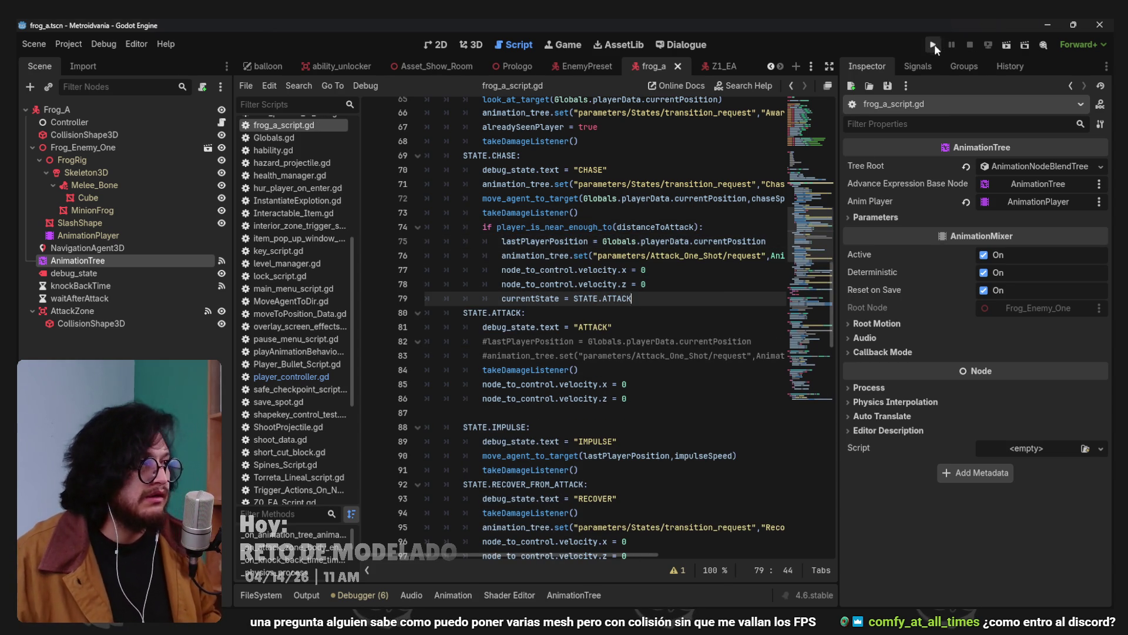
click(933, 45)
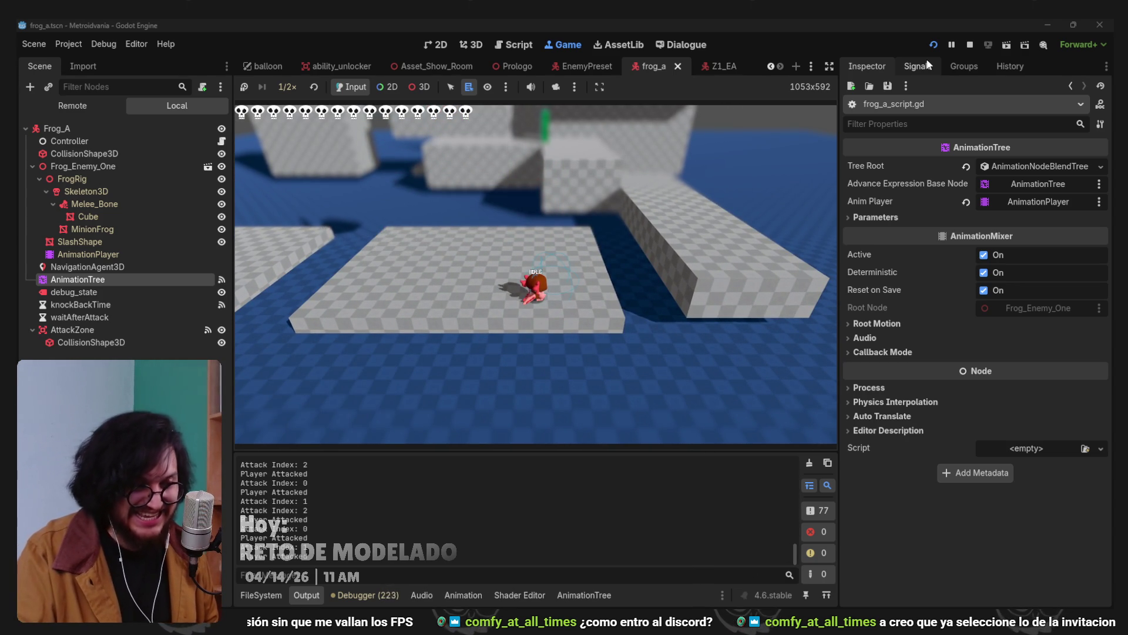
Step: Restart the game with F5, play-test it, then stop it with F8
key(F5)
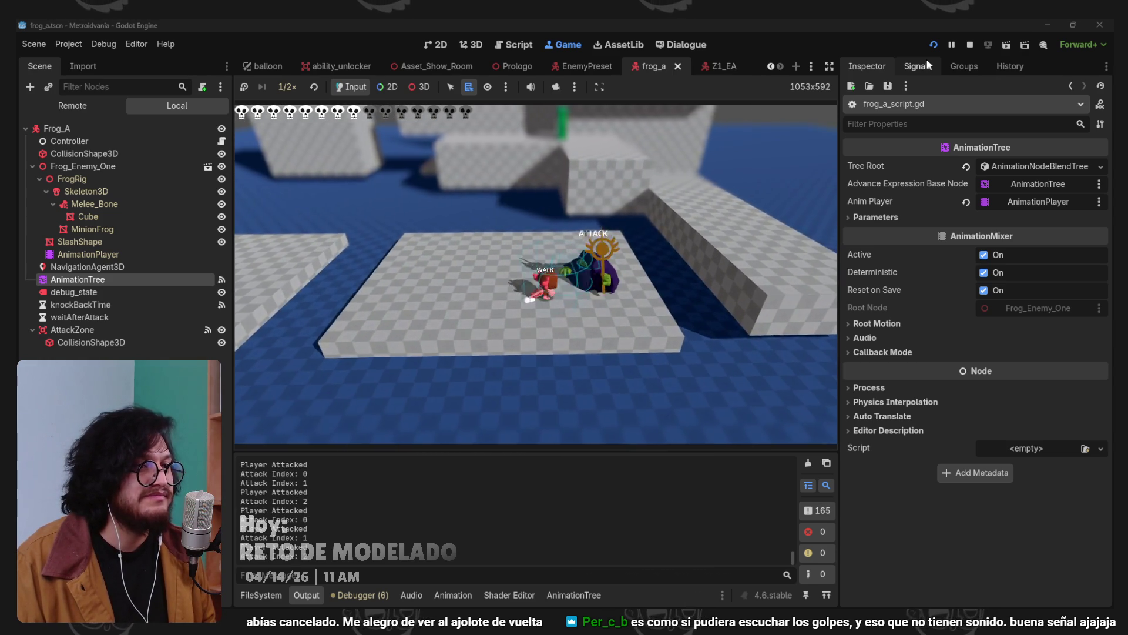
key(F8)
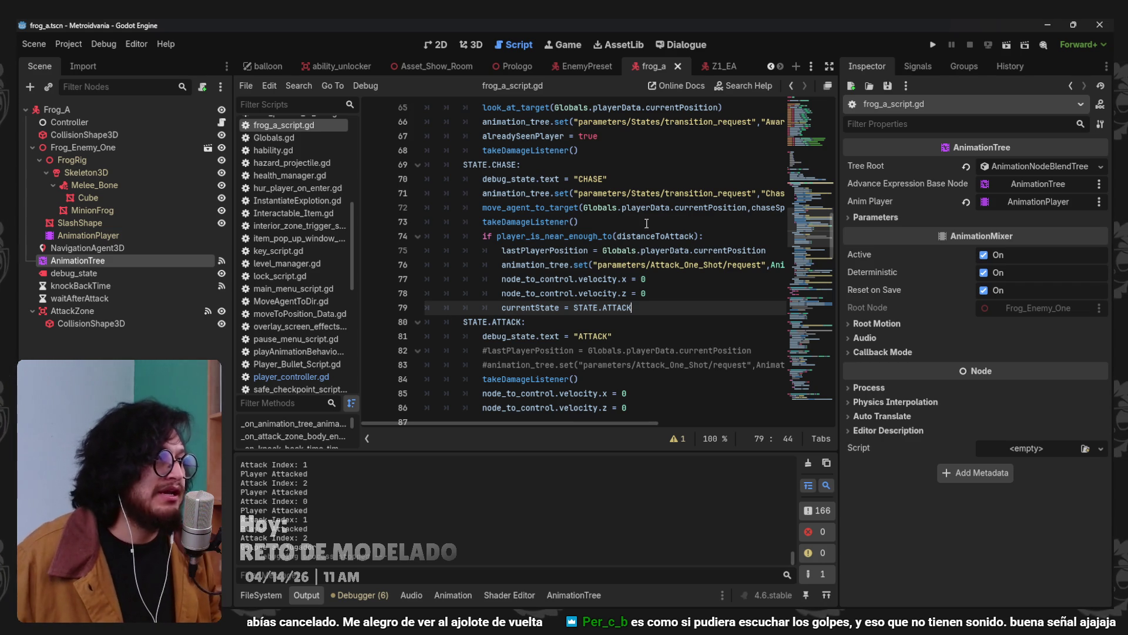
Step: Run the project and play-test the frog by walking and jumping the player, then stop with F8
click(672, 222)
scroll(673, 281, down, 8)
click(934, 45)
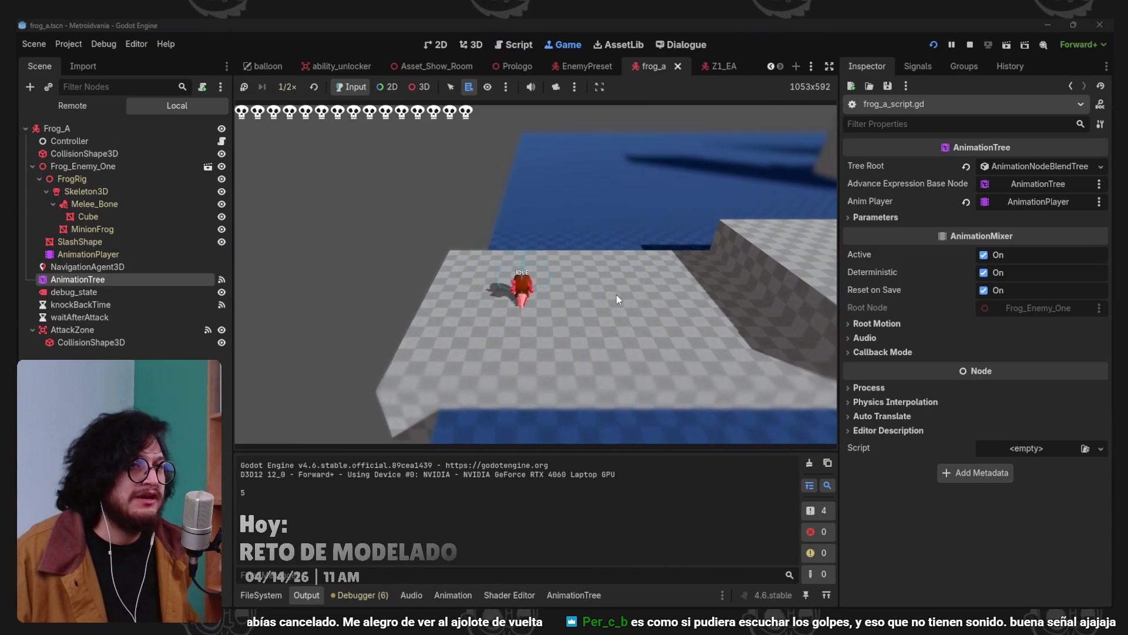
key(Right)
key(space)
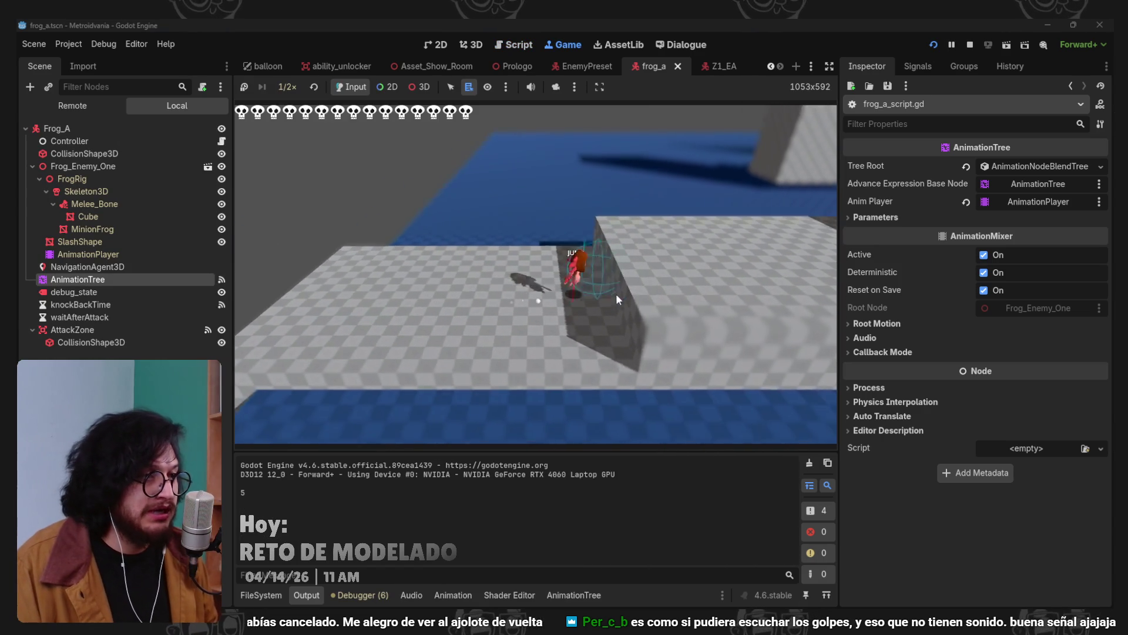
key(Left)
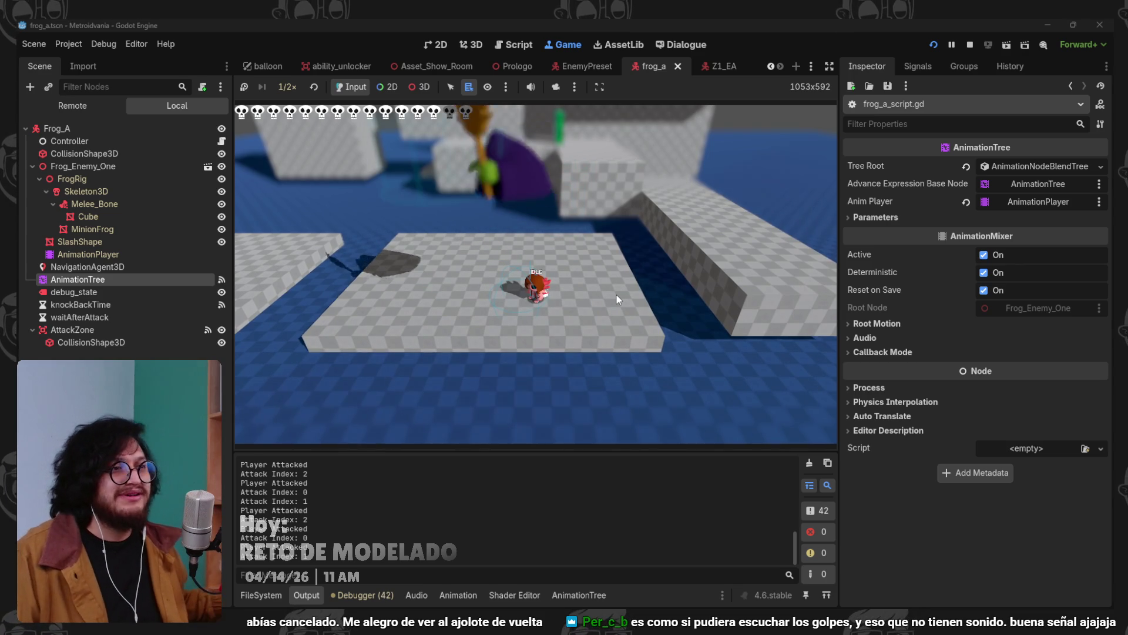
key(F8)
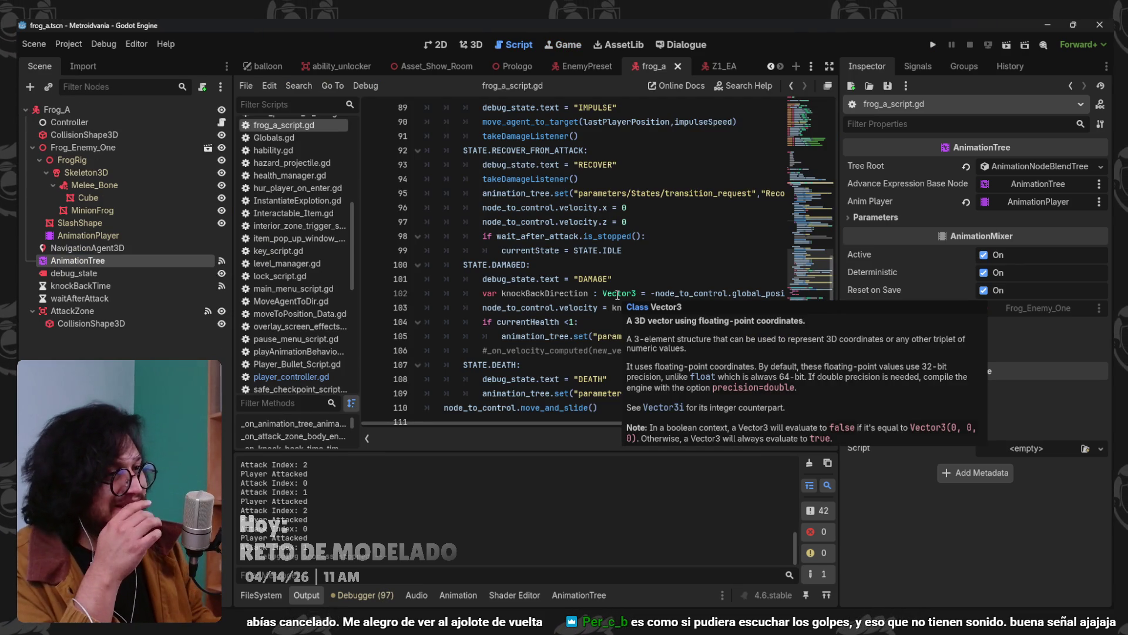
Step: Collapse the Output panel and start a new empty scene
click(583, 235)
click(307, 595)
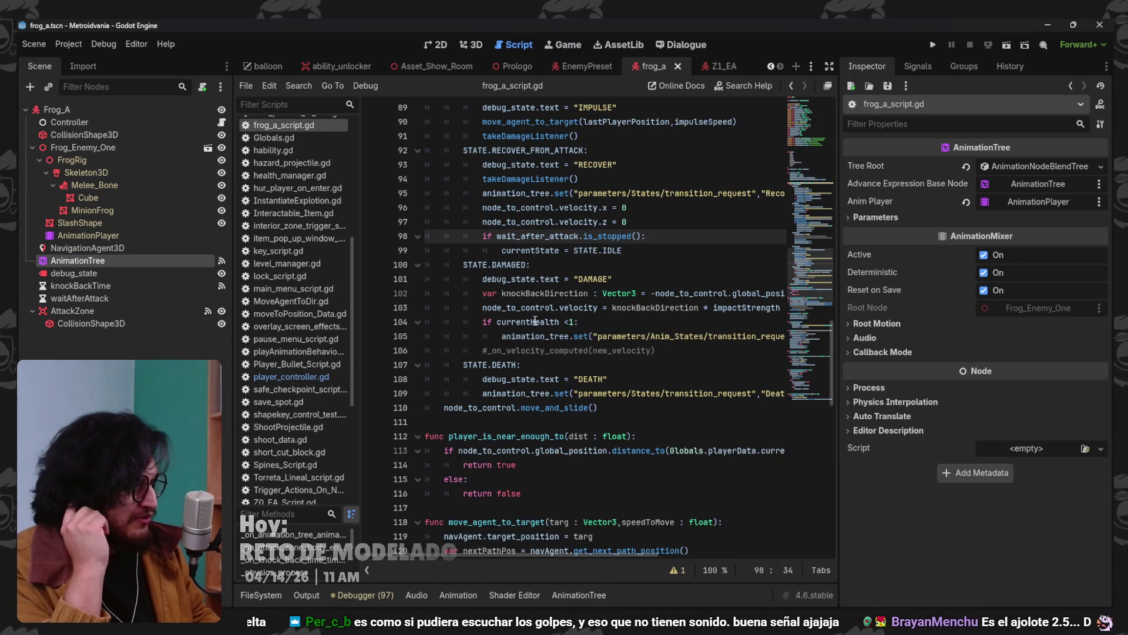
scroll(625, 373, down, 10)
scroll(625, 373, up, 9)
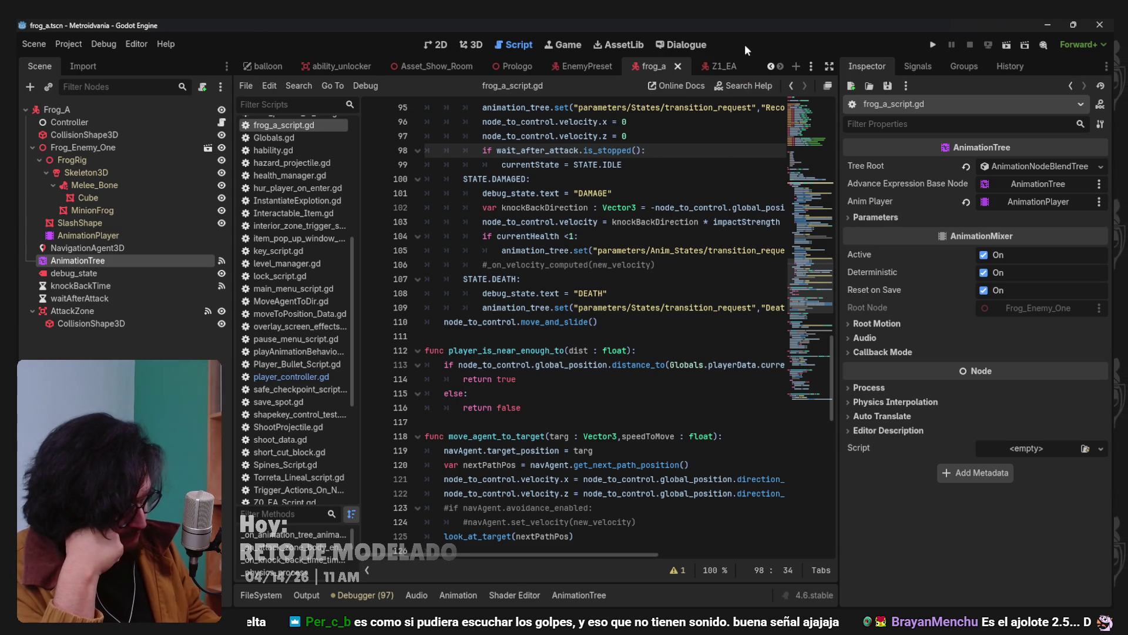
click(797, 67)
Step: In the 3D workspace, create a CPUParticles3D root node via 'cpupart' search and rename it Impact_Vfx
click(471, 45)
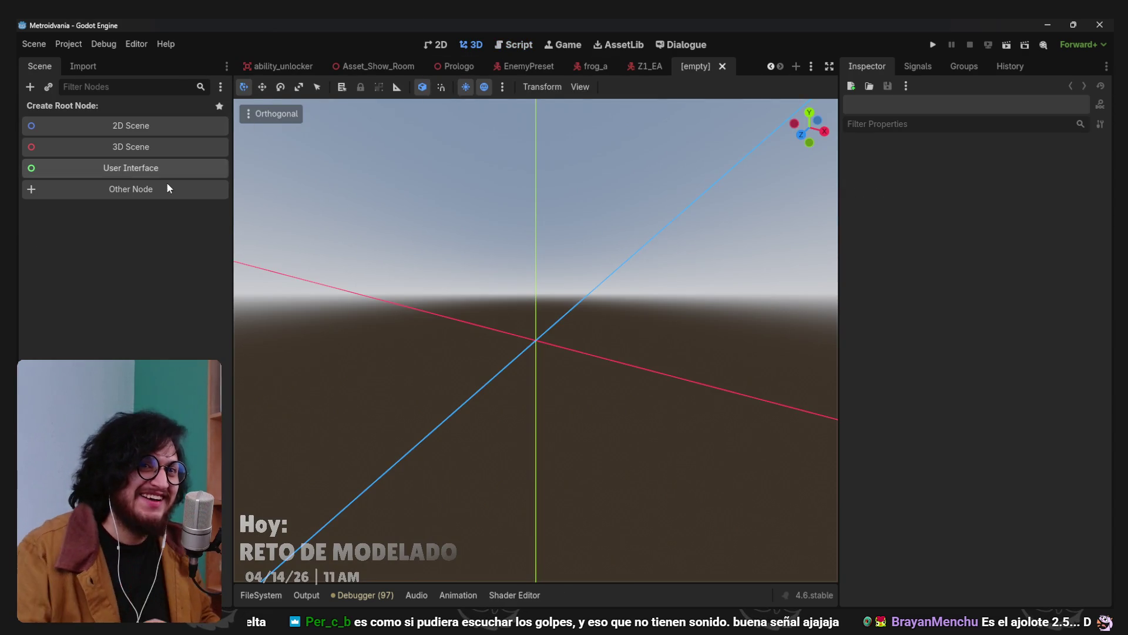
click(166, 189)
text(cpupart)
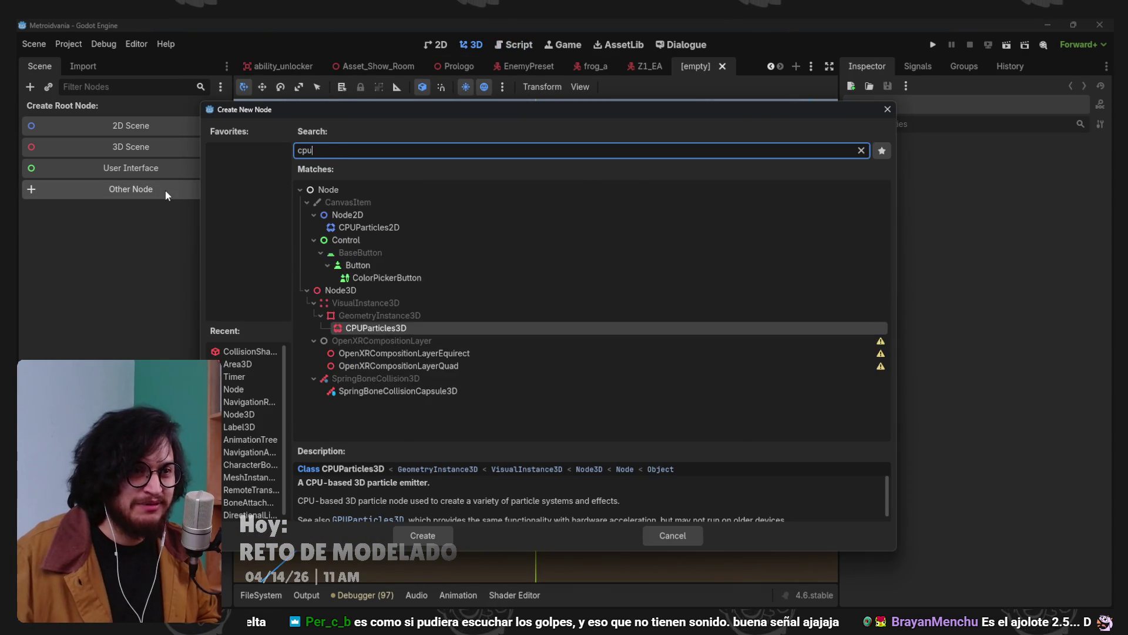
key(Return)
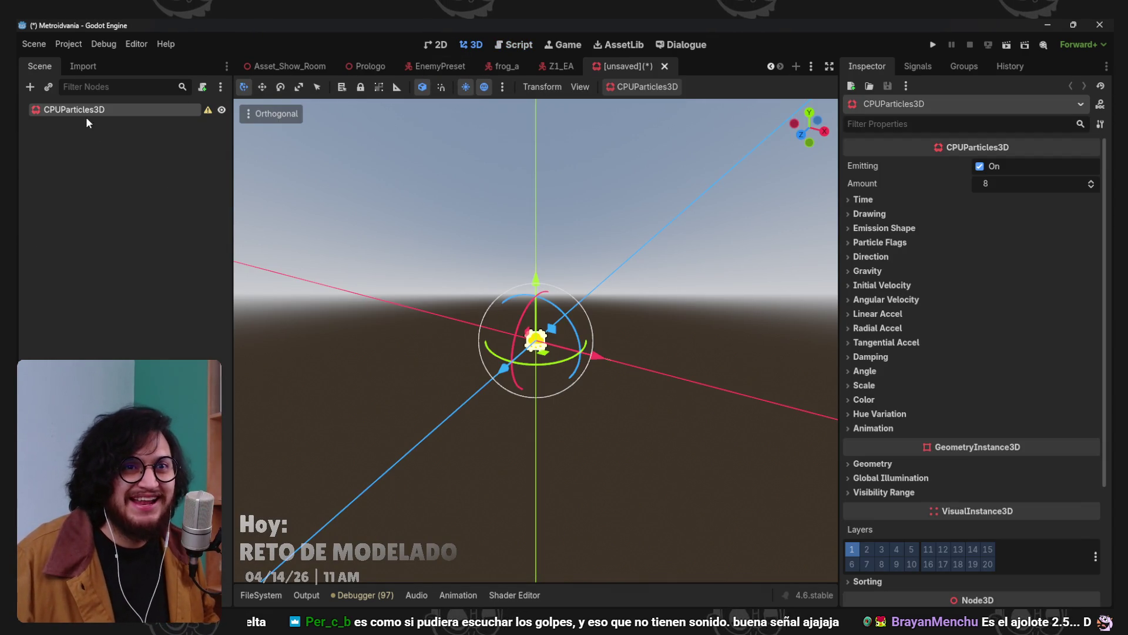
double_click(82, 109)
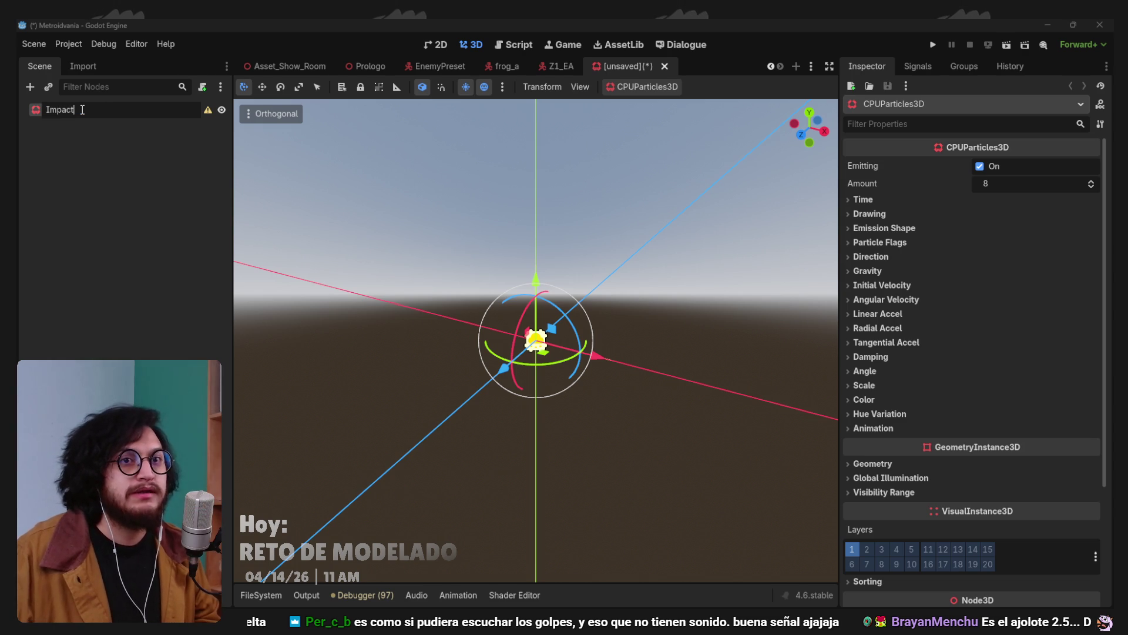
text(Impact_Vfx)
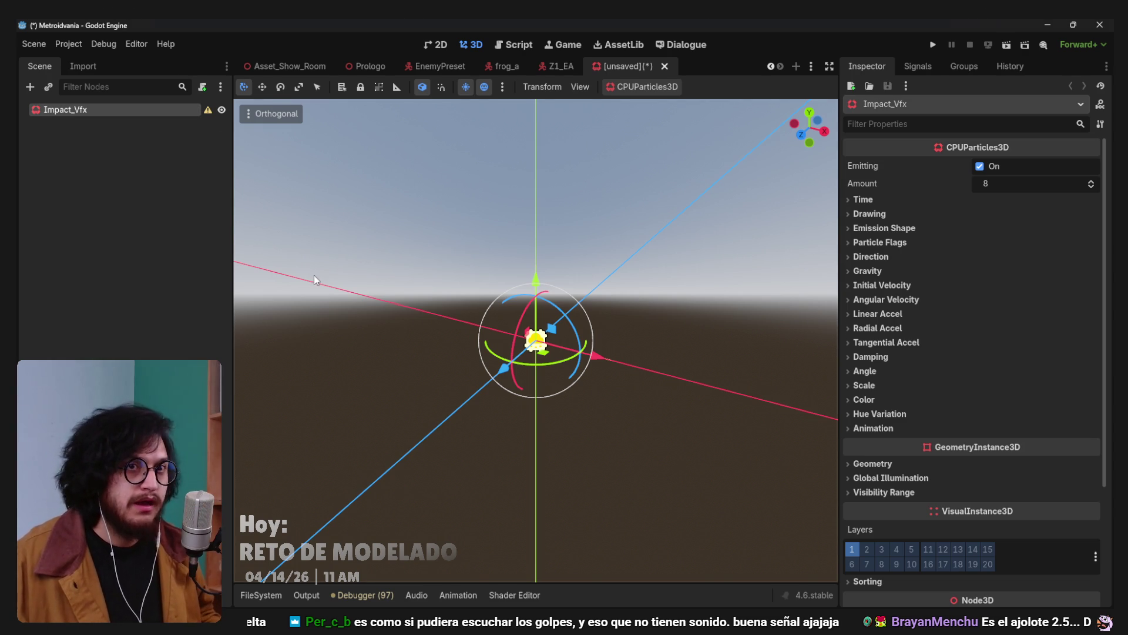
click(870, 214)
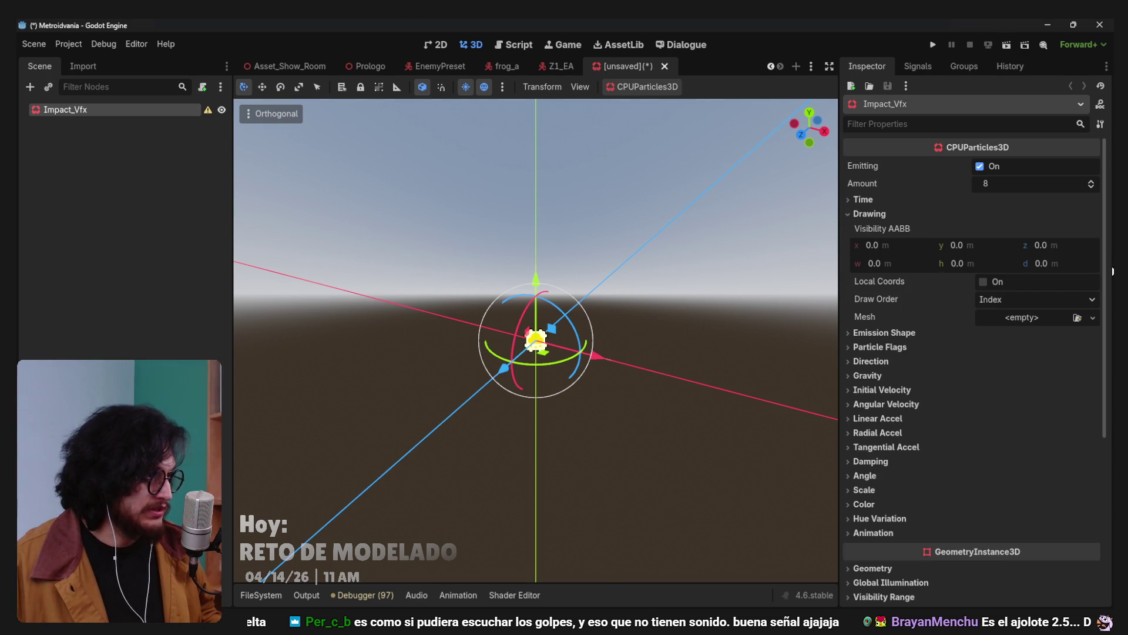
Step: Assign a new CylinderMesh as the particle mesh and drag its top radius to 0
click(1092, 318)
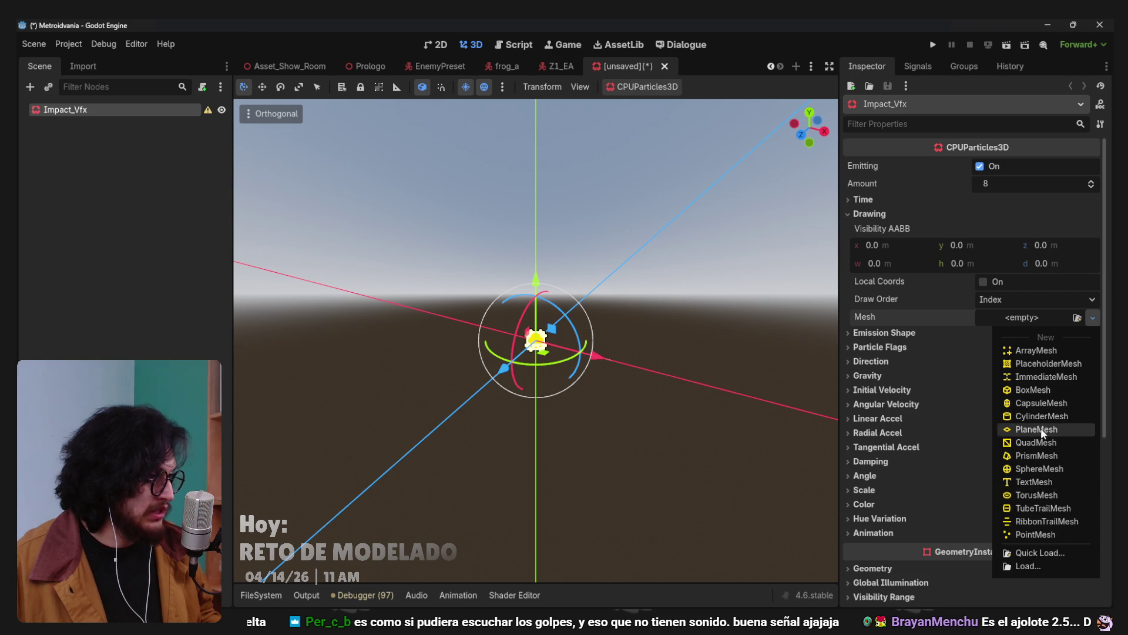
click(1040, 416)
click(1056, 321)
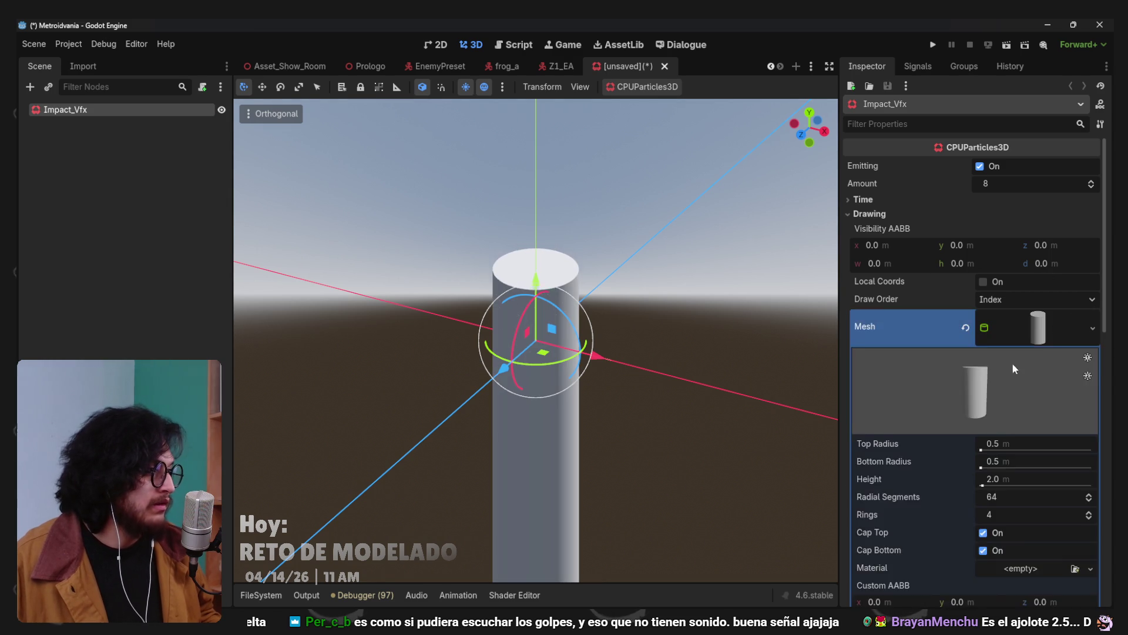
scroll(999, 364, down, 4)
drag(999, 327, 981, 328)
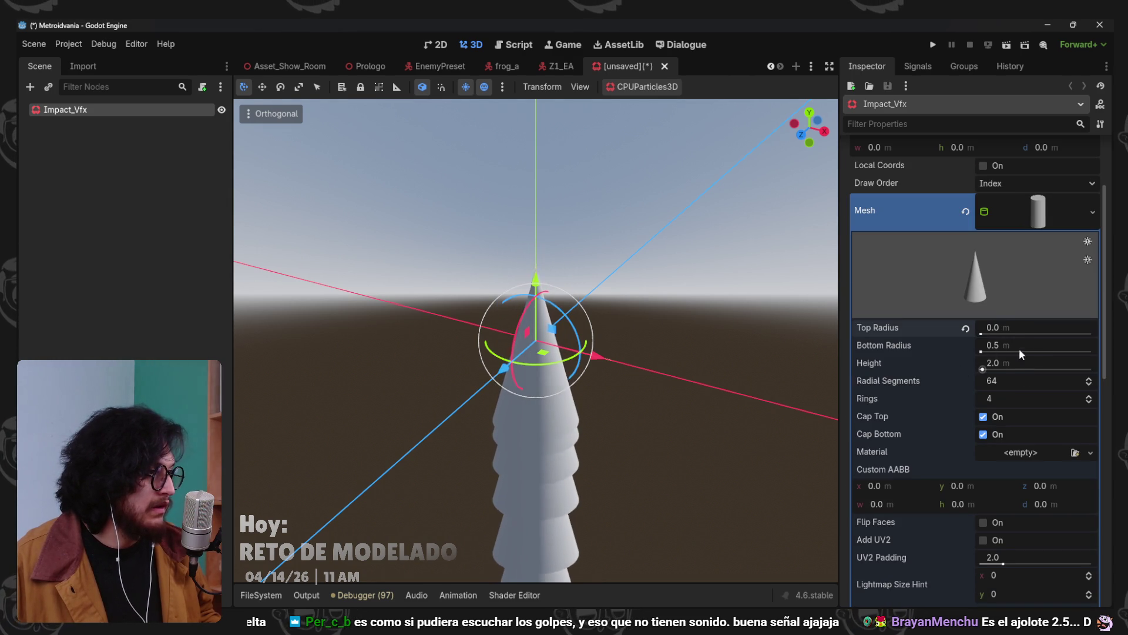
Step: Give the cone 0 rings and 8 radial segments, stepping up from 4
click(999, 380)
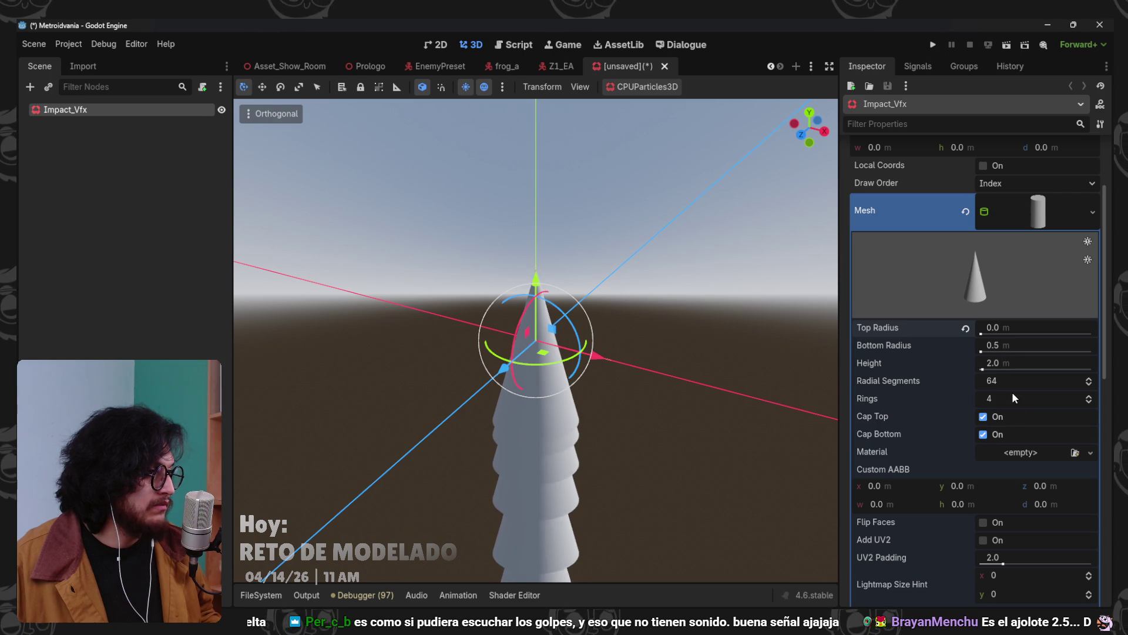
text(4)
key(Return)
click(999, 398)
text(0)
key(Return)
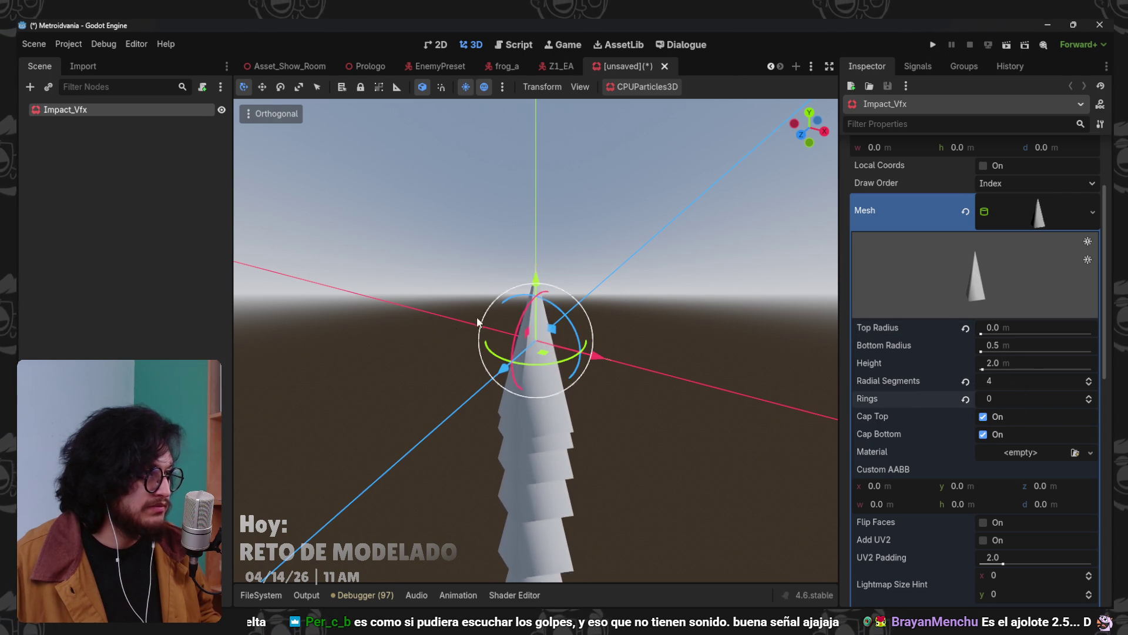
scroll(526, 394, up, 3)
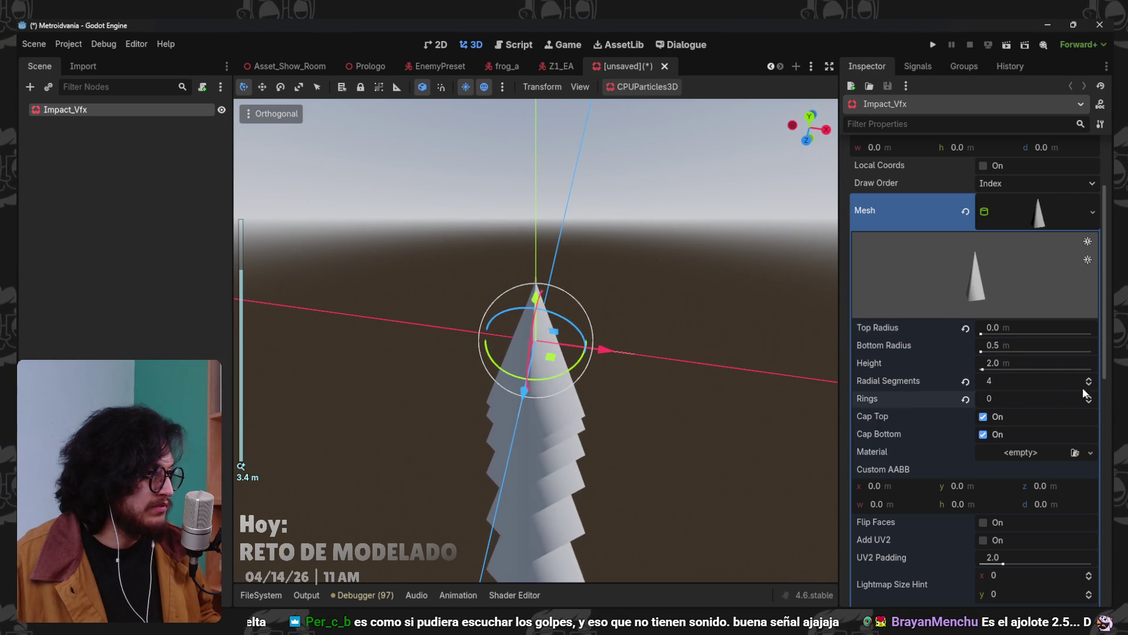
click(1089, 378)
click(1089, 379)
click(1089, 378)
click(1089, 379)
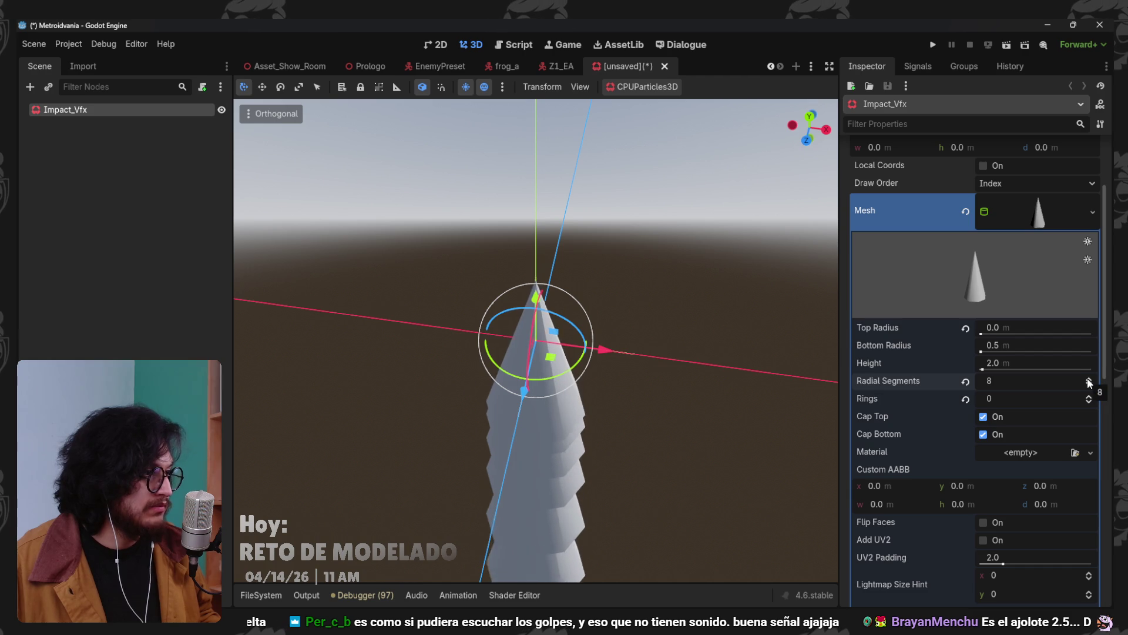
Step: Inspect the cone-shaped particles from above in the viewport, then collapse the mesh settings
mouse_move(621, 344)
mouse_down()
mouse_move(350, 411)
mouse_move(467, 480)
mouse_move(560, 363)
mouse_move(531, 154)
mouse_up()
scroll(560, 363, up, 3)
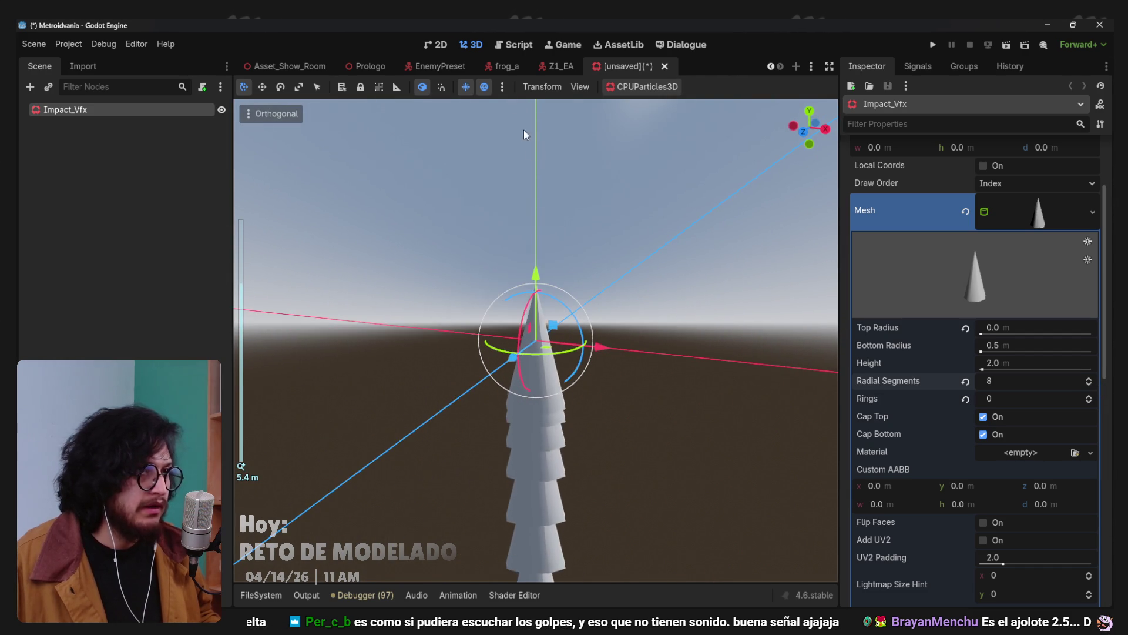
click(482, 87)
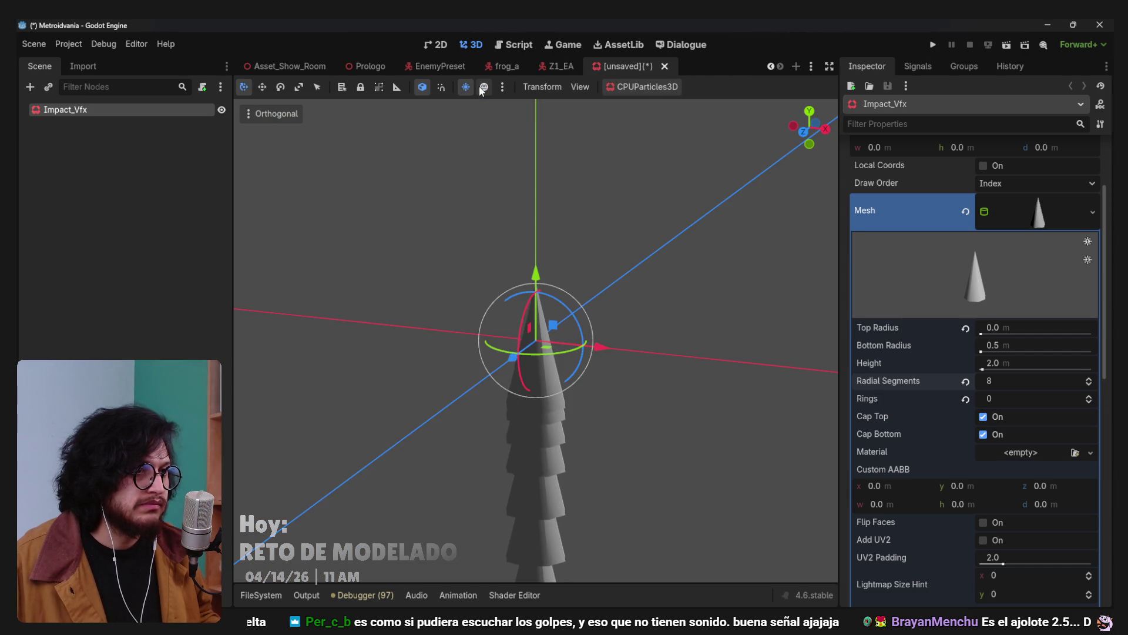
click(483, 87)
scroll(628, 368, down, 2)
drag(611, 353, 628, 368)
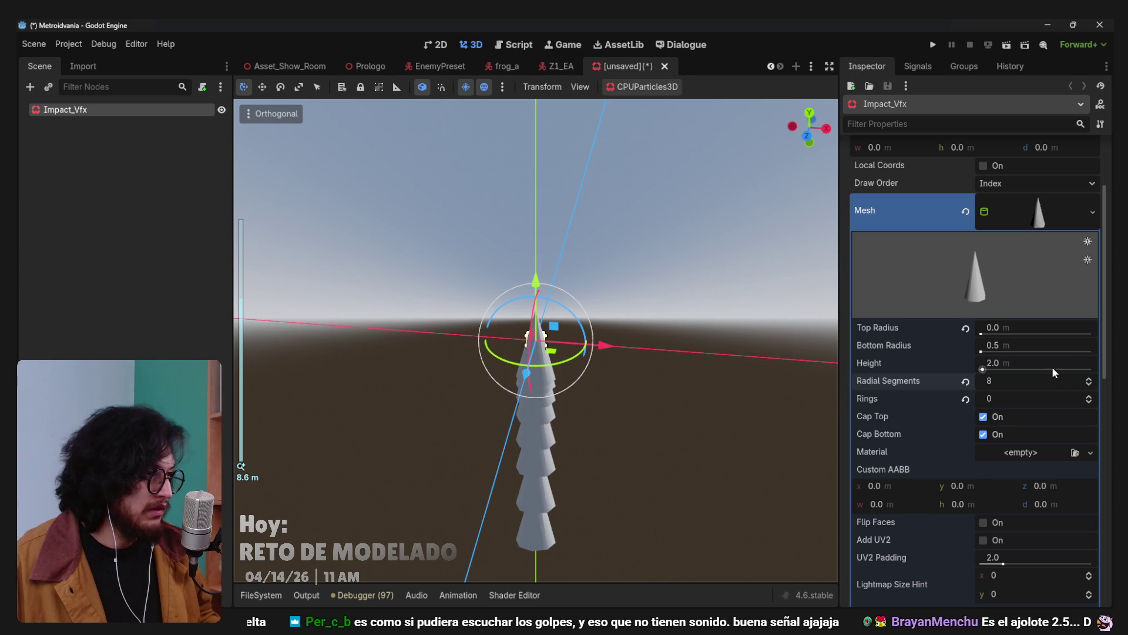
click(1043, 207)
click(905, 265)
click(892, 266)
Step: Reveal the Gravity and Initial Velocity sections and set initial velocity to 2.5–3.0
click(868, 280)
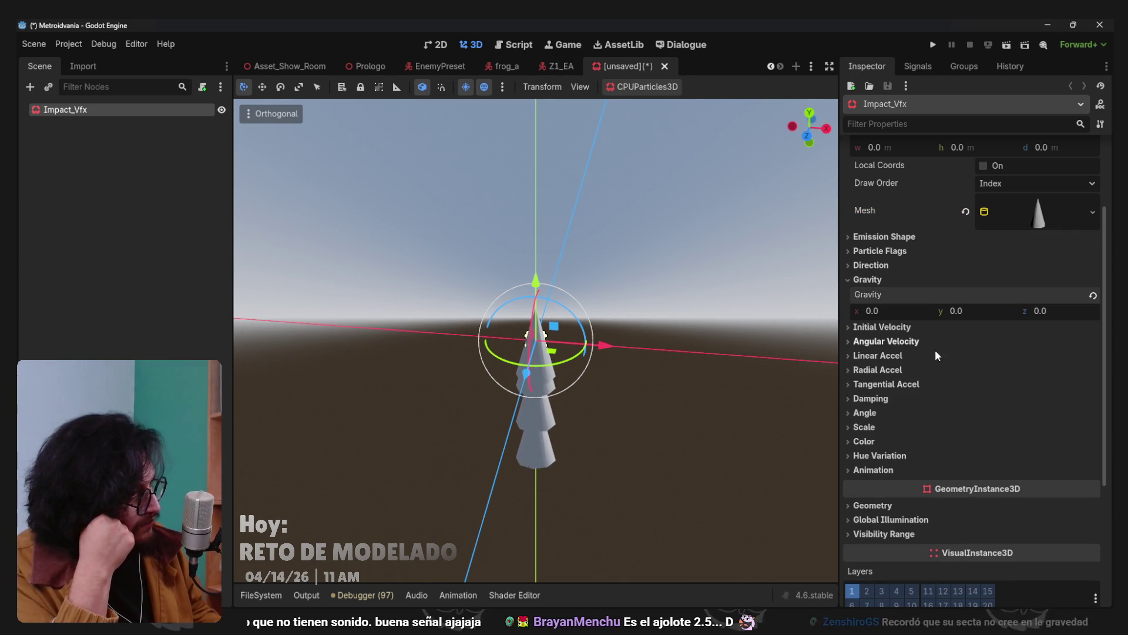
click(888, 327)
click(1009, 357)
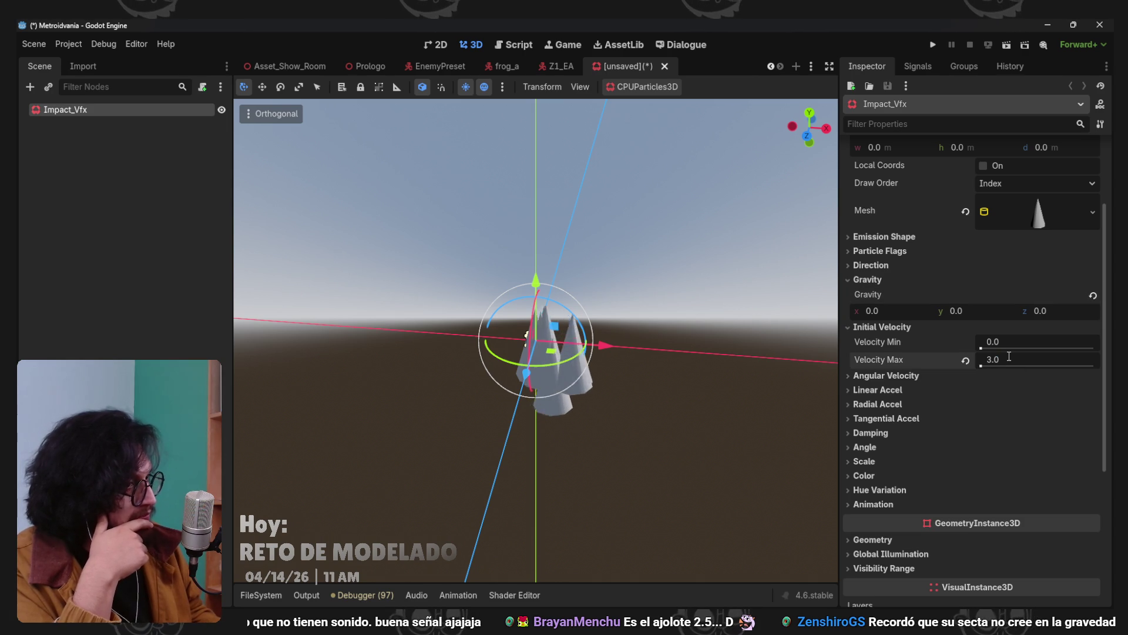
click(871, 265)
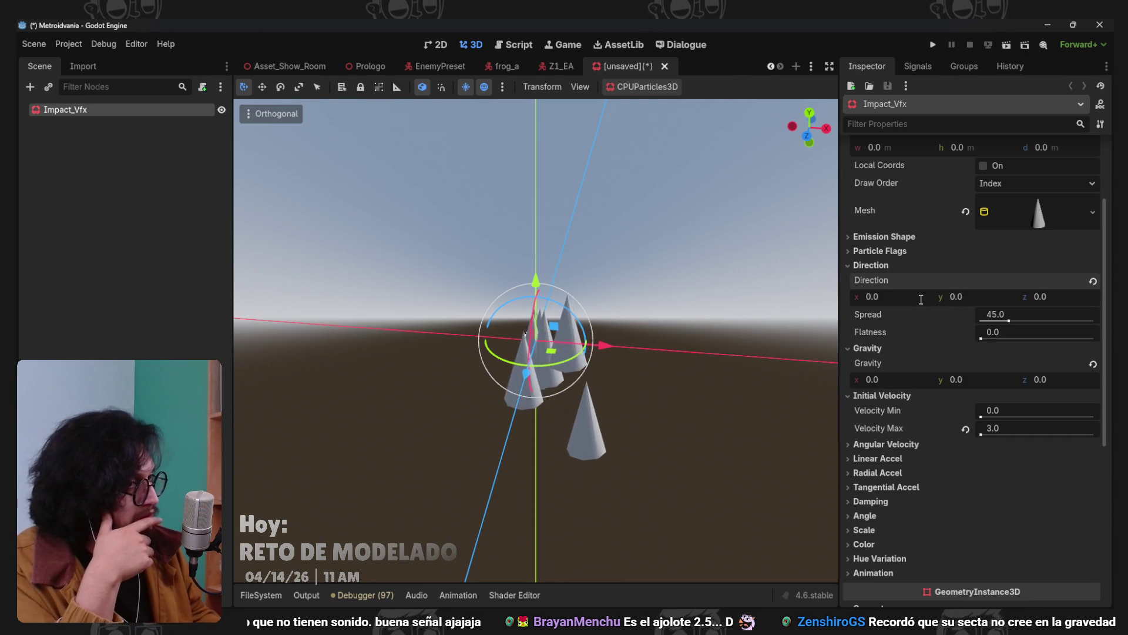
mouse_move(635, 423)
mouse_down()
mouse_move(674, 501)
mouse_move(650, 438)
mouse_up()
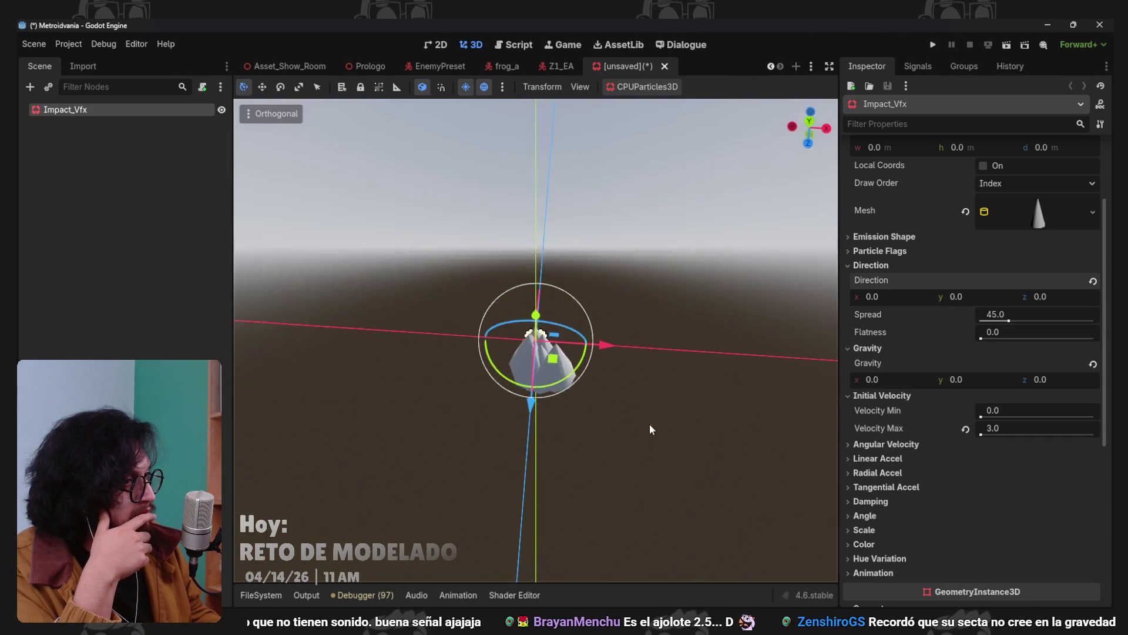
click(999, 410)
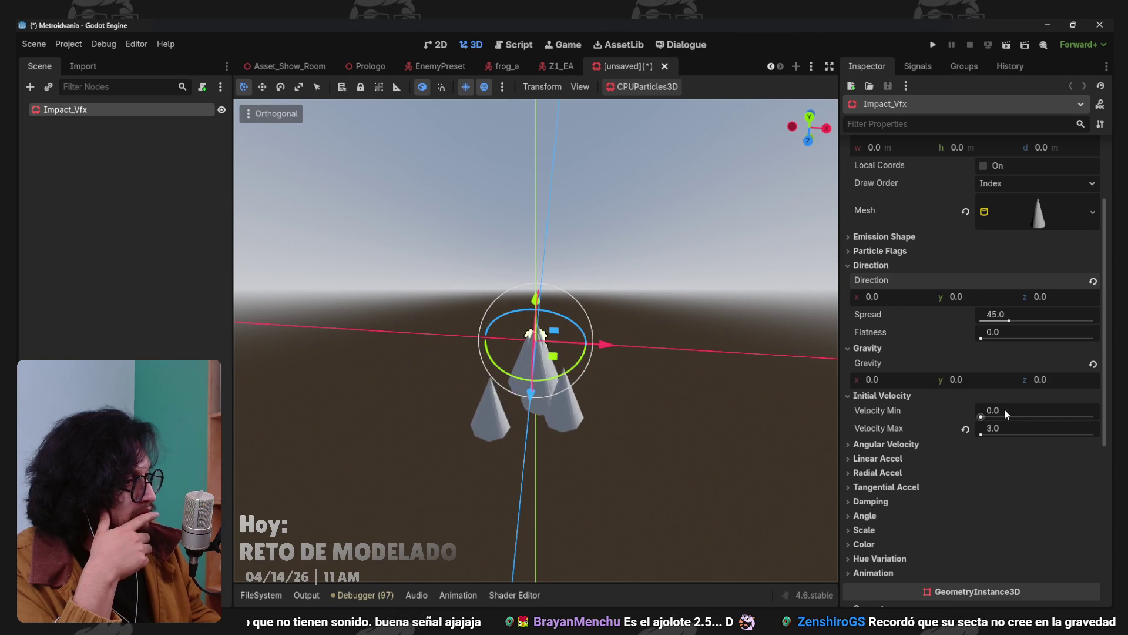
text(3)
key(Return)
drag(557, 273, 587, 364)
click(999, 410)
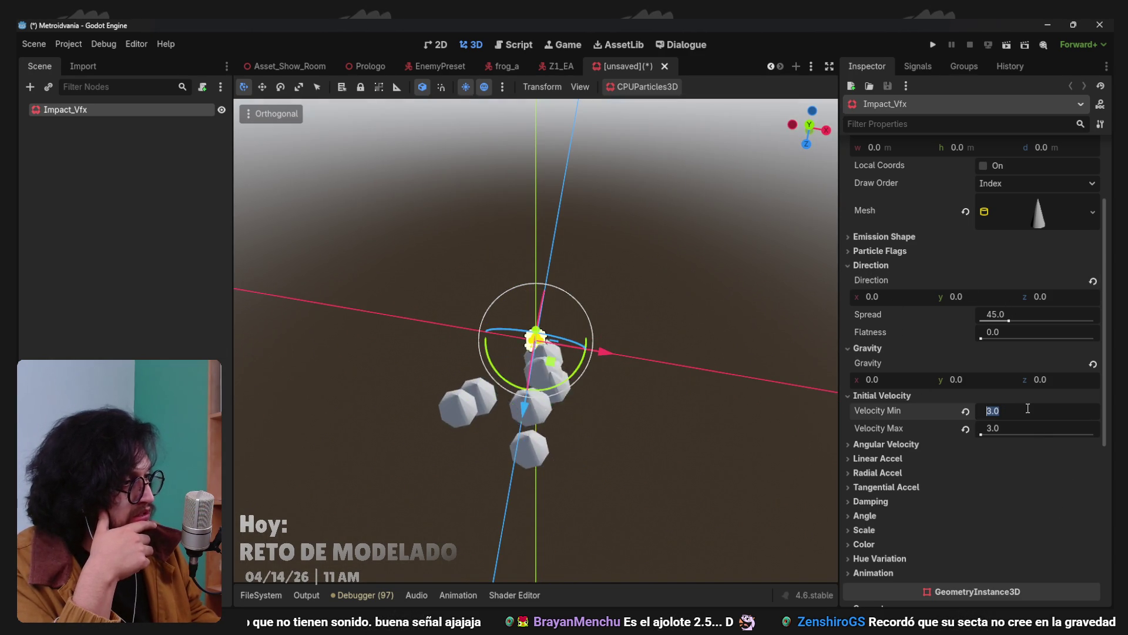
text(2.5)
key(Return)
Step: Drag Spread from 45 to 180 degrees and view the all-direction burst
drag(430, 320, 725, 362)
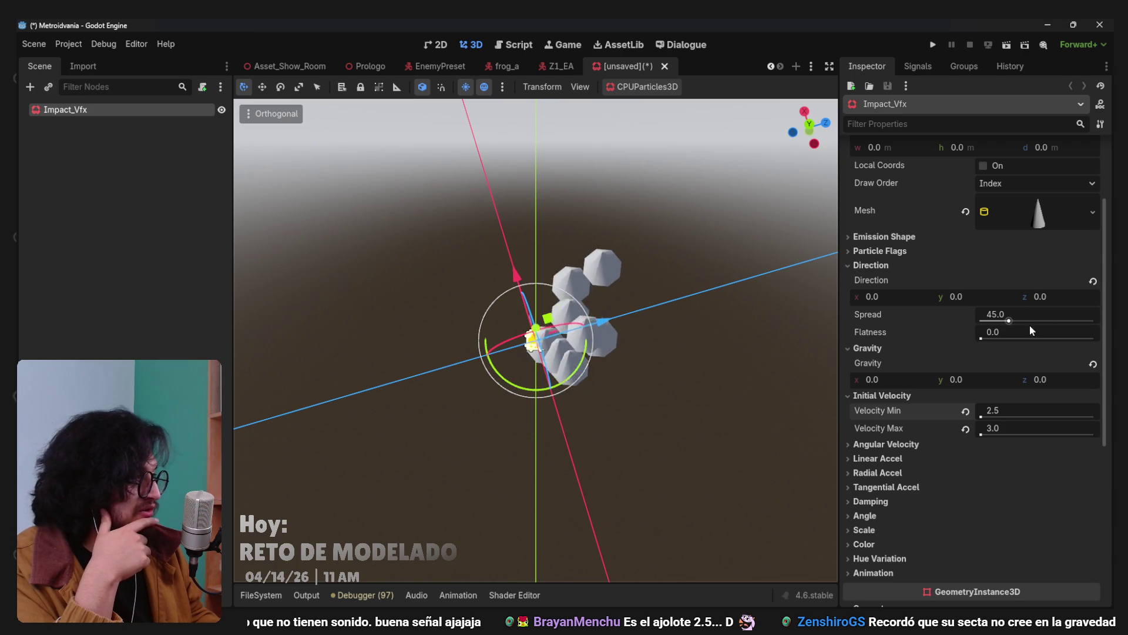
drag(557, 386, 764, 364)
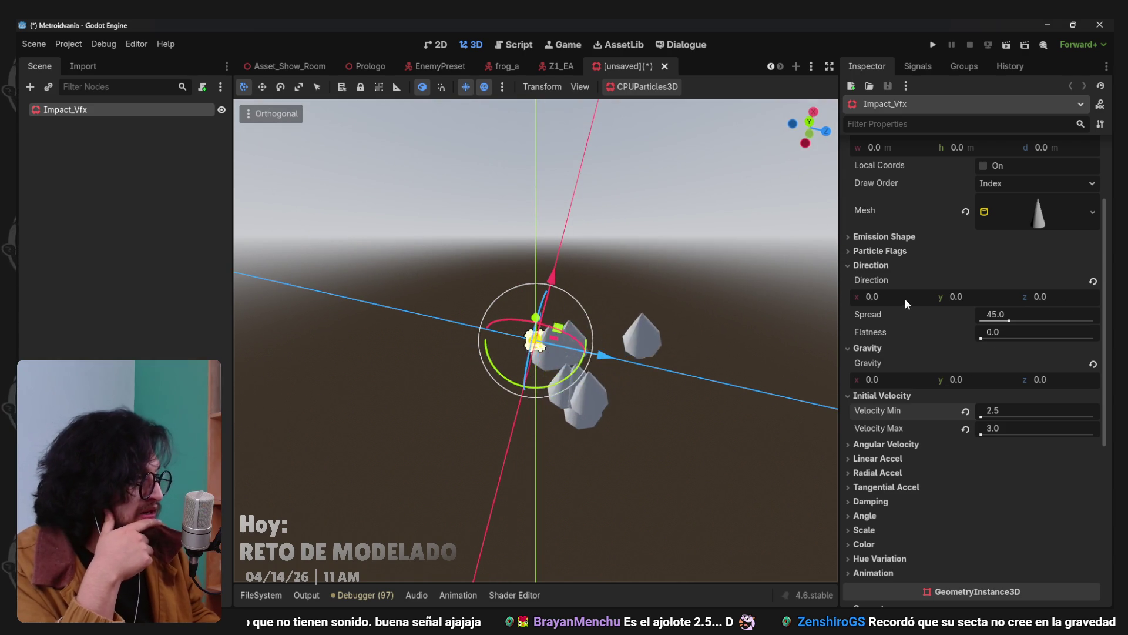
mouse_move(561, 367)
mouse_down()
mouse_move(453, 266)
mouse_move(629, 287)
mouse_move(697, 376)
mouse_move(616, 367)
mouse_move(810, 366)
mouse_up()
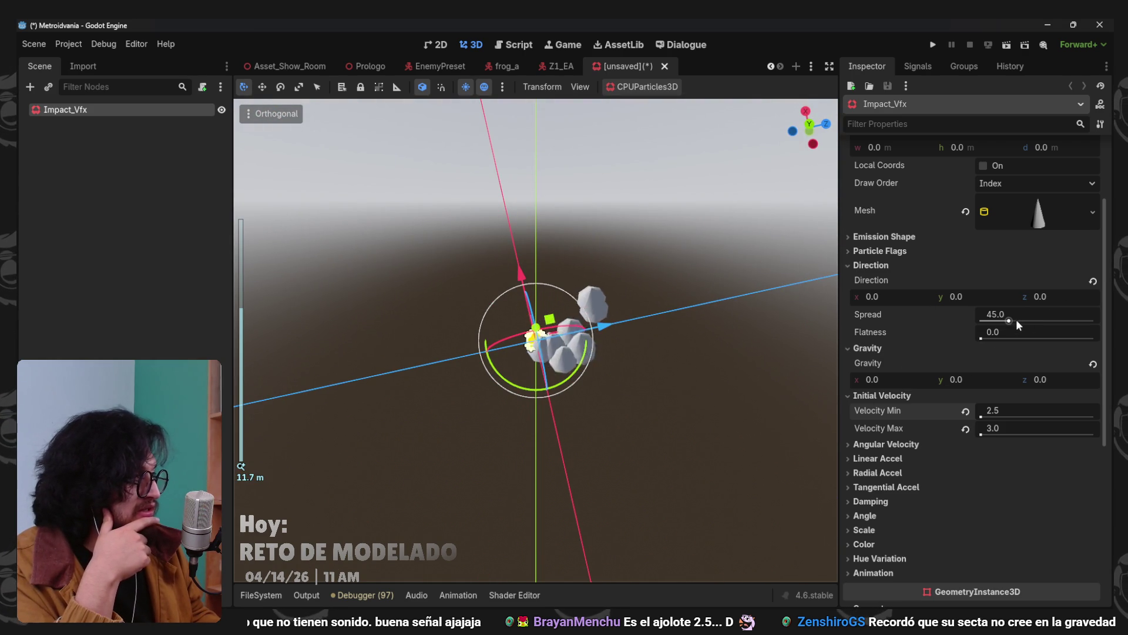
drag(1008, 321, 1094, 320)
mouse_move(767, 337)
mouse_down()
mouse_move(648, 361)
mouse_move(626, 348)
mouse_move(529, 346)
mouse_move(516, 210)
mouse_move(503, 259)
mouse_up()
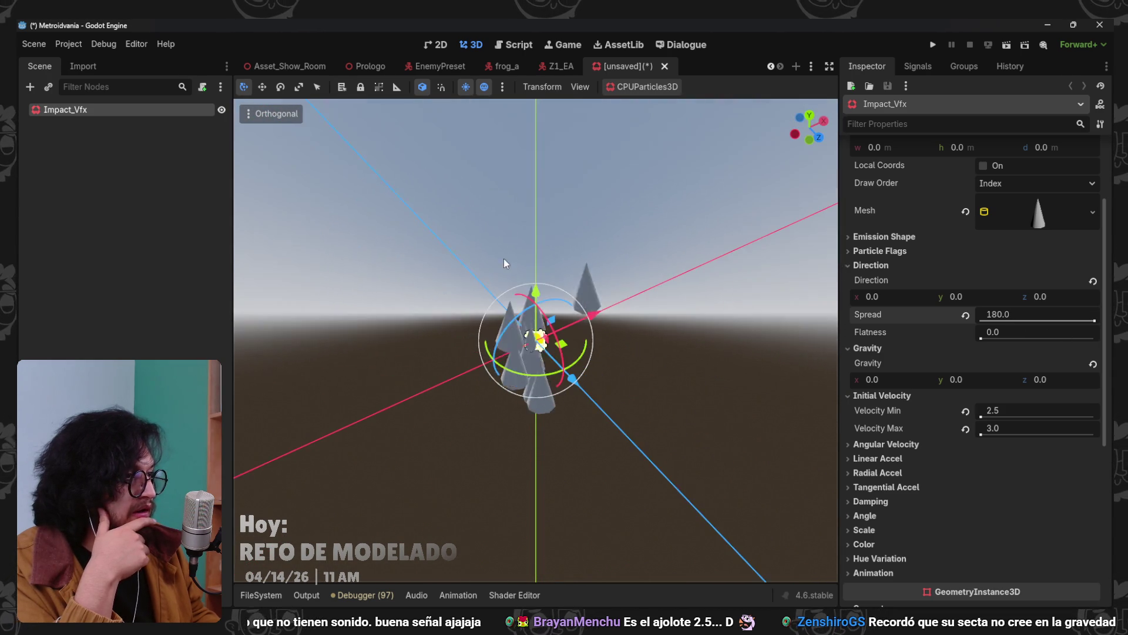
scroll(503, 259, up, 1)
scroll(968, 257, up, 3)
click(908, 356)
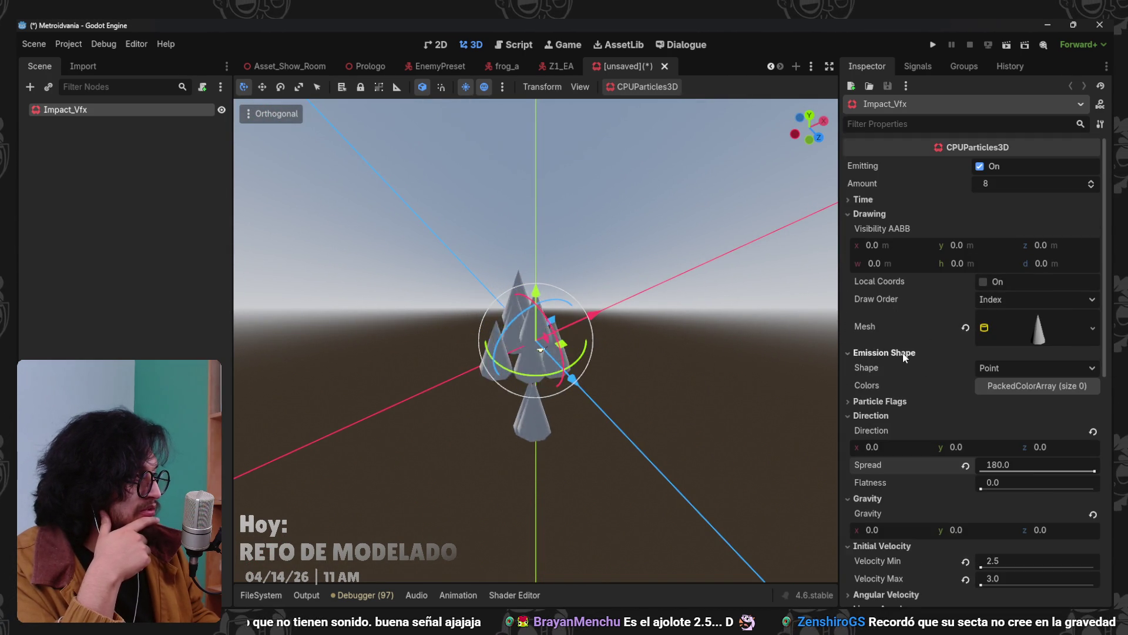
Step: Enable the Align Y particle flag so shards point along their travel direction
click(901, 354)
click(911, 368)
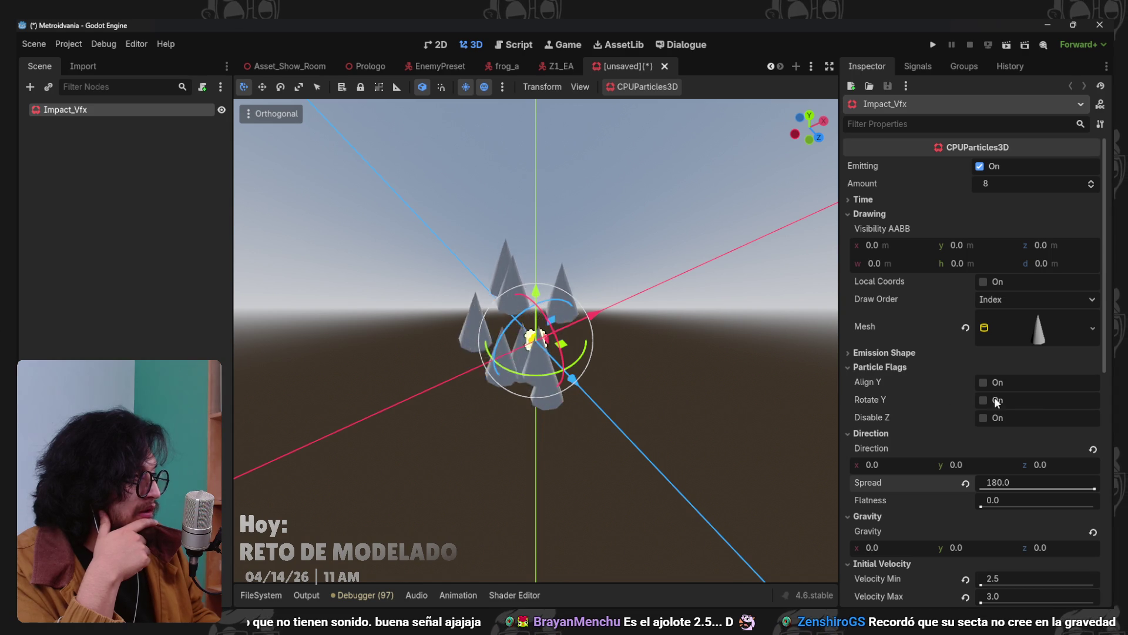
click(984, 382)
mouse_move(723, 318)
mouse_down()
mouse_move(656, 313)
mouse_move(546, 353)
mouse_move(436, 372)
mouse_move(413, 275)
mouse_move(462, 305)
mouse_move(490, 394)
mouse_up()
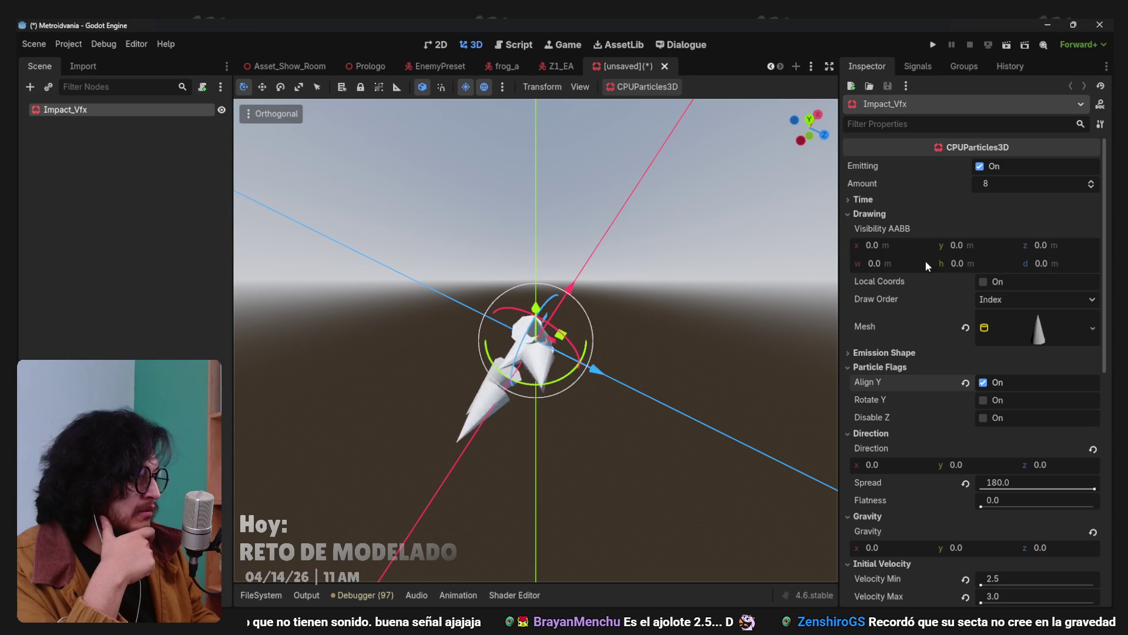
Step: Set Explosiveness to 1.0 under Time so every shard bursts at once
click(864, 199)
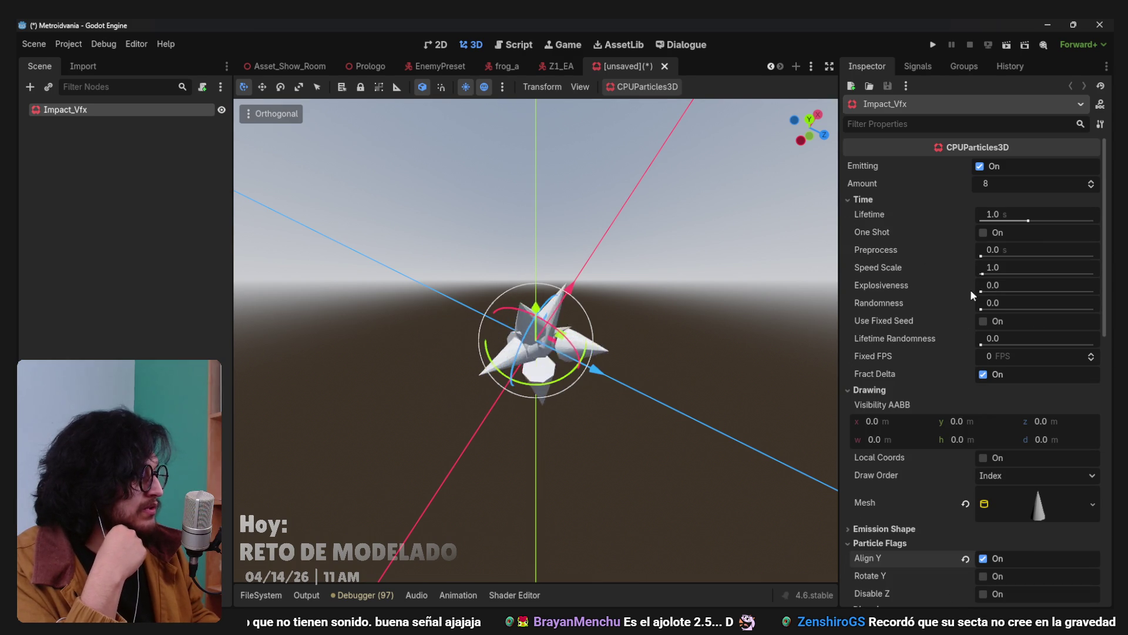
drag(982, 292, 1094, 291)
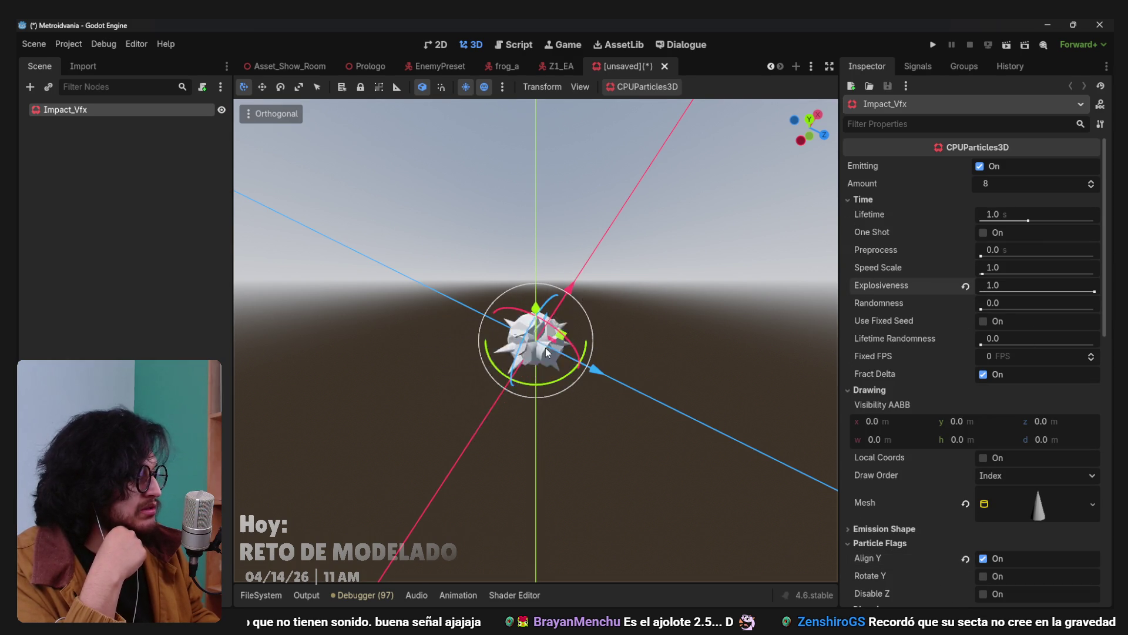
mouse_move(680, 326)
mouse_down()
mouse_move(728, 308)
mouse_move(722, 325)
mouse_up()
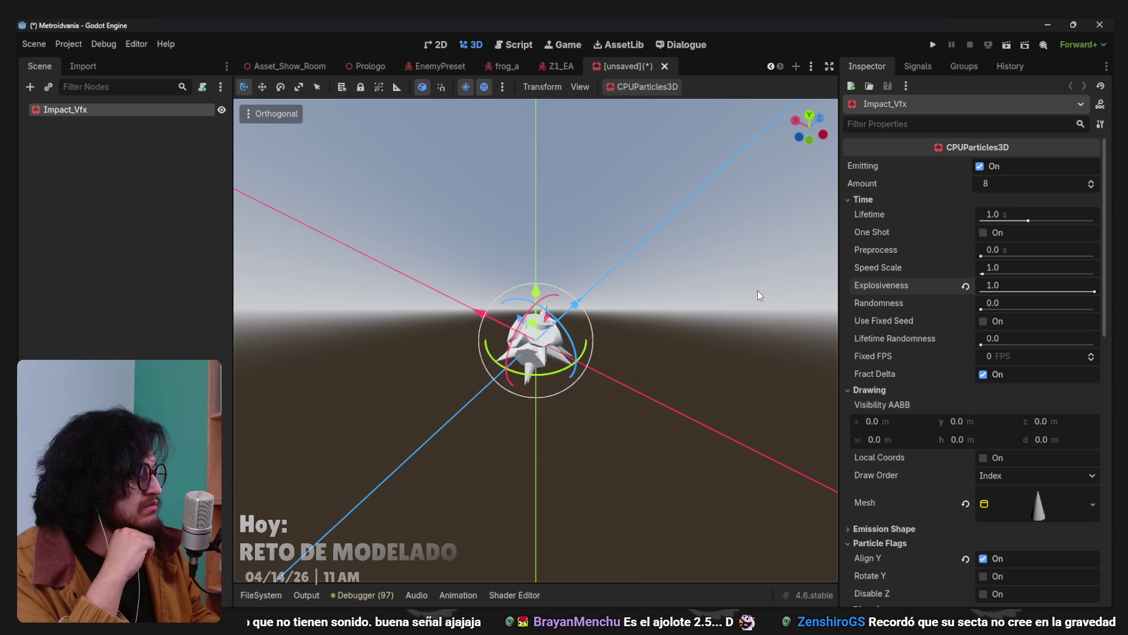
scroll(951, 485, down, 4)
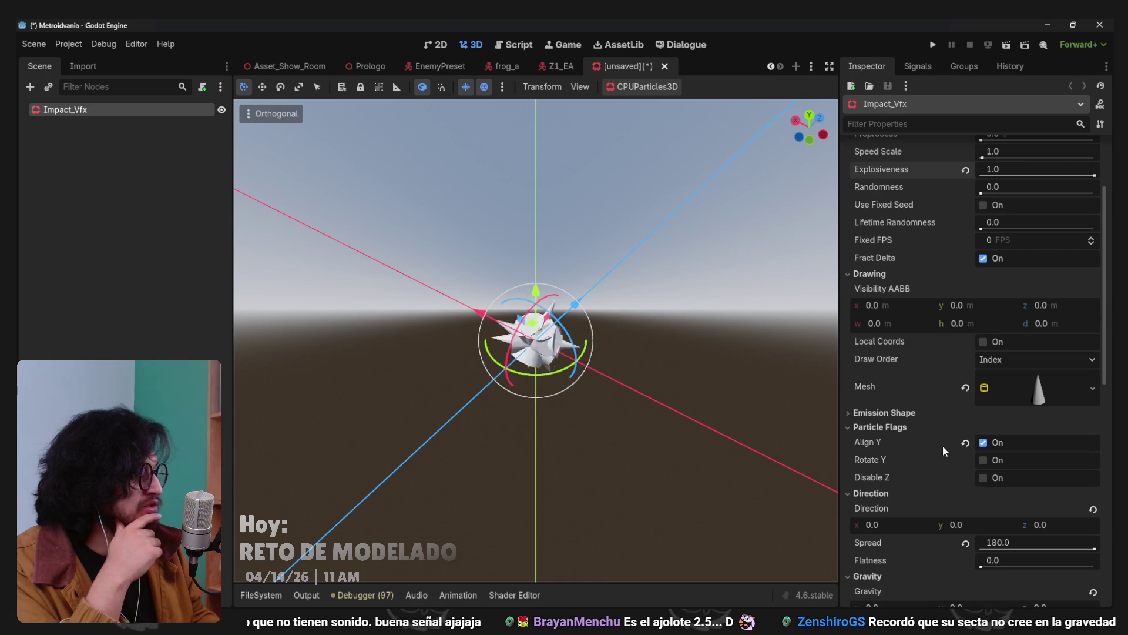
click(919, 414)
click(1012, 428)
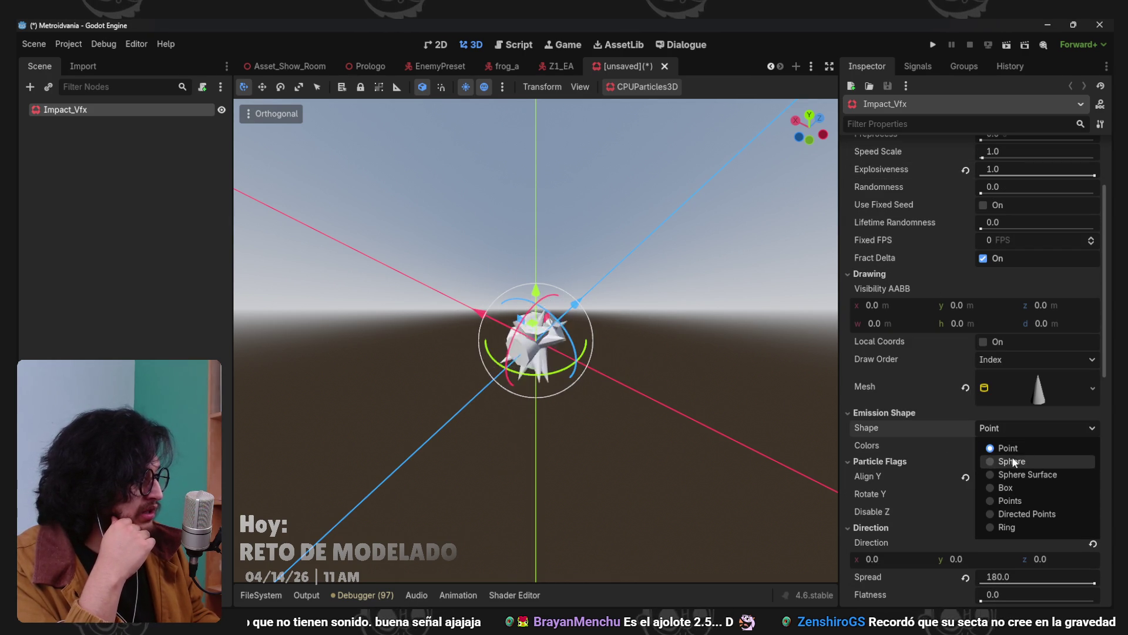
click(1012, 461)
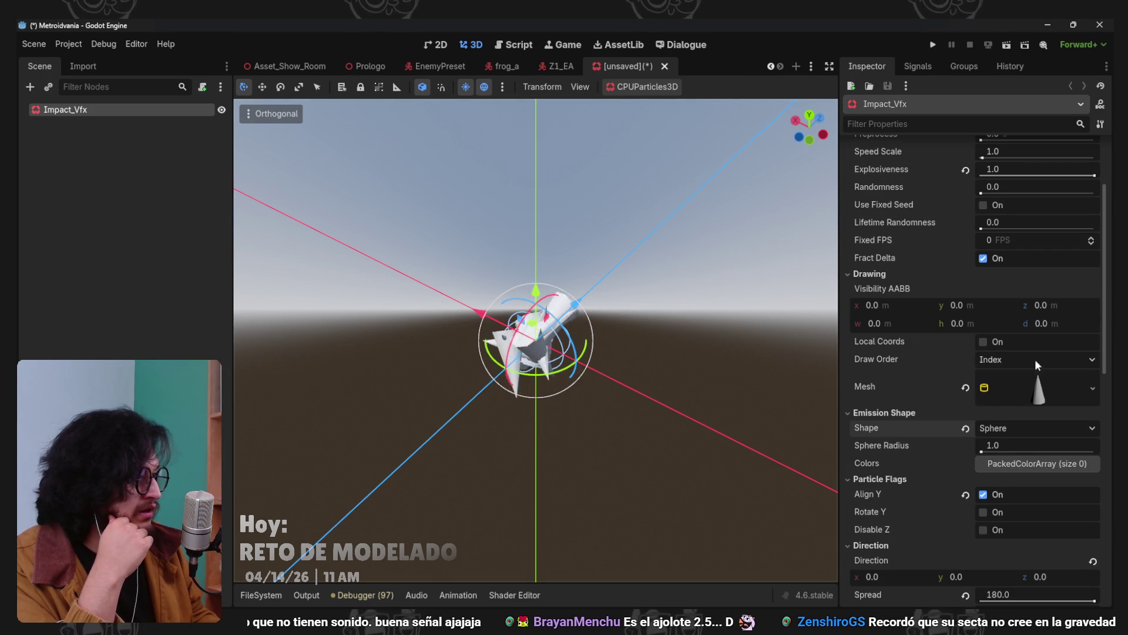
mouse_move(984, 451)
mouse_down()
mouse_move(1034, 451)
mouse_move(970, 451)
mouse_up()
scroll(654, 375, up, 2)
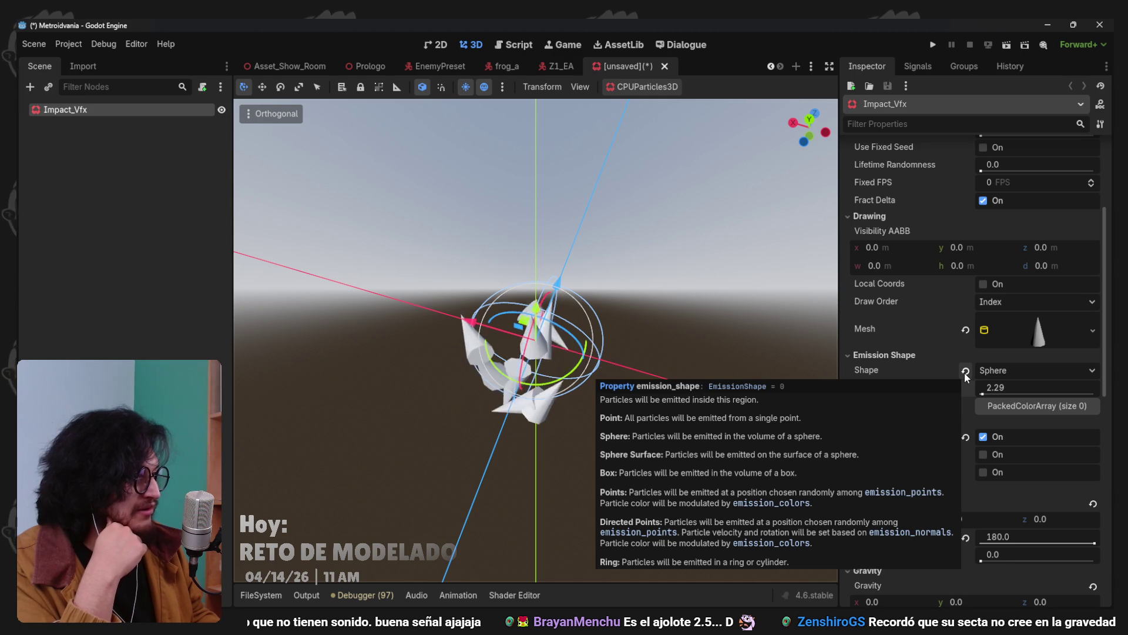
click(906, 357)
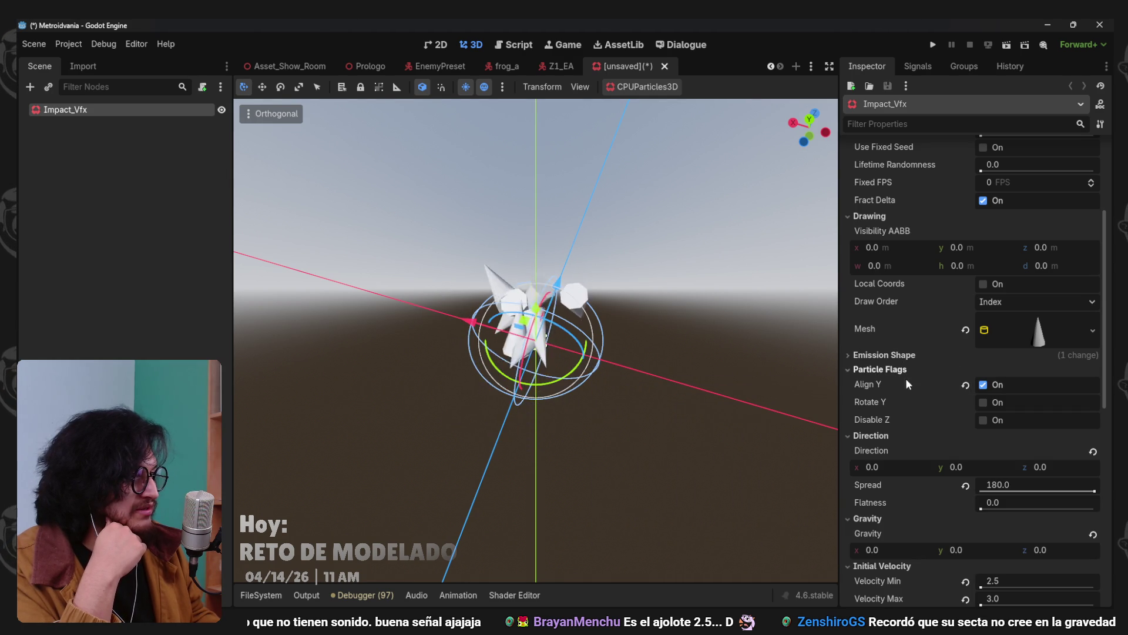
mouse_move(534, 377)
mouse_down()
mouse_move(572, 437)
mouse_move(562, 370)
mouse_move(628, 326)
mouse_move(958, 335)
mouse_up()
scroll(971, 332, up, 2)
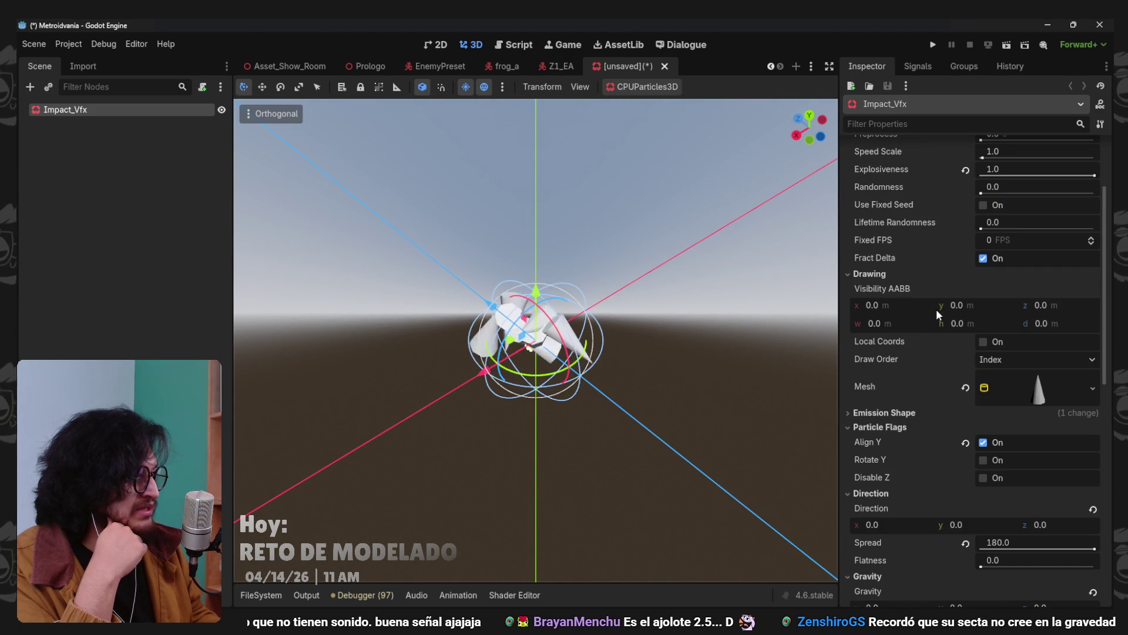
click(947, 413)
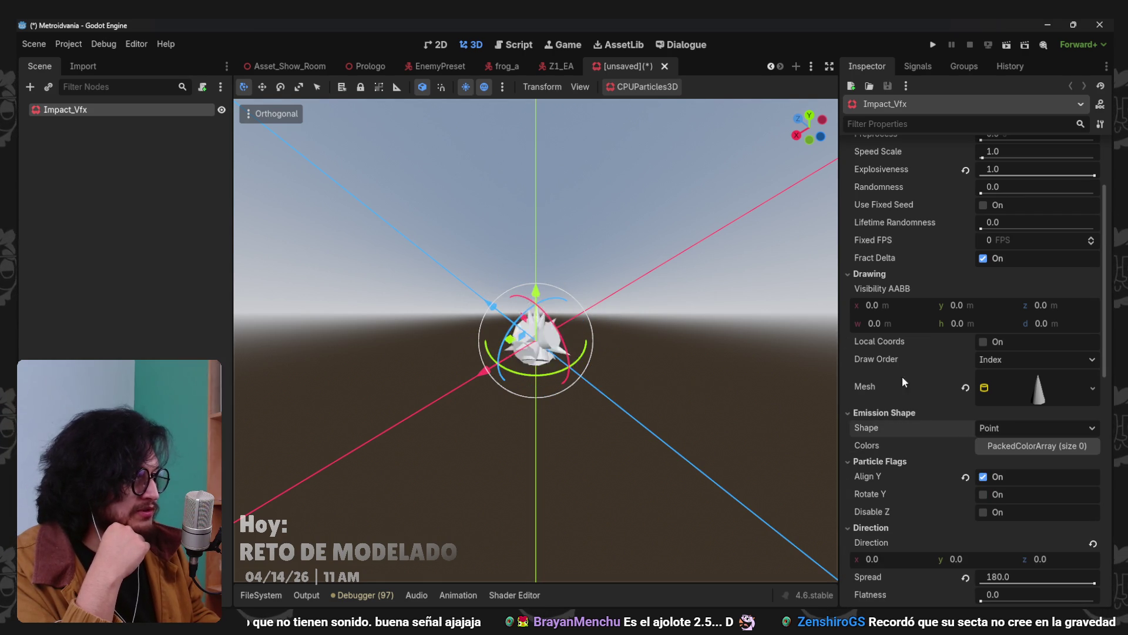
click(884, 412)
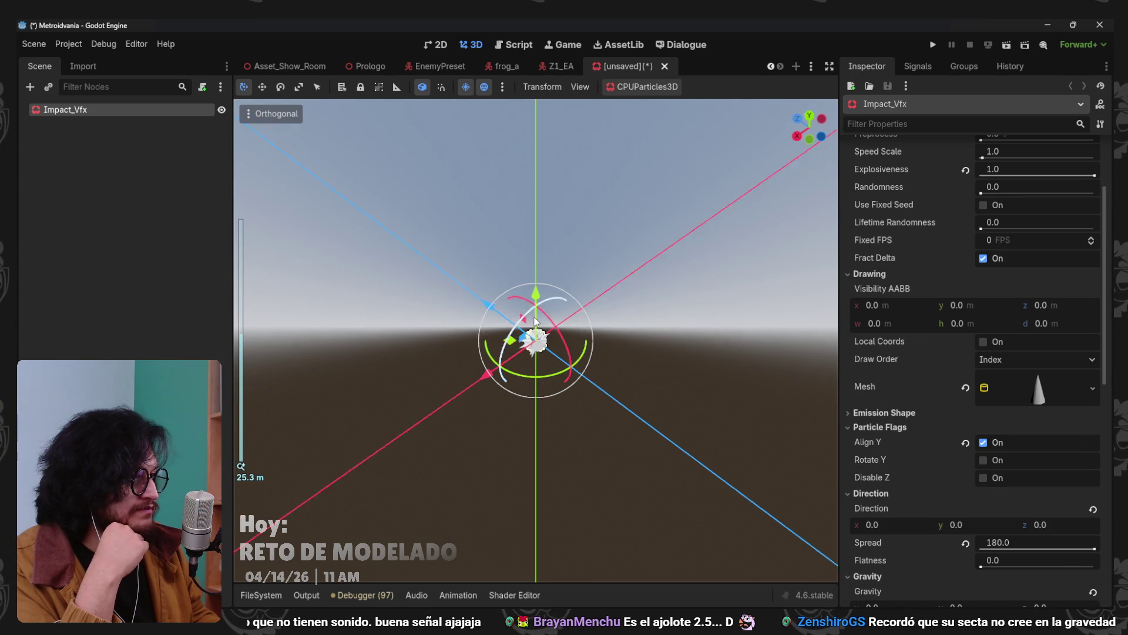
scroll(952, 432, down, 5)
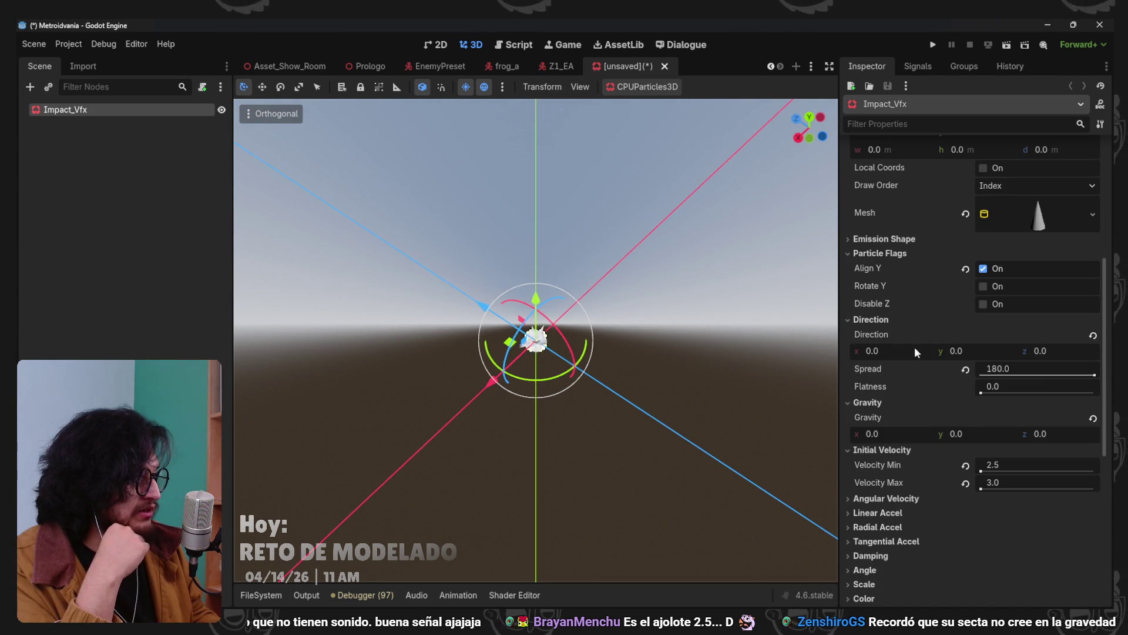
Step: Set initial velocity to a maximum of 8.0 and a minimum of 6.5
click(1016, 482)
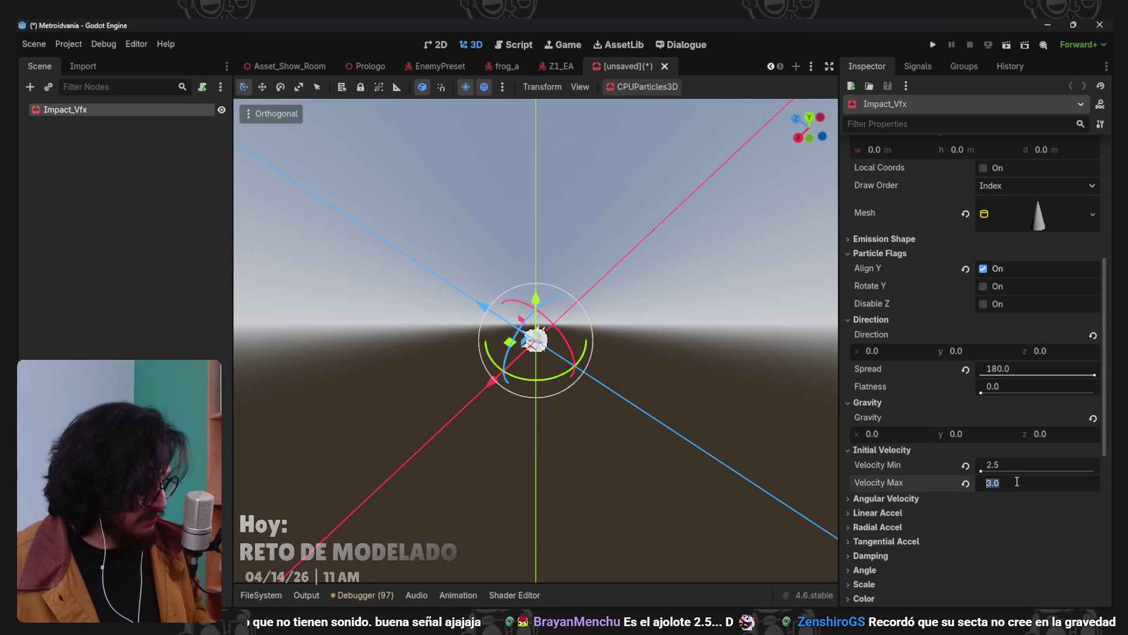
text(85)
key(BackSpace)
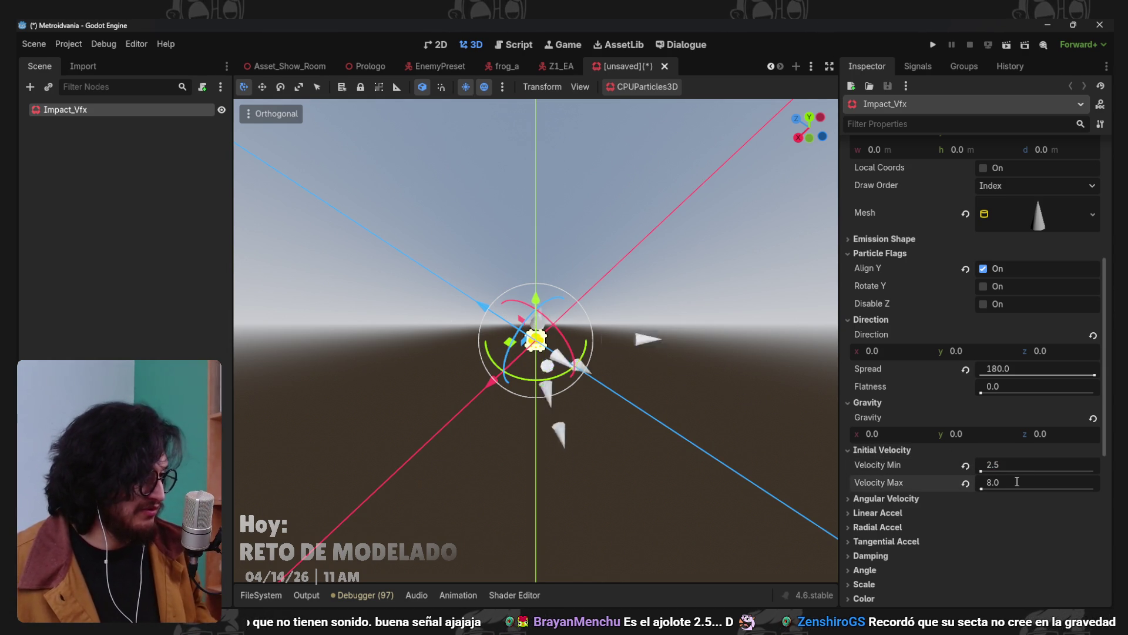
click(1005, 466)
text(6.5)
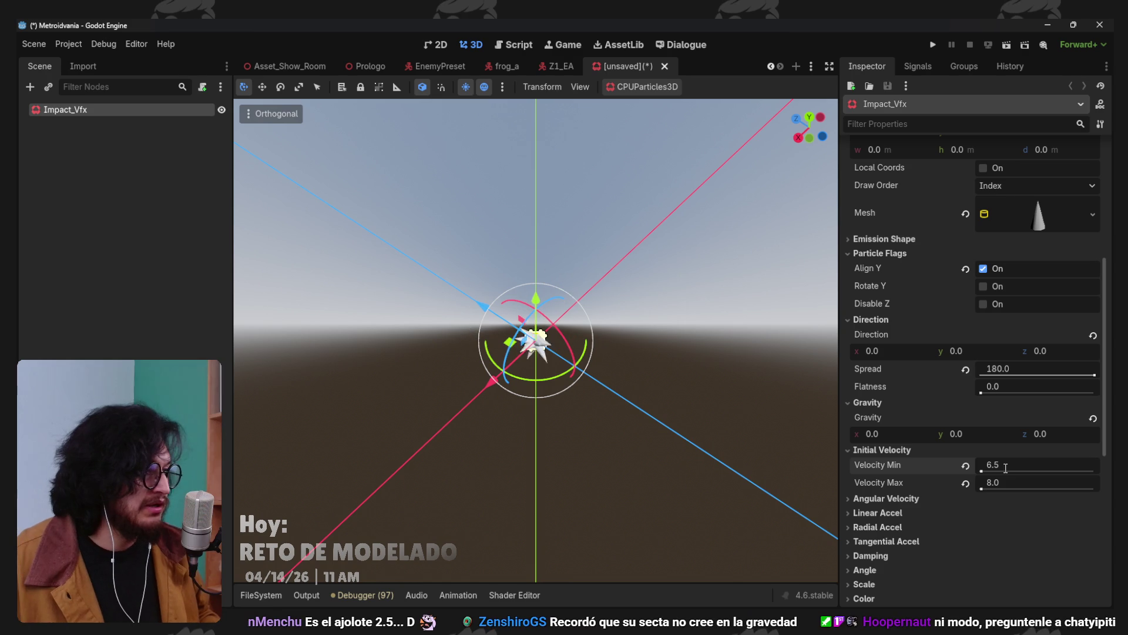
scroll(921, 505, down, 2)
Step: Raise damping to roughly 3.518 minimum and 10.05 maximum
click(901, 497)
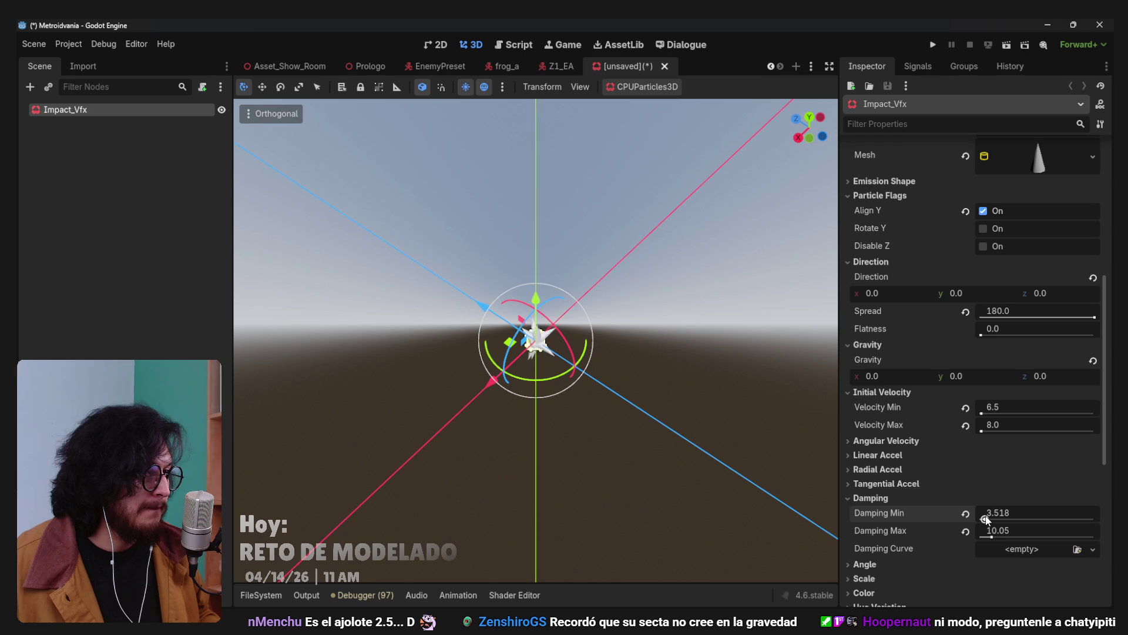
scroll(566, 313, down, 2)
mouse_move(565, 312)
mouse_down()
mouse_move(323, 444)
mouse_move(339, 516)
mouse_move(528, 365)
mouse_move(710, 369)
mouse_move(708, 482)
mouse_move(509, 444)
mouse_move(585, 320)
mouse_move(567, 385)
mouse_move(589, 400)
mouse_move(518, 417)
mouse_move(527, 365)
mouse_up()
scroll(589, 400, up, 1)
scroll(1042, 311, up, 10)
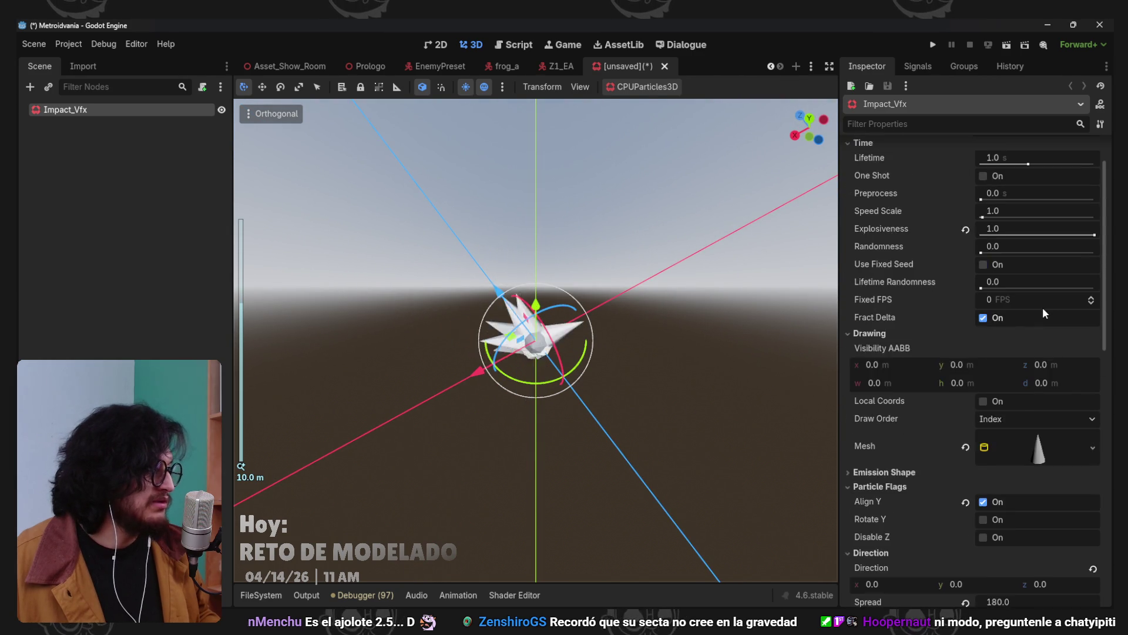
click(1040, 494)
Step: Reduce the cone mesh to 4 radial segments
scroll(1041, 485, down, 5)
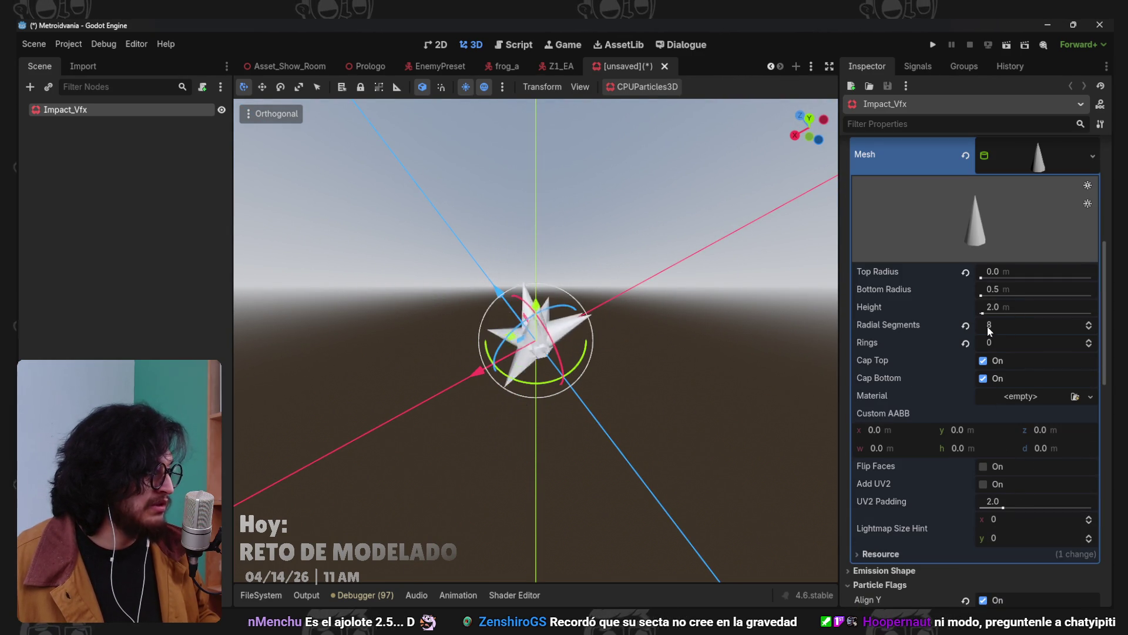
drag(995, 327, 900, 341)
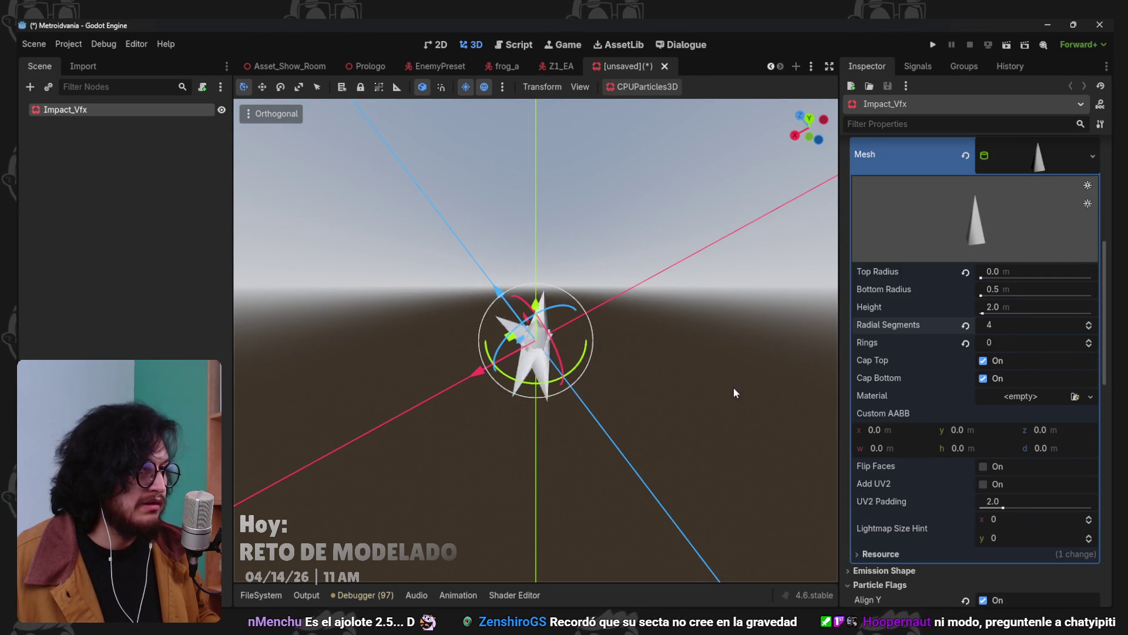
scroll(573, 428, down, 2)
scroll(587, 406, up, 3)
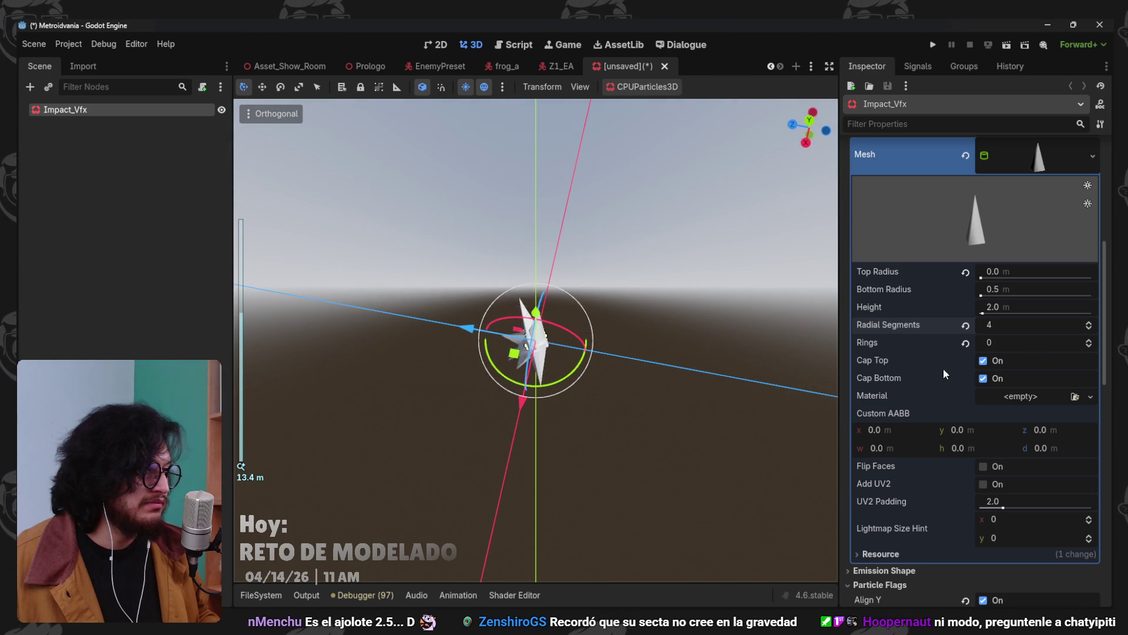
scroll(964, 359, up, 5)
Step: Set the particle Amount to 16 and Randomness to about 0.09
click(999, 184)
text(16)
key(Return)
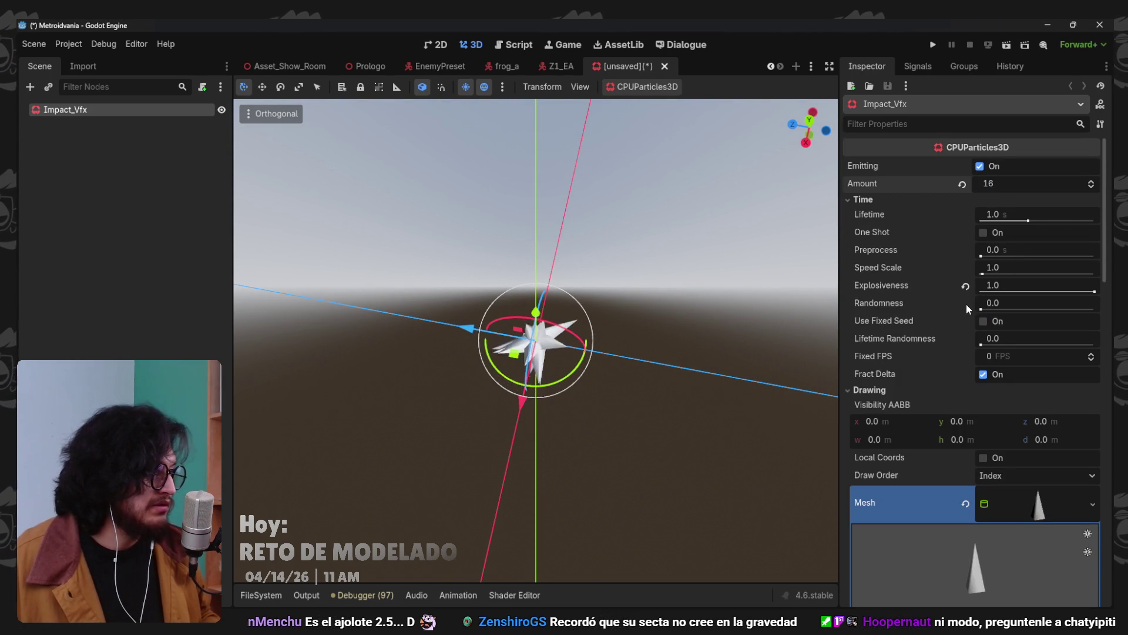
drag(981, 308, 993, 310)
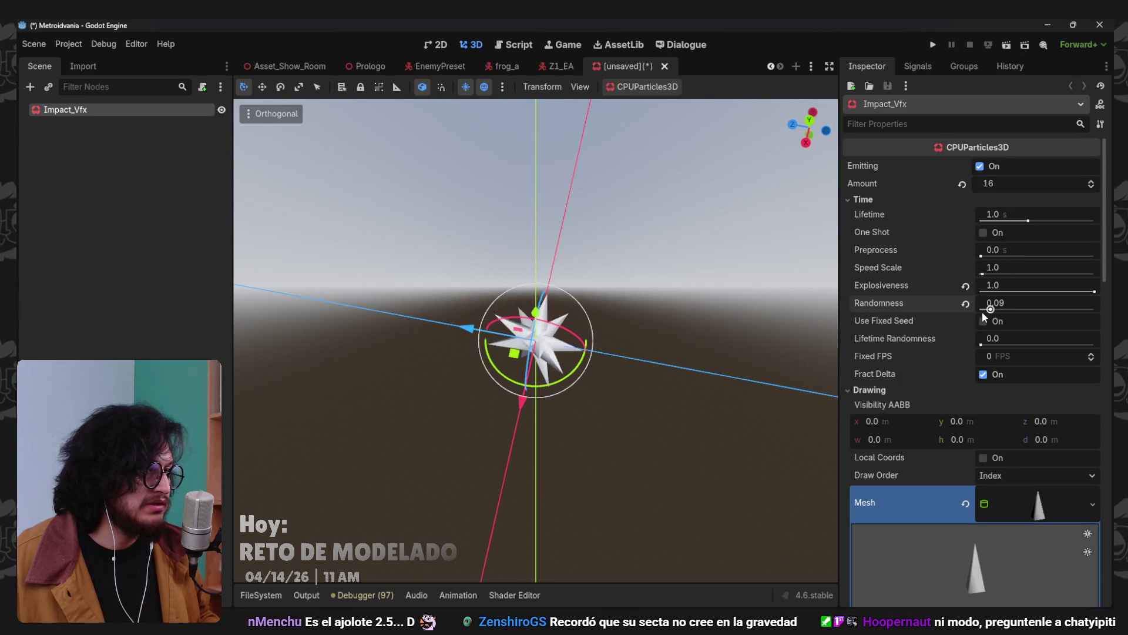
scroll(601, 396, down, 5)
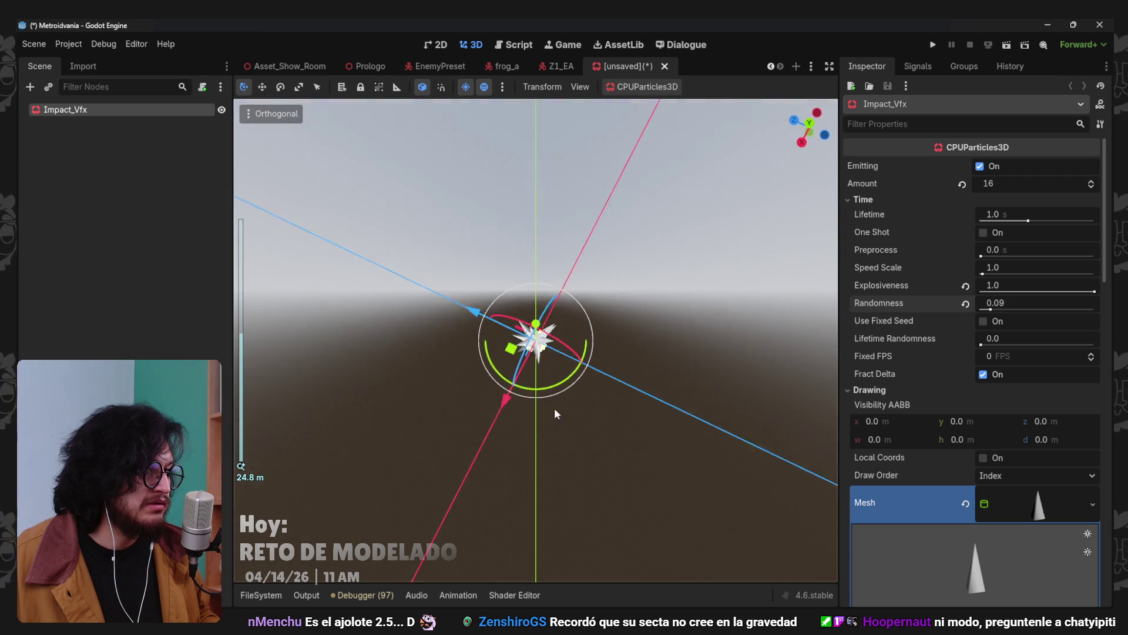
scroll(559, 414, up, 5)
drag(625, 266, 630, 260)
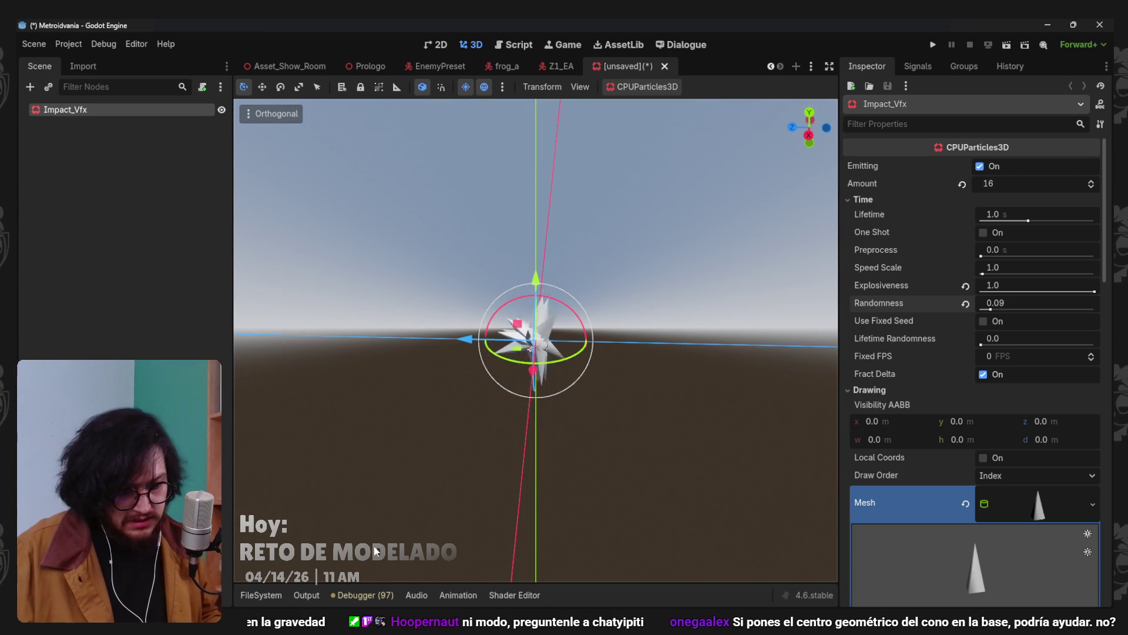
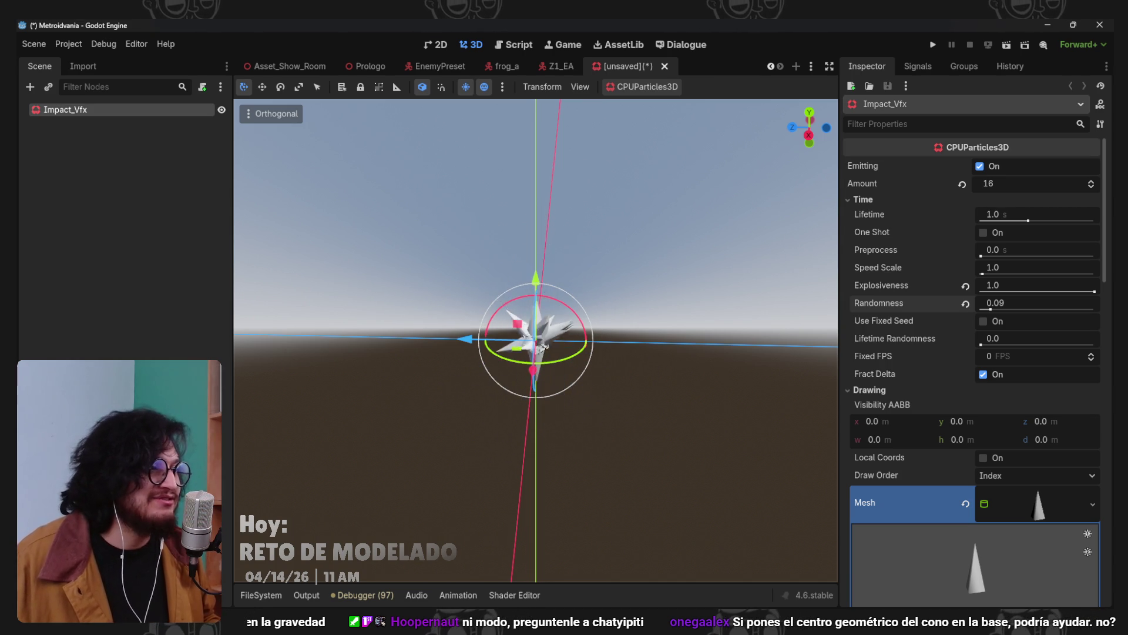
Step: Raise the cone mesh's Custom AABB y by dragging, then enter 1.0
scroll(1022, 431, down, 3)
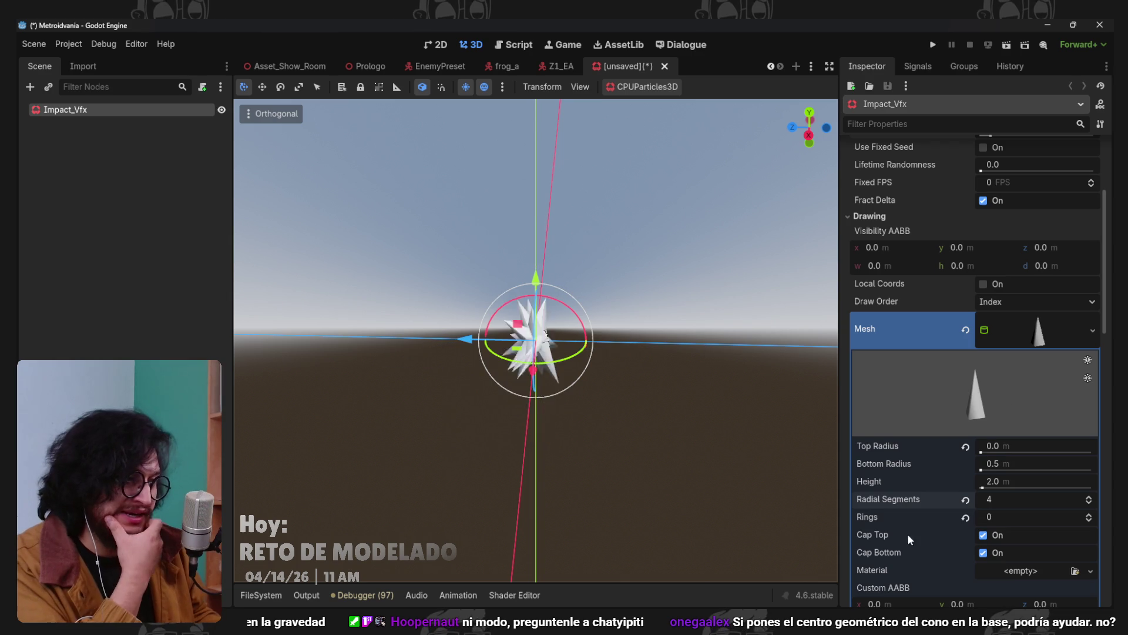
scroll(927, 491, down, 2)
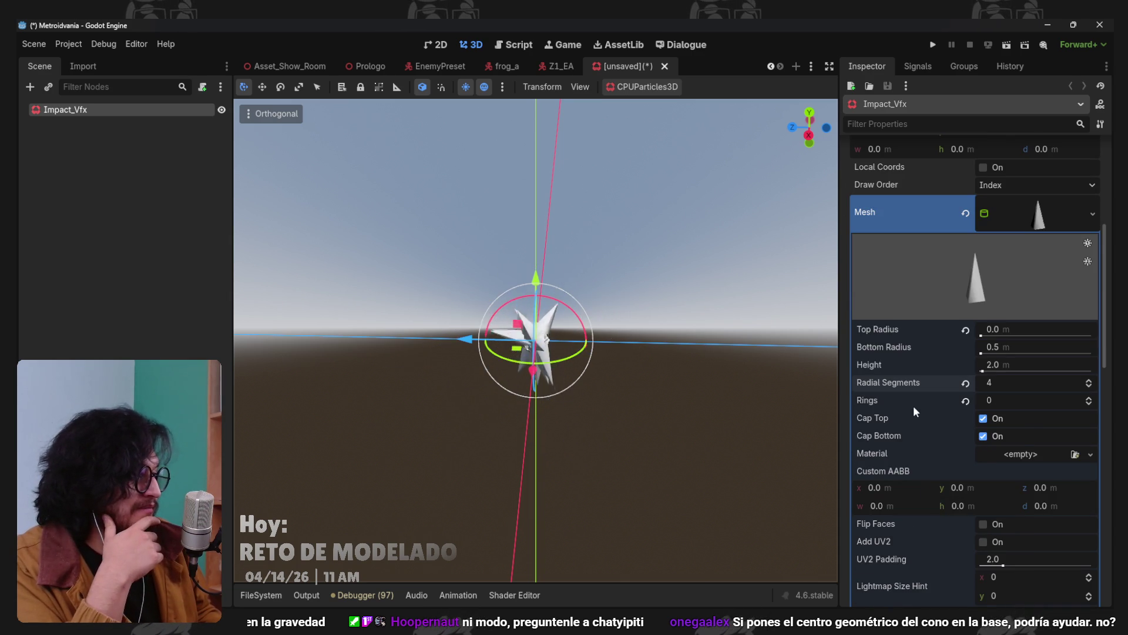
scroll(913, 406, down, 1)
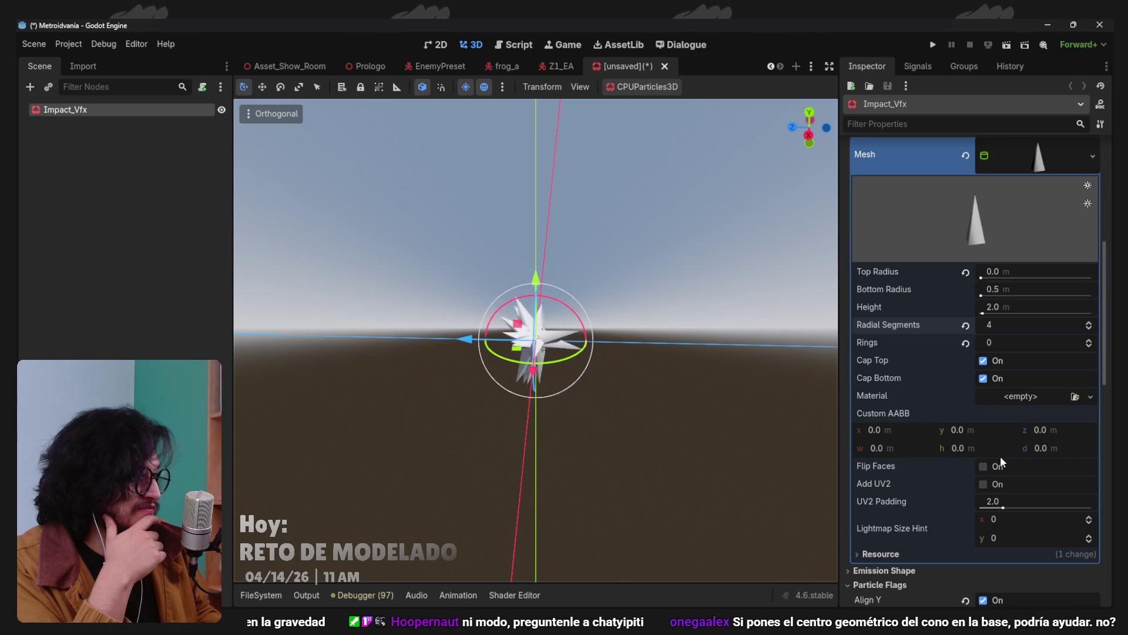
drag(963, 429, 999, 430)
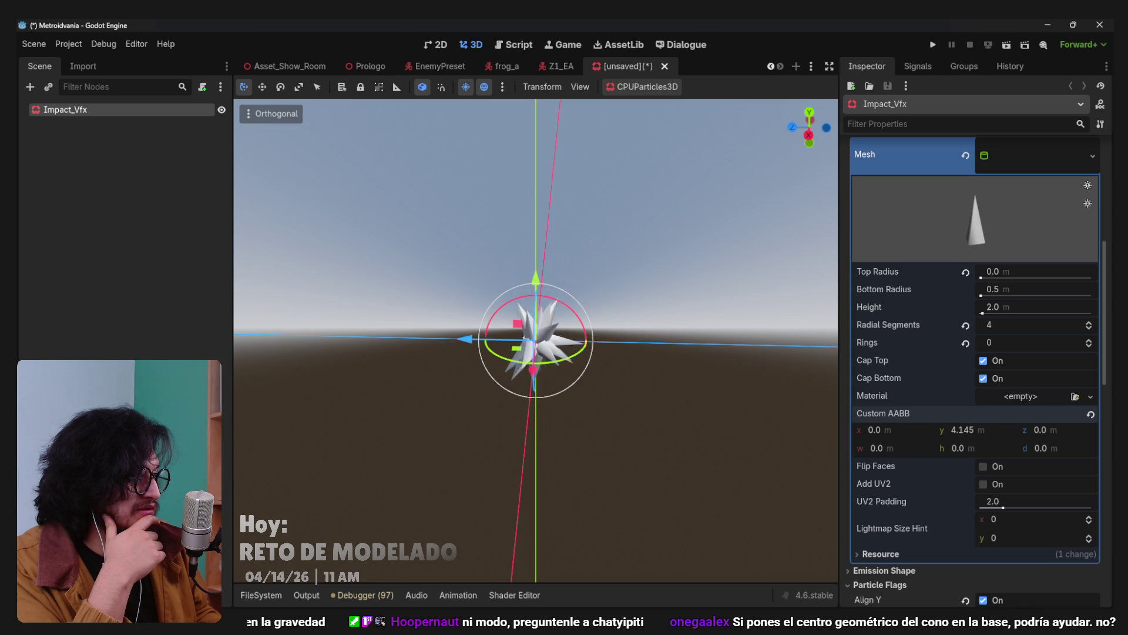
drag(999, 430, 1034, 430)
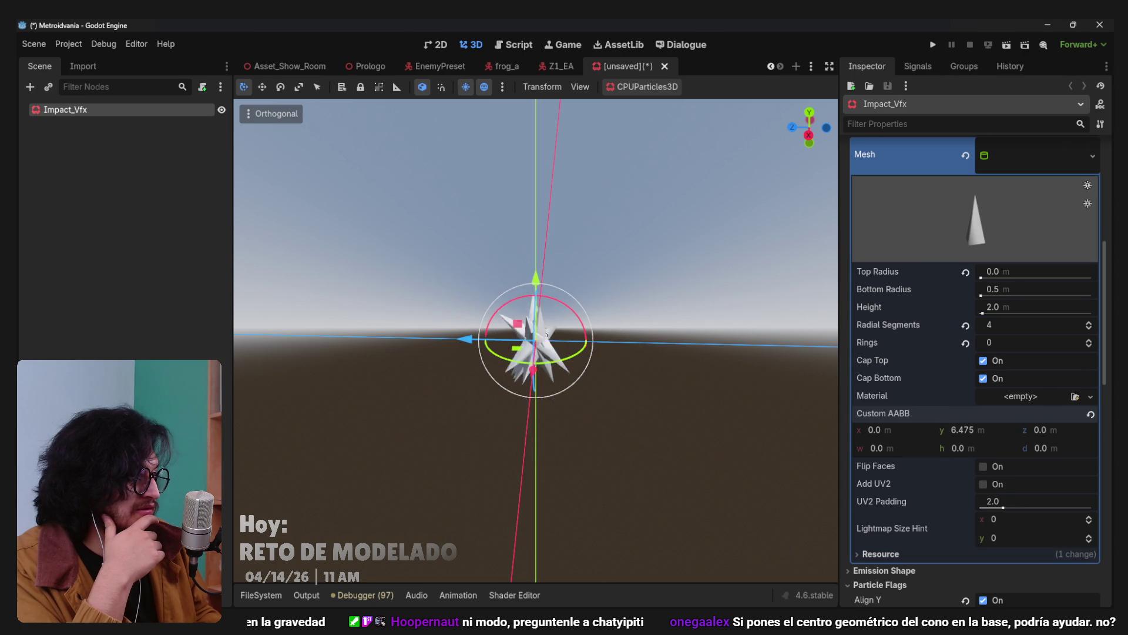
mouse_move(615, 394)
mouse_down()
mouse_move(627, 374)
mouse_move(669, 492)
mouse_move(438, 345)
mouse_move(408, 339)
mouse_up()
click(959, 429)
text(1)
key(Return)
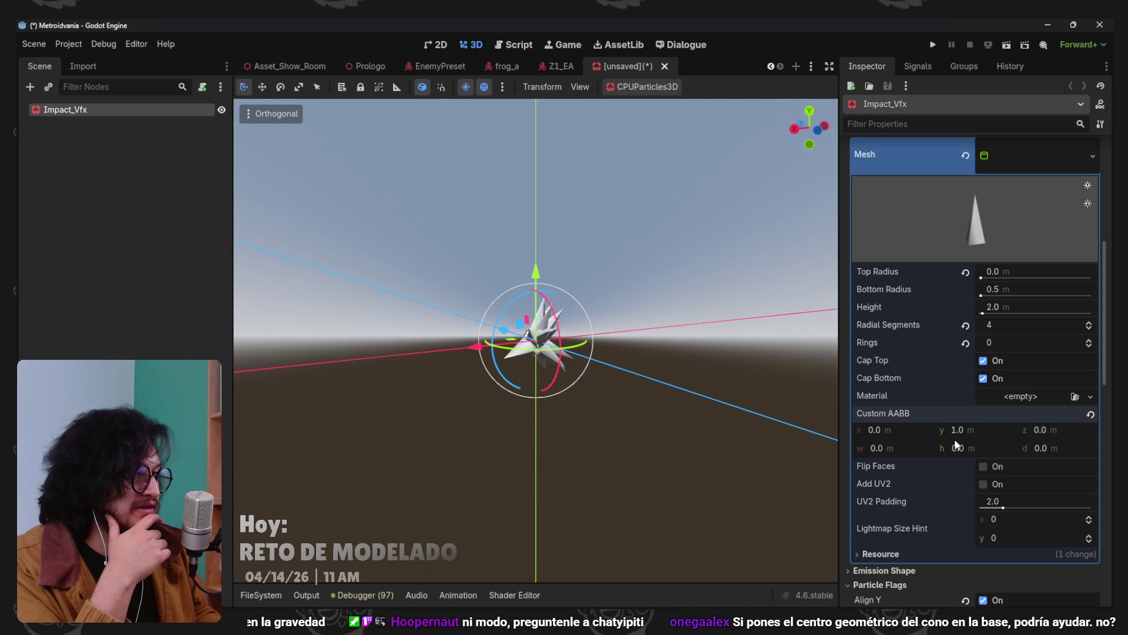
Step: Change the Custom AABB y to 5.0 and view the burst from new angles
mouse_move(616, 325)
mouse_down()
mouse_move(686, 387)
mouse_move(679, 415)
mouse_up()
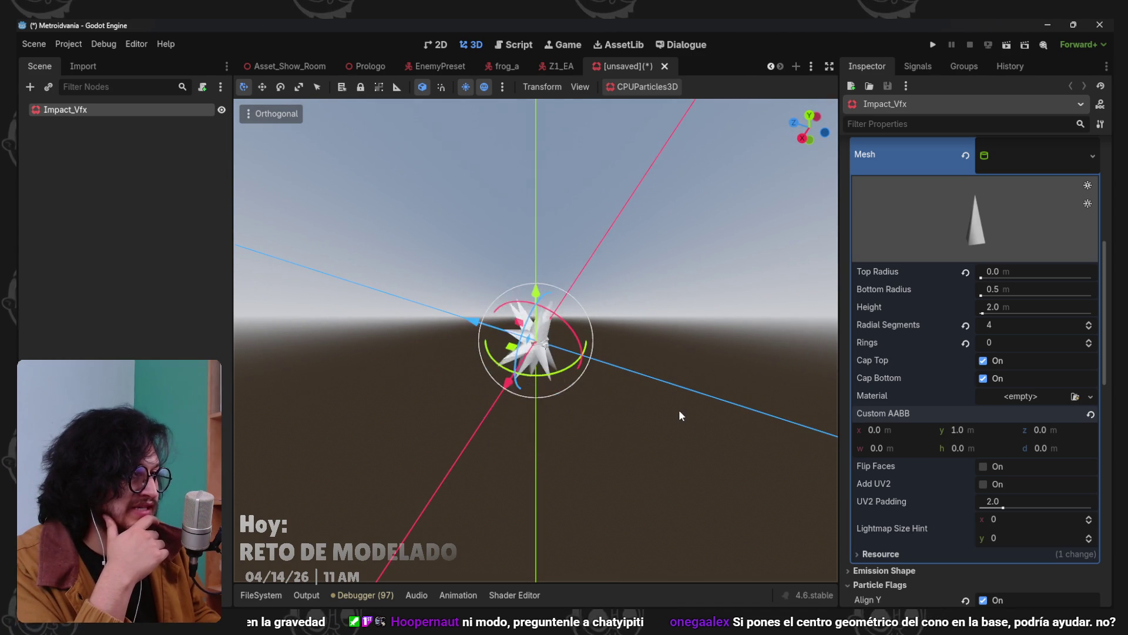
click(984, 433)
text(5)
key(Return)
mouse_move(561, 389)
mouse_down()
mouse_move(630, 346)
mouse_move(562, 328)
mouse_move(436, 369)
mouse_up()
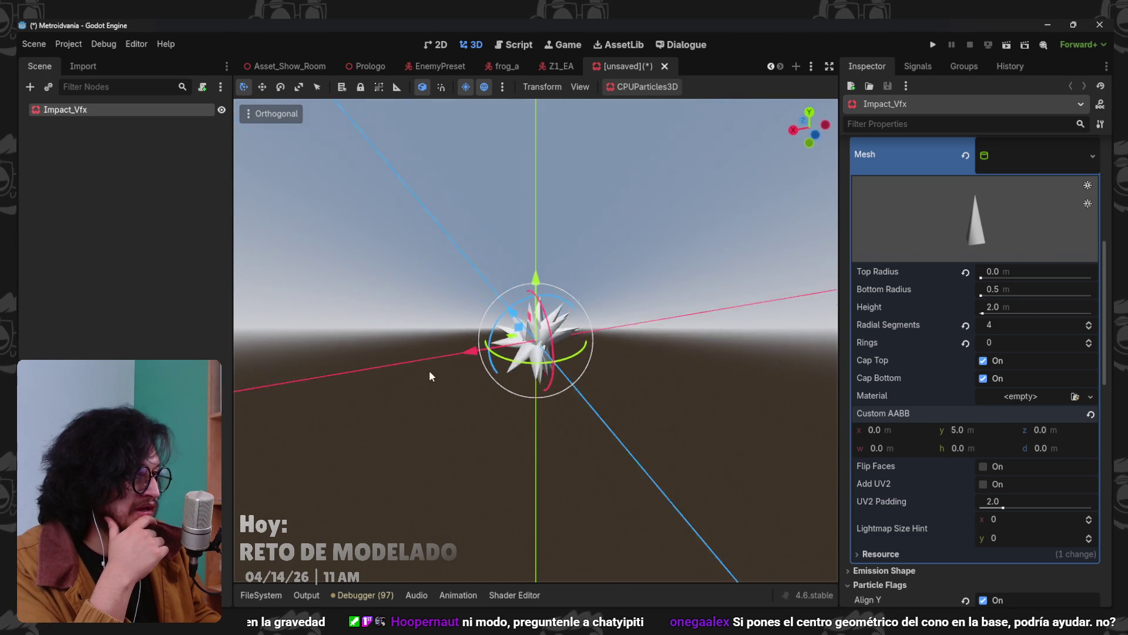
scroll(901, 341, up, 5)
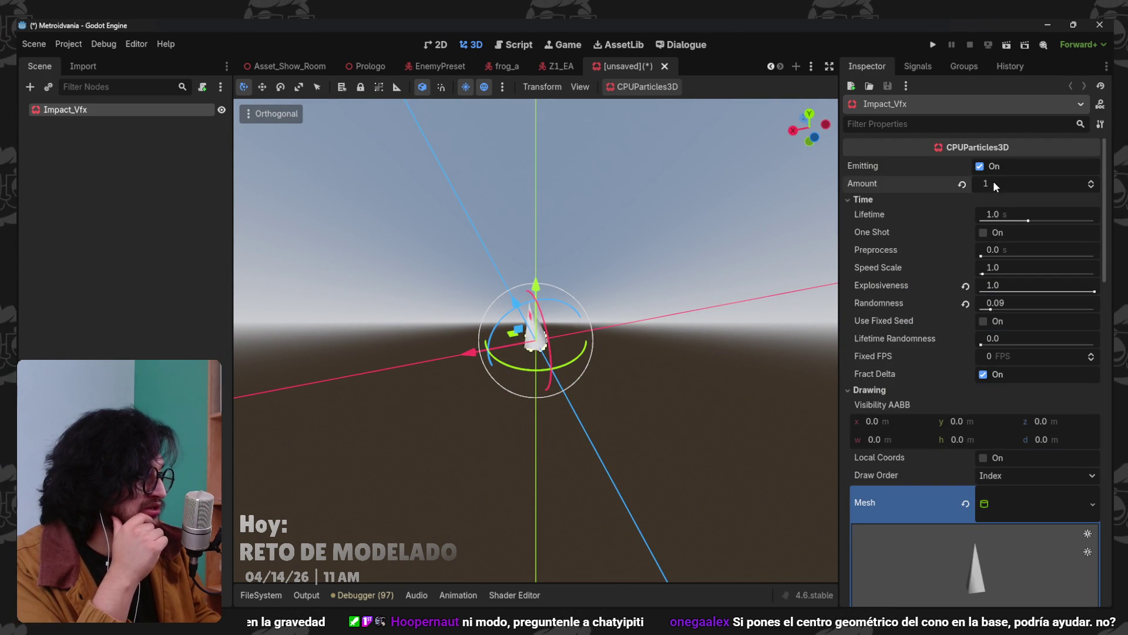
Step: Set the particle Amount to 8 and orbit around the burst
text(8)
key(Return)
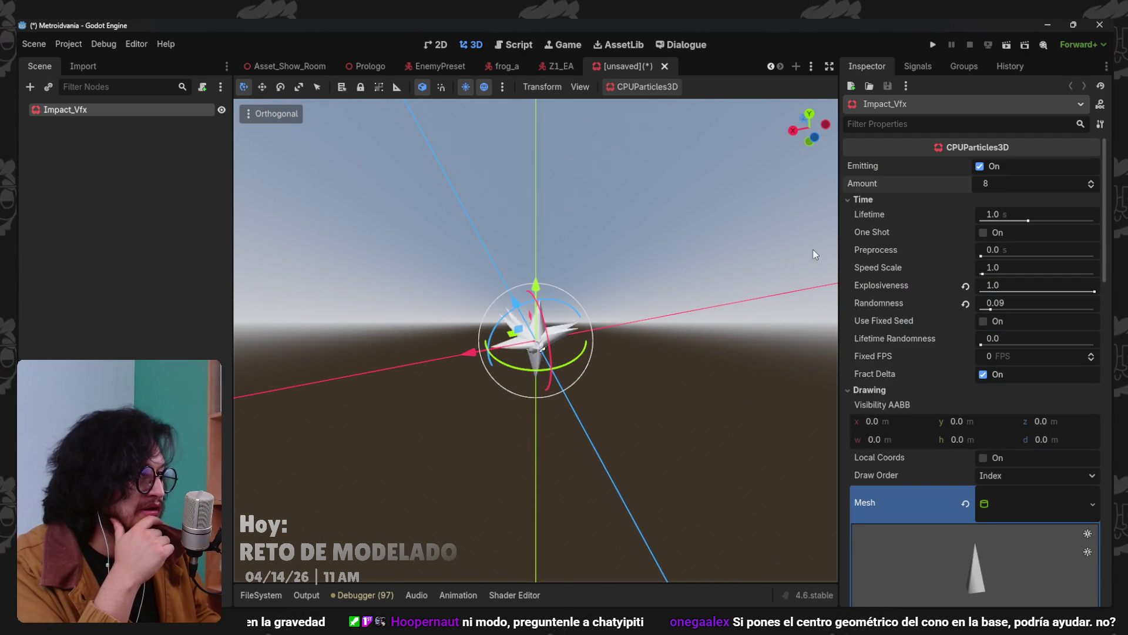
mouse_move(799, 284)
mouse_down()
mouse_move(591, 423)
mouse_move(611, 408)
mouse_move(594, 356)
mouse_move(607, 370)
mouse_move(651, 347)
mouse_move(588, 394)
mouse_move(401, 367)
mouse_move(625, 365)
mouse_move(554, 442)
mouse_move(531, 489)
mouse_move(499, 450)
mouse_move(624, 370)
mouse_move(584, 376)
mouse_move(540, 411)
mouse_move(594, 376)
mouse_move(646, 364)
mouse_up()
Step: Drag the cone's Bottom Radius down to 0.235, then collapse the mesh properties
scroll(940, 351, down, 5)
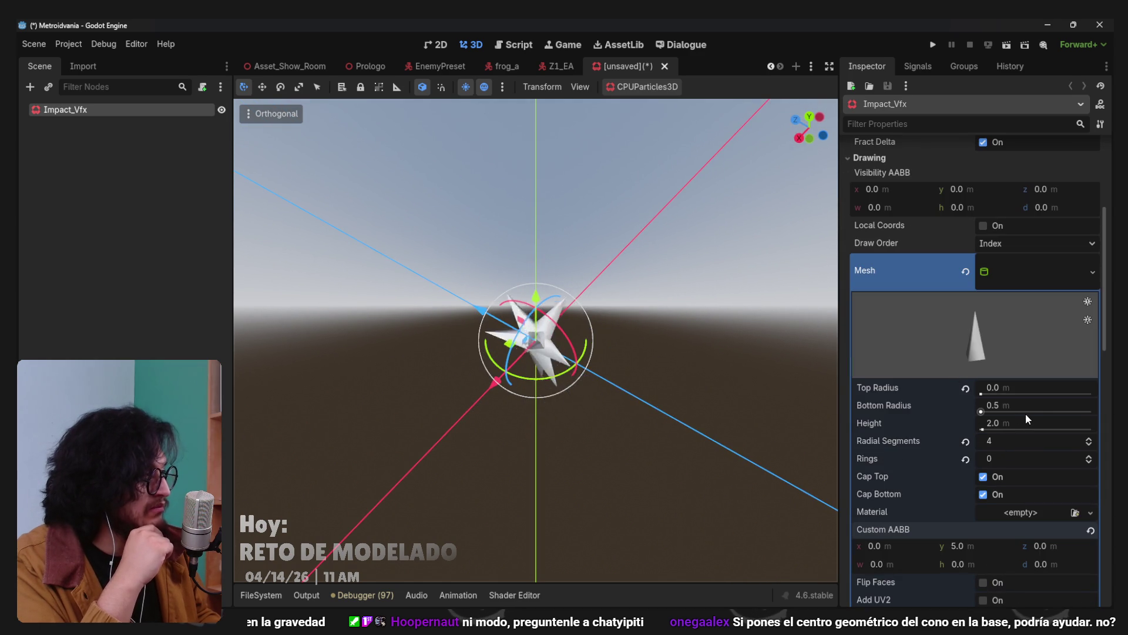
drag(1041, 407, 1034, 407)
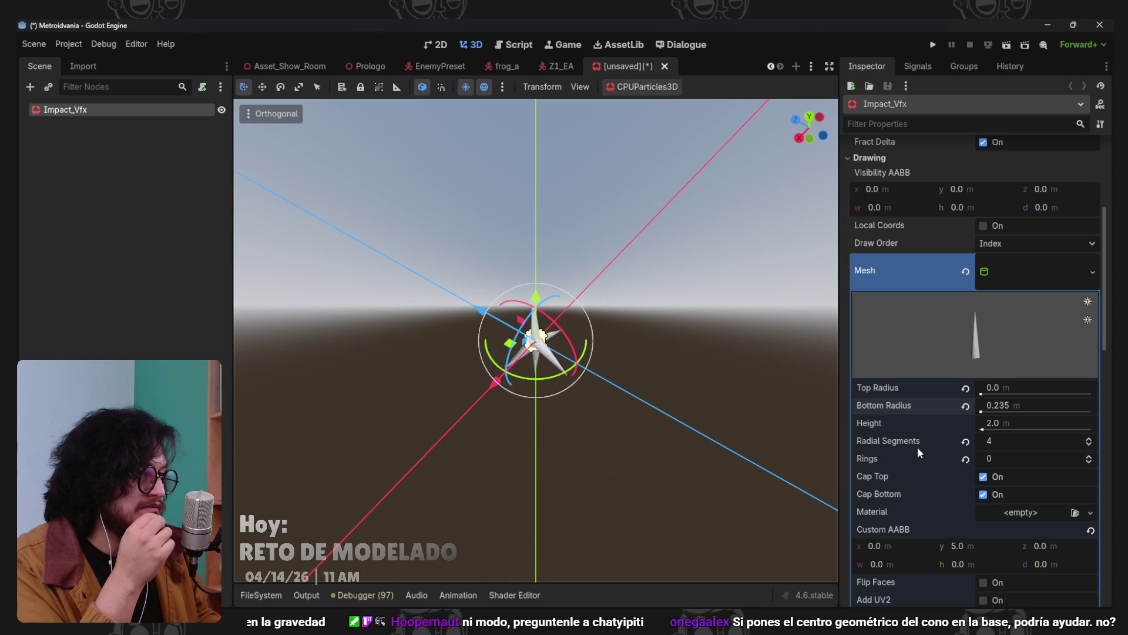
scroll(919, 448, down, 5)
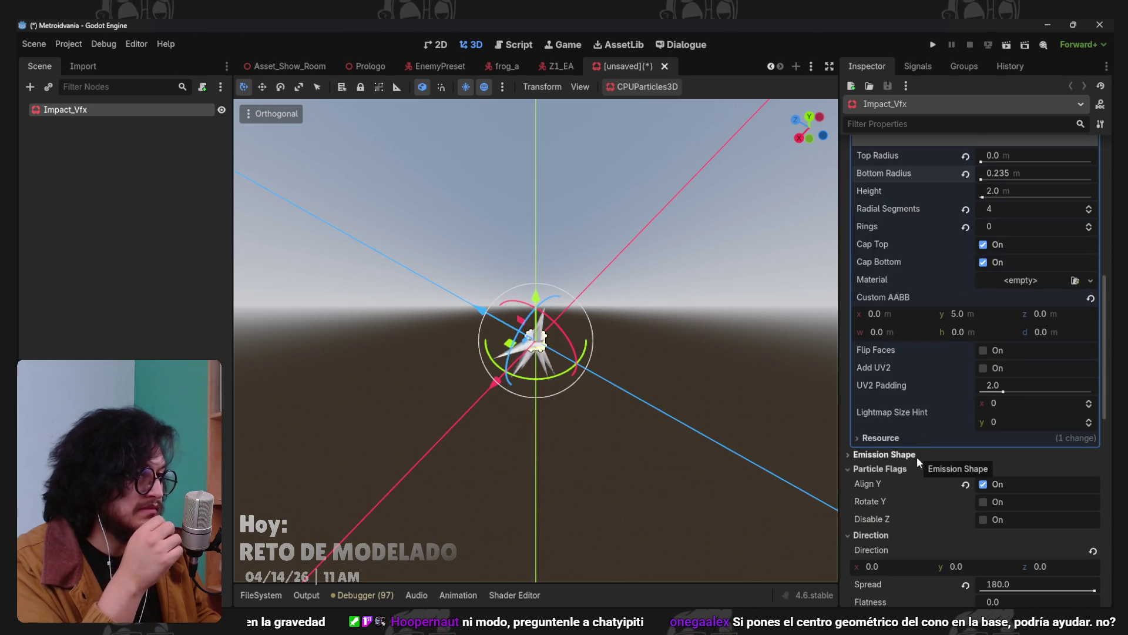
scroll(934, 400, down, 1)
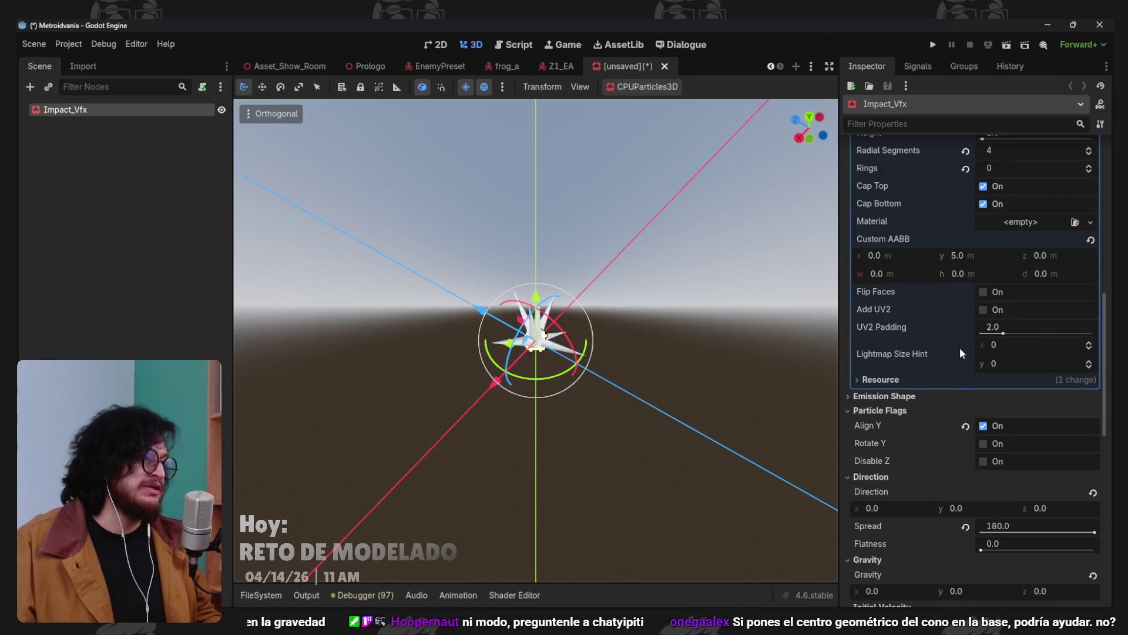
scroll(1049, 291, up, 5)
click(1048, 270)
scroll(926, 416, down, 6)
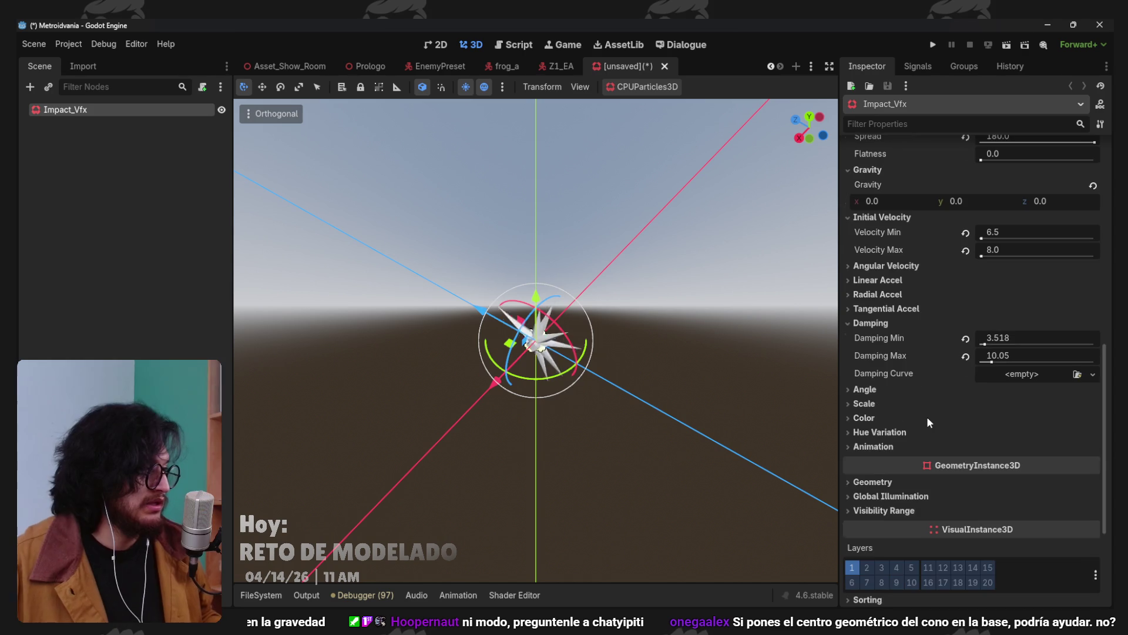
Step: Give the particle Scale Amount Curve a new Curve and expand it for editing
click(865, 404)
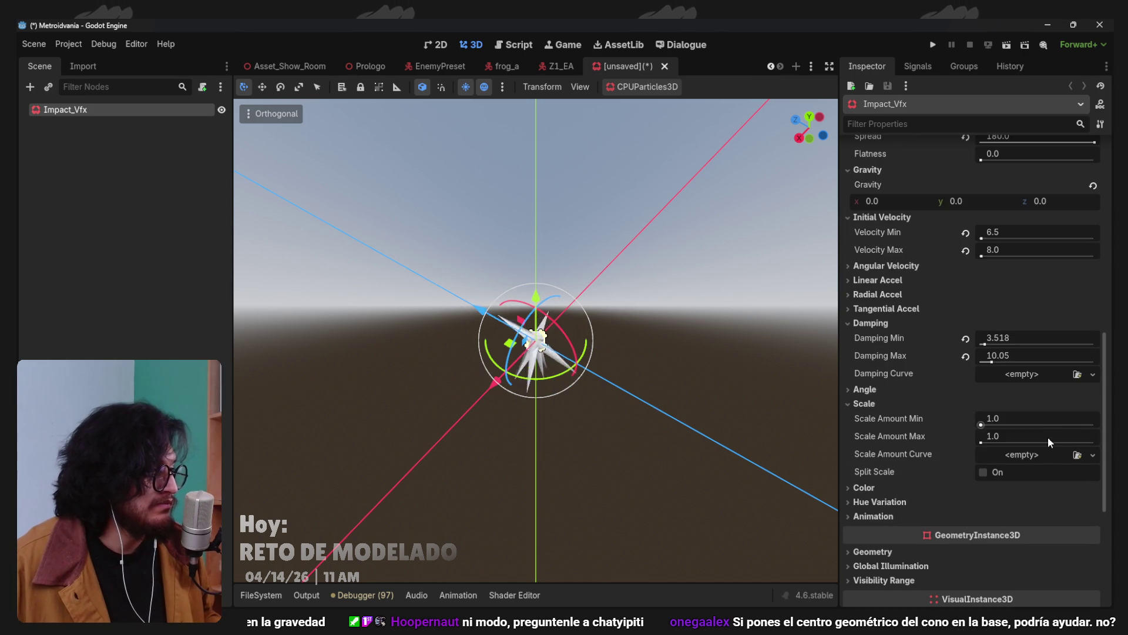
click(1092, 454)
click(1078, 485)
click(1038, 455)
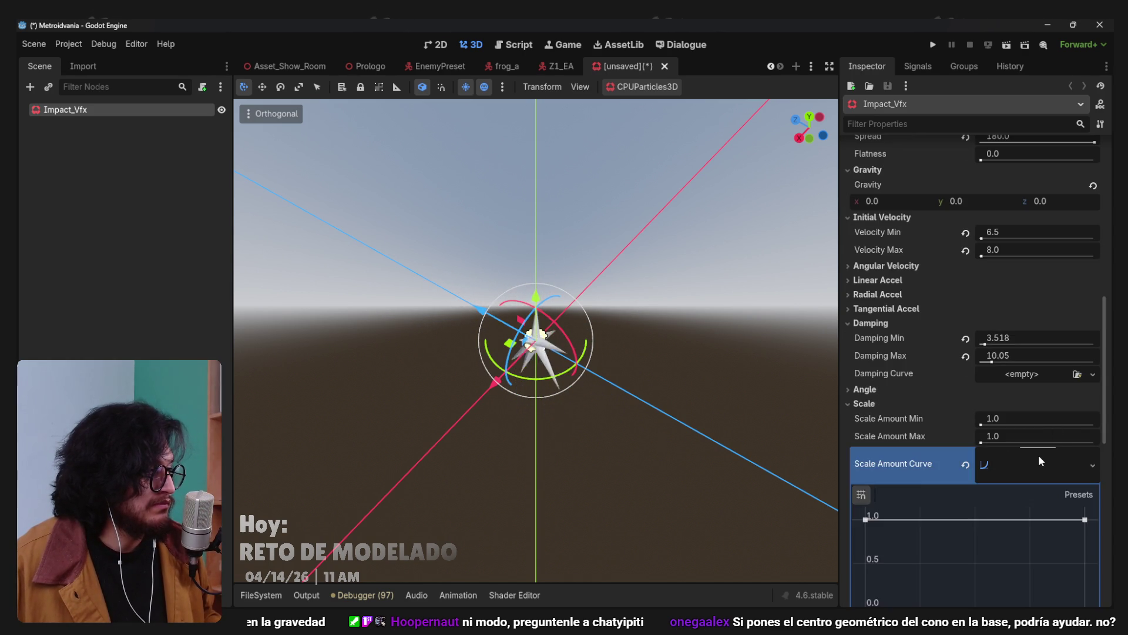
scroll(999, 412, down, 2)
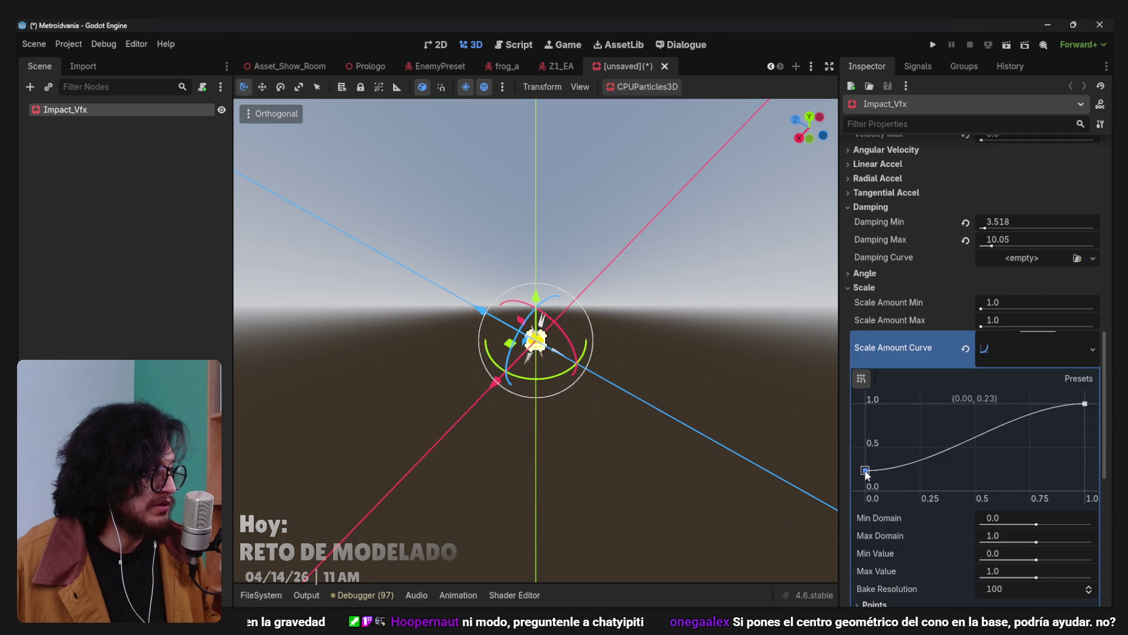
Step: Shape the scale curve: start near 0.5, hold 1.0 through mid-life, drop to 0
drag(886, 445, 887, 430)
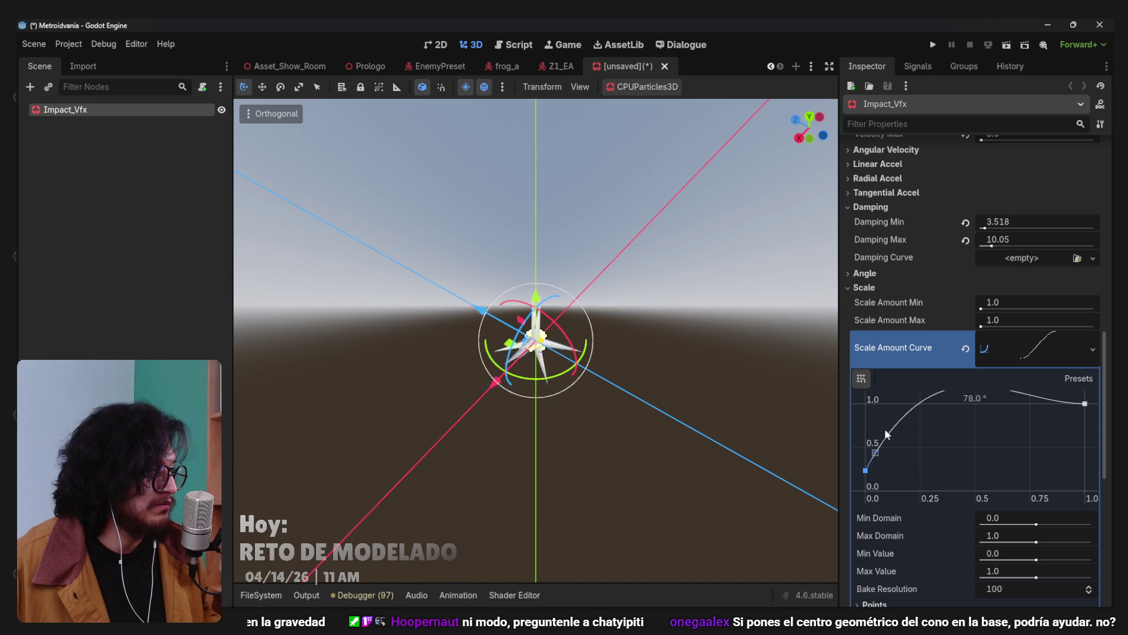
click(1085, 404)
mouse_move(1085, 403)
mouse_down()
mouse_move(1086, 491)
mouse_move(1065, 454)
mouse_move(1068, 427)
mouse_up()
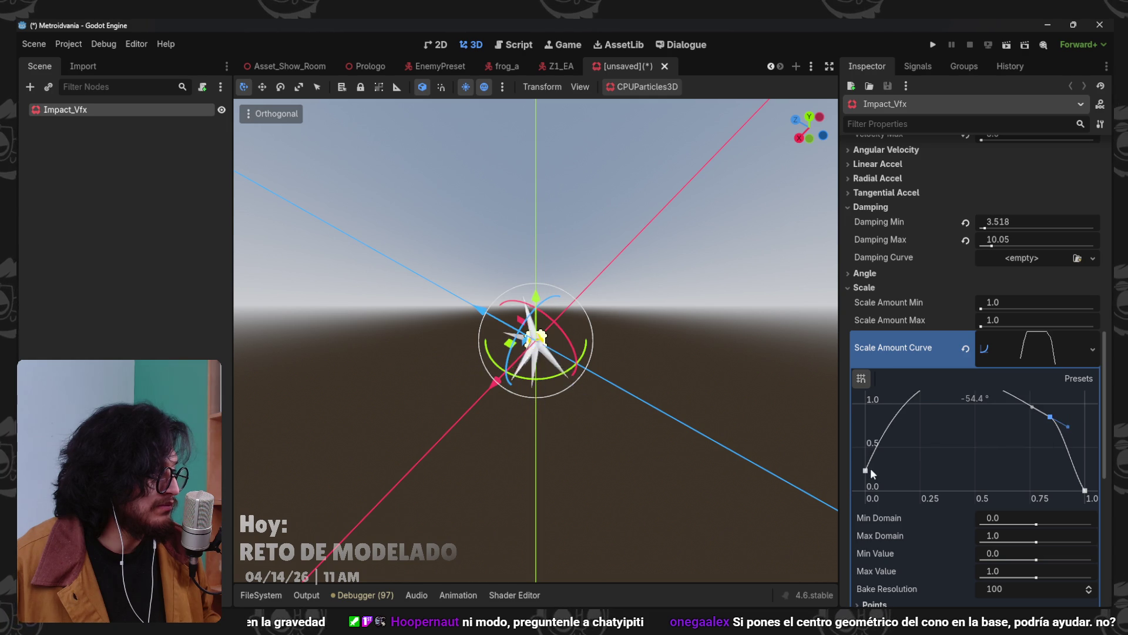
drag(868, 469, 865, 449)
click(1050, 417)
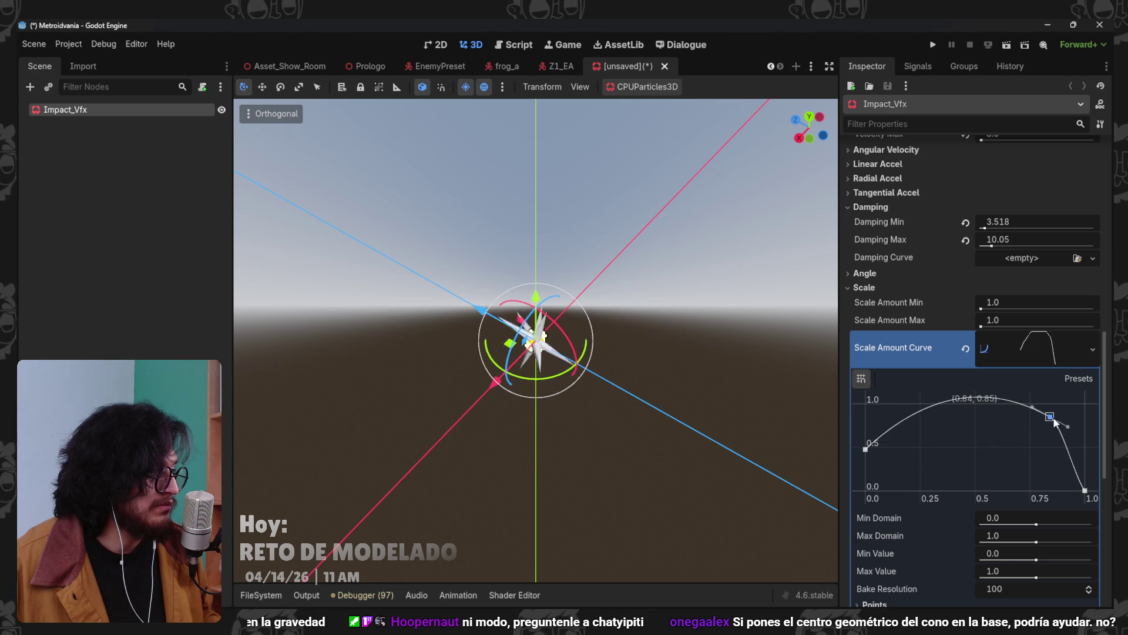
drag(1071, 425, 1070, 420)
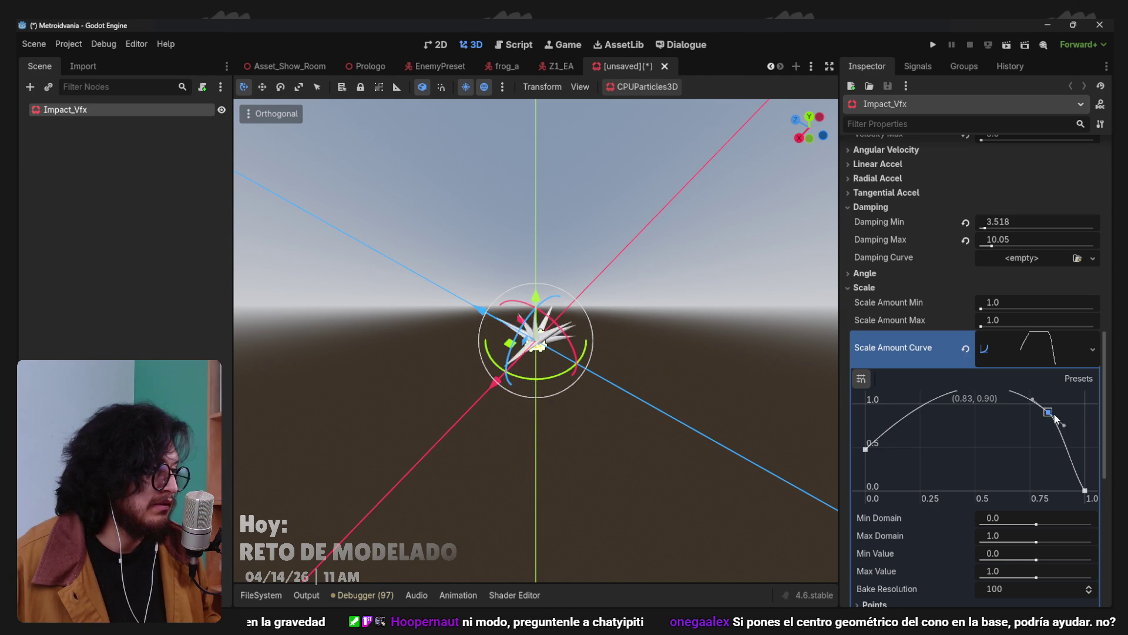
drag(1070, 421, 1056, 411)
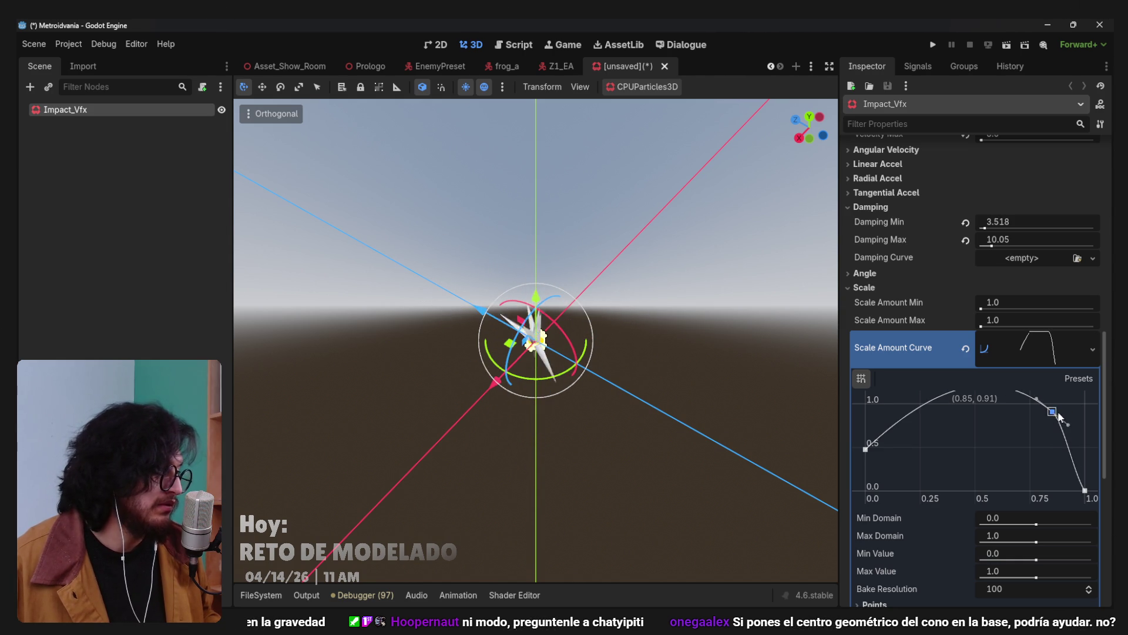
key(Delete)
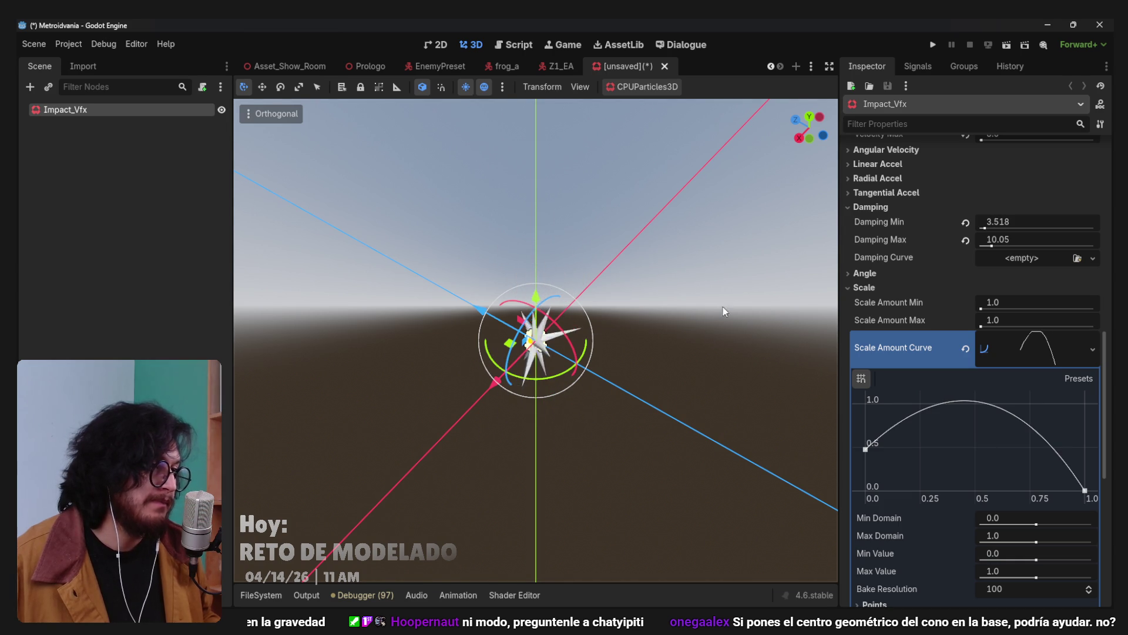
click(1007, 403)
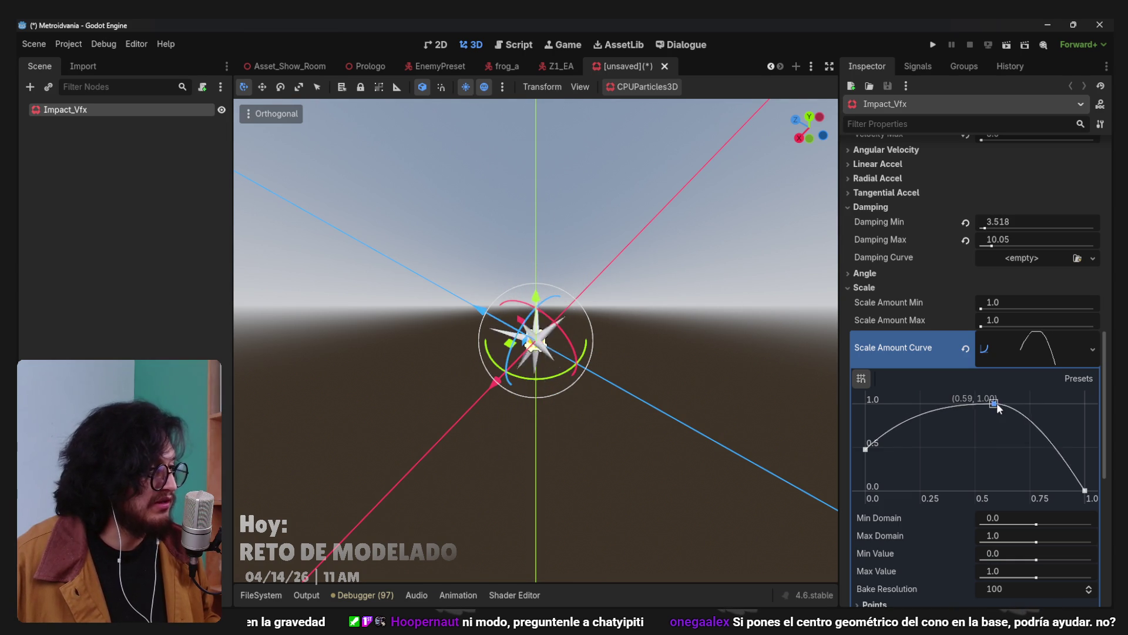
drag(1016, 403, 1034, 403)
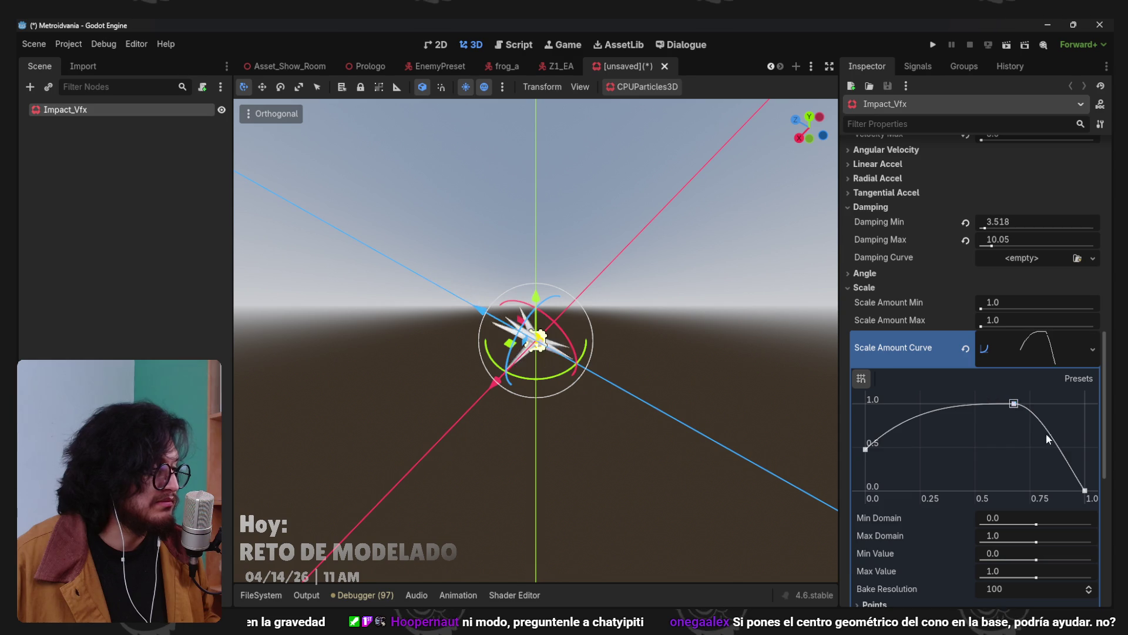
scroll(999, 446, down, 5)
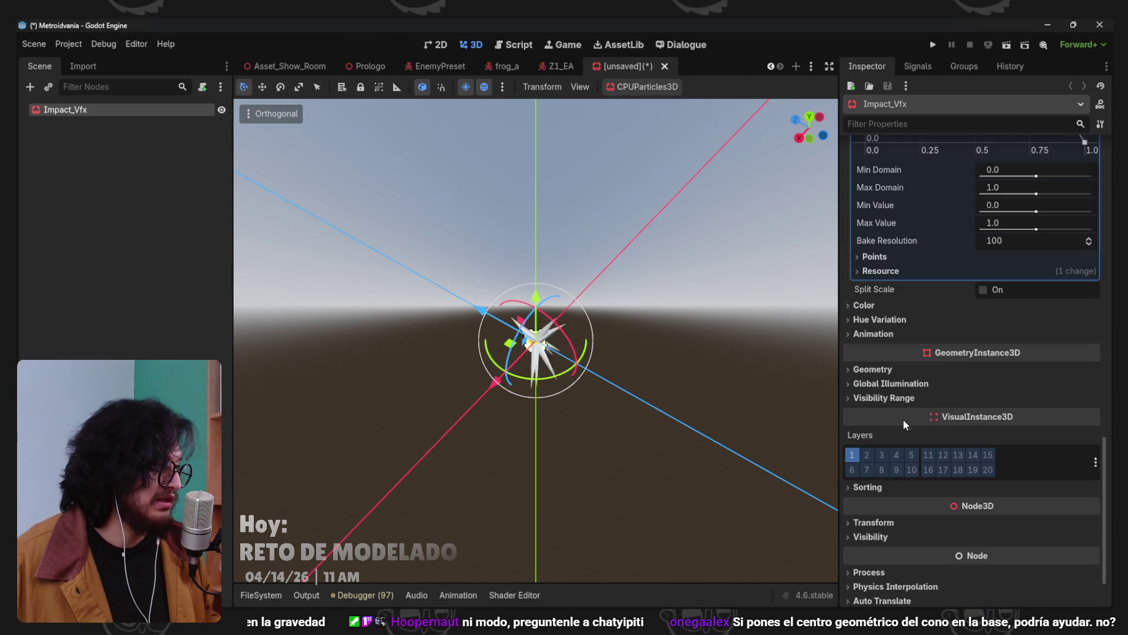
Step: Collapse the Scale settings and lower Damping Max to 9.32
scroll(904, 418, up, 5)
click(868, 291)
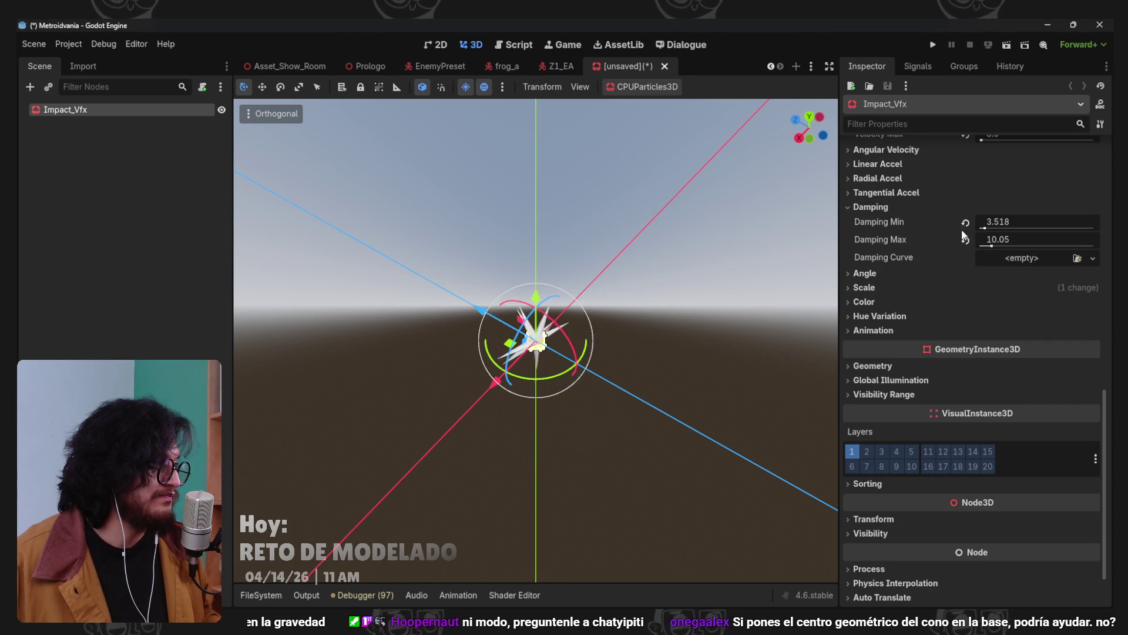
drag(1034, 239, 1023, 239)
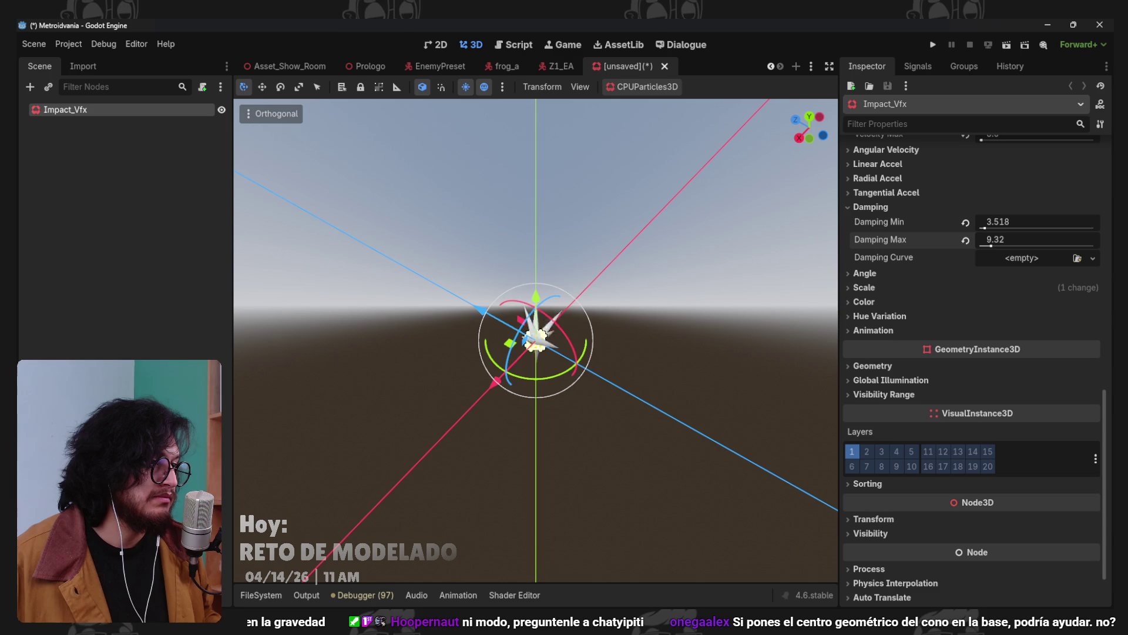
mouse_move(633, 337)
mouse_down()
mouse_move(627, 437)
mouse_move(600, 373)
mouse_move(598, 290)
mouse_up()
mouse_move(672, 288)
mouse_down()
mouse_move(566, 323)
mouse_move(658, 344)
mouse_move(688, 365)
mouse_move(682, 456)
mouse_move(594, 329)
mouse_move(704, 347)
mouse_move(676, 355)
mouse_move(651, 352)
mouse_move(717, 320)
mouse_up()
scroll(942, 282, up, 10)
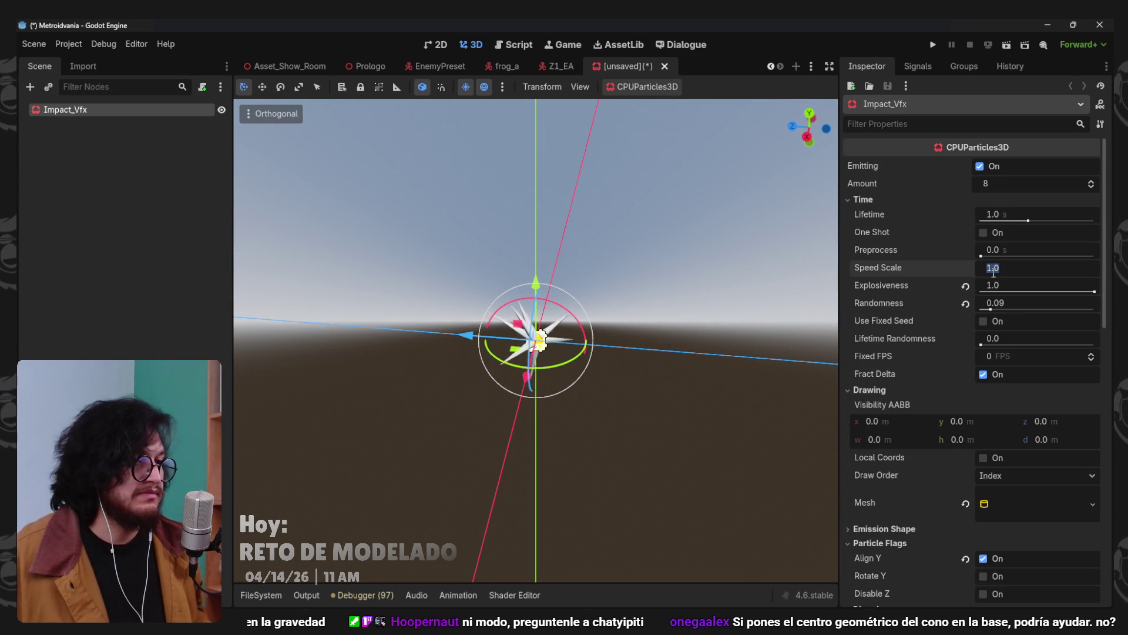
mouse_move(651, 363)
mouse_down()
mouse_move(492, 406)
mouse_move(482, 429)
mouse_move(532, 427)
mouse_up()
Step: Lengthen the cone shards by setting the cone mesh Height to 3.0 m
scroll(481, 429, down, 2)
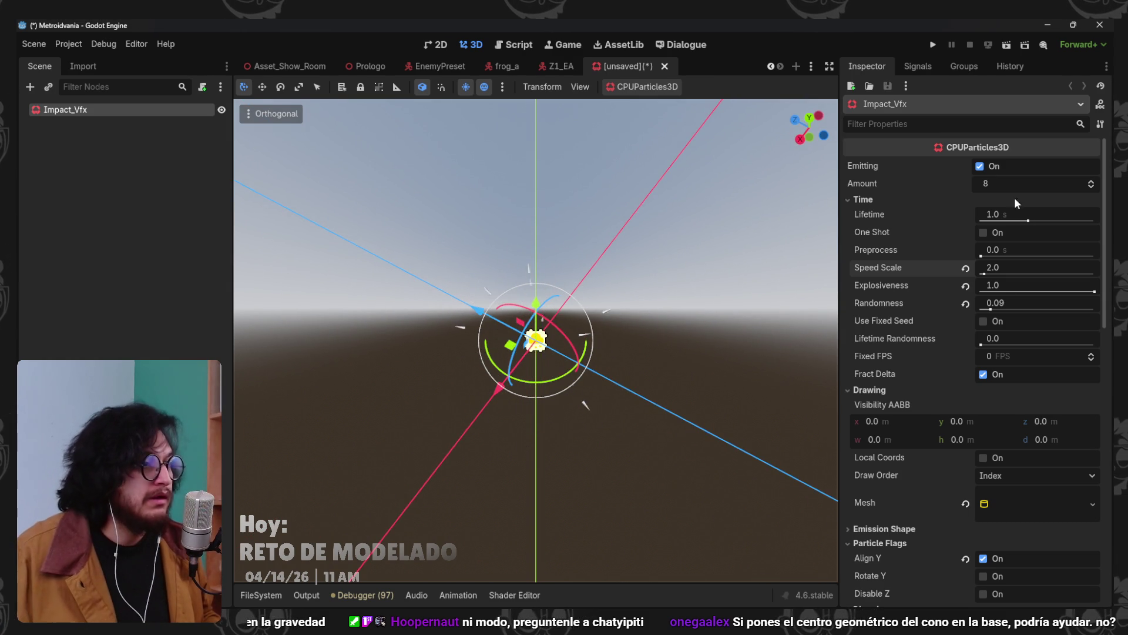
scroll(914, 340, down, 5)
scroll(964, 374, up, 5)
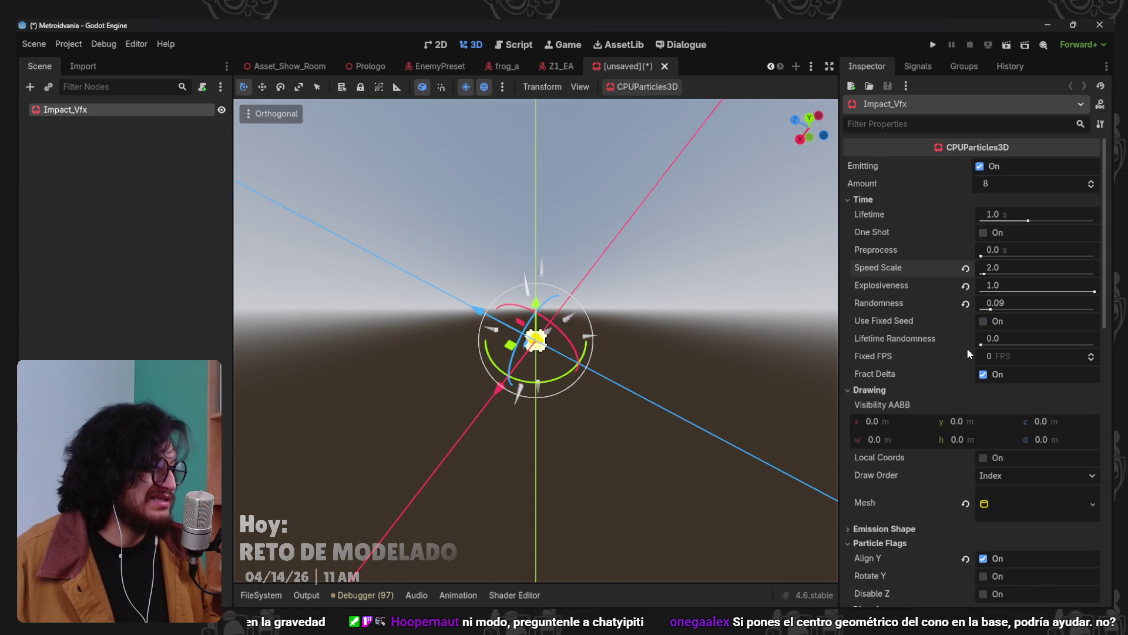
scroll(967, 348, down, 5)
click(1029, 214)
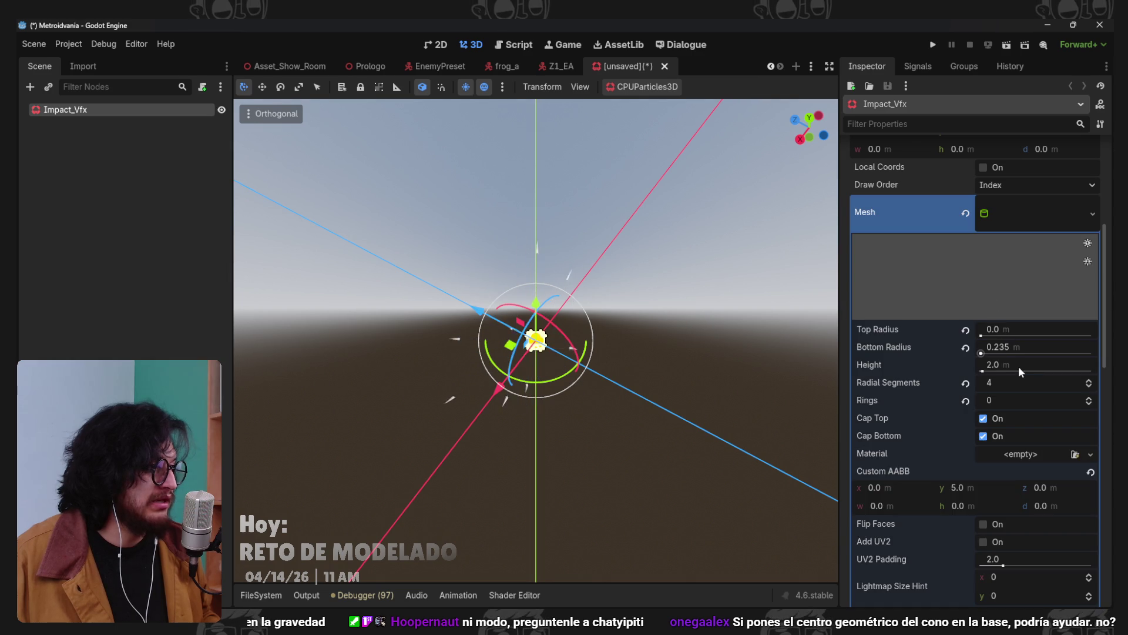
drag(1017, 364, 1038, 364)
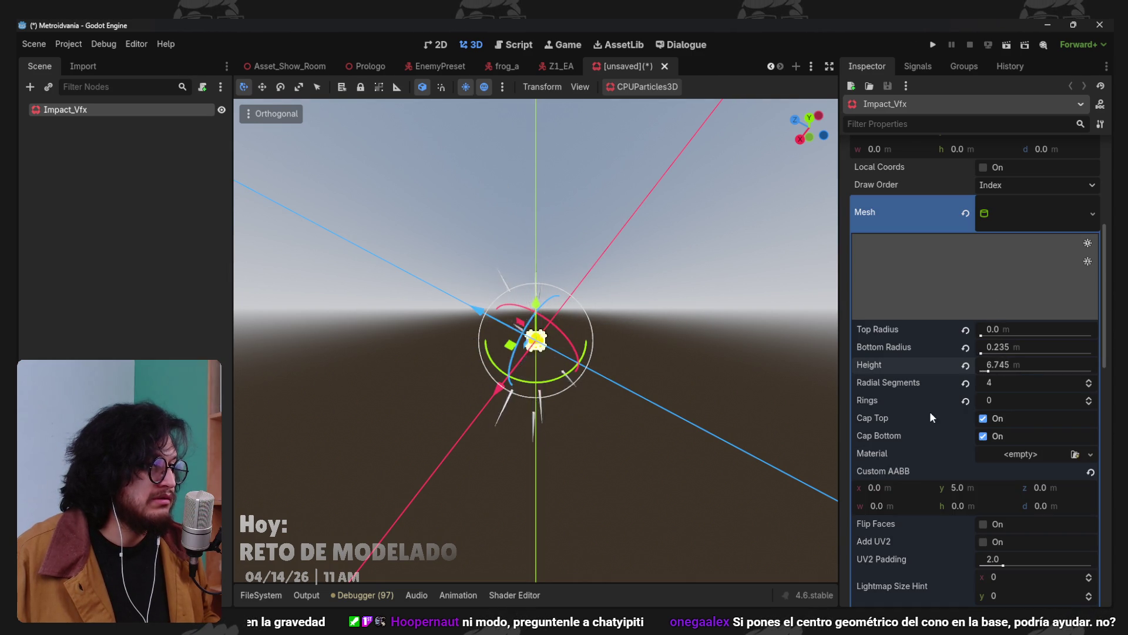
click(1042, 363)
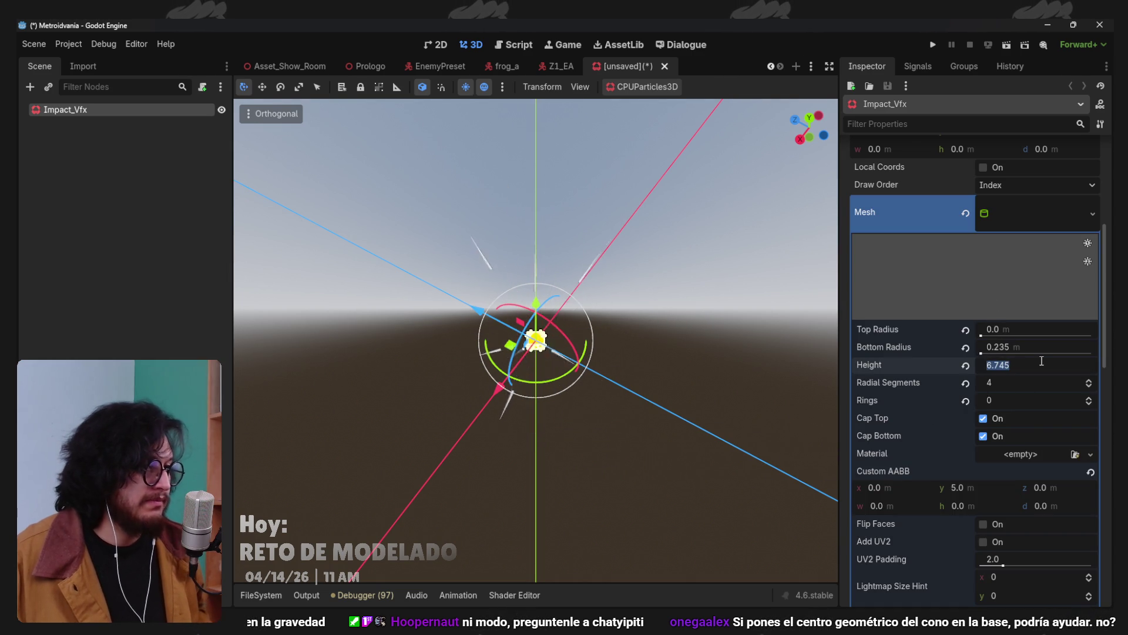
scroll(651, 329, up, 3)
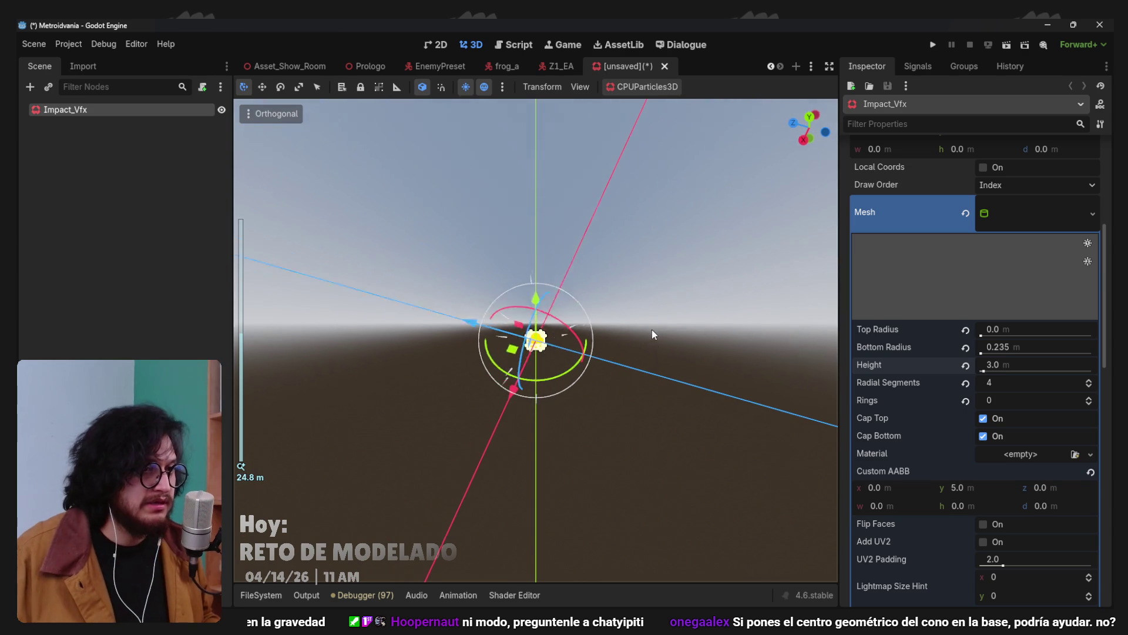
scroll(623, 350, up, 5)
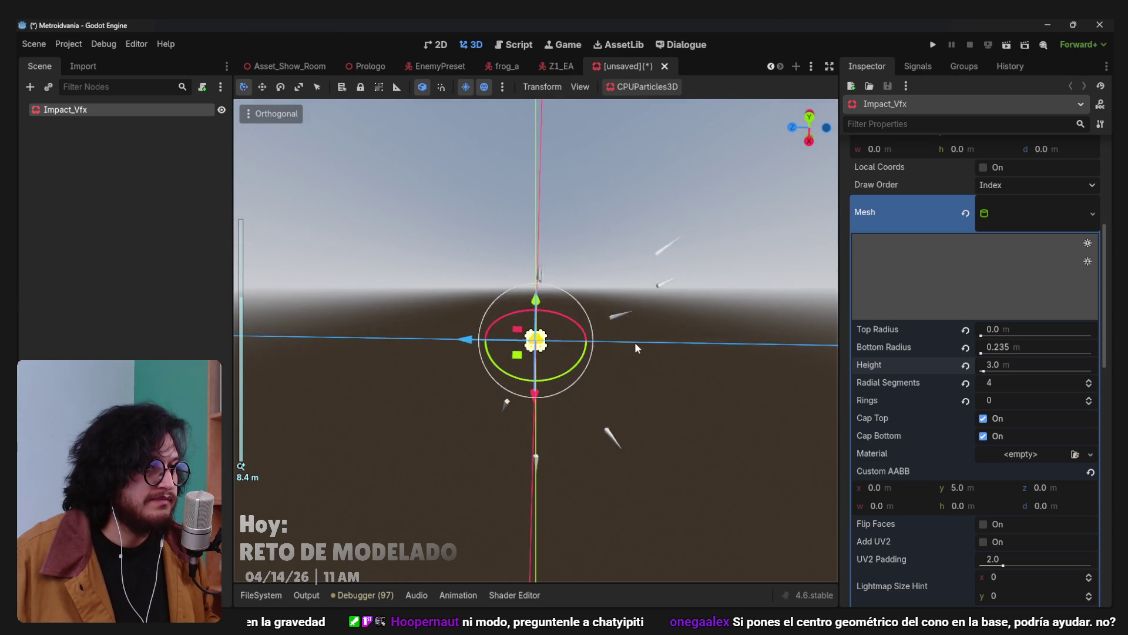
click(1038, 221)
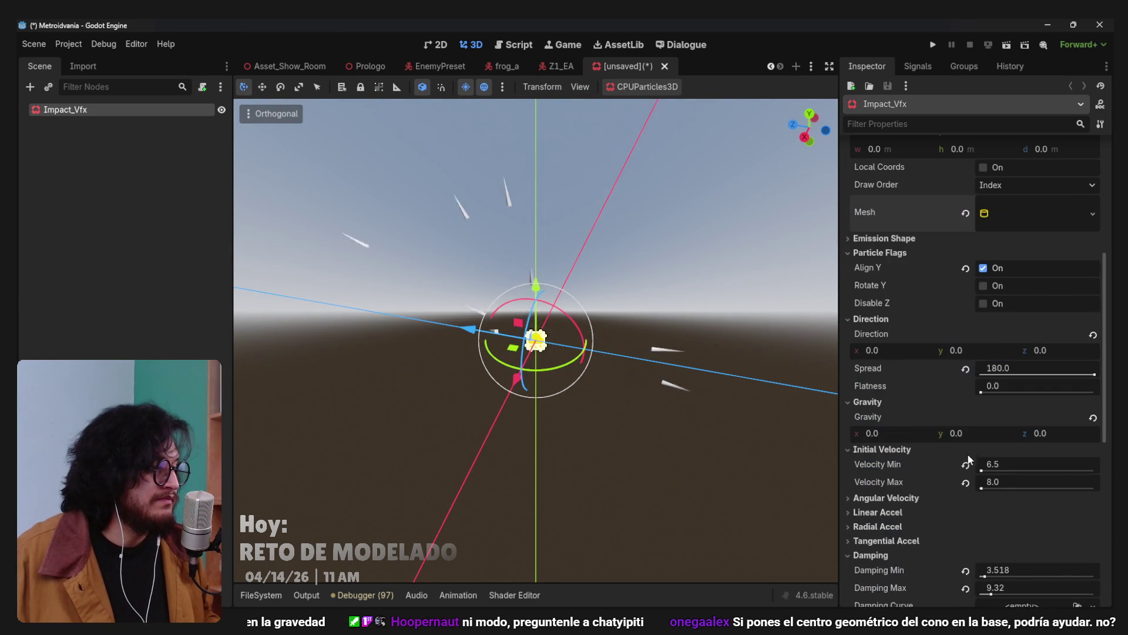
Step: Assign White_Unlit as the cone shards' Geometry Material Override, then deselect the node
scroll(970, 450, down, 10)
click(891, 365)
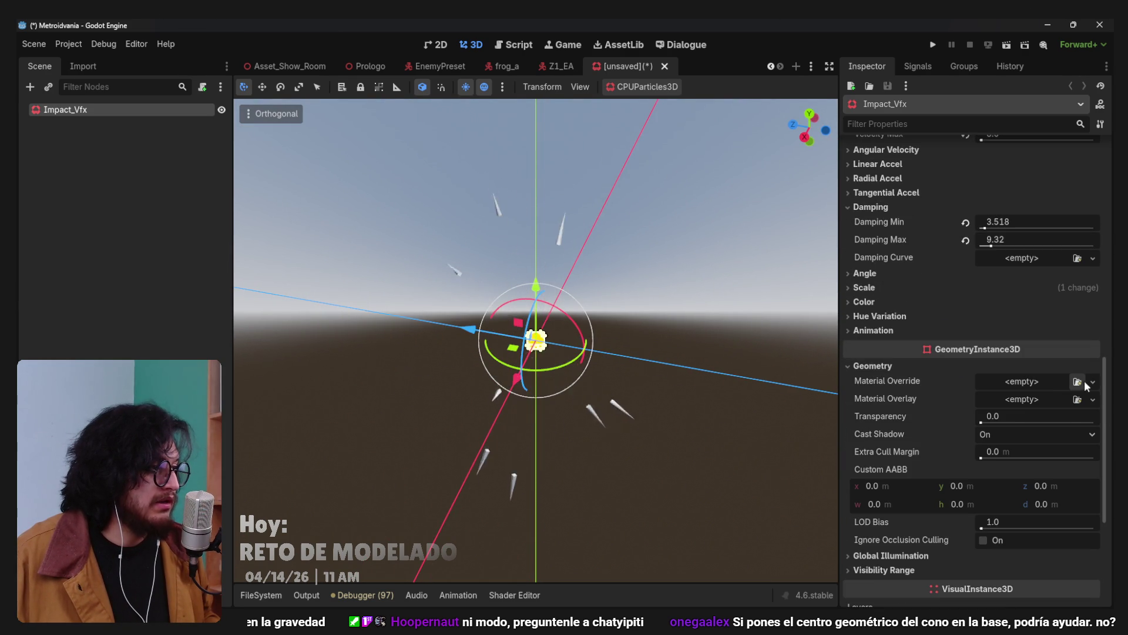
click(1041, 456)
click(471, 198)
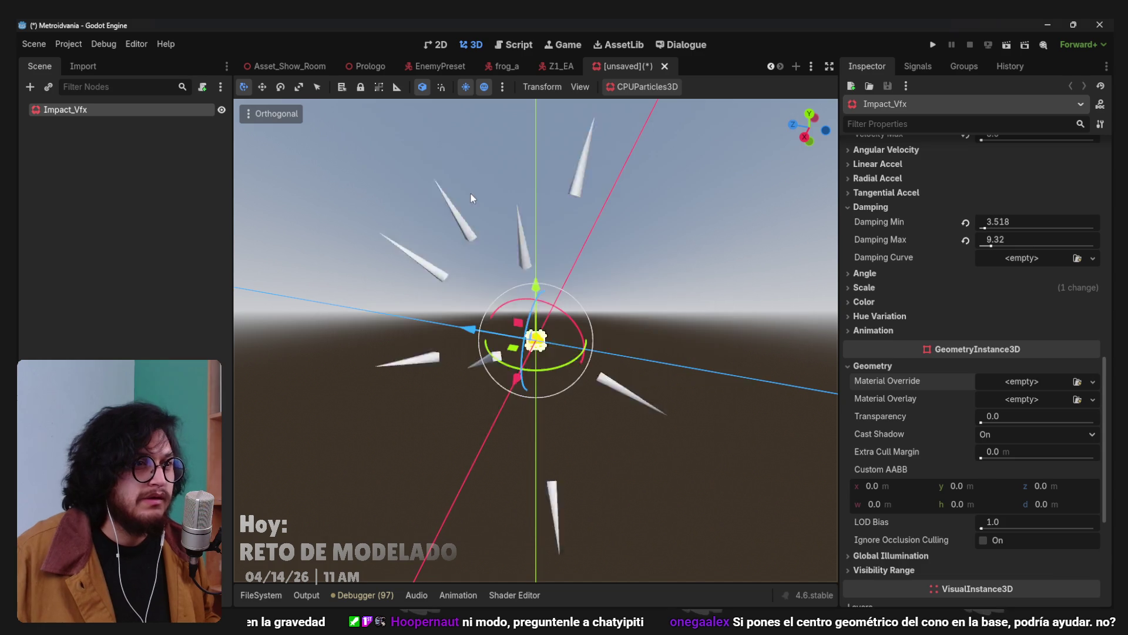
mouse_move(747, 325)
mouse_down()
mouse_move(704, 423)
mouse_move(561, 308)
mouse_up()
scroll(435, 318, up, 3)
mouse_move(435, 318)
mouse_down()
mouse_move(748, 266)
mouse_move(545, 295)
mouse_move(540, 234)
mouse_up()
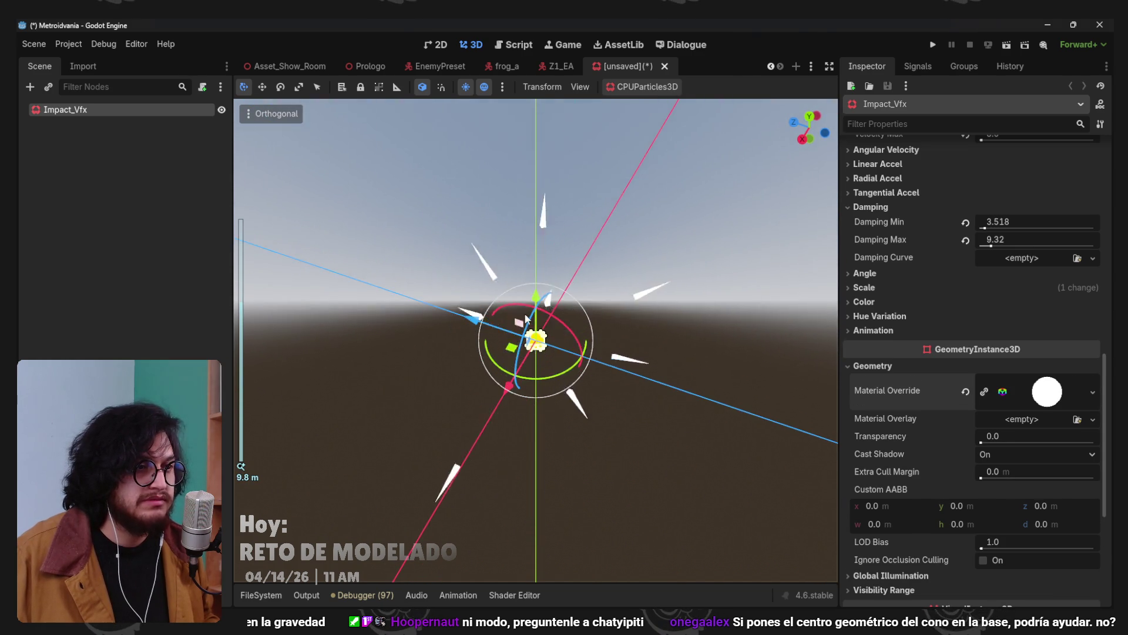
scroll(539, 233, down, 2)
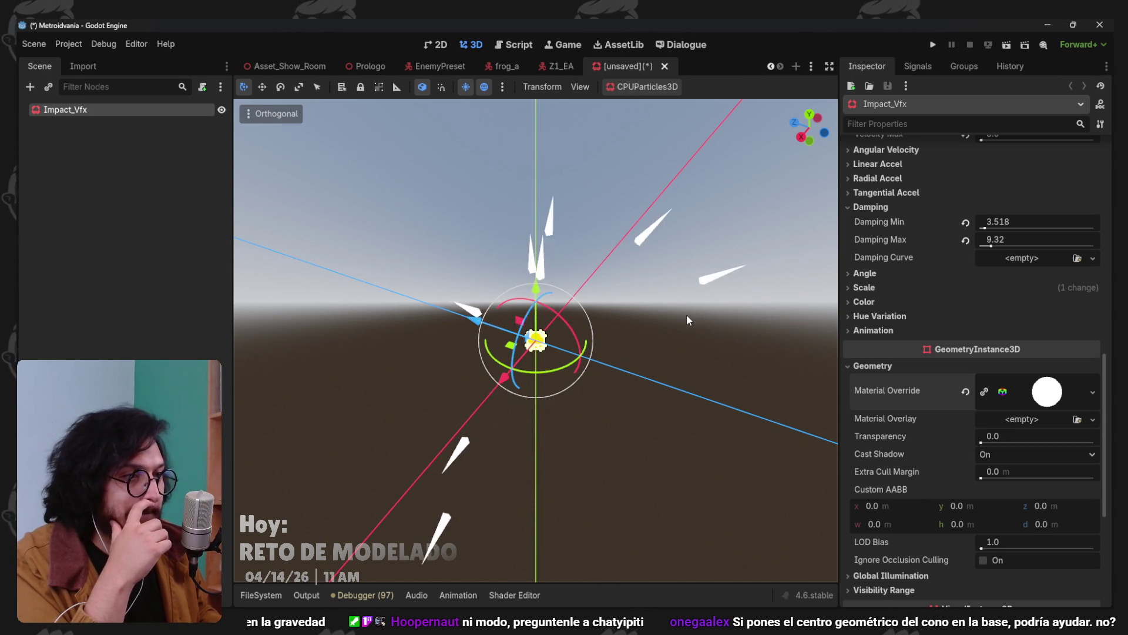
click(105, 201)
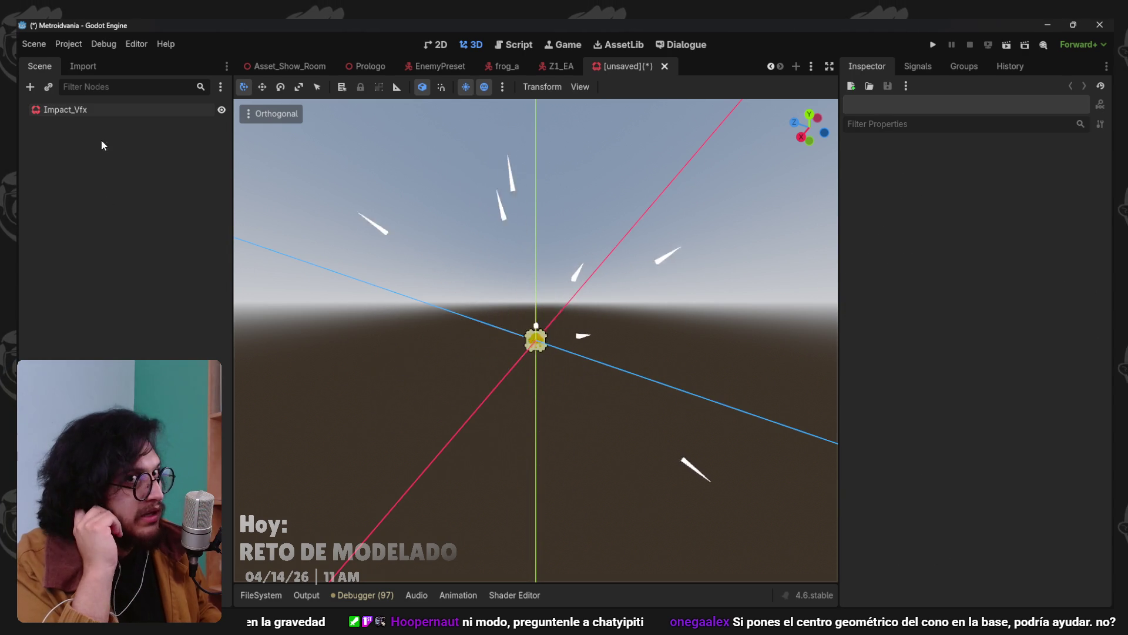
Step: Add a CPUParticles3D child node beneath Impact_Vfx
click(88, 109)
scroll(916, 344, up, 5)
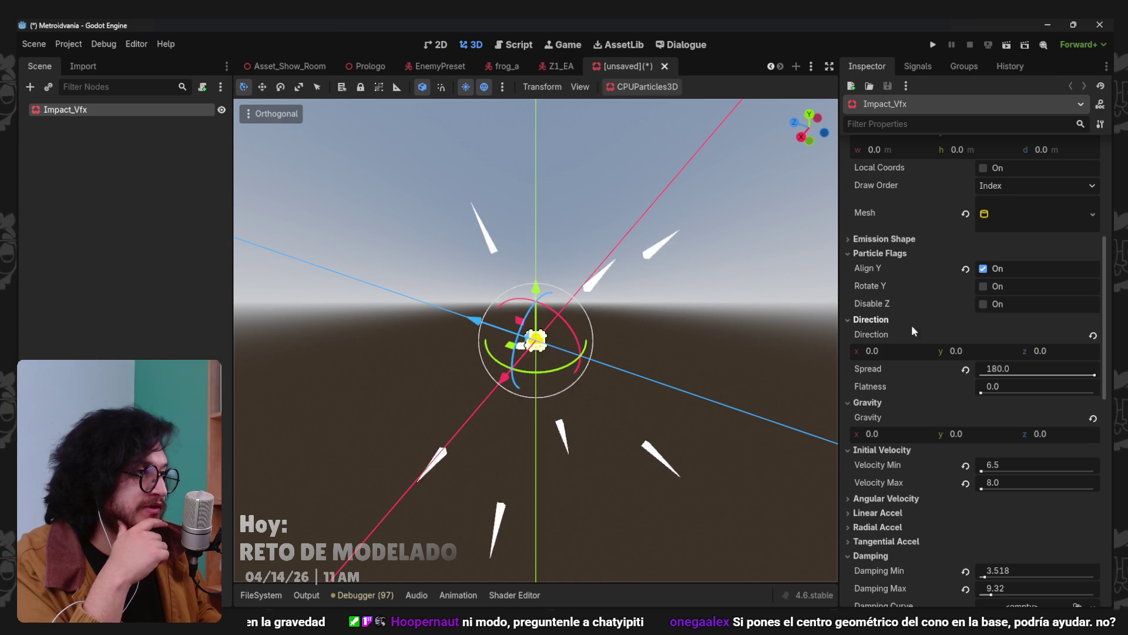
scroll(925, 325, up, 5)
scroll(953, 389, down, 3)
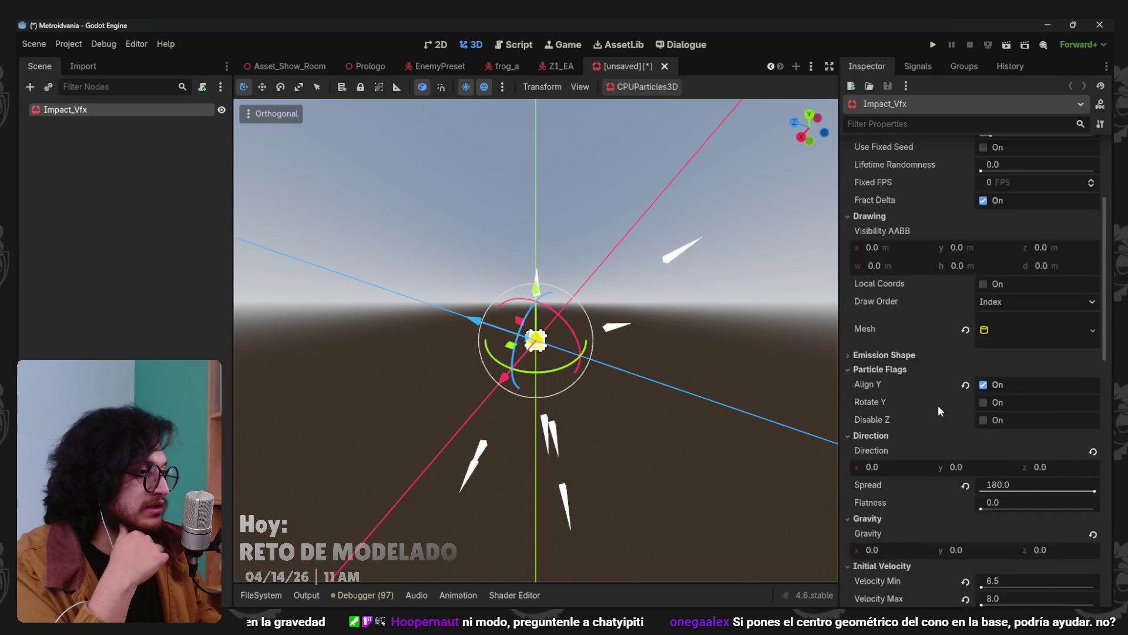
scroll(937, 404, down, 4)
scroll(937, 404, up, 2)
scroll(928, 407, down, 7)
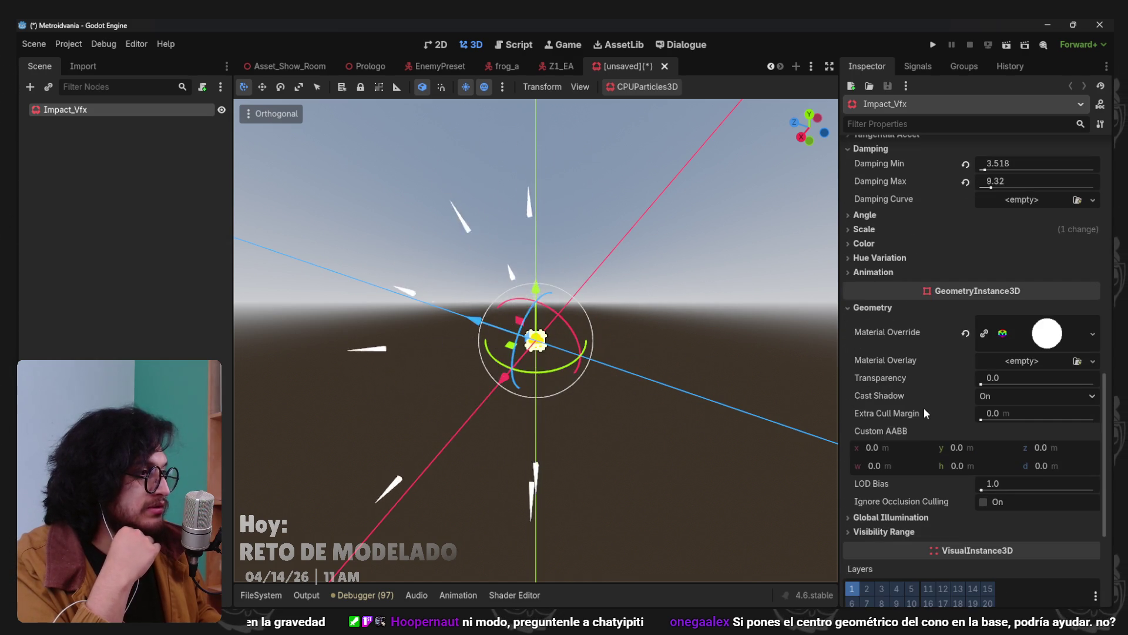
scroll(913, 349, up, 8)
scroll(894, 373, up, 5)
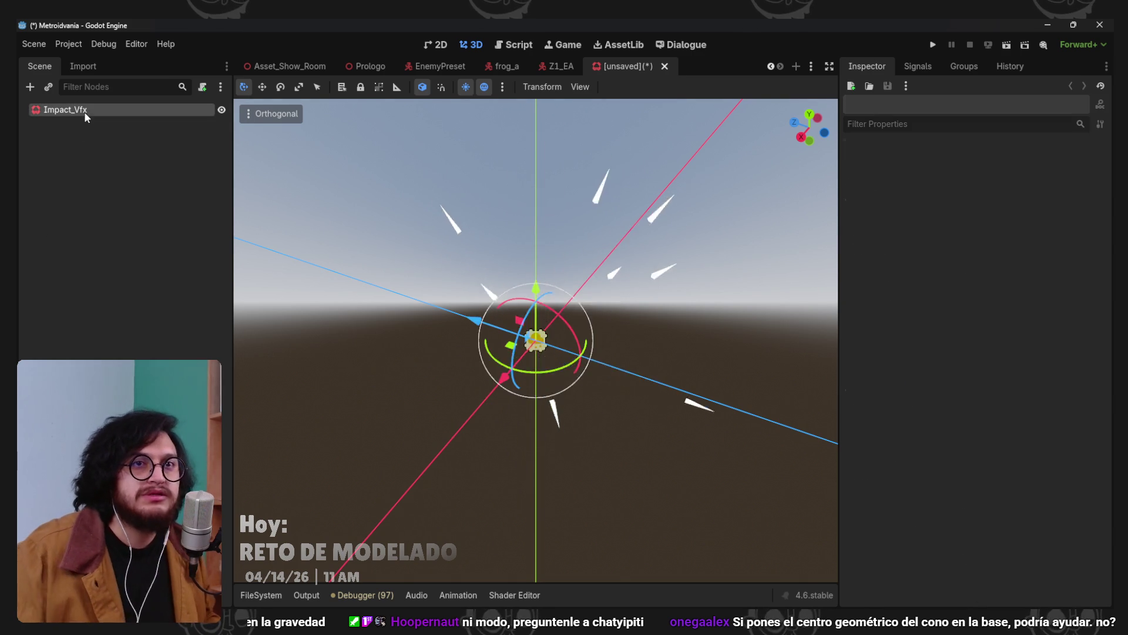
right_click(84, 112)
click(94, 124)
key(Return)
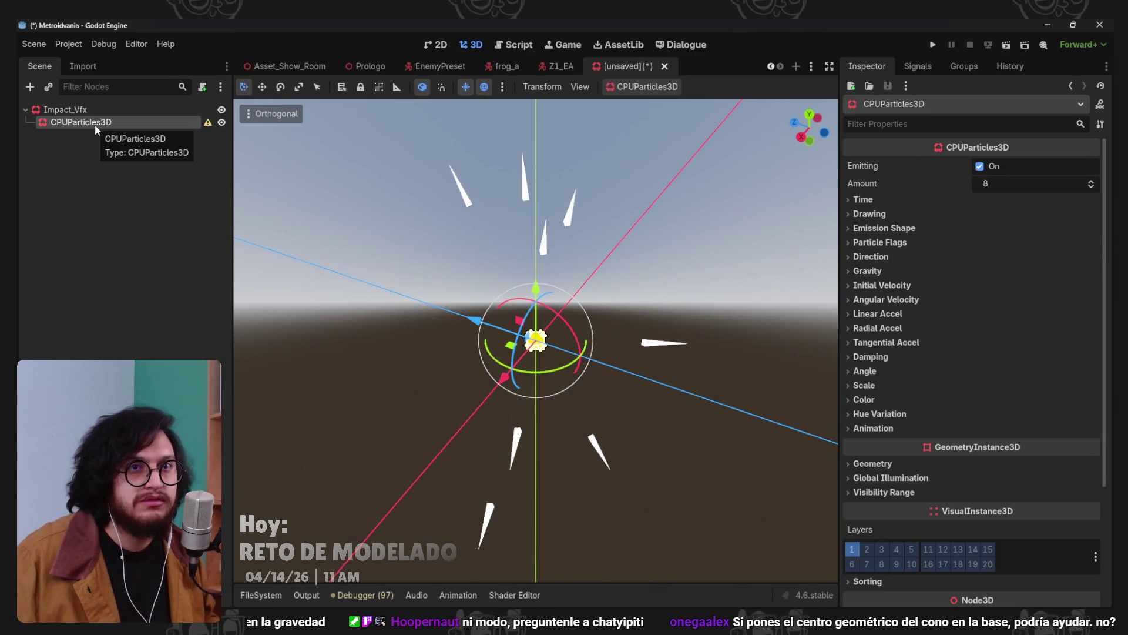
Step: Rename the new particle node to Circle and give it a new TorusMesh
double_click(95, 125)
text(Circle)
key(Return)
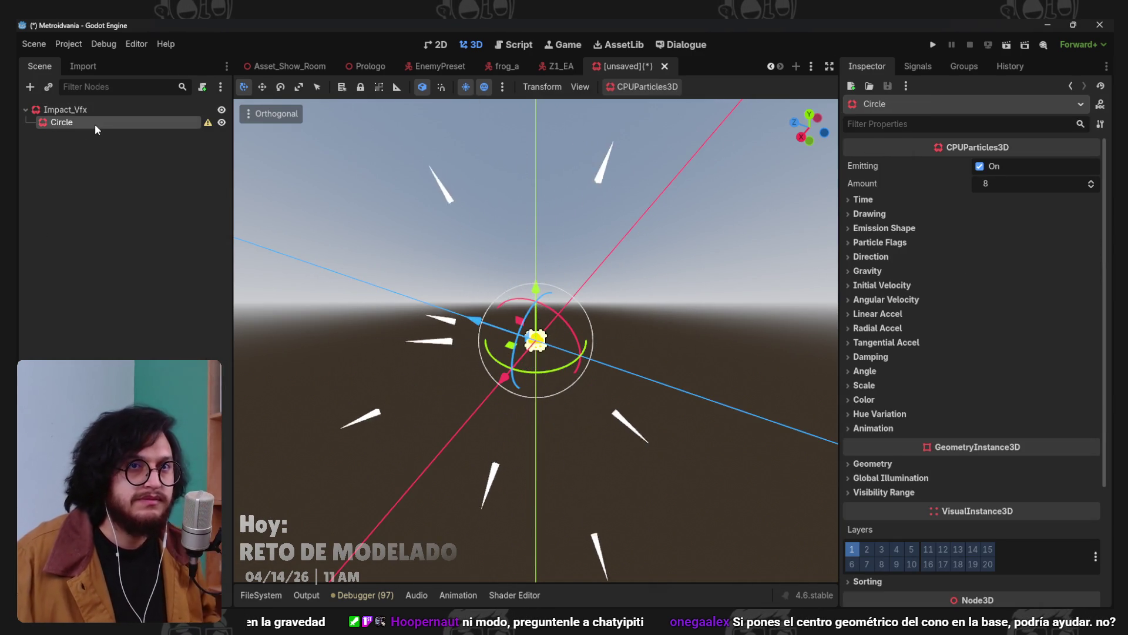
click(886, 219)
click(1093, 318)
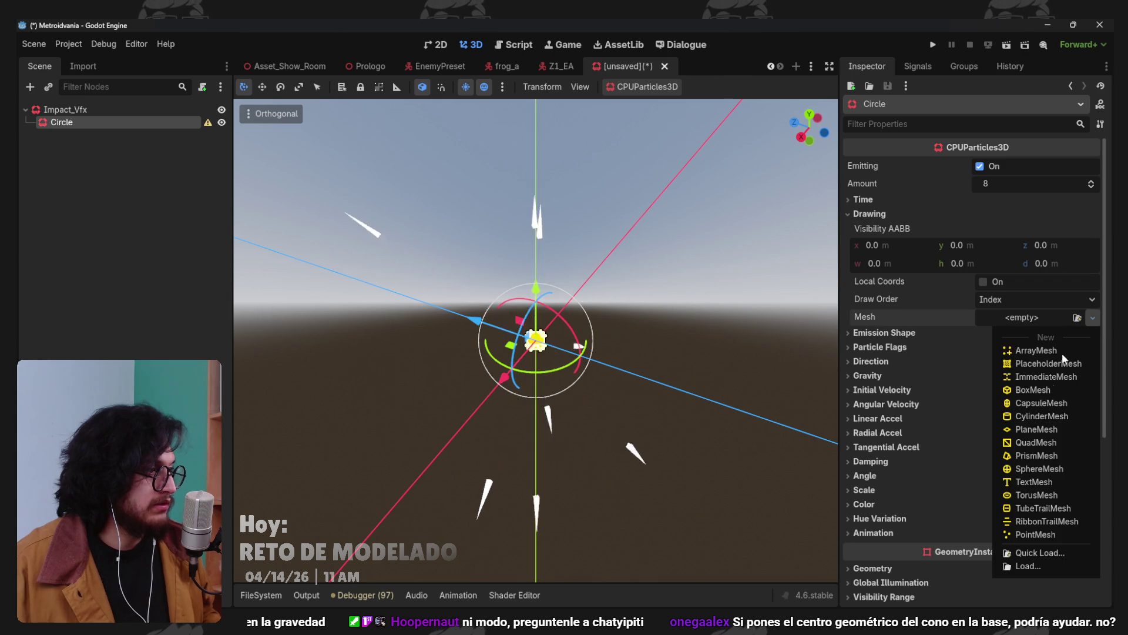
click(1036, 494)
Step: Zero Circle's gravity to 0, 0, 0 and set its Amount to 1
click(868, 395)
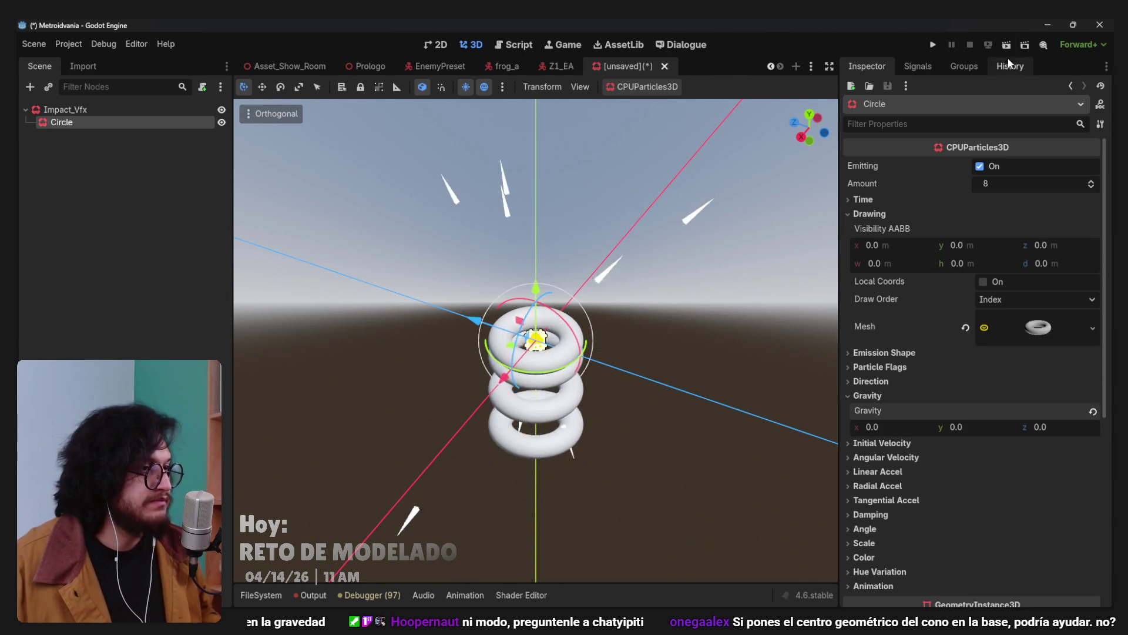
click(989, 180)
text(1)
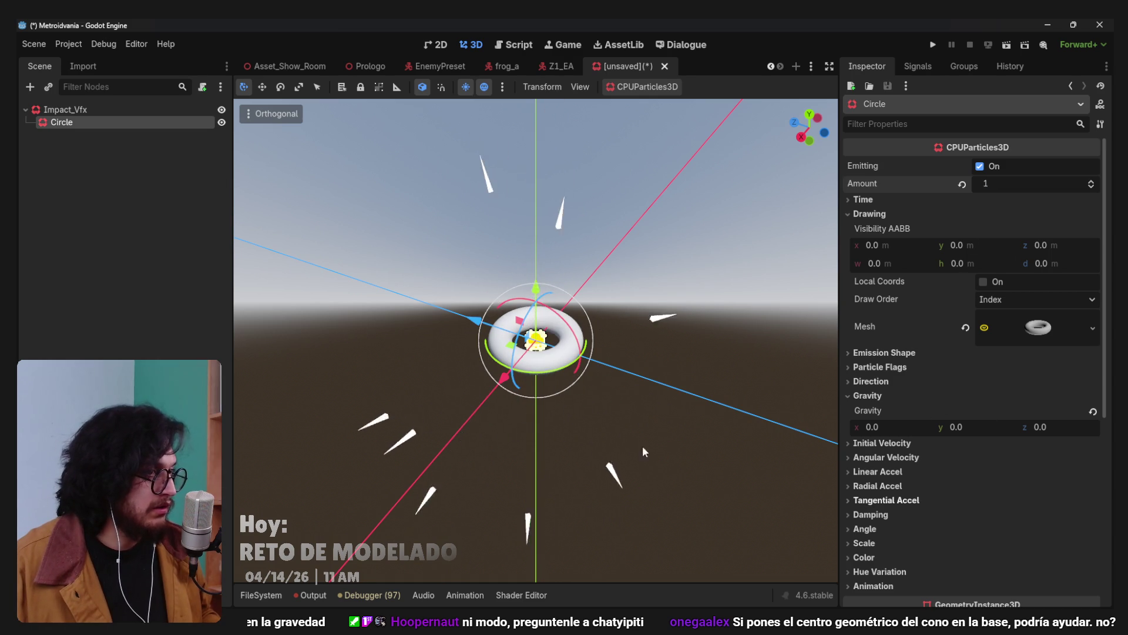
scroll(588, 411, up, 2)
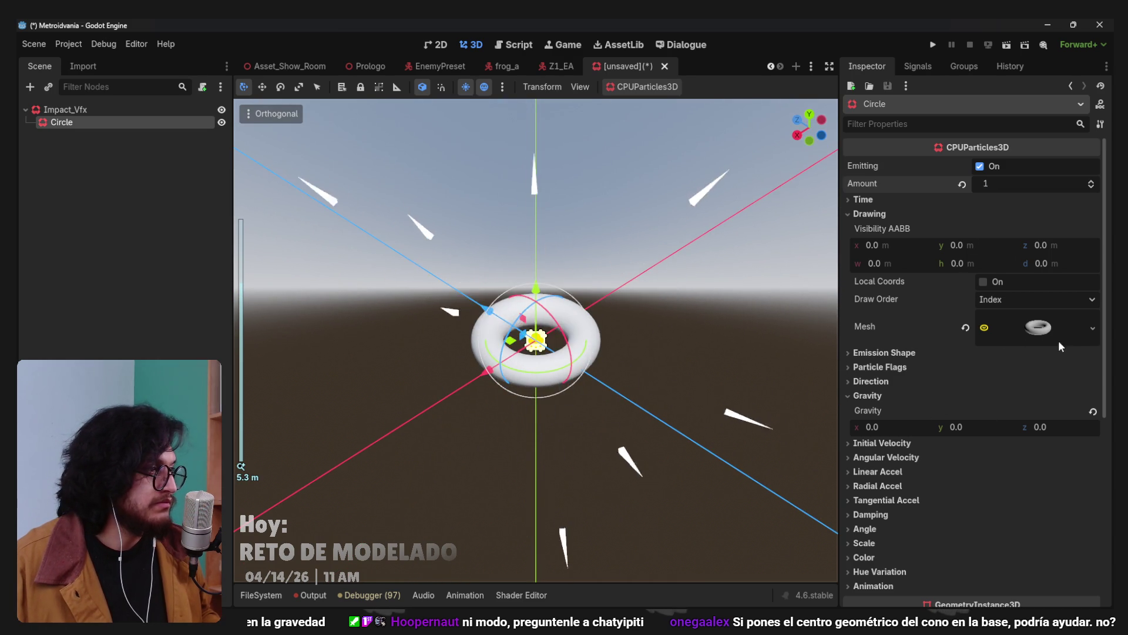
click(1058, 338)
Step: Switch to front and right orthographic views and reset the torus's custom bounding box
scroll(890, 421, down, 2)
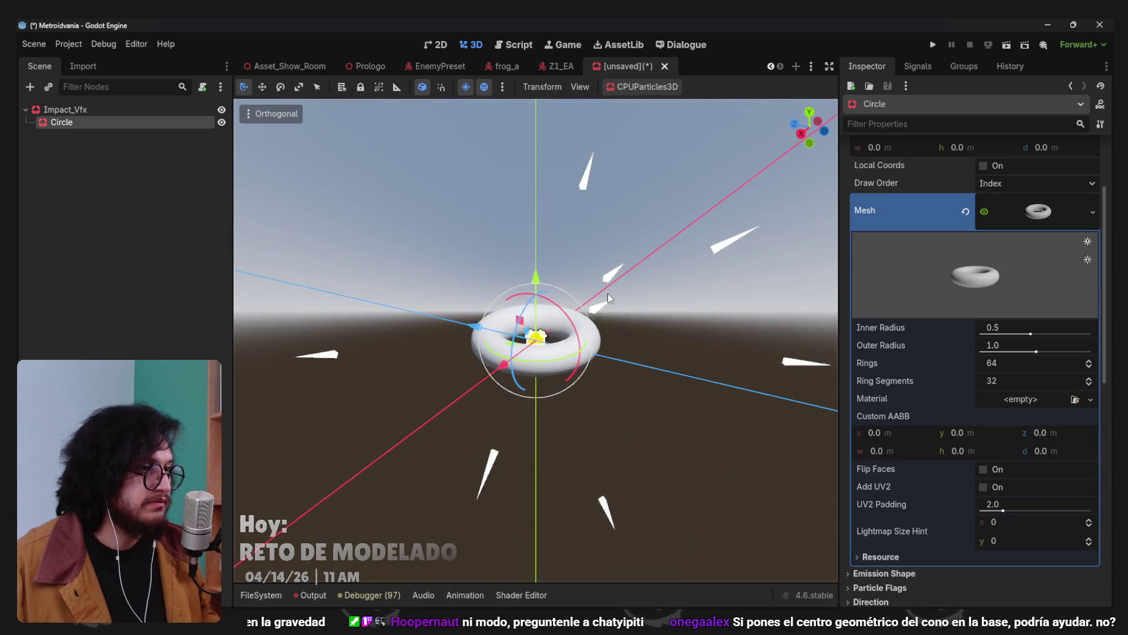
key(KP_1)
key(KP_3)
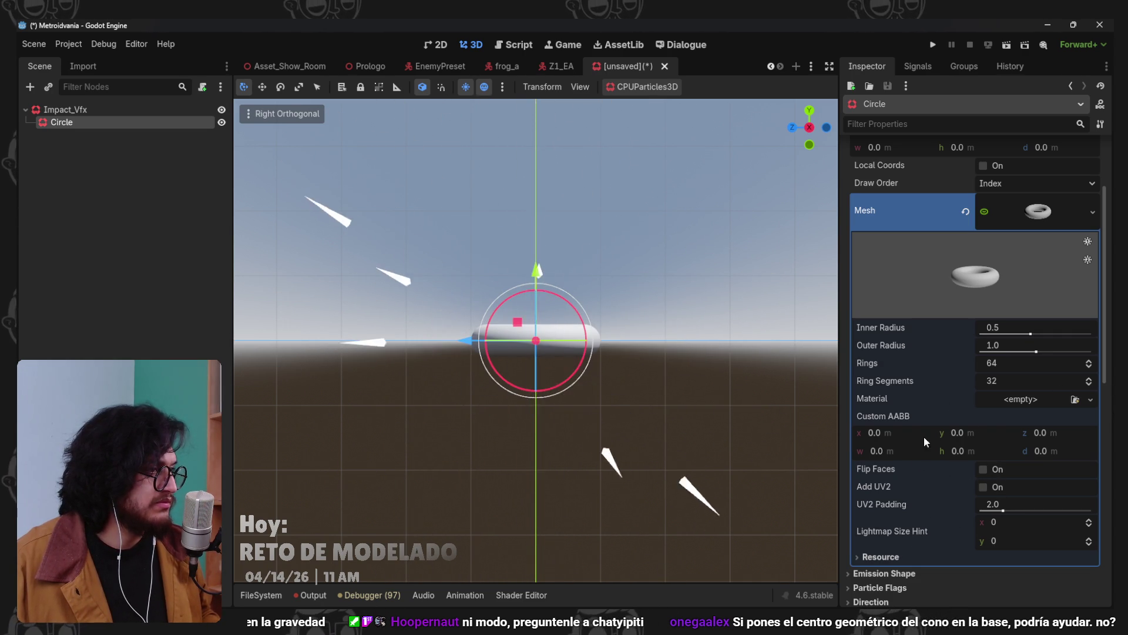
drag(968, 449, 987, 449)
key(ctrl+z)
drag(915, 451, 1011, 451)
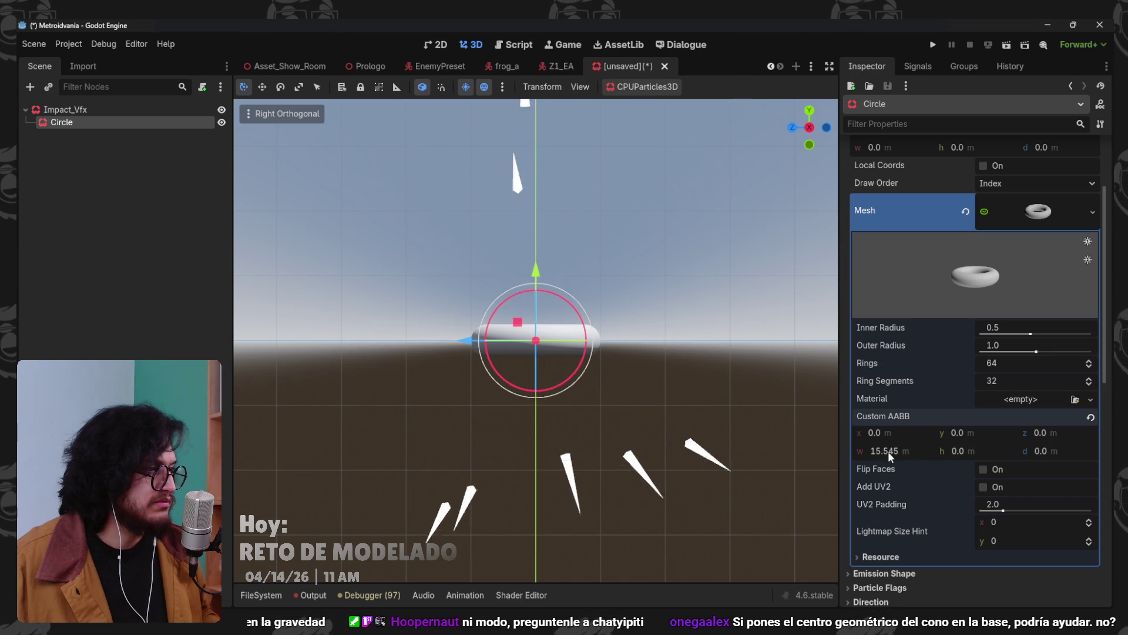
click(1091, 417)
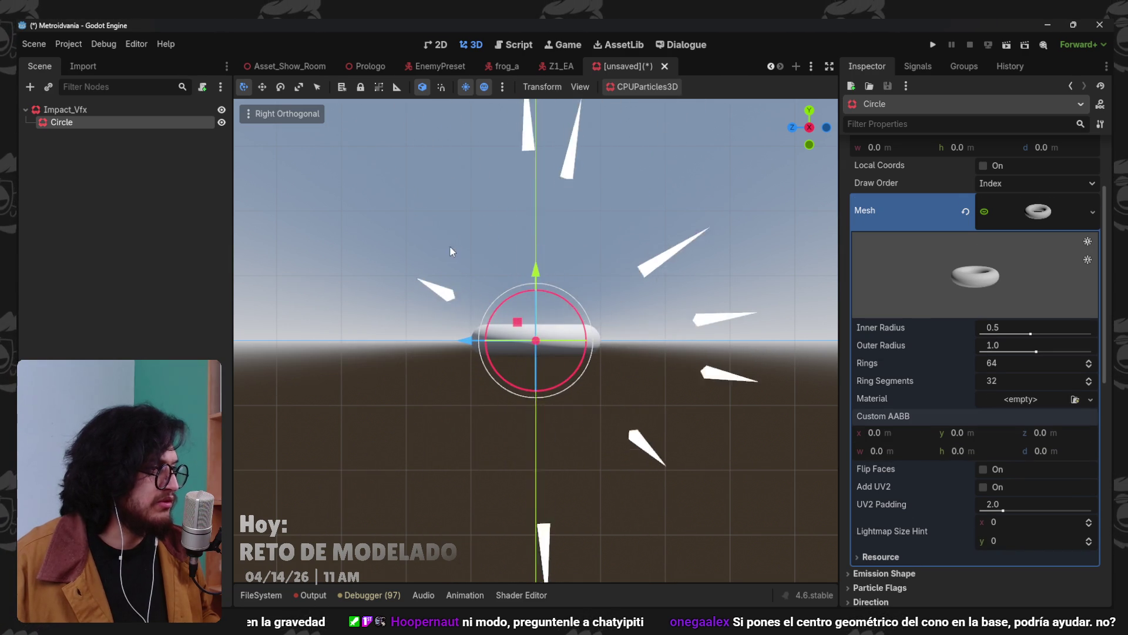
scroll(873, 421, up, 2)
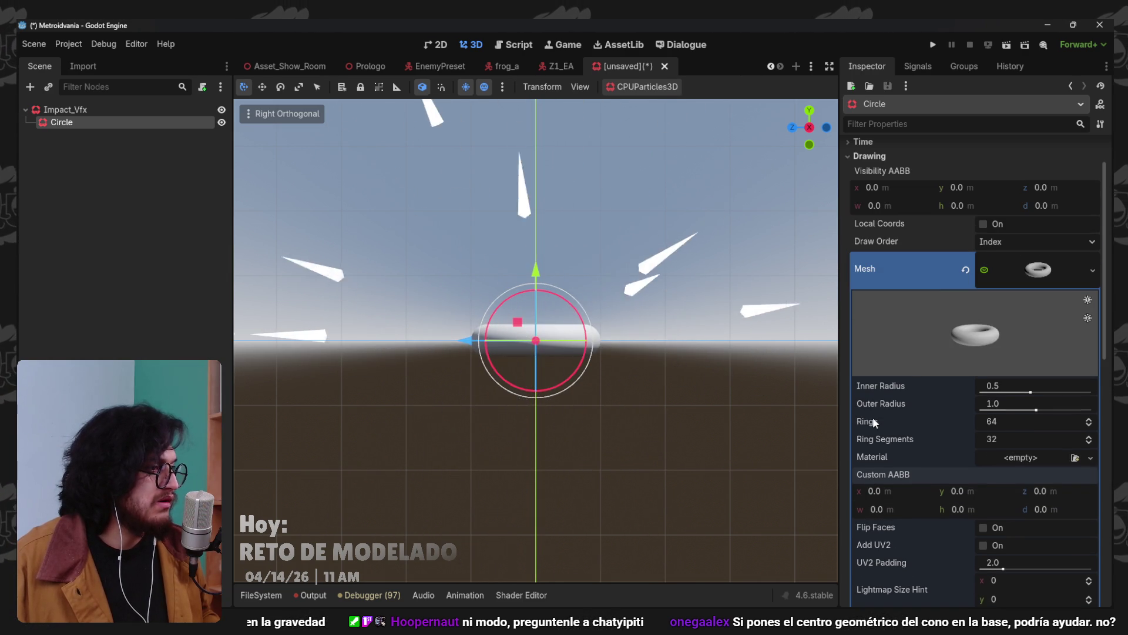
Step: Reduce the torus to a low-poly ring with 16 rings and 3 ring segments
click(992, 421)
text(3)
key(Return)
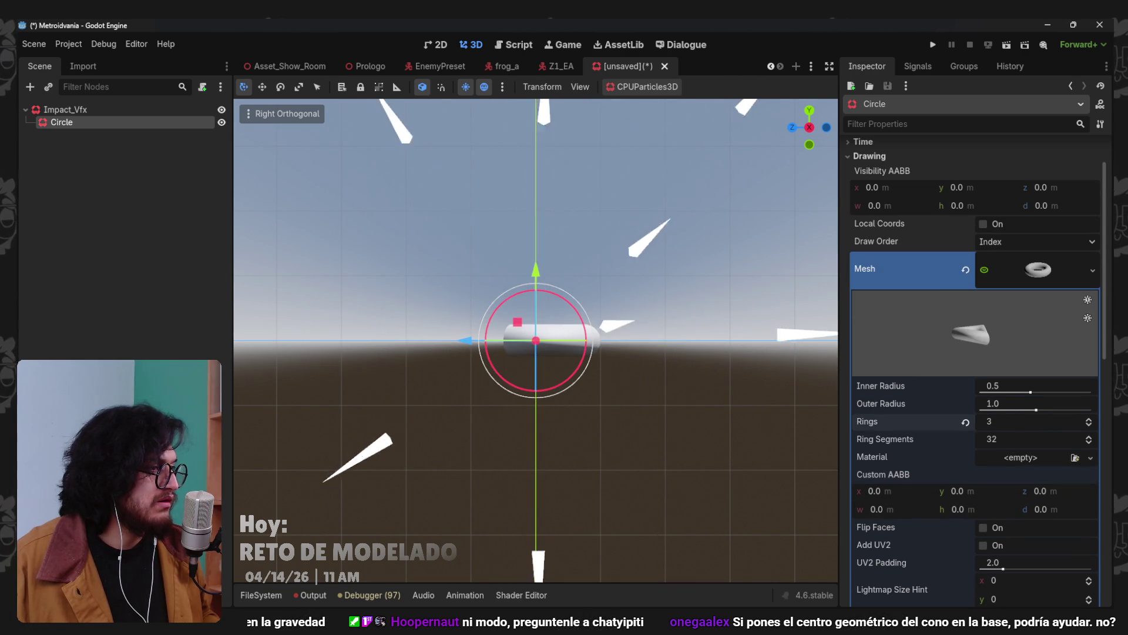
click(993, 421)
text(11)
key(Tab)
text(3)
key(Return)
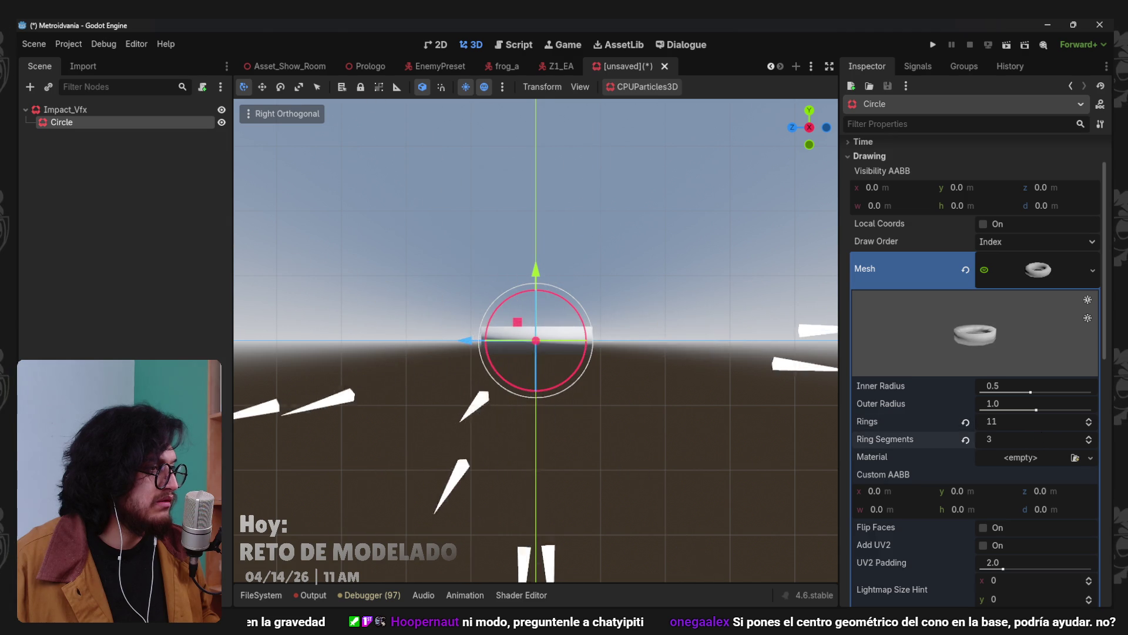
click(1032, 420)
text(18)
key(Tab)
text(5)
key(Return)
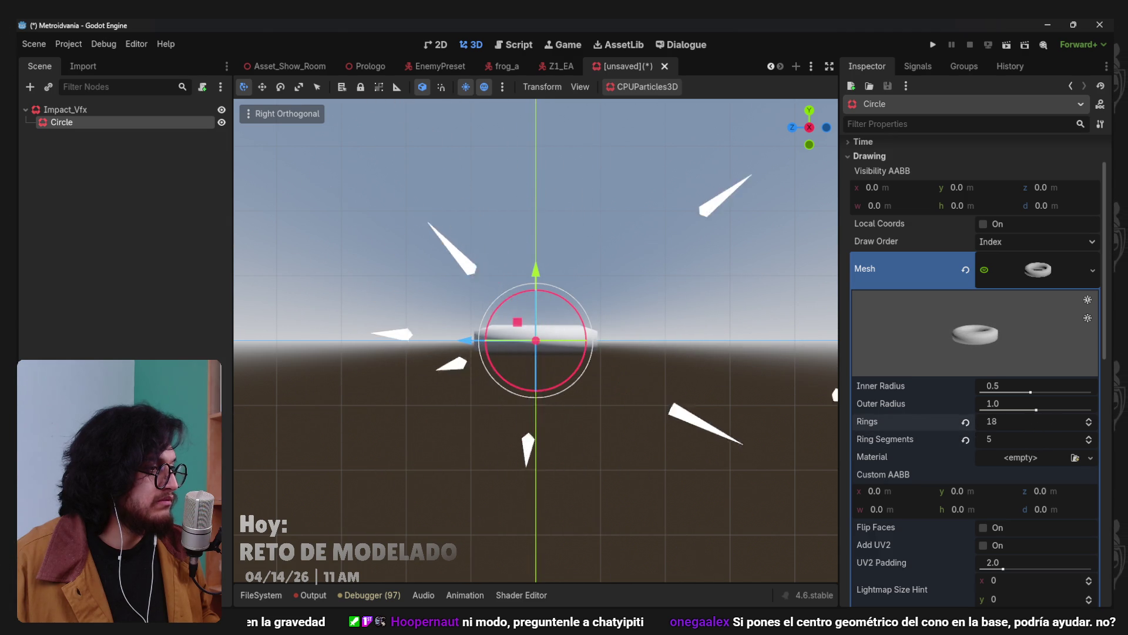
click(966, 422)
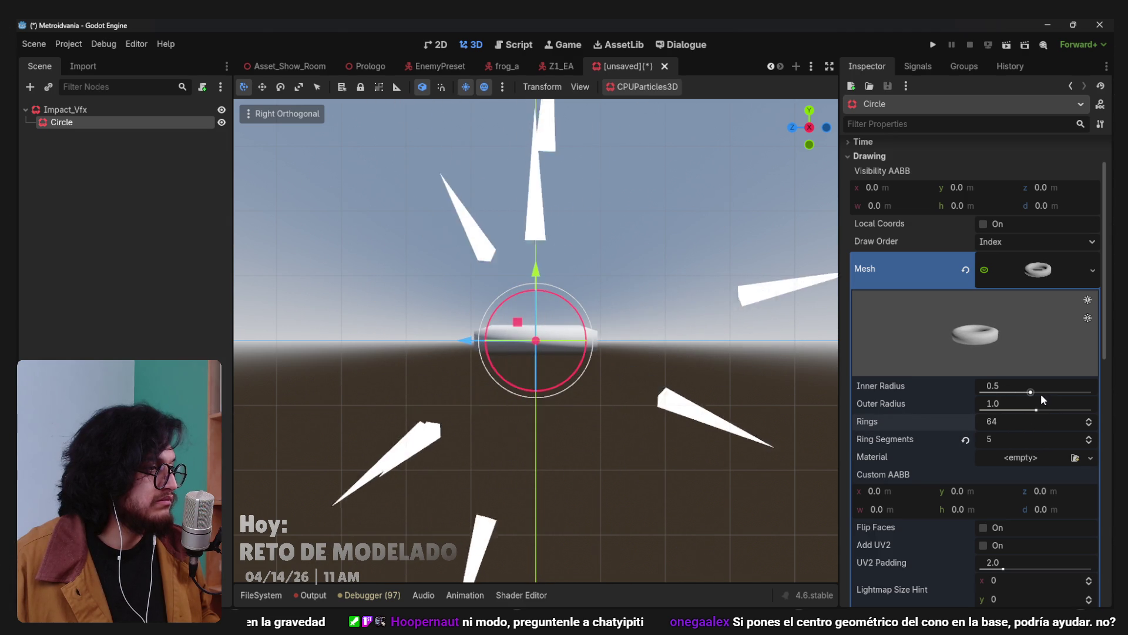
Step: Thin the ring via Inner Radius and rotate the torus upright with the gizmo
mouse_move(1041, 390)
mouse_down()
mouse_move(1058, 390)
mouse_move(1035, 390)
mouse_up()
drag(553, 353, 574, 374)
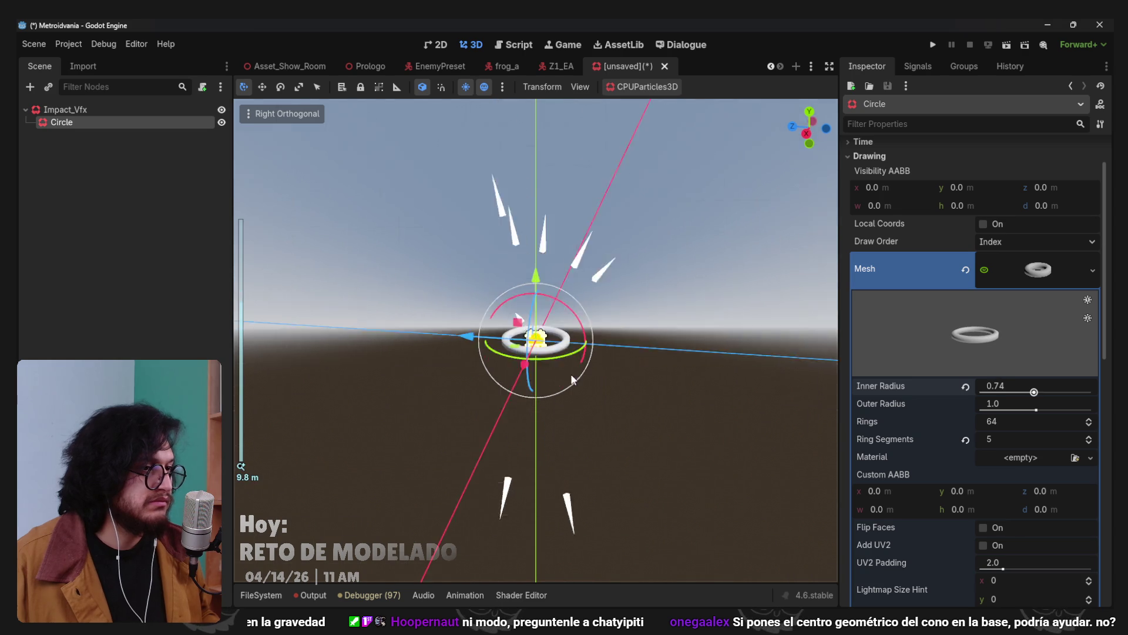
scroll(574, 374, up, 5)
scroll(954, 310, up, 2)
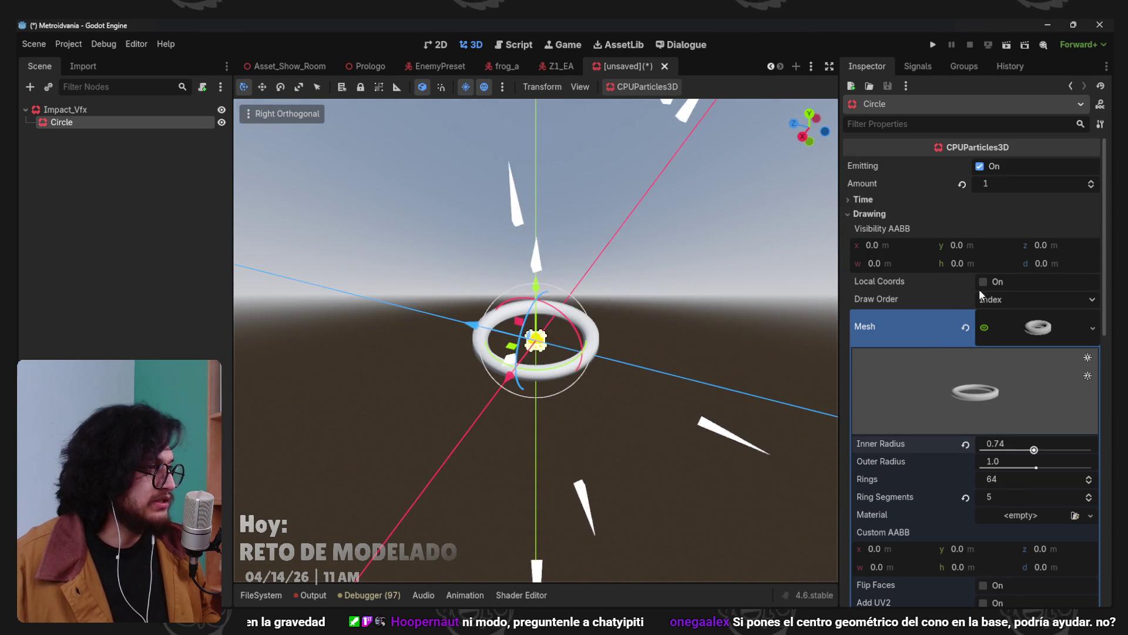
scroll(943, 302, down, 5)
scroll(947, 326, up, 2)
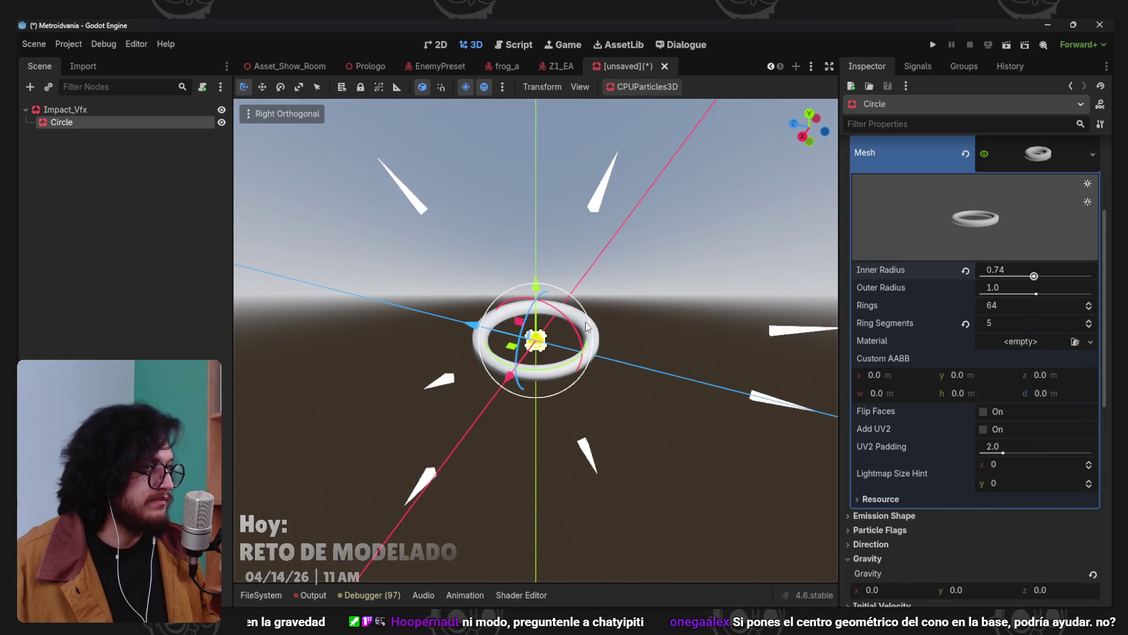
drag(587, 326, 507, 405)
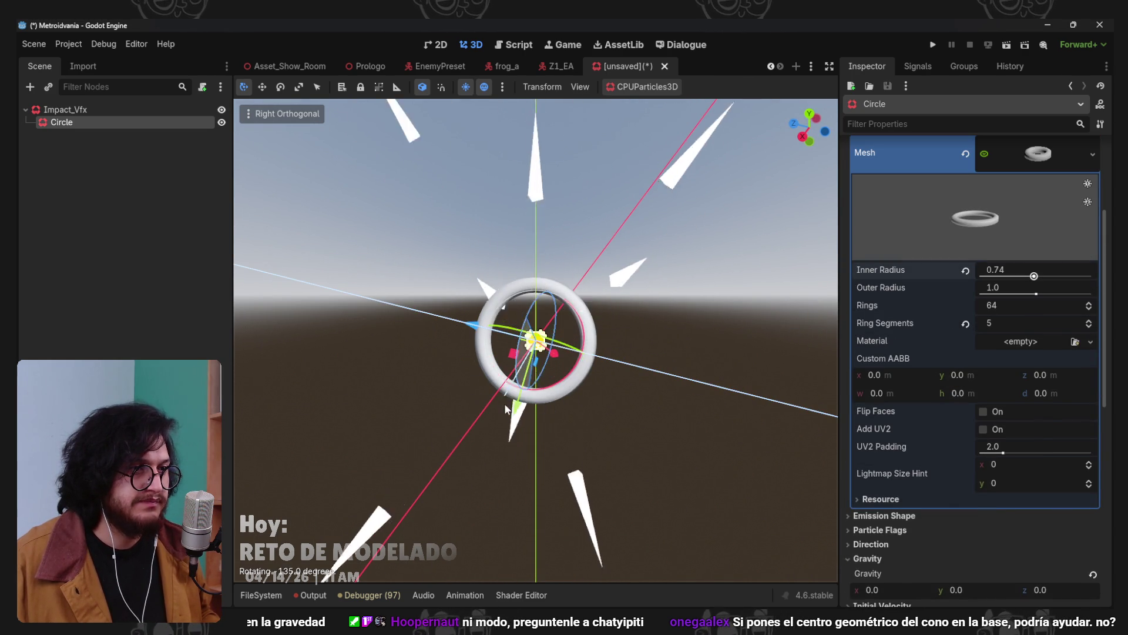
key(ctrl+z)
key(ctrl+z)
scroll(511, 305, up, 2)
mouse_move(504, 318)
mouse_down()
mouse_move(486, 368)
mouse_move(499, 411)
mouse_move(484, 394)
mouse_up()
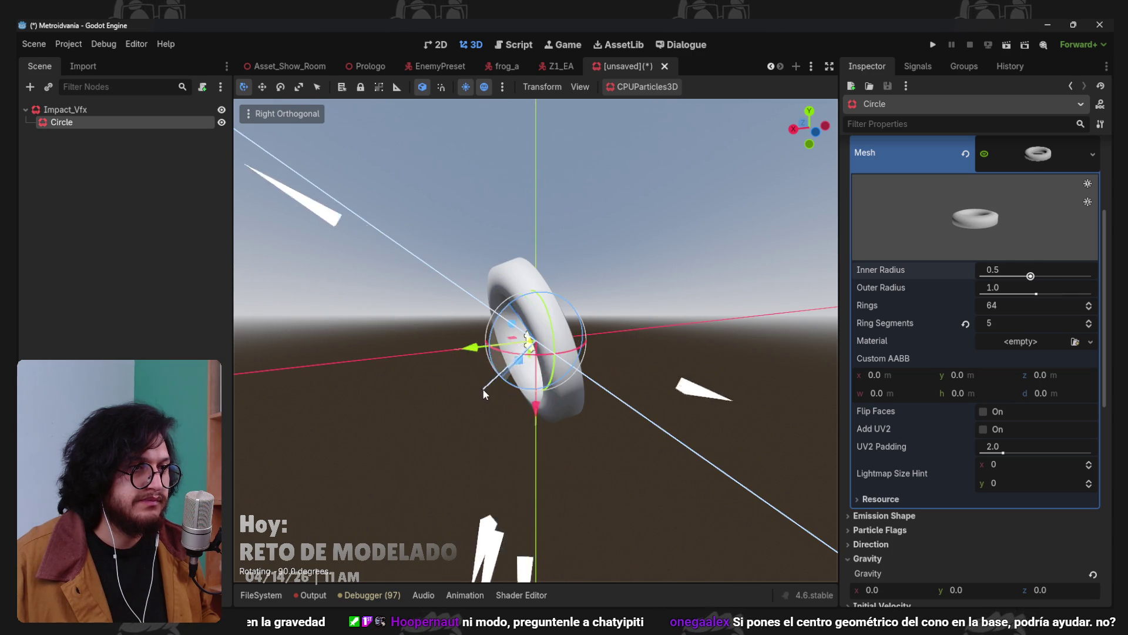
Step: Check the torus edge-on from the right and set Inner Radius to 0.765
key(KP_3)
scroll(685, 382, down, 2)
mouse_move(667, 348)
mouse_down()
mouse_move(429, 389)
mouse_move(601, 357)
mouse_up()
scroll(601, 357, up, 3)
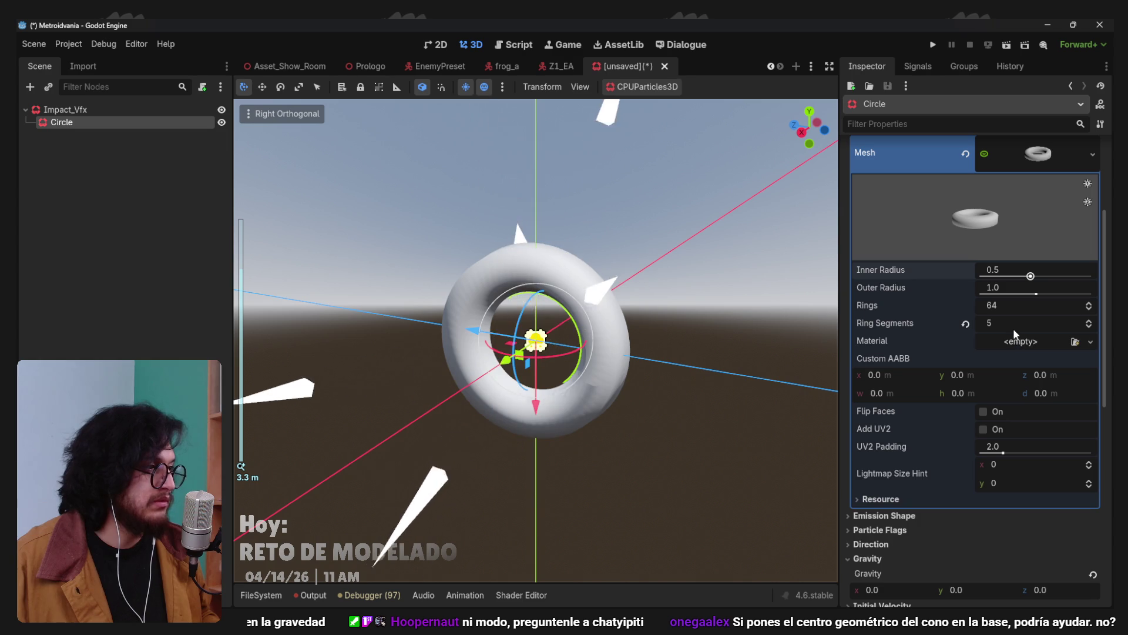
mouse_move(1031, 277)
mouse_down()
mouse_move(1038, 296)
mouse_move(975, 305)
mouse_move(1016, 305)
mouse_move(999, 323)
mouse_up()
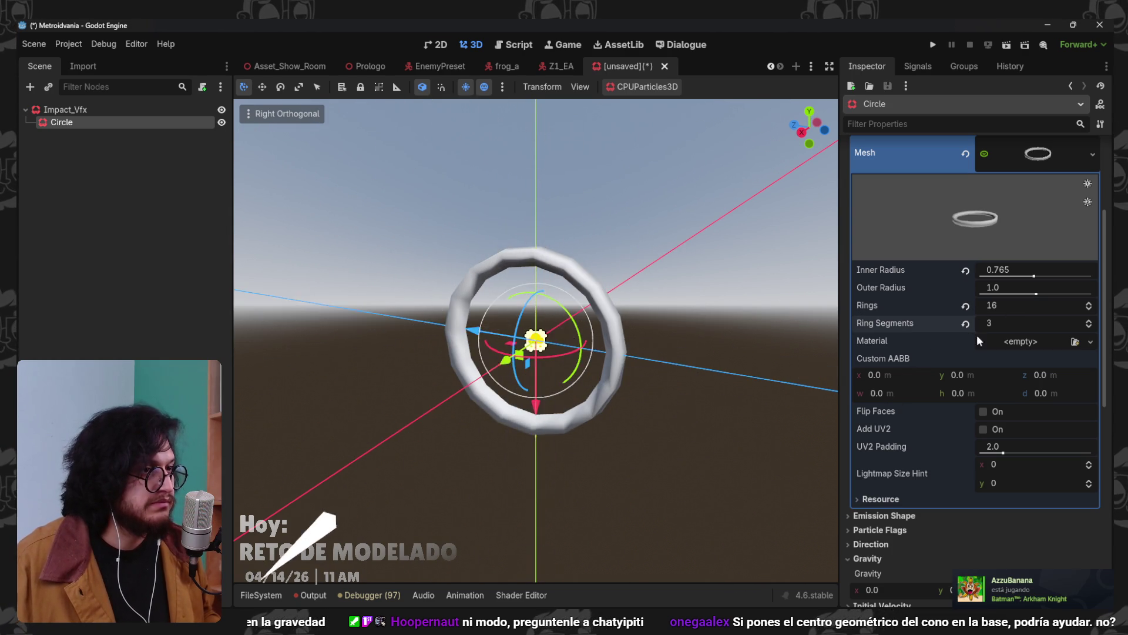
scroll(342, 375, down, 2)
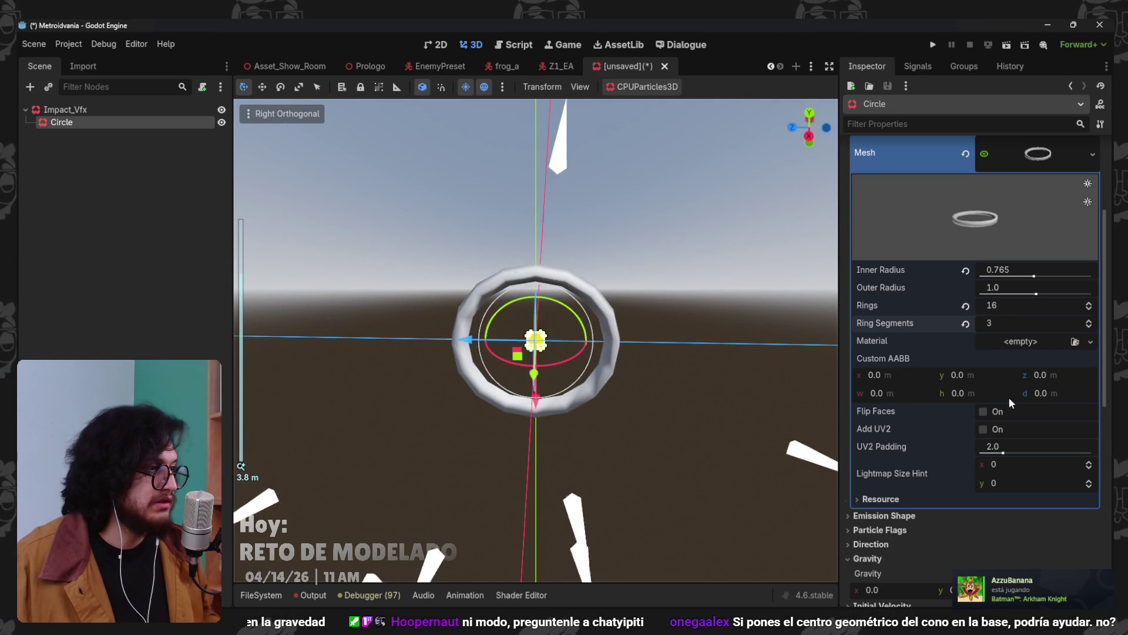
Step: Load White_Unlit.tres as the Circle ring's Material Override and expand its Scale settings
scroll(1008, 397, down, 7)
click(881, 376)
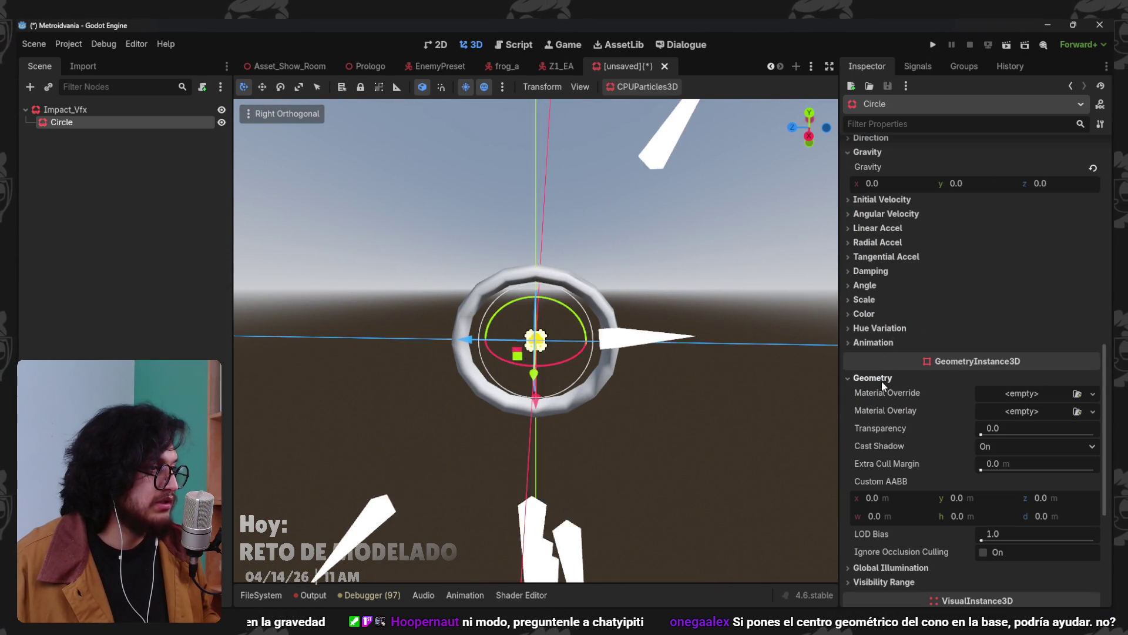
click(1092, 394)
click(1046, 468)
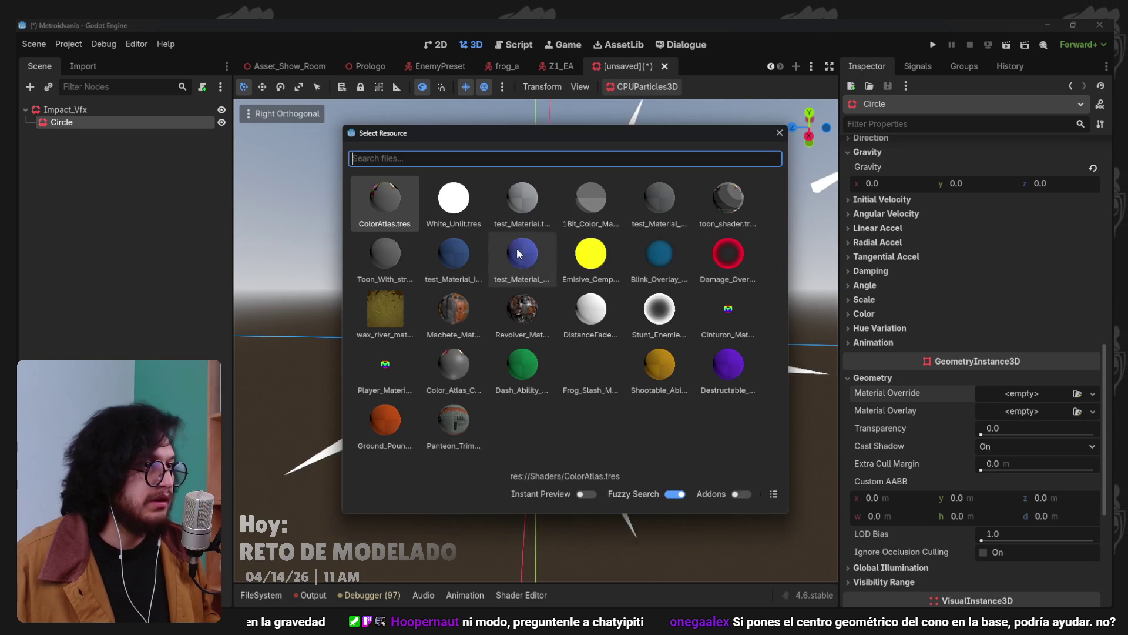
double_click(449, 209)
scroll(941, 337, up, 8)
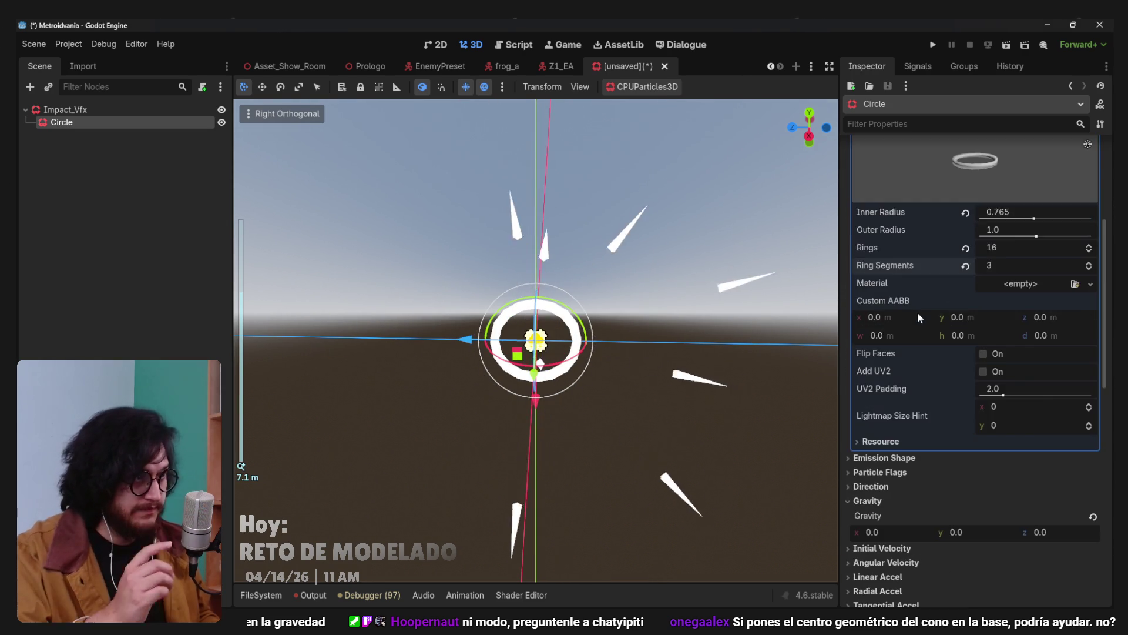
scroll(1001, 263, down, 8)
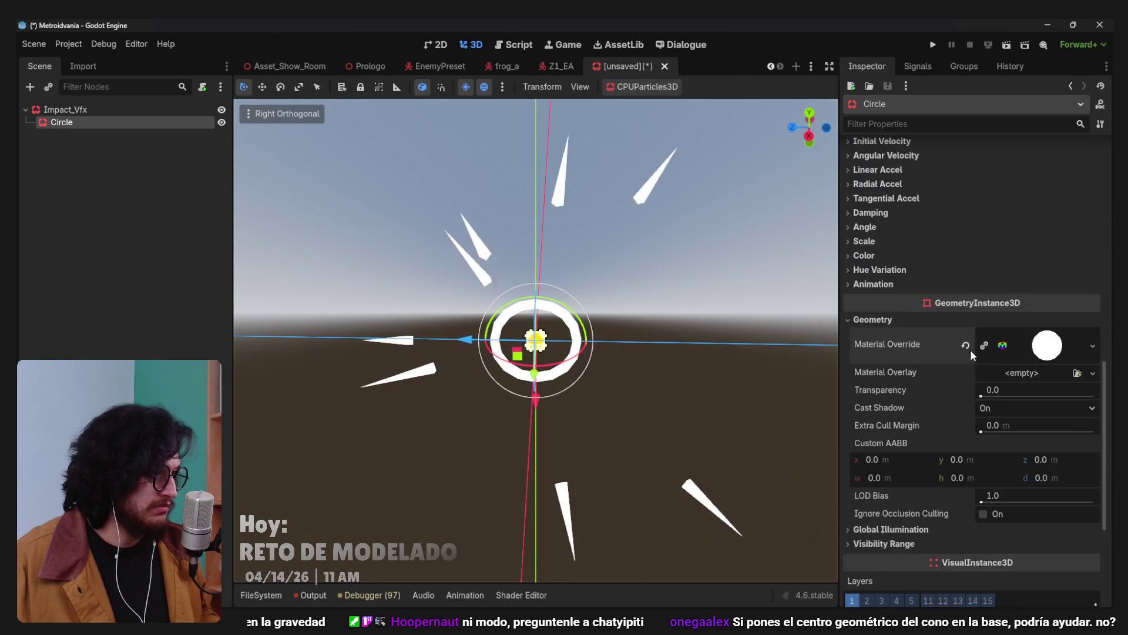
scroll(947, 333, down, 2)
scroll(953, 355, up, 7)
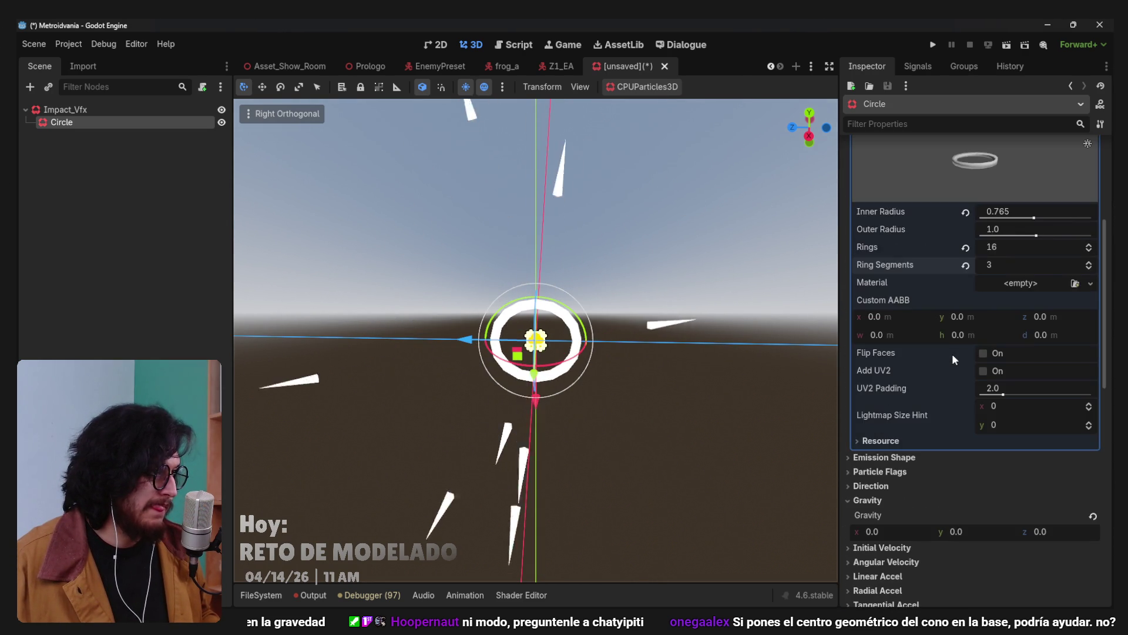
scroll(930, 365, down, 6)
click(868, 301)
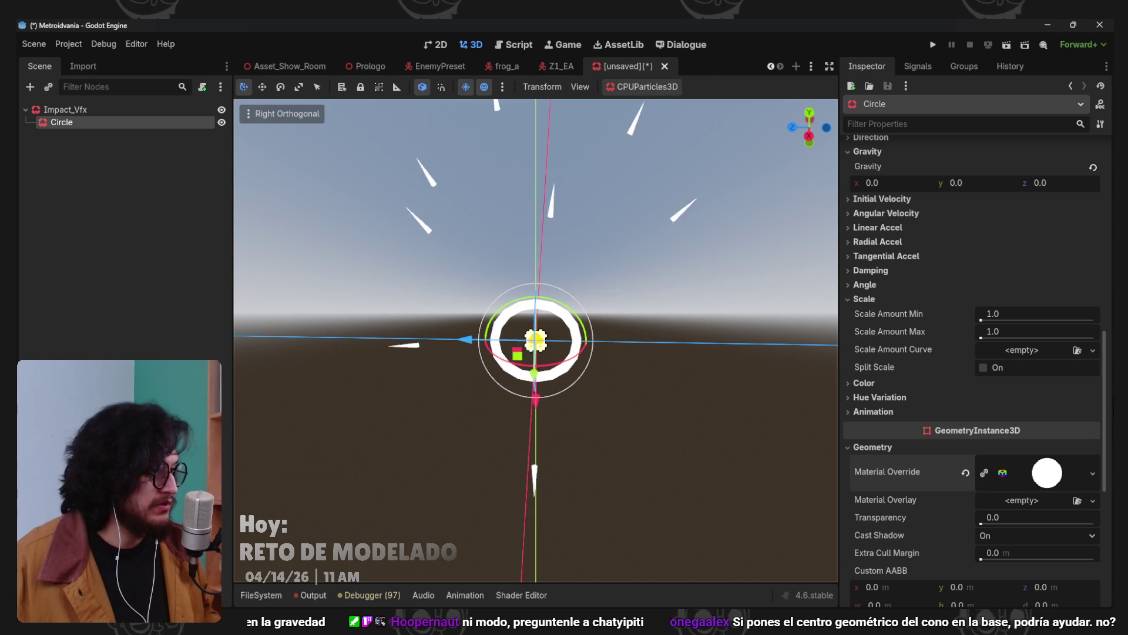
Step: Give Circle a new Scale Amount Curve that rises steeply from the start and ends at zero
scroll(992, 280, down, 2)
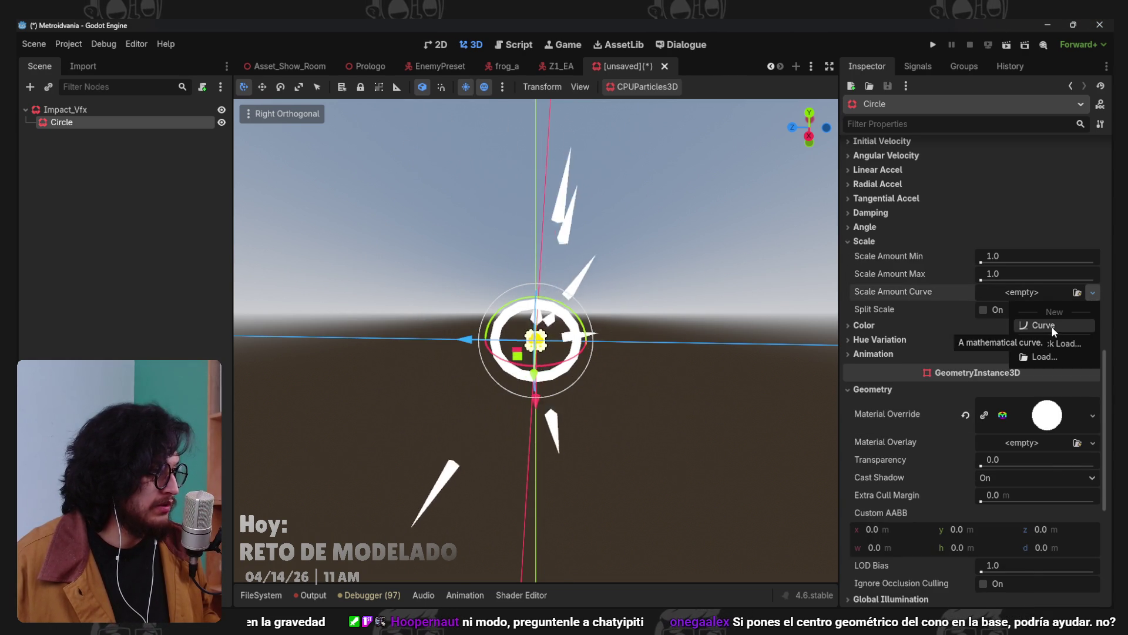
click(1052, 329)
click(1020, 303)
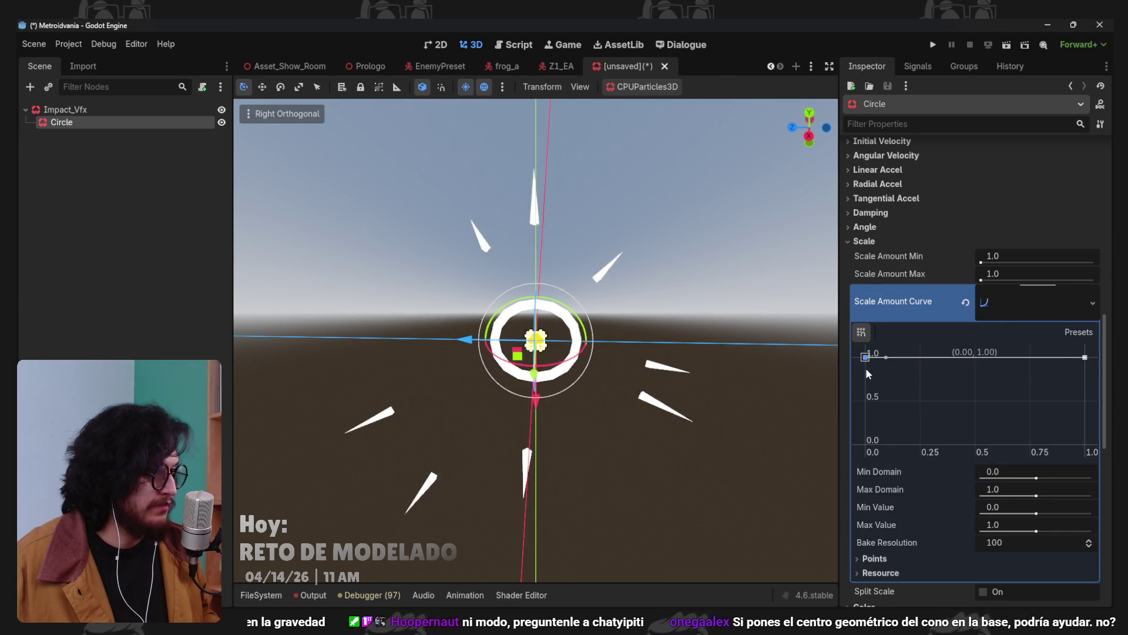
click(860, 452)
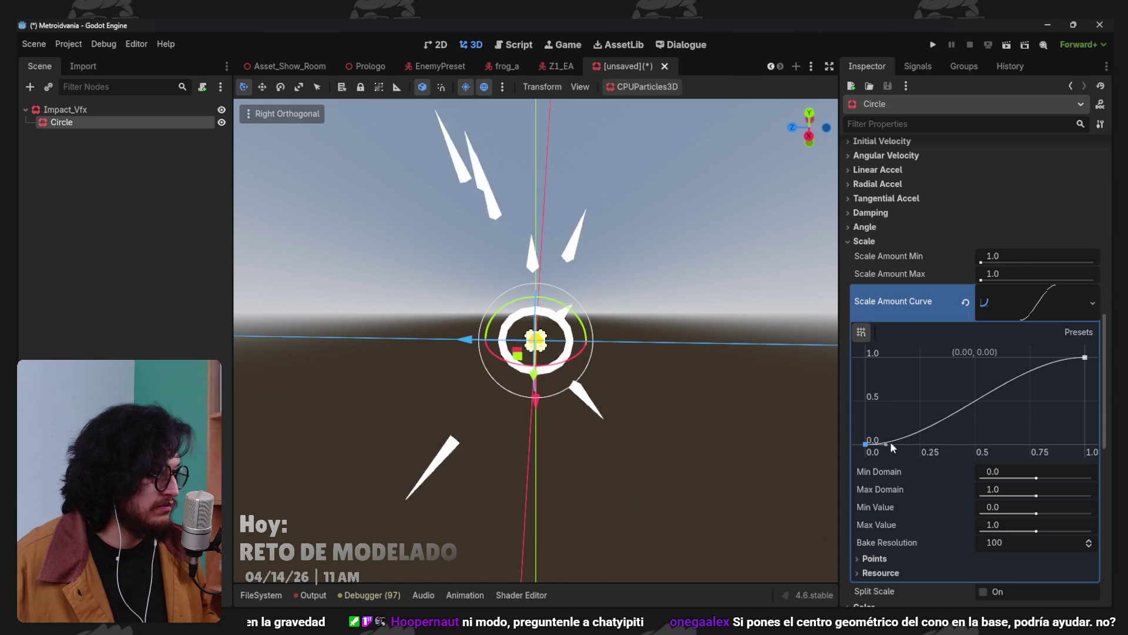
right_click(891, 365)
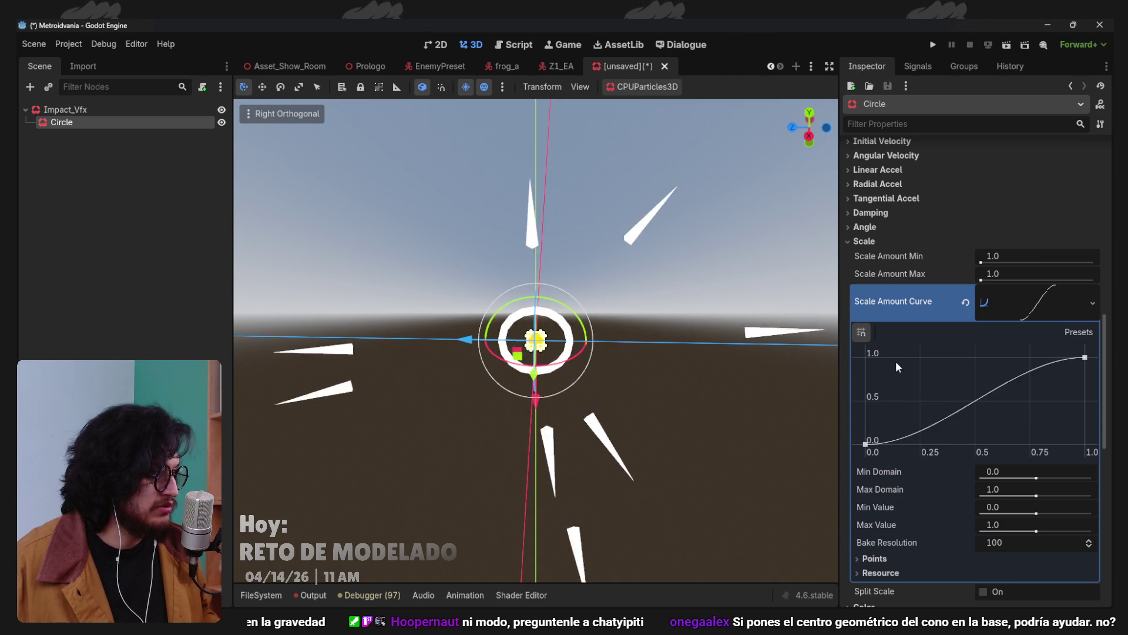
drag(1083, 360, 1089, 462)
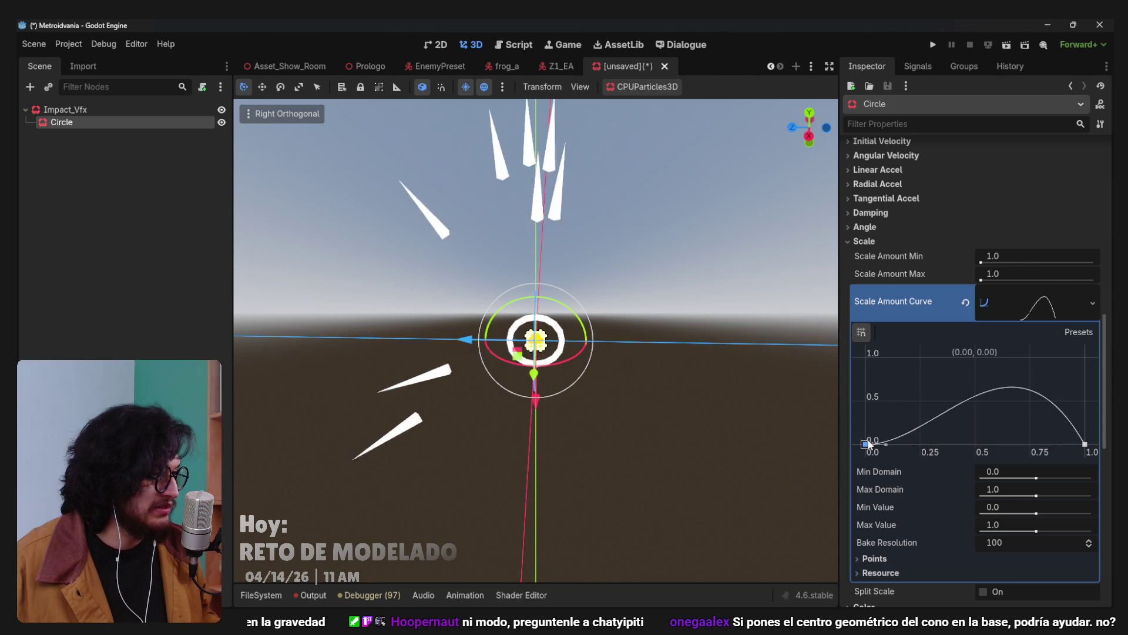
drag(887, 445, 879, 422)
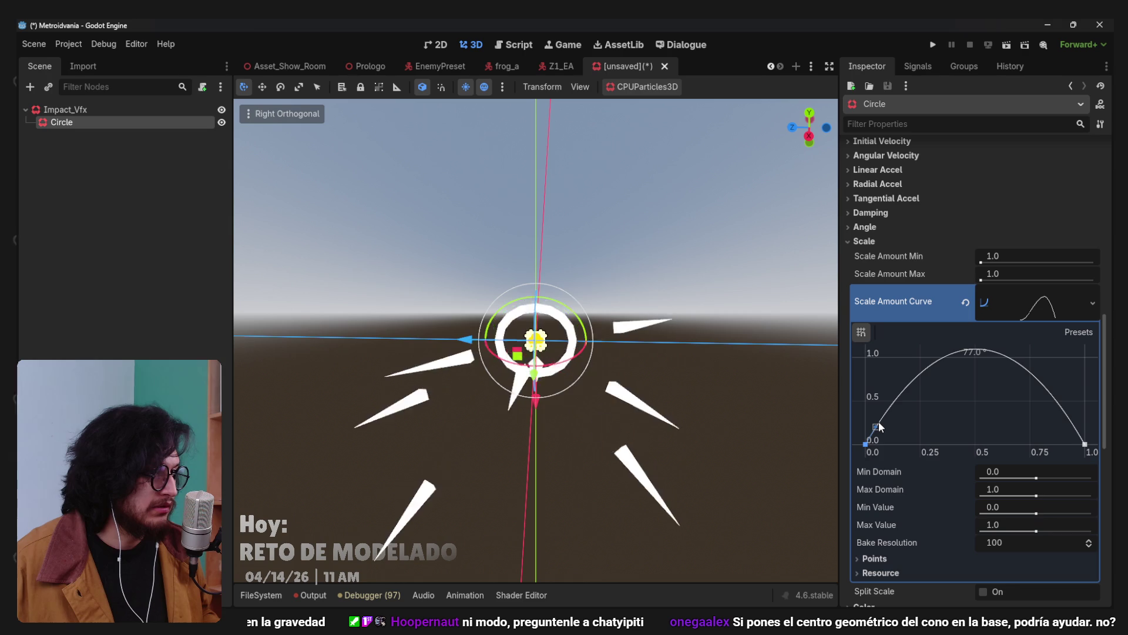
Step: Move the curve's peak earlier, tune its tangent, and set the zero point at about 0.74
drag(975, 347, 905, 355)
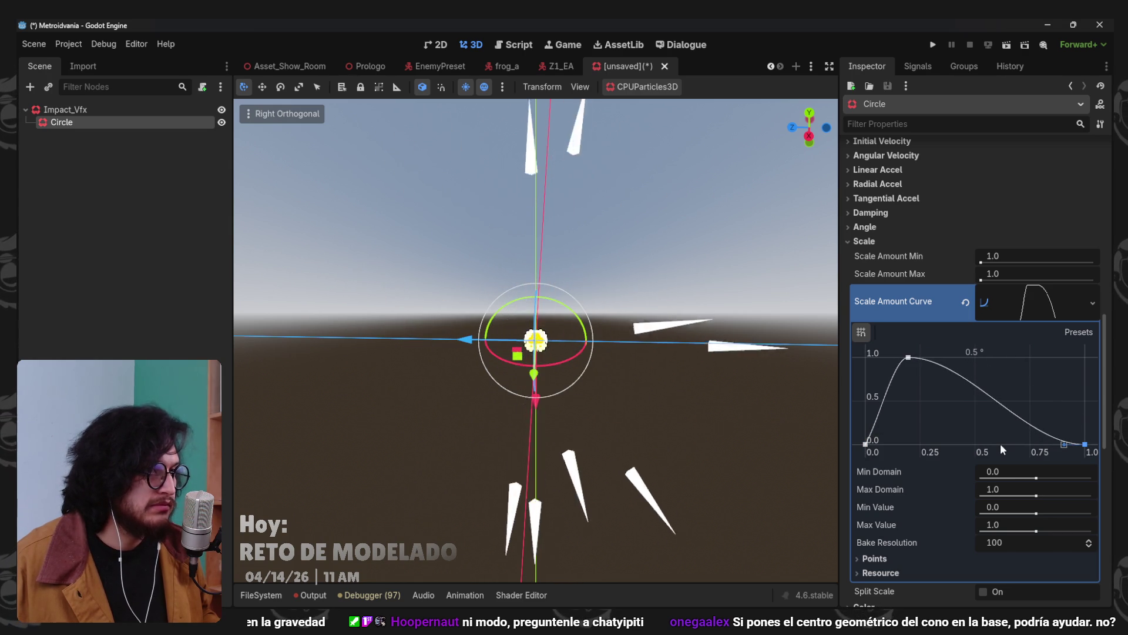
drag(1065, 445, 985, 445)
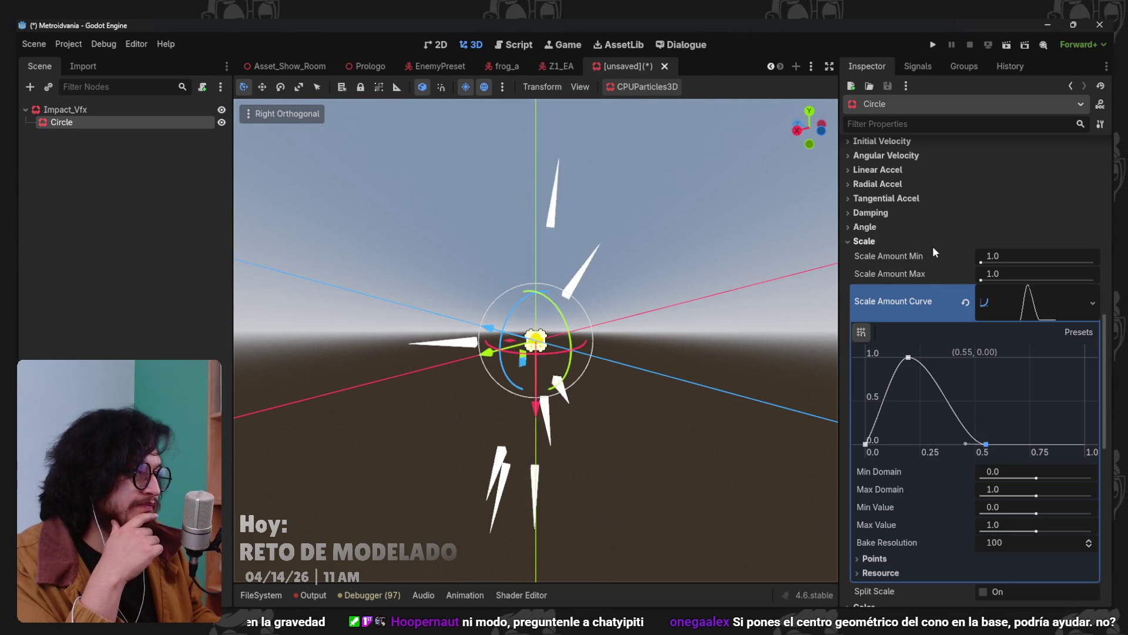
drag(909, 358, 873, 357)
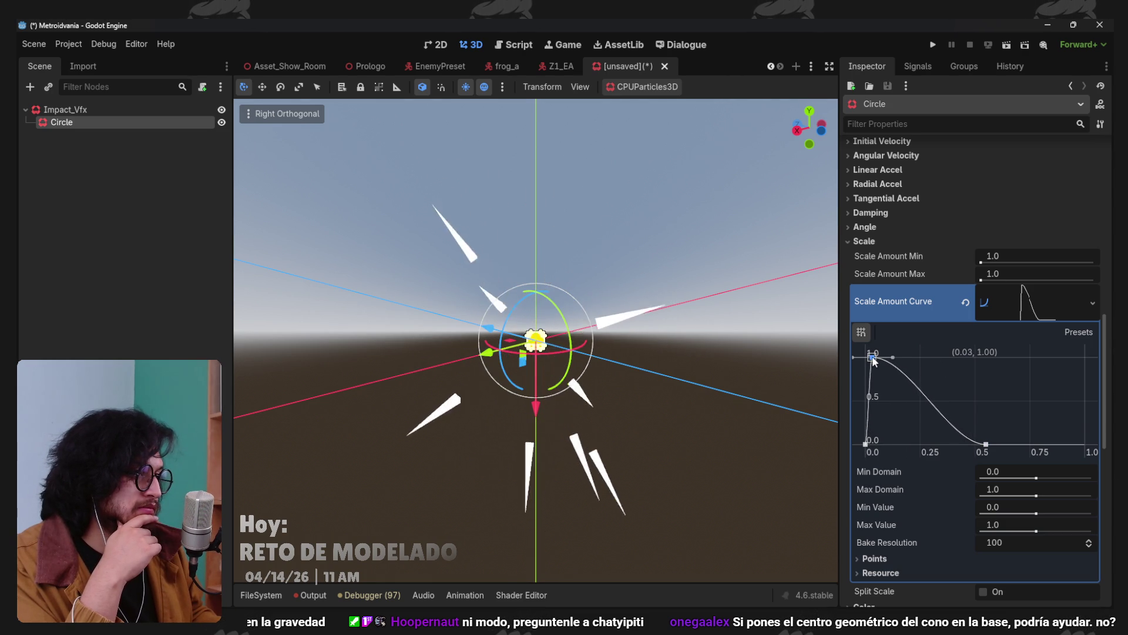
click(894, 355)
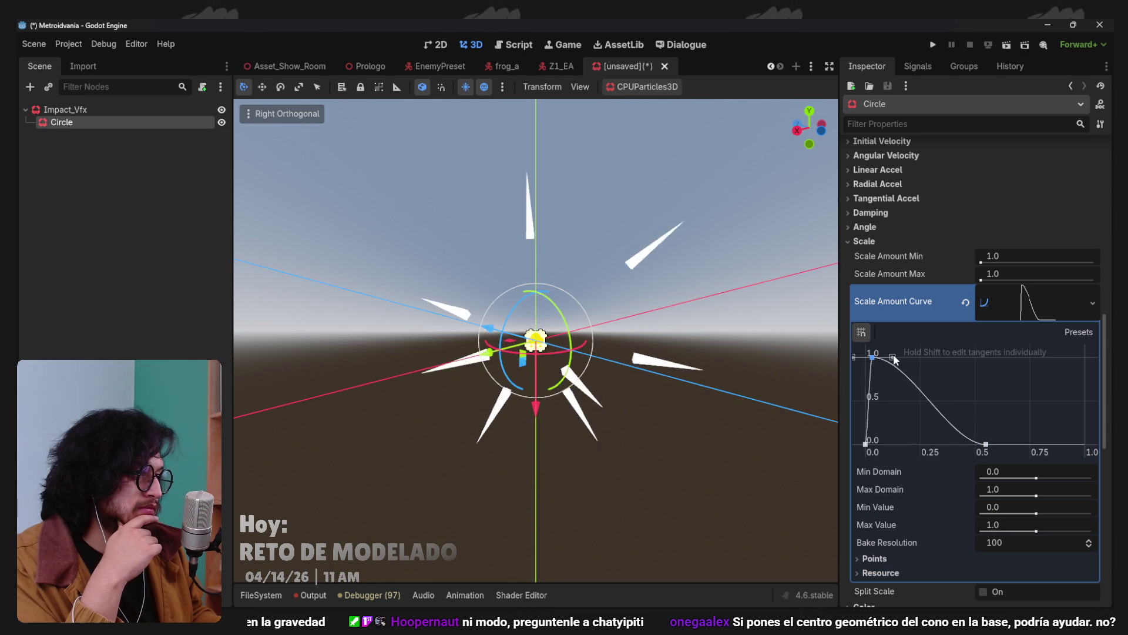
mouse_move(985, 446)
mouse_down()
mouse_move(1029, 446)
mouse_move(1020, 435)
mouse_up()
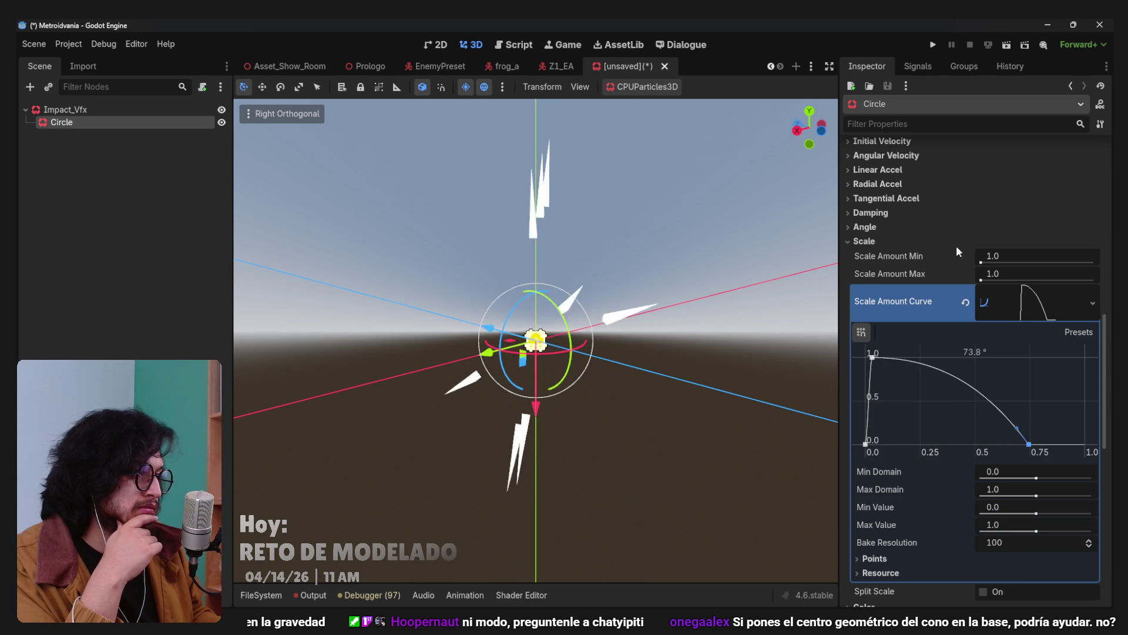
scroll(964, 246, up, 6)
scroll(493, 386, down, 3)
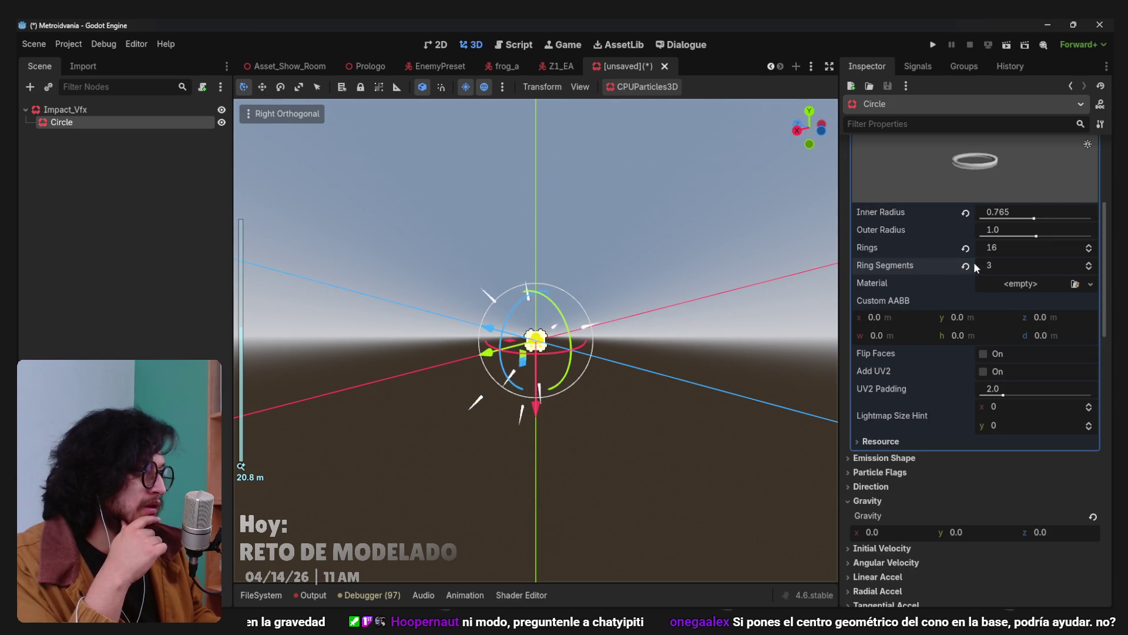
Step: Turn on One Shot for Impact_Vfx and preview both the shard burst and the Circle particles
scroll(981, 235, up, 4)
click(880, 198)
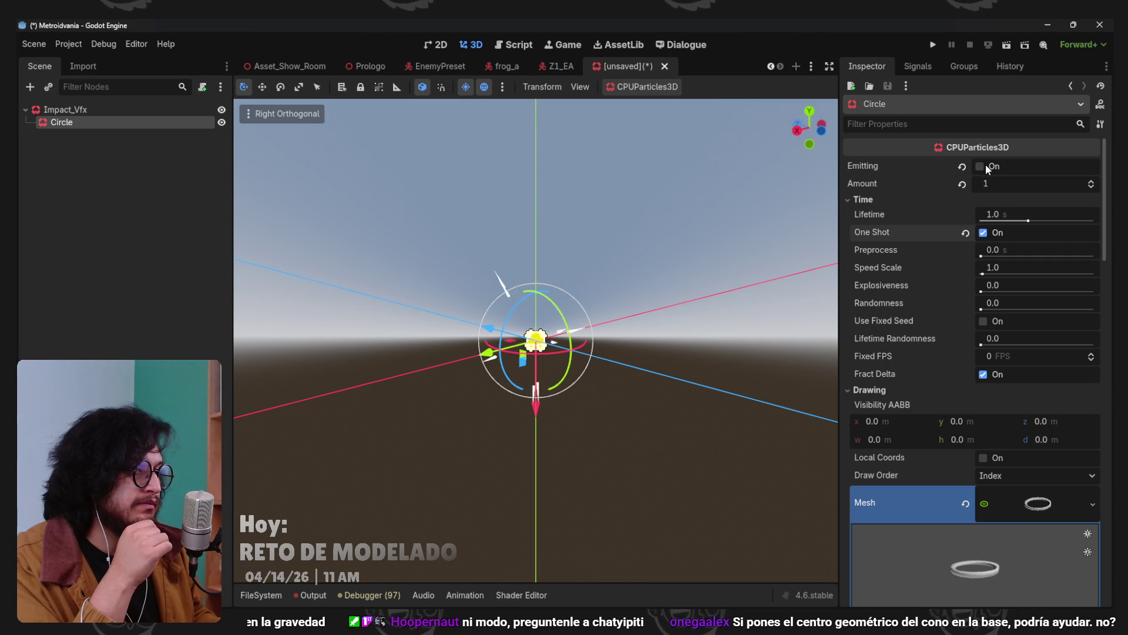
click(135, 107)
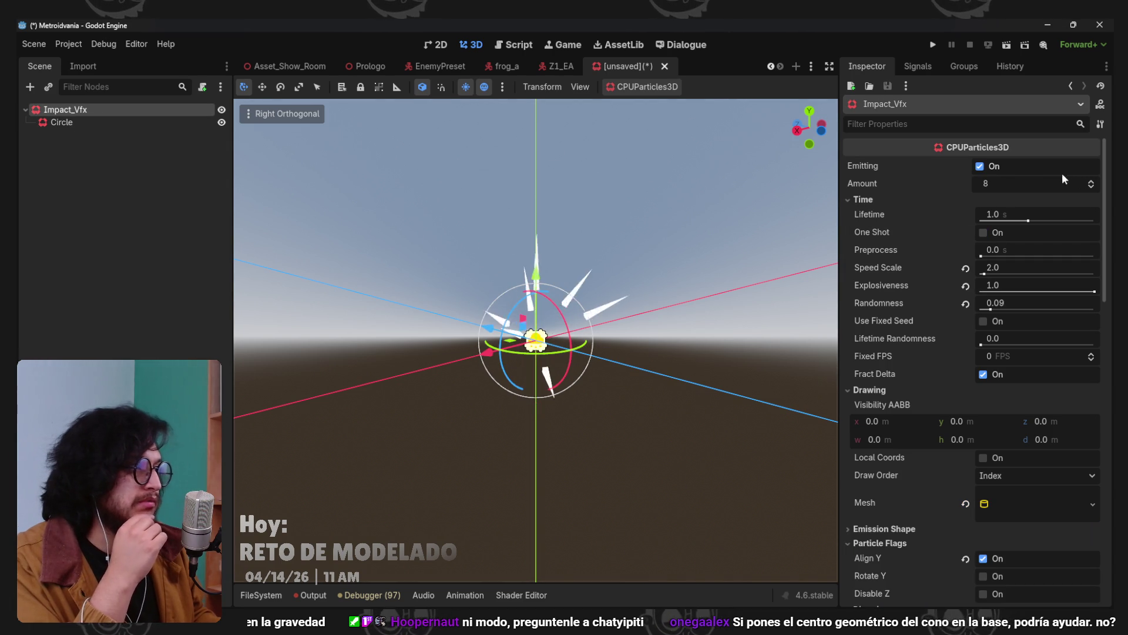
click(1000, 167)
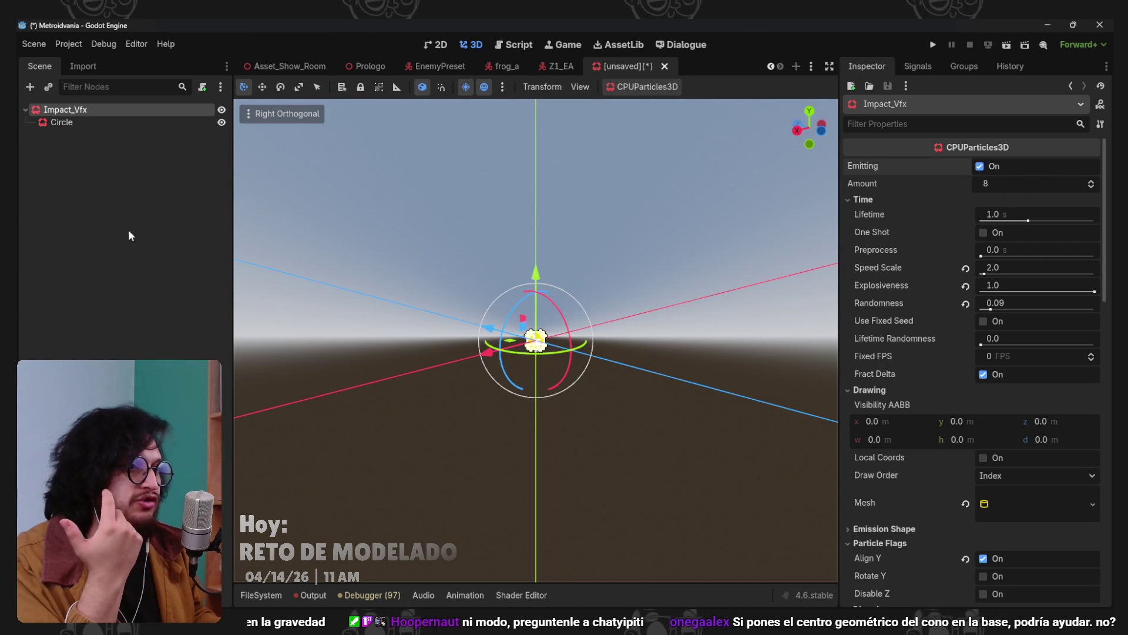
click(984, 232)
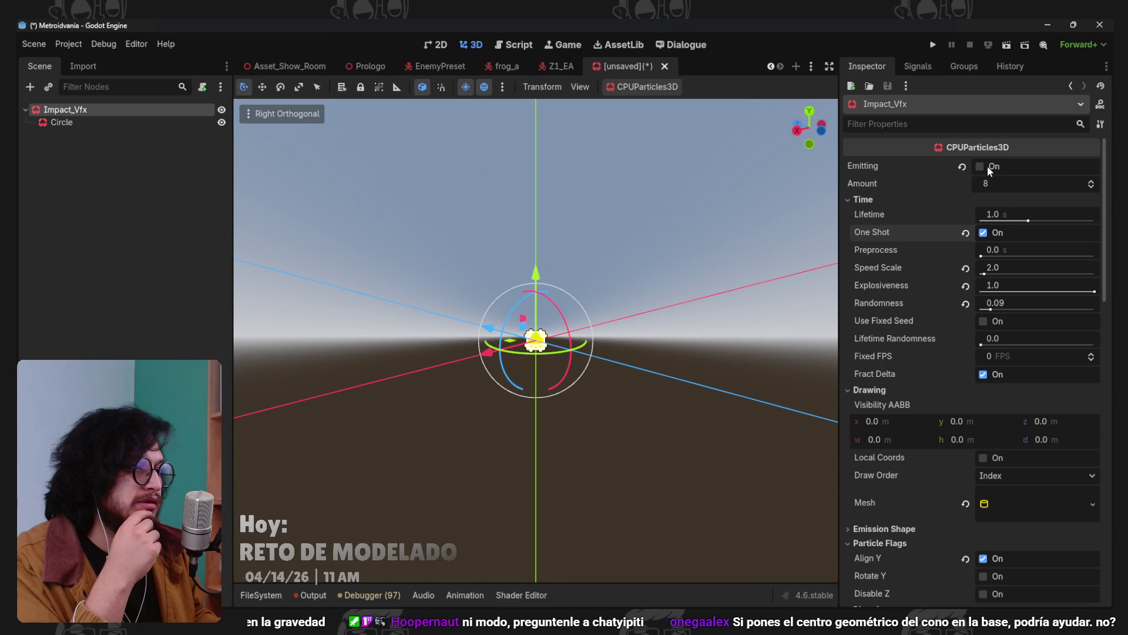
click(136, 121)
click(981, 167)
click(184, 110)
Step: Check Impact_Vfx's emission shape settings, then bring up the Reddit thread on particle sub-emitters
scroll(975, 308, down, 10)
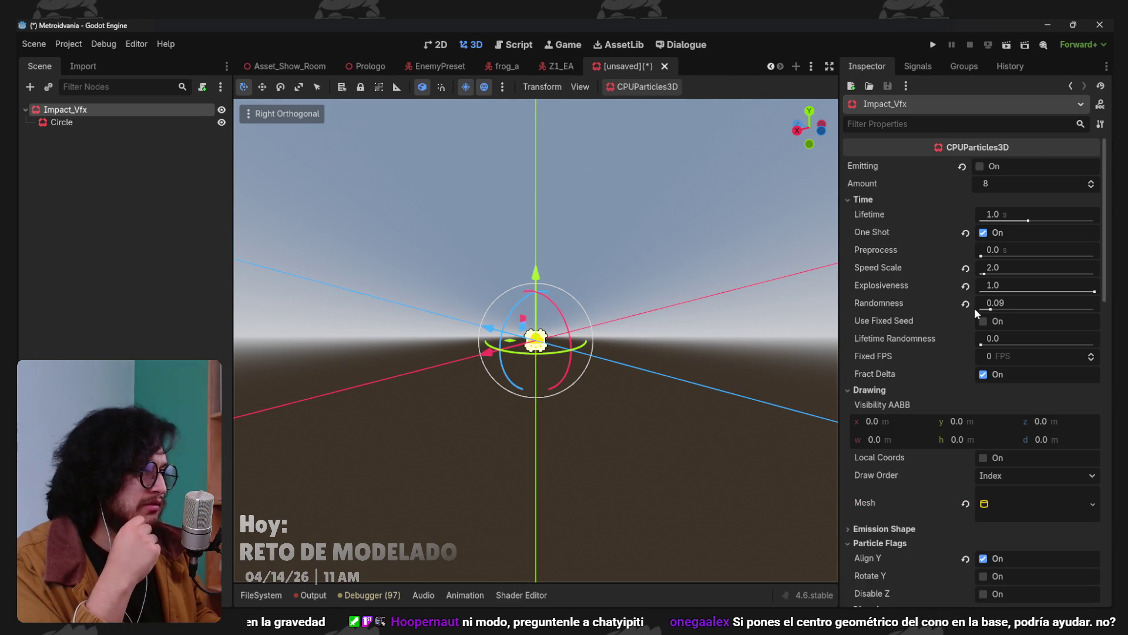
scroll(964, 311, down, 5)
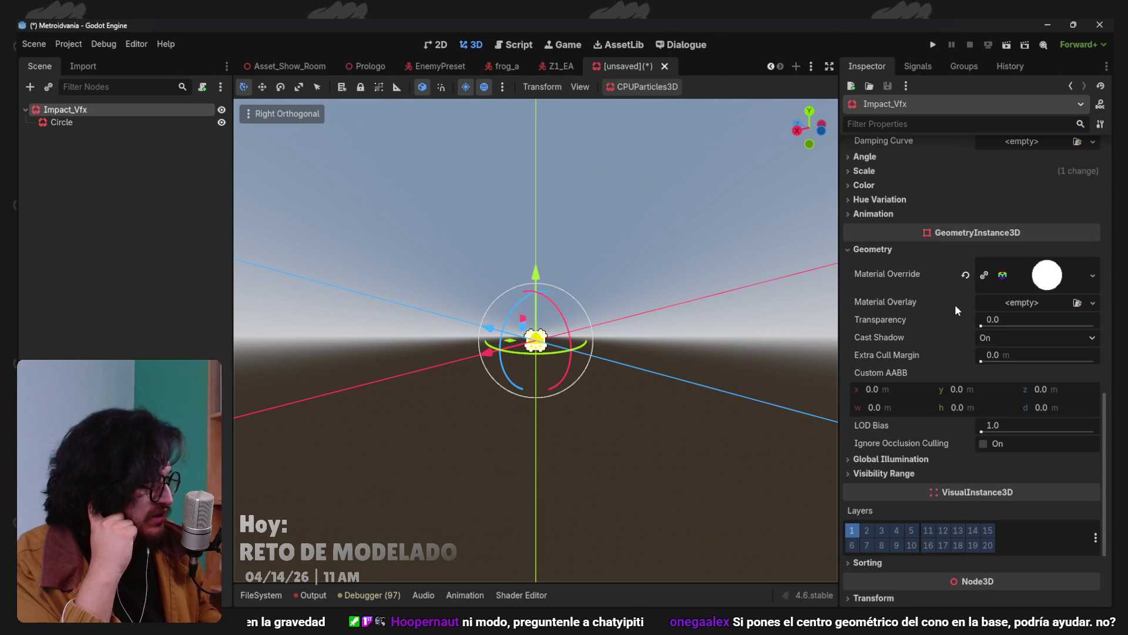
scroll(925, 398, up, 4)
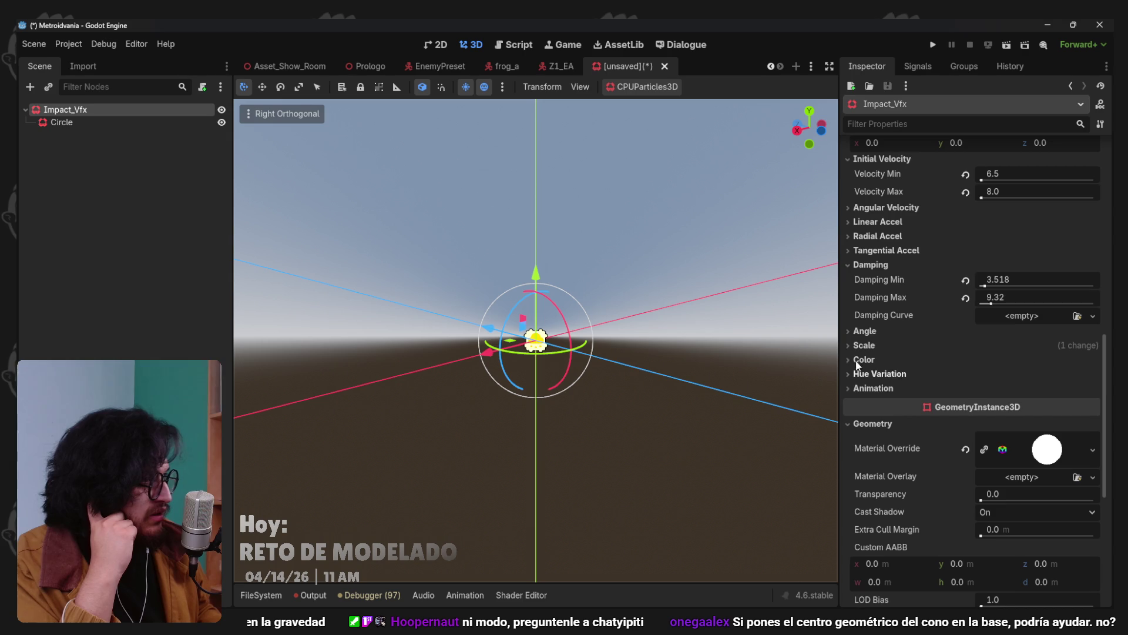
scroll(896, 329, up, 6)
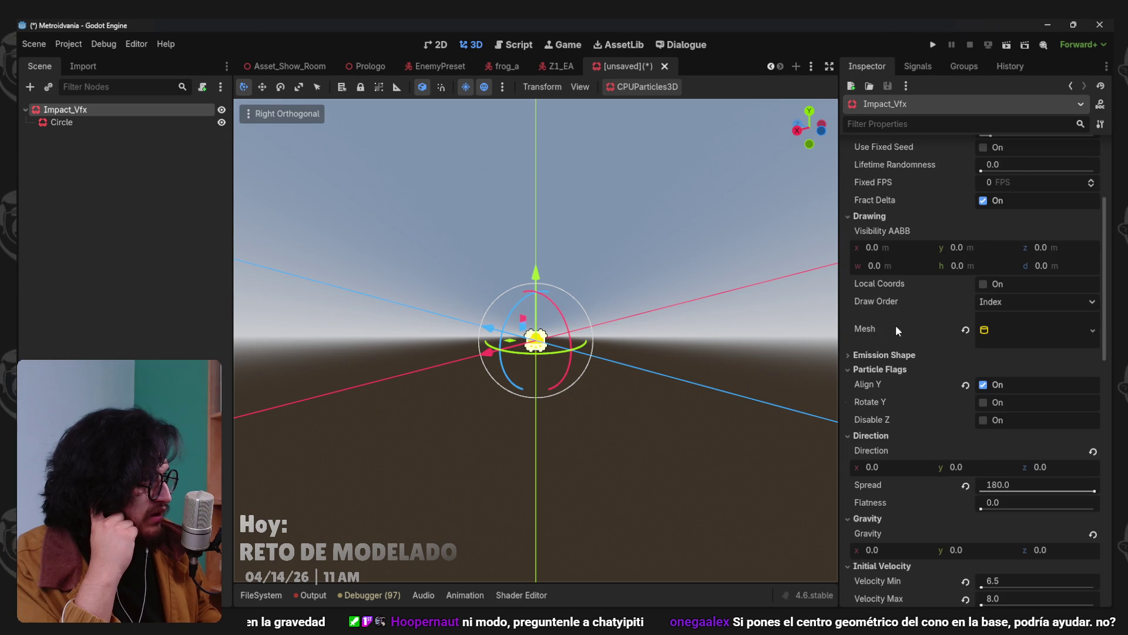
click(897, 355)
click(896, 354)
scroll(904, 348, up, 3)
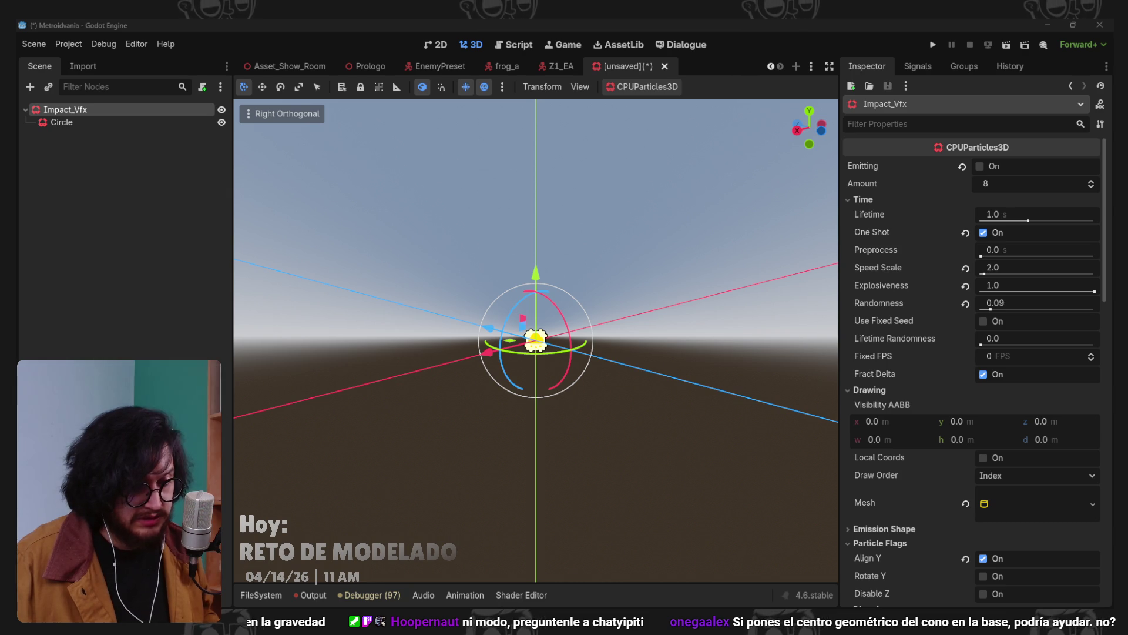
key(alt+Tab)
scroll(544, 352, down, 10)
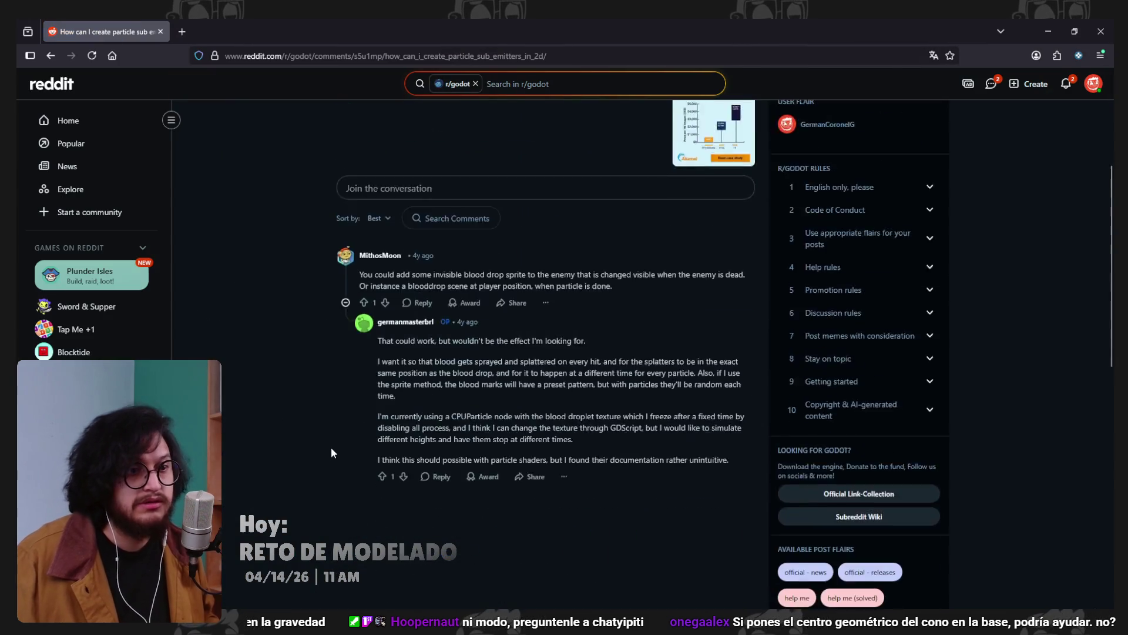
Step: Finish reading the Reddit comment and go back to the Google search results
triple_click(456, 221)
click(674, 282)
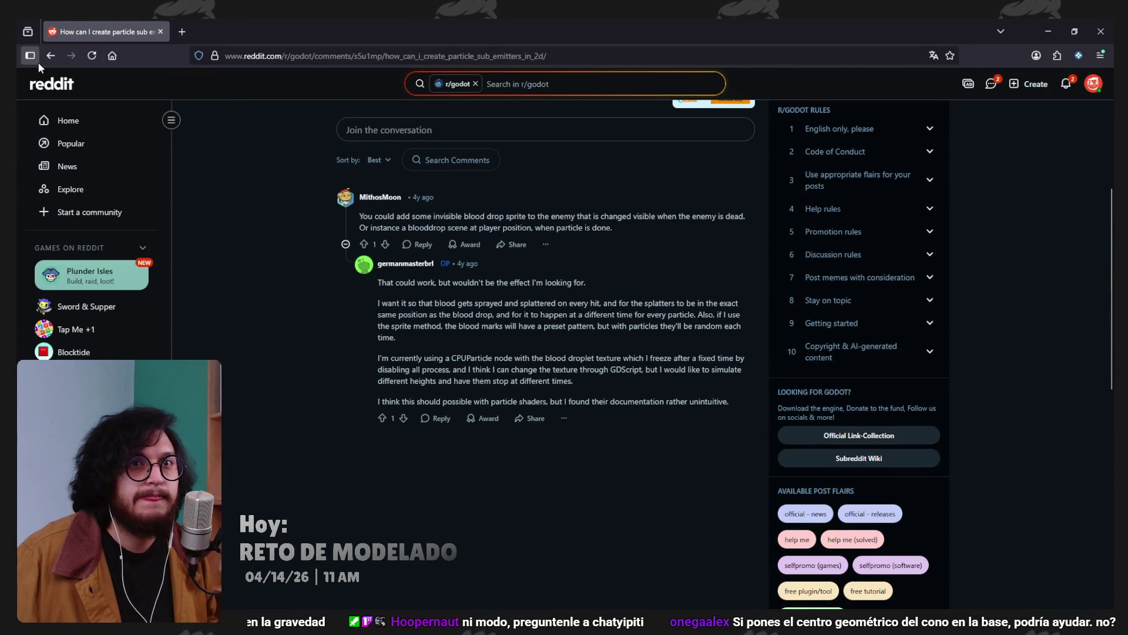
click(50, 55)
Step: Read the replies in the Godot Forum 'Particle sub-emitter question' thread, then return to Godot
scroll(419, 334, down, 5)
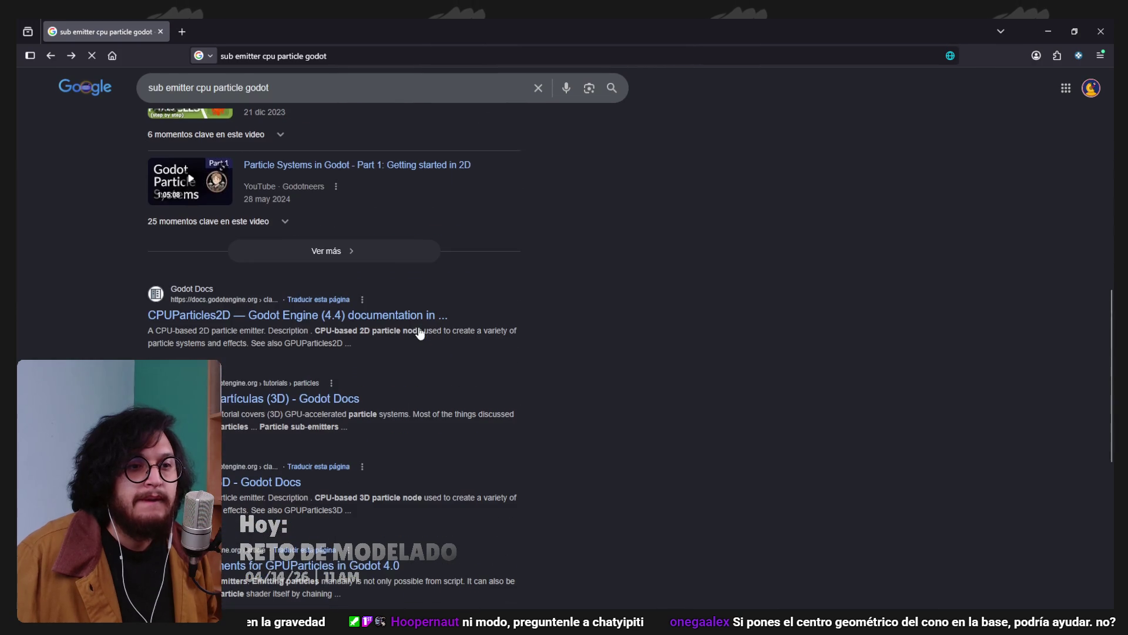
scroll(411, 337, down, 5)
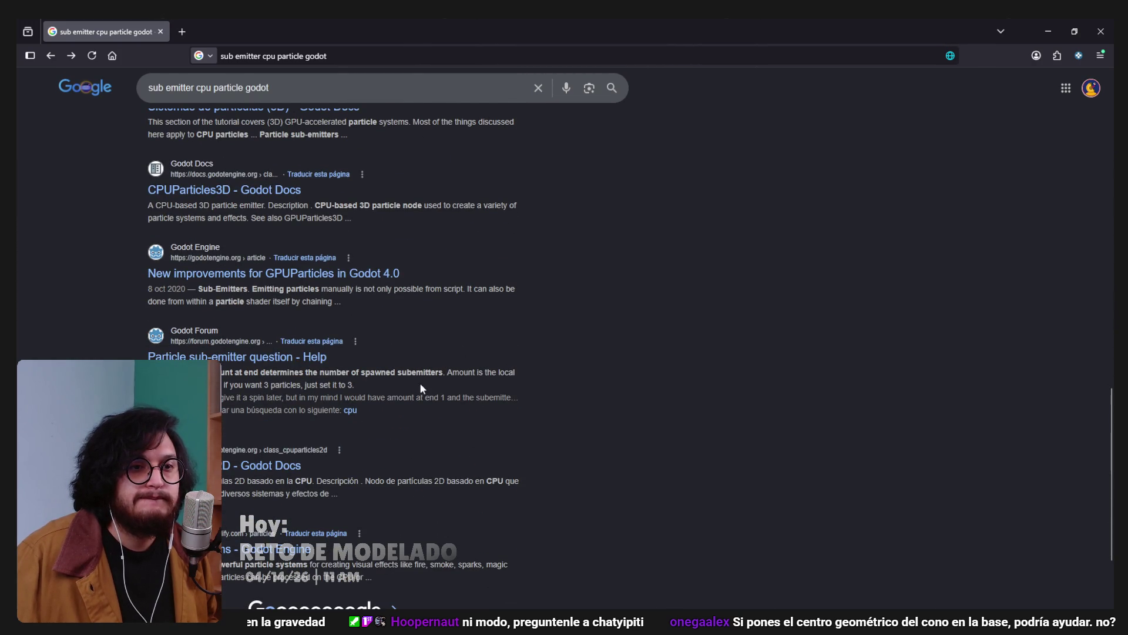
scroll(421, 394, down, 2)
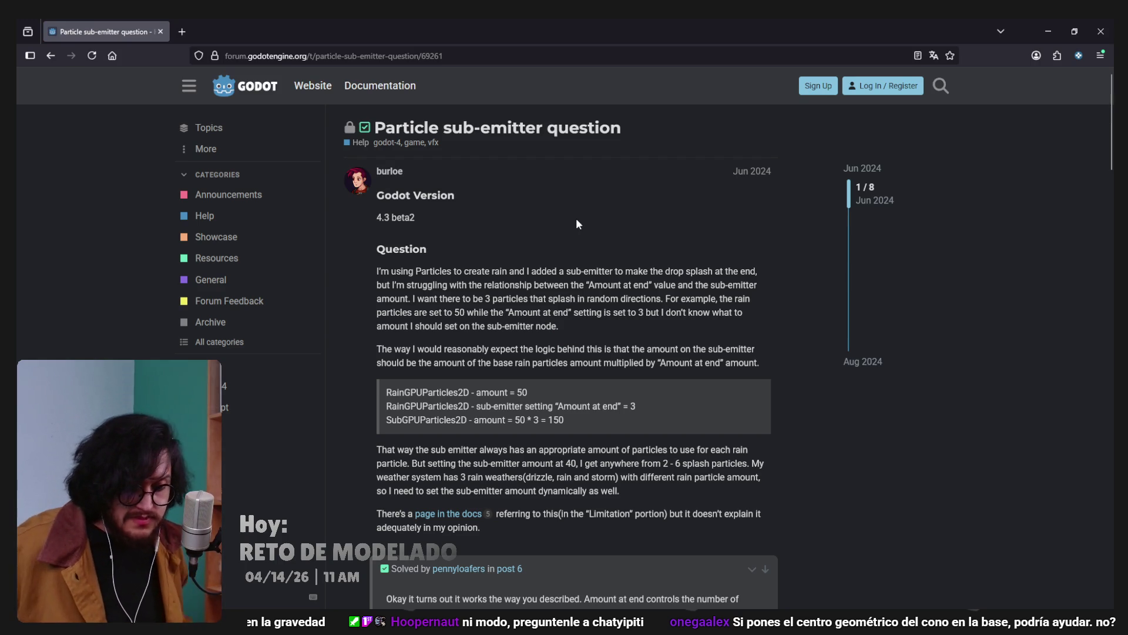
scroll(582, 247, down, 5)
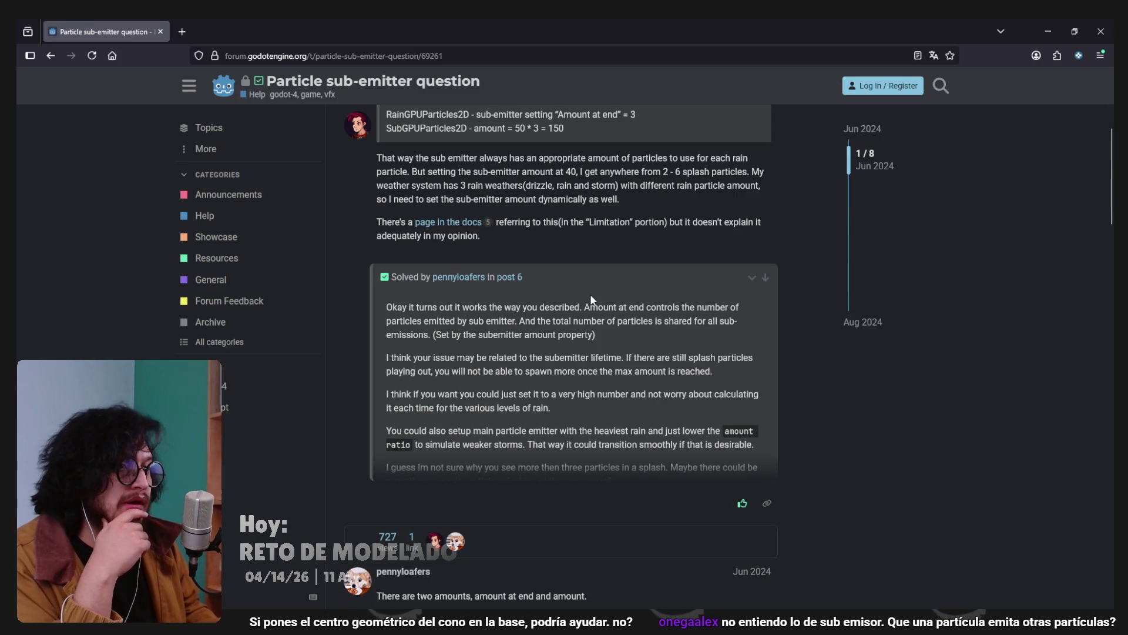
scroll(734, 298, down, 4)
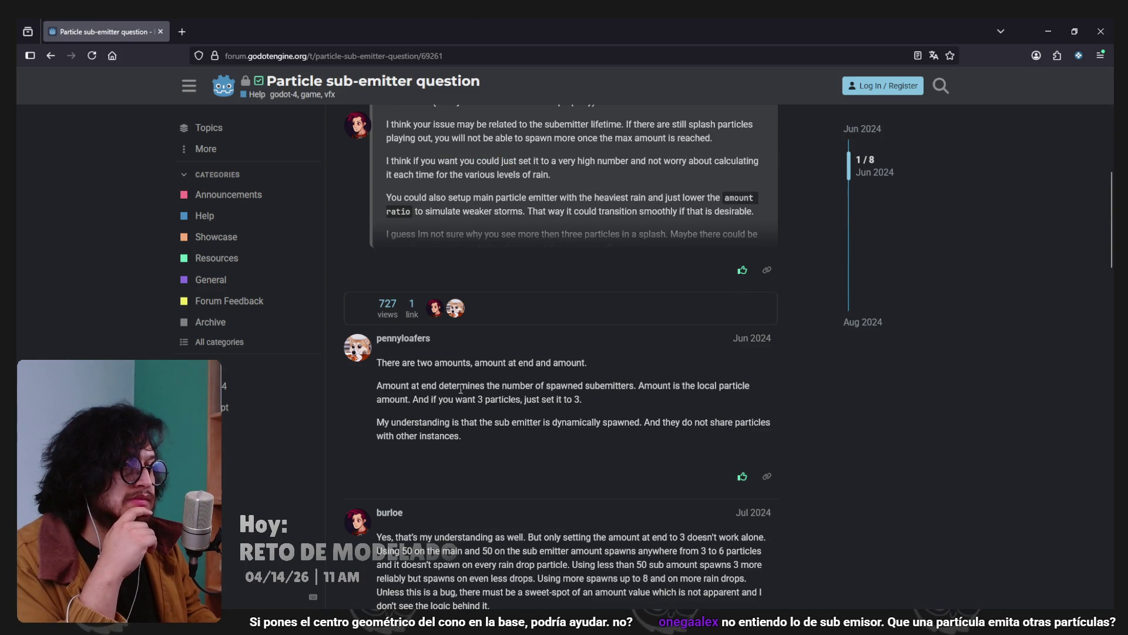
scroll(436, 432, down, 3)
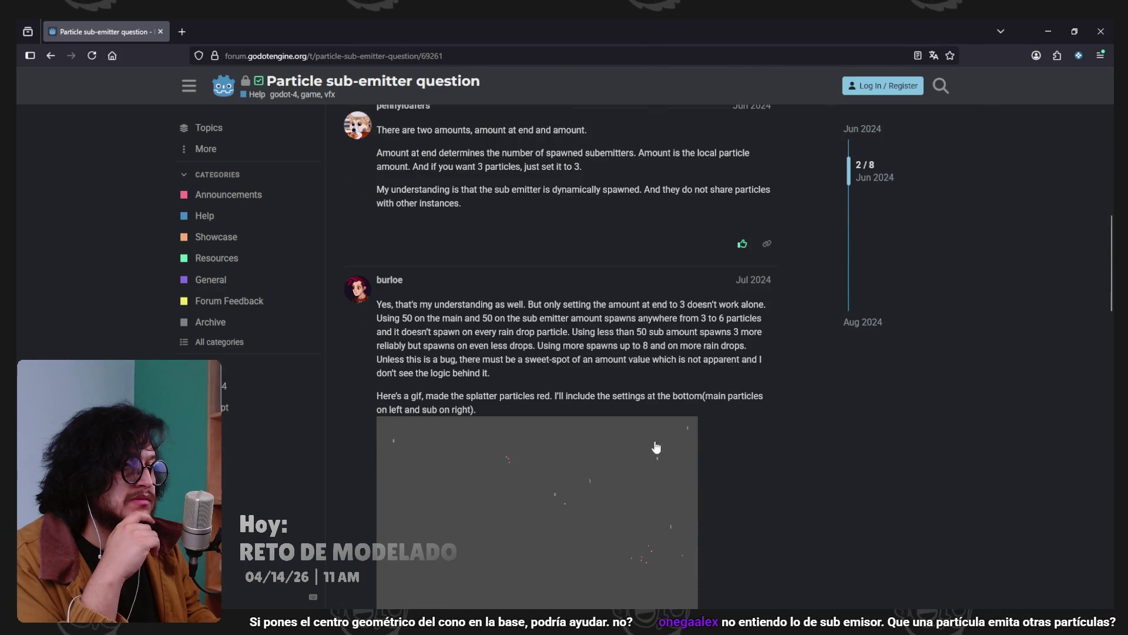
scroll(925, 463, down, 3)
scroll(921, 461, down, 7)
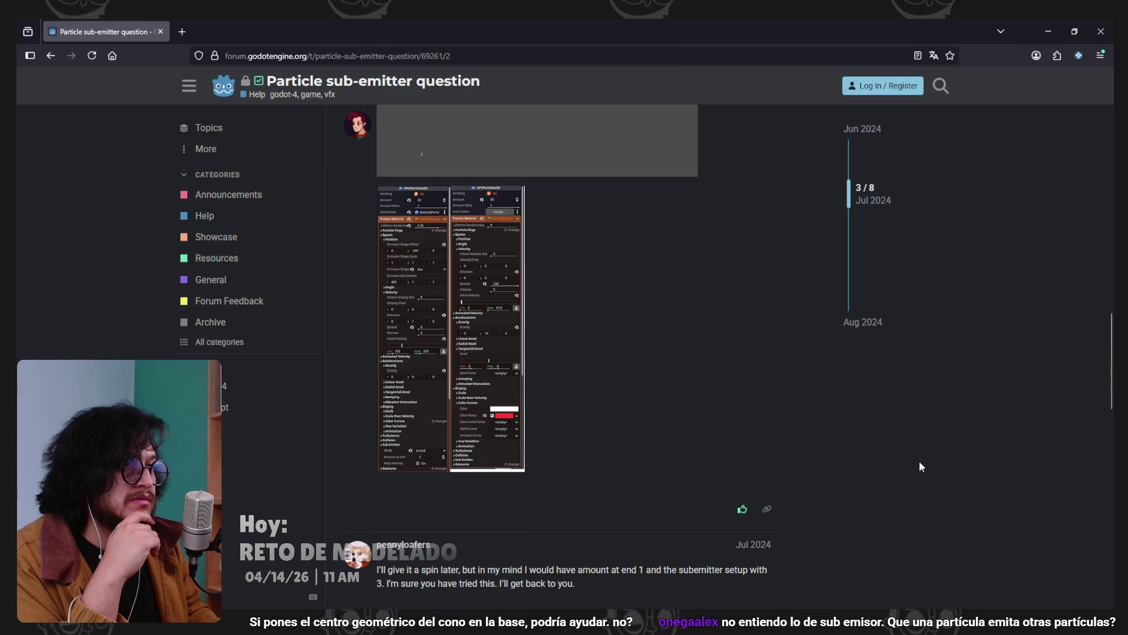
scroll(633, 371, down, 8)
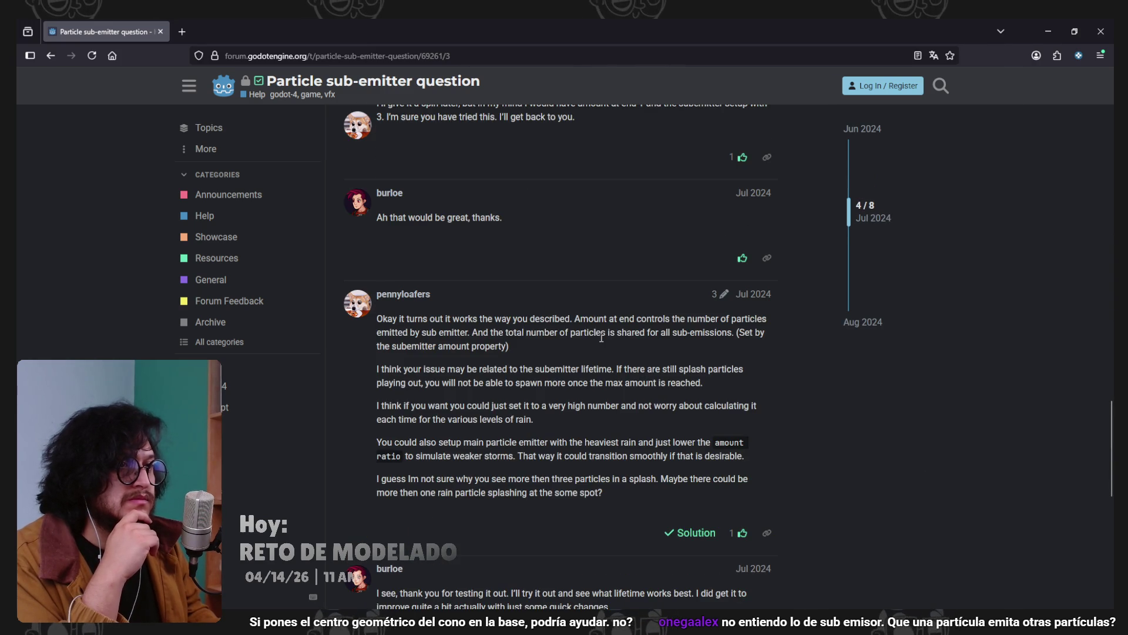
scroll(601, 337, down, 7)
scroll(846, 300, up, 4)
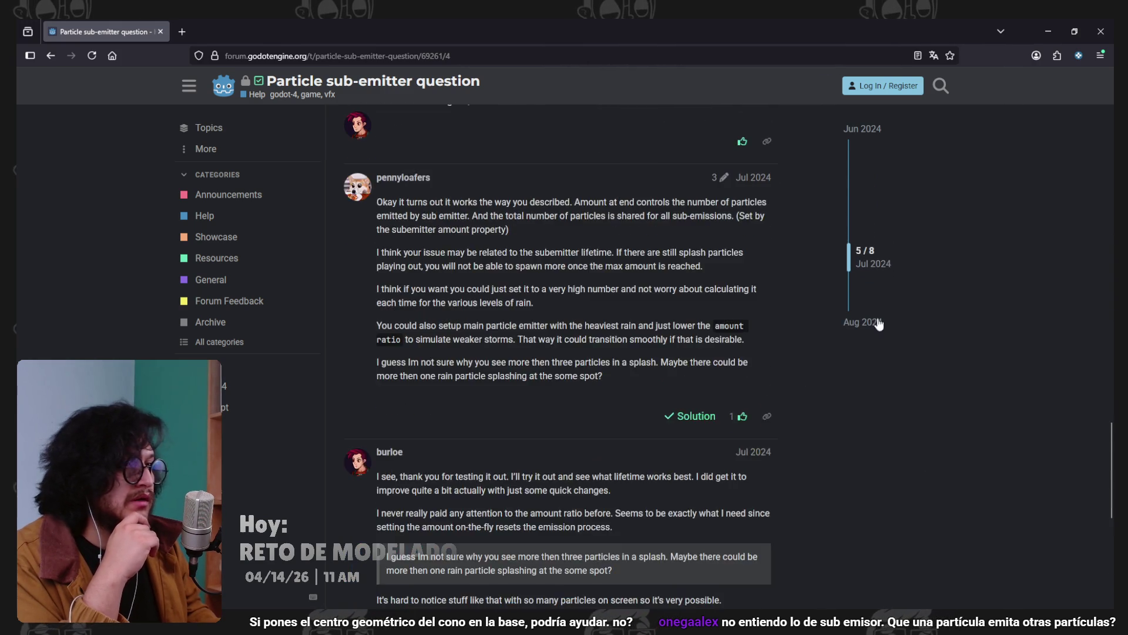
scroll(846, 299, up, 6)
key(alt+Tab)
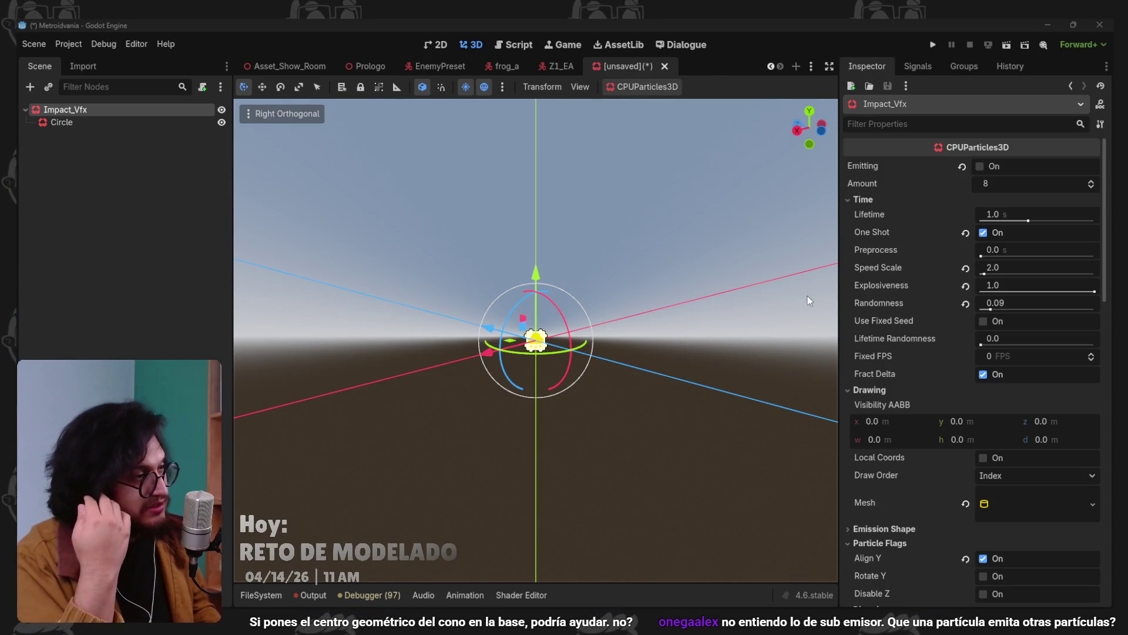
click(86, 123)
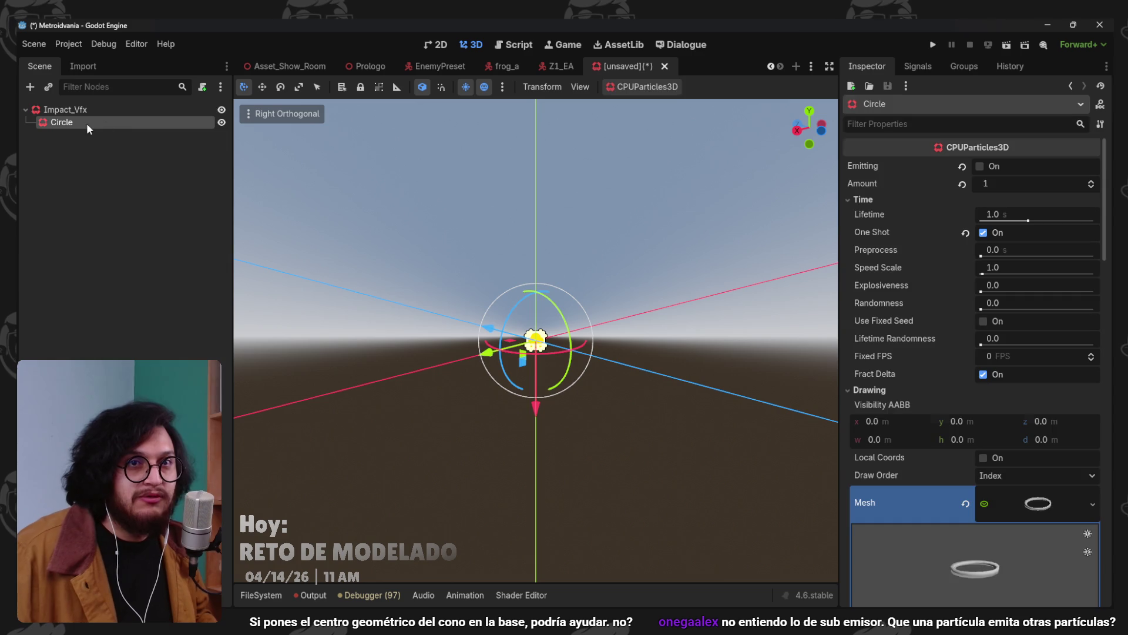
click(159, 110)
click(990, 167)
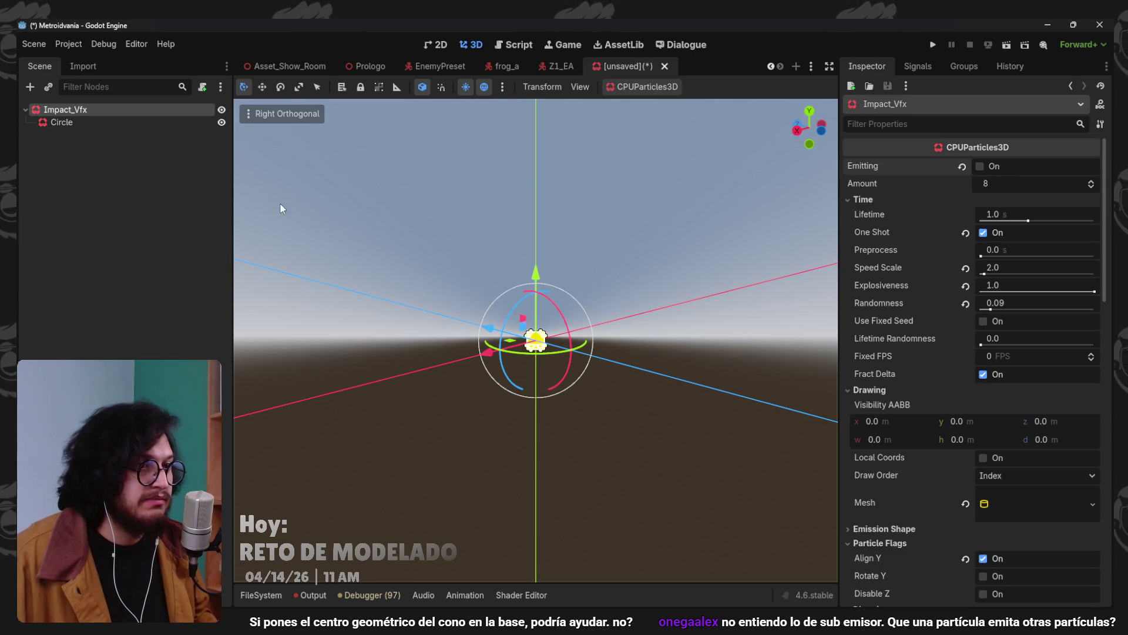
click(151, 121)
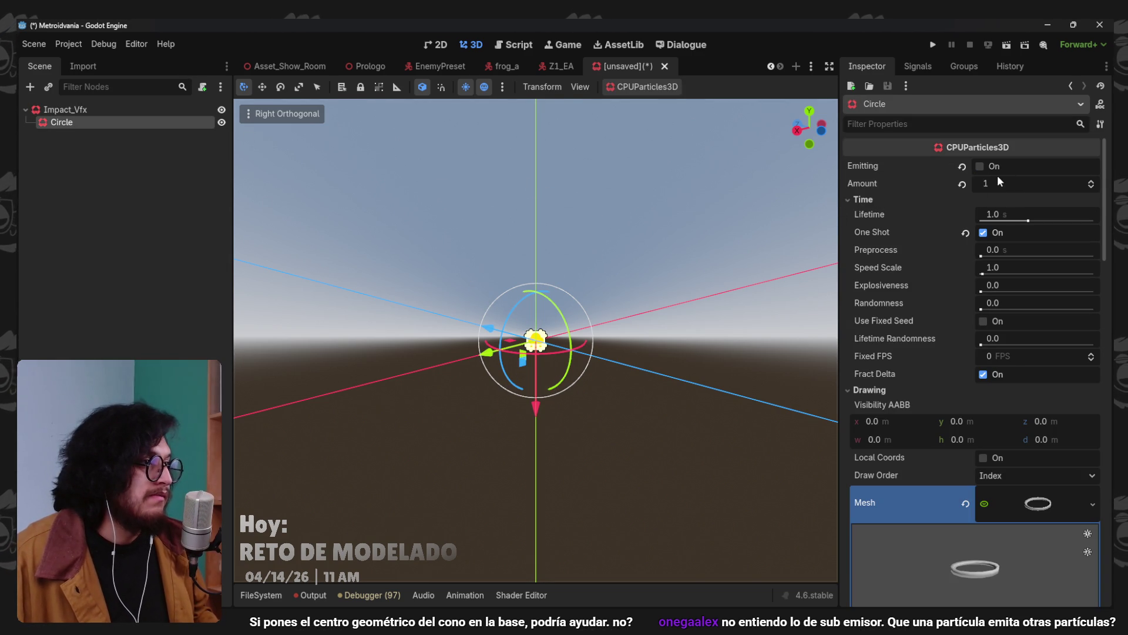
scroll(944, 308, down, 2)
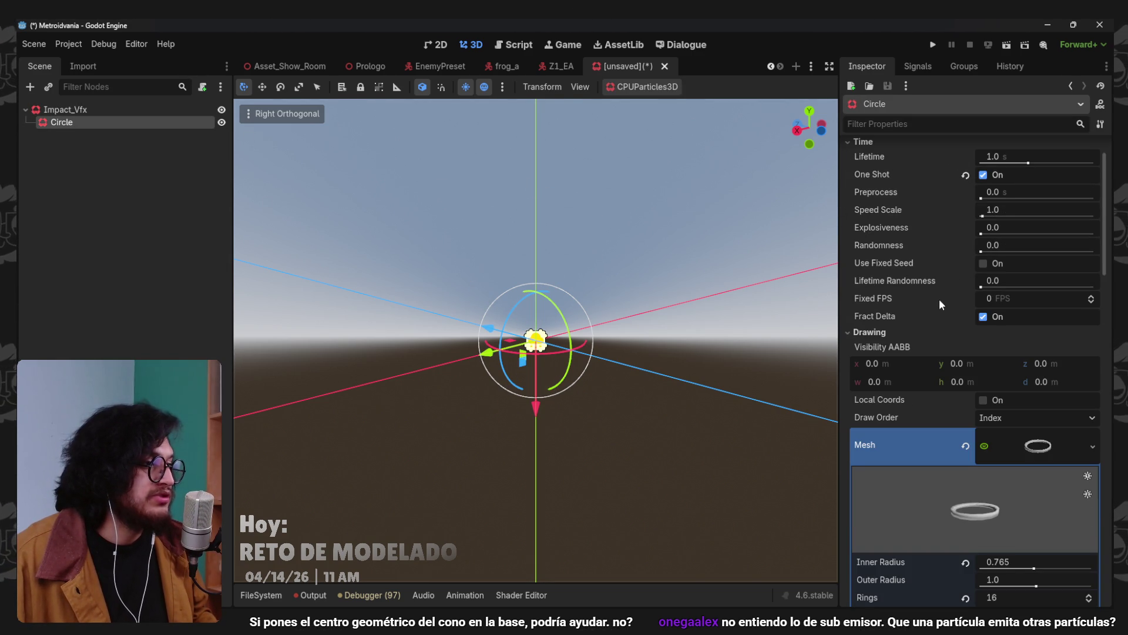
scroll(939, 299, up, 2)
click(996, 171)
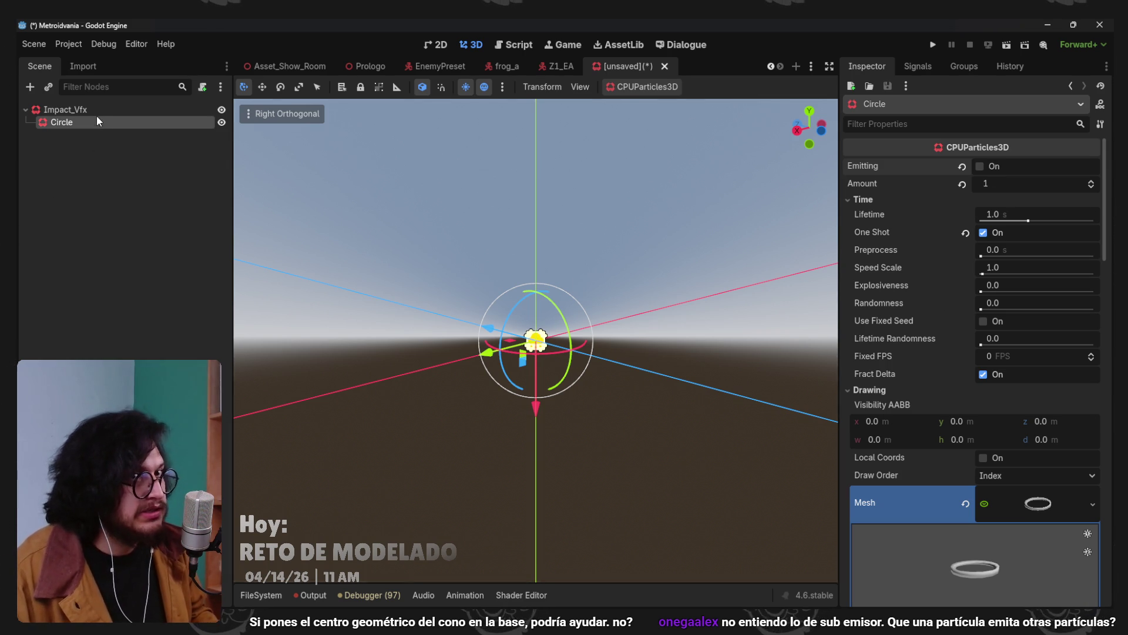
click(82, 112)
scroll(546, 312, down, 3)
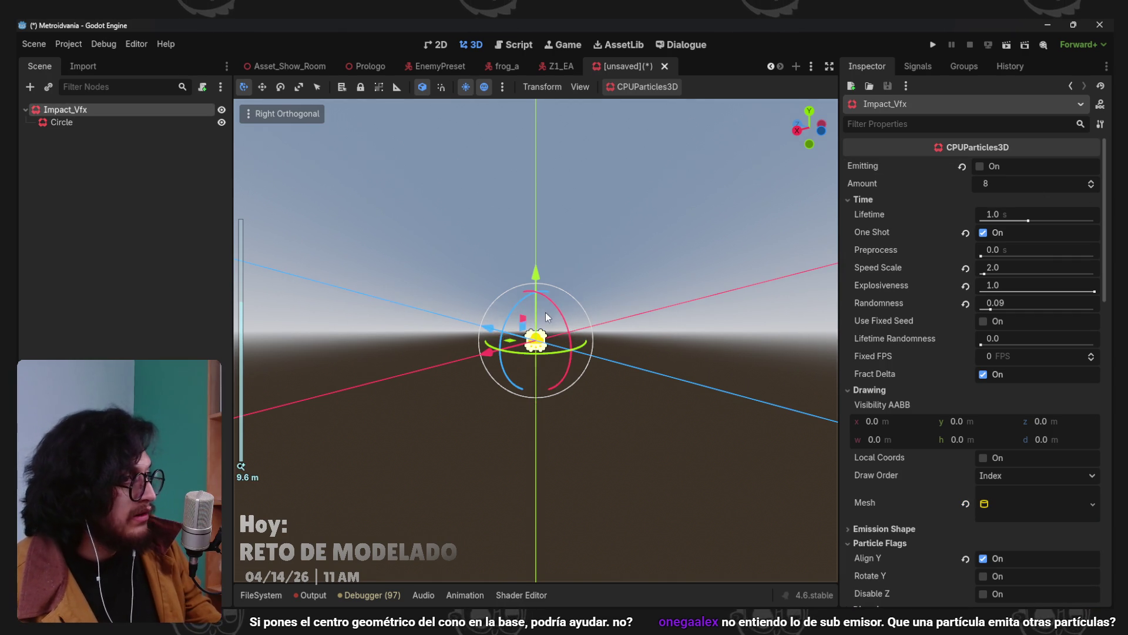
click(980, 167)
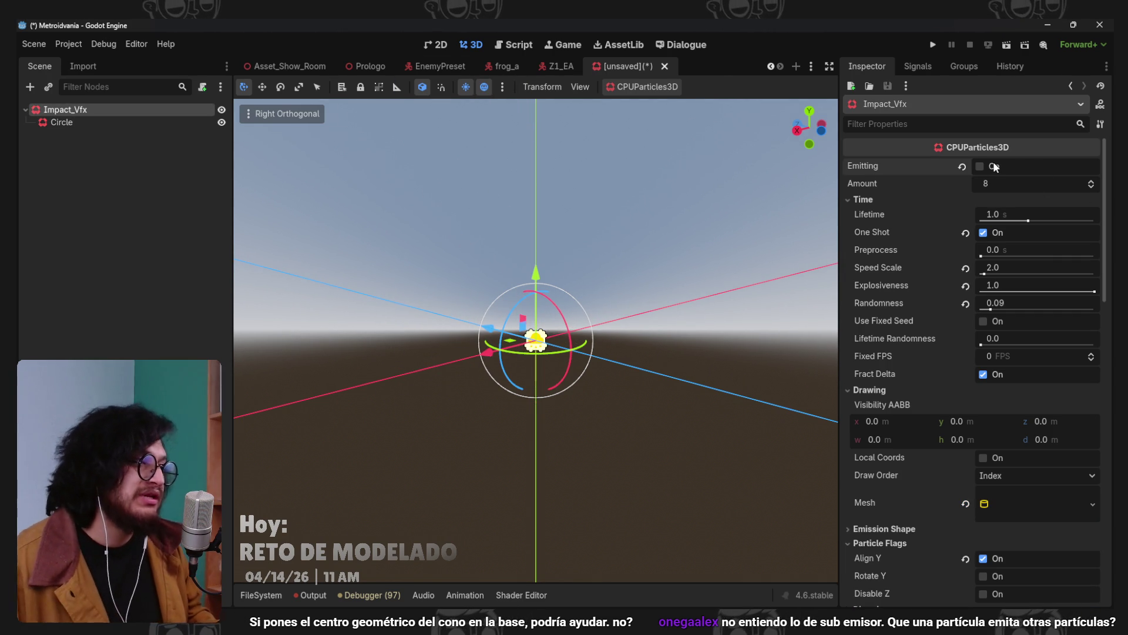
click(993, 166)
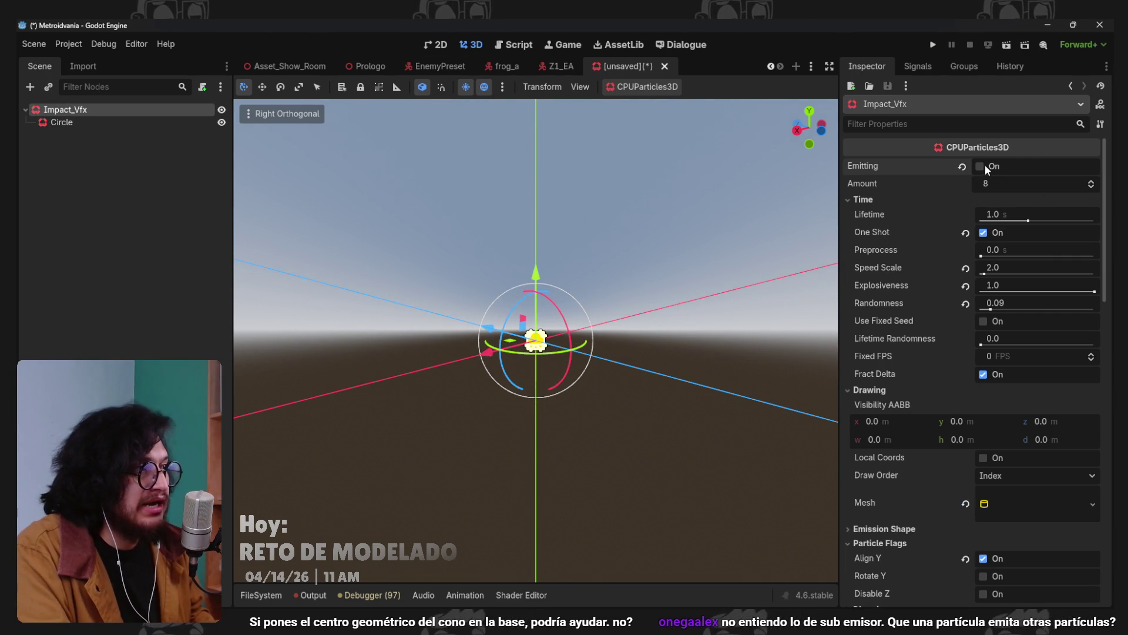
click(992, 168)
click(992, 167)
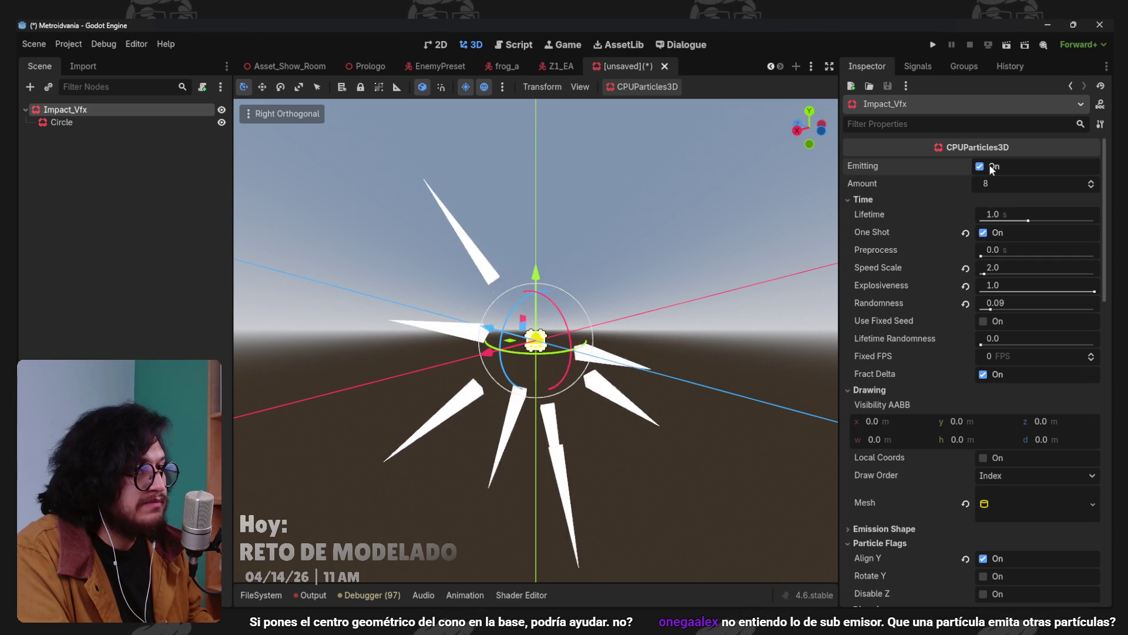
click(992, 167)
click(992, 167)
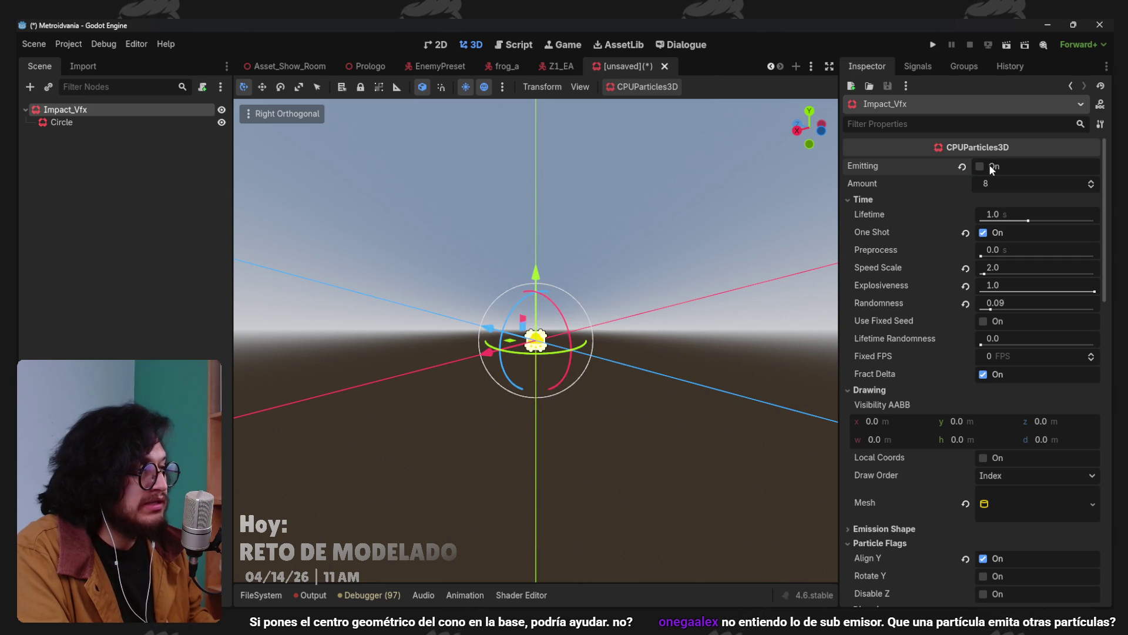
click(118, 123)
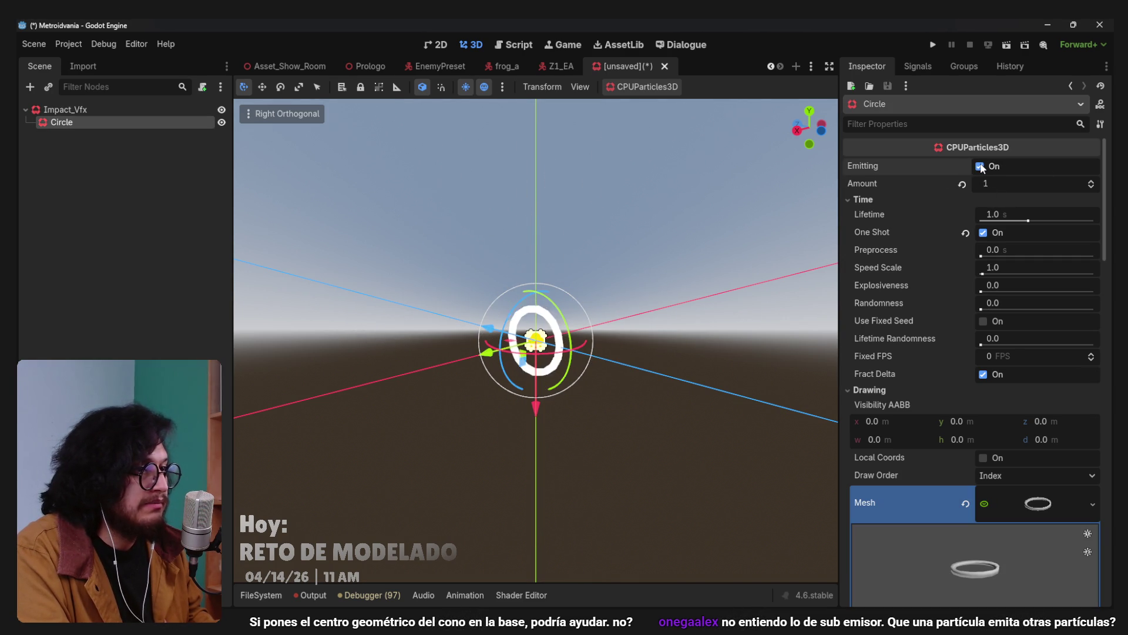
Step: Replace Circle's ring mesh with a new SphereMesh using 11 radial segments and 7 rings
scroll(951, 455, down, 2)
click(1092, 388)
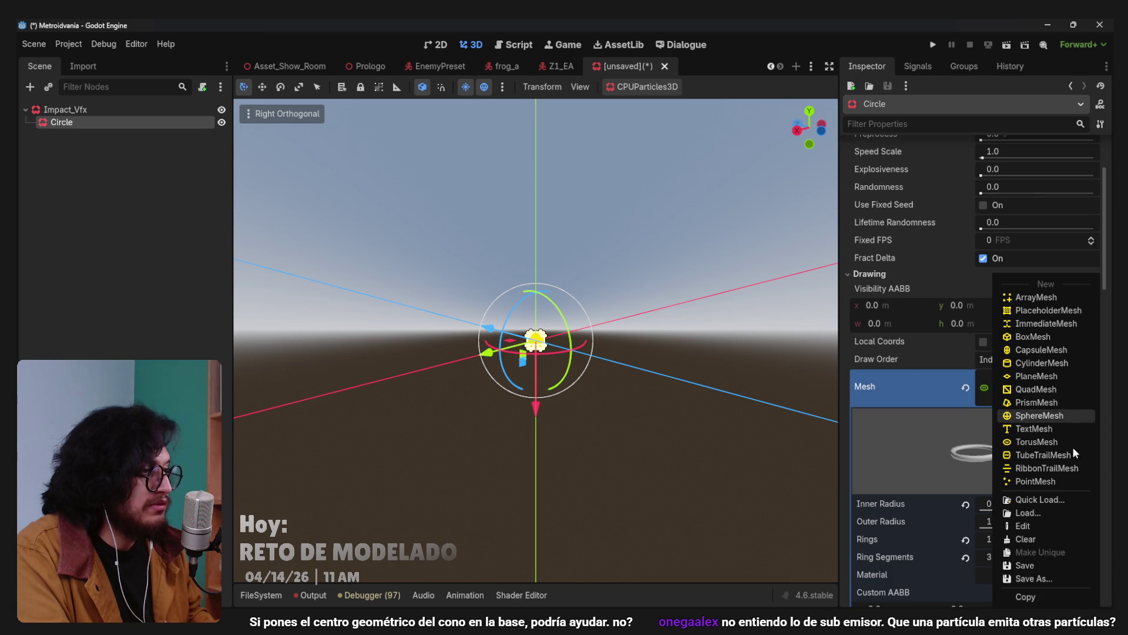
click(1045, 416)
scroll(1002, 462, down, 1)
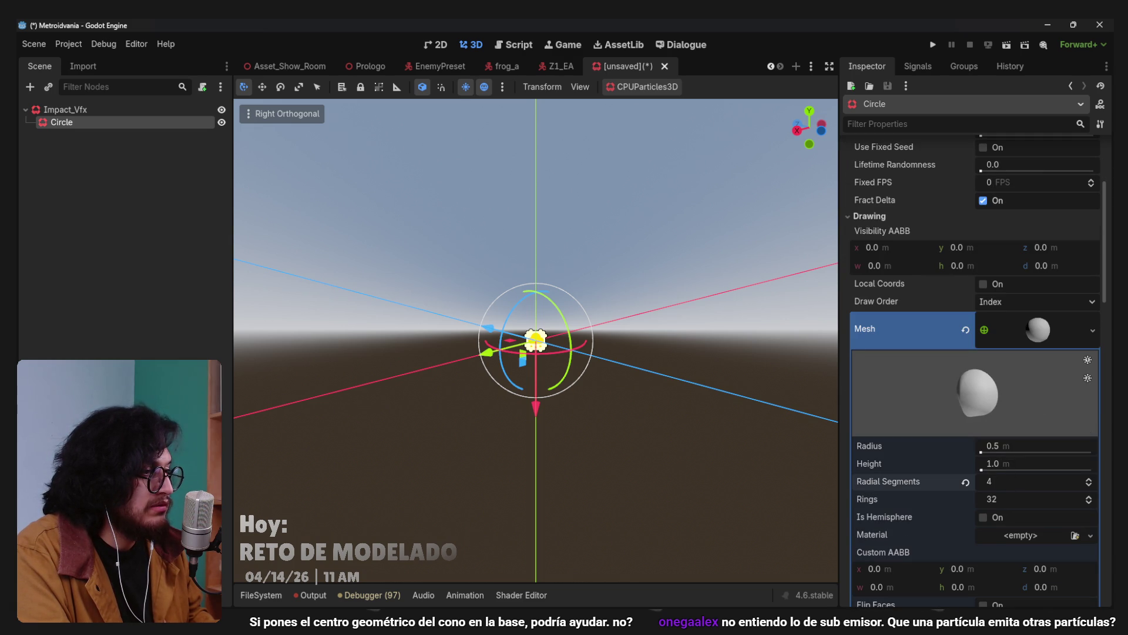
drag(612, 339, 734, 377)
drag(1042, 506, 993, 506)
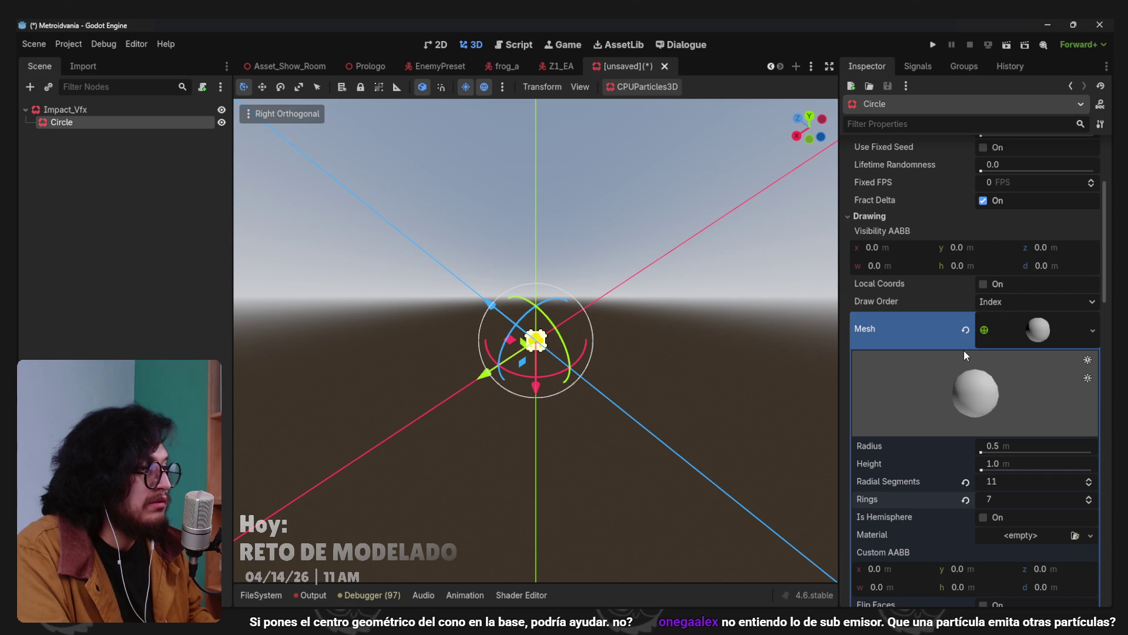
scroll(944, 339, up, 3)
Step: Preview the sphere particle burst, then replay Impact_Vfx's cone shard burst
click(993, 167)
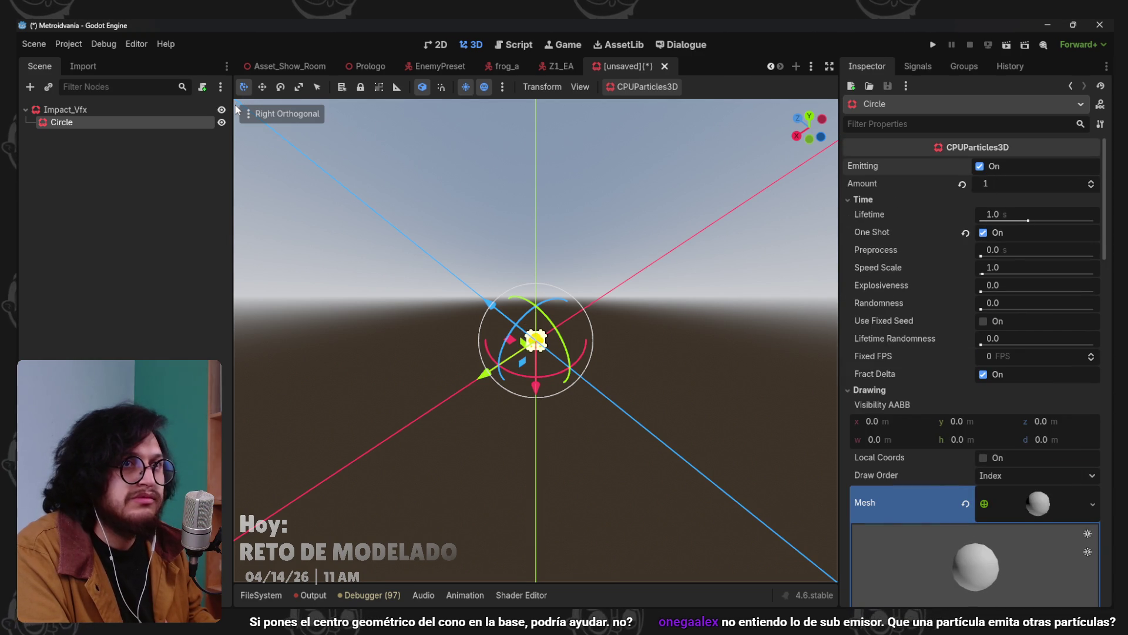
click(184, 109)
click(982, 167)
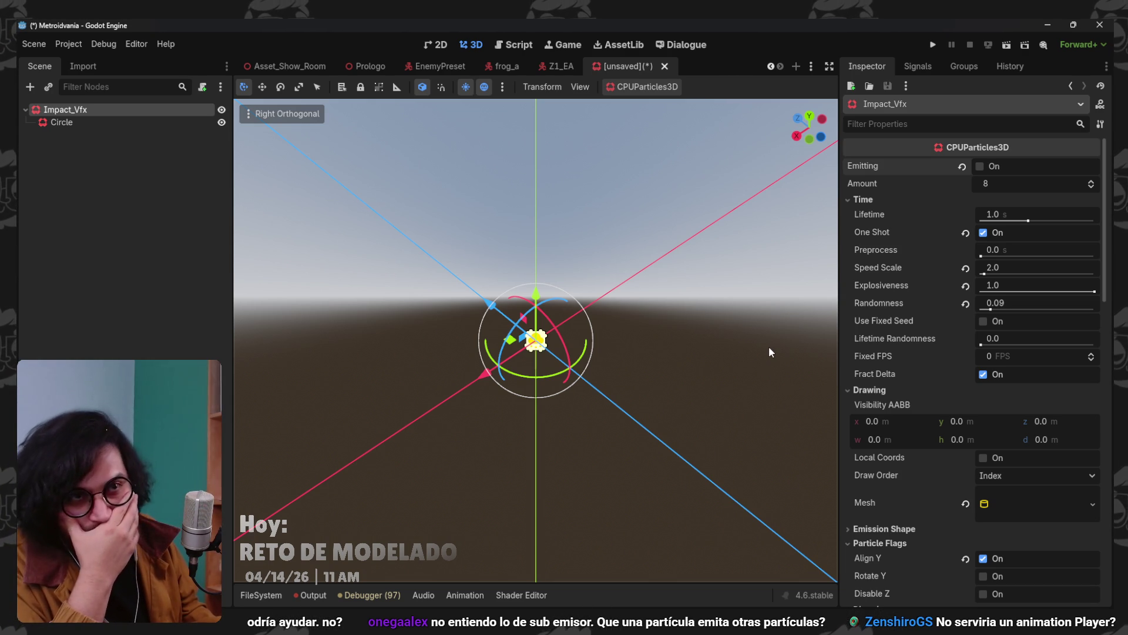
Step: Look through Impact_Vfx's Emission Shape, Angular Velocity and Animation sections in the Inspector
scroll(926, 300, down, 5)
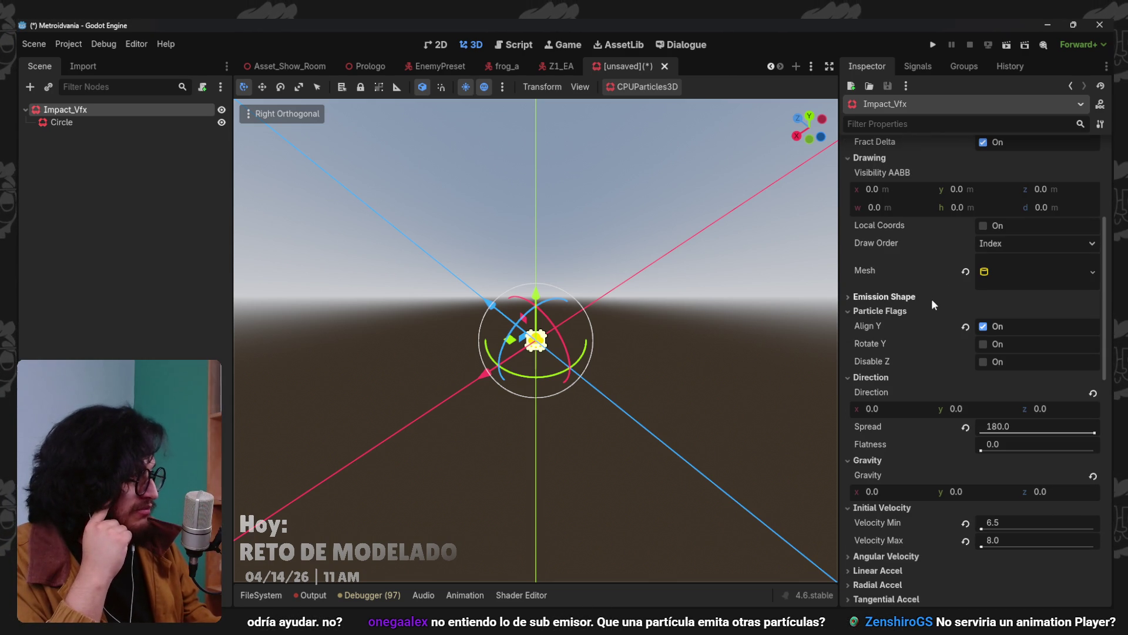
click(914, 296)
click(914, 296)
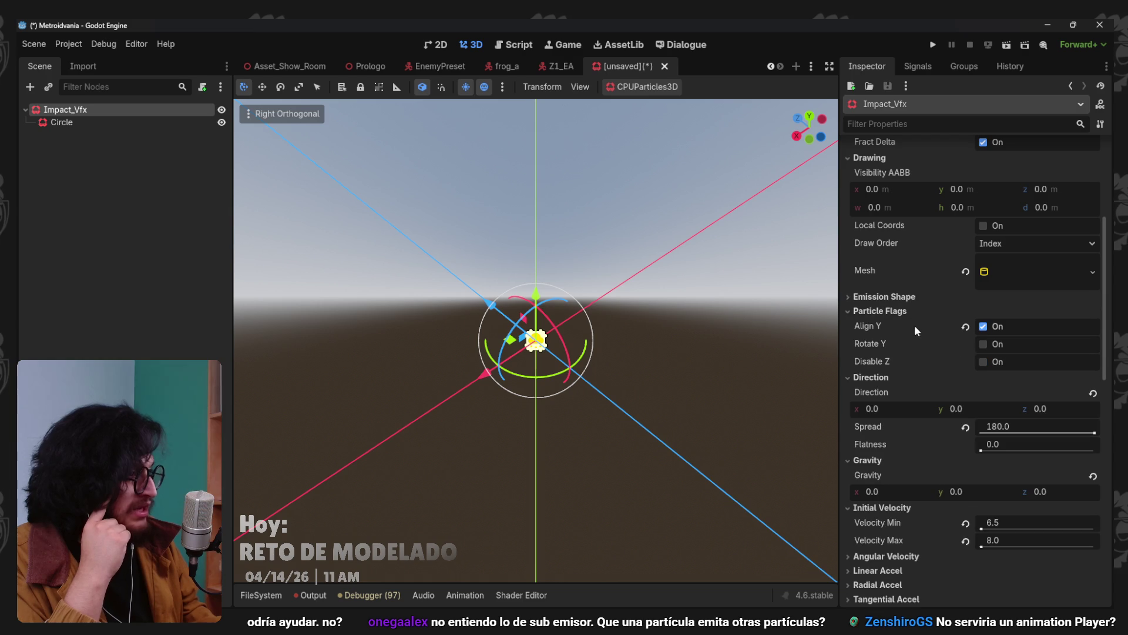
scroll(908, 355, down, 2)
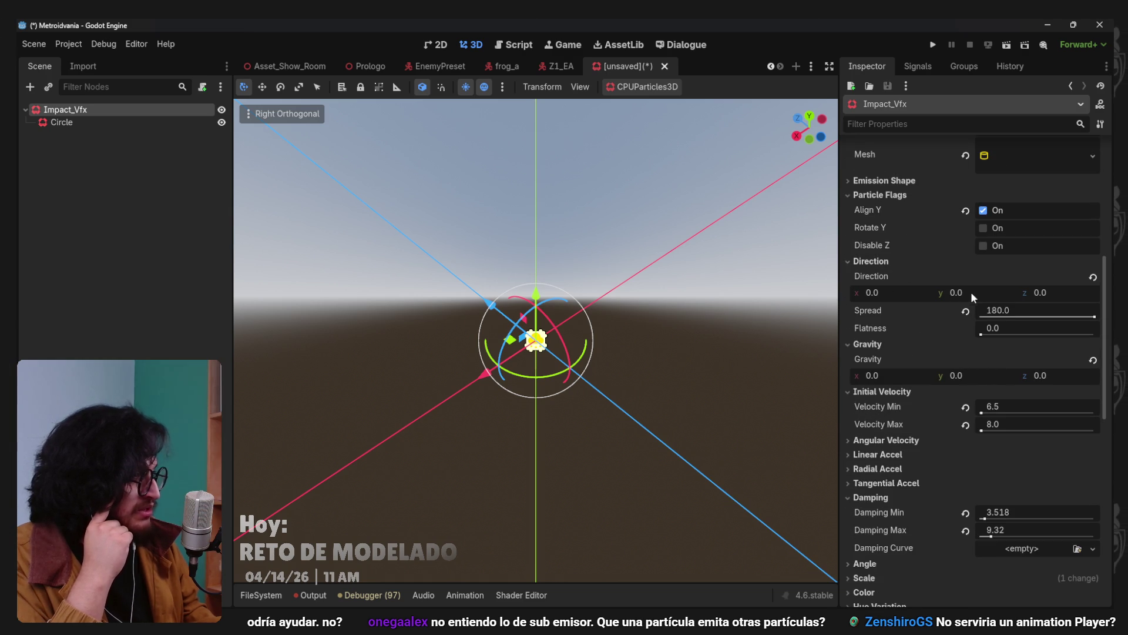
scroll(995, 355, down, 3)
scroll(879, 247, up, 1)
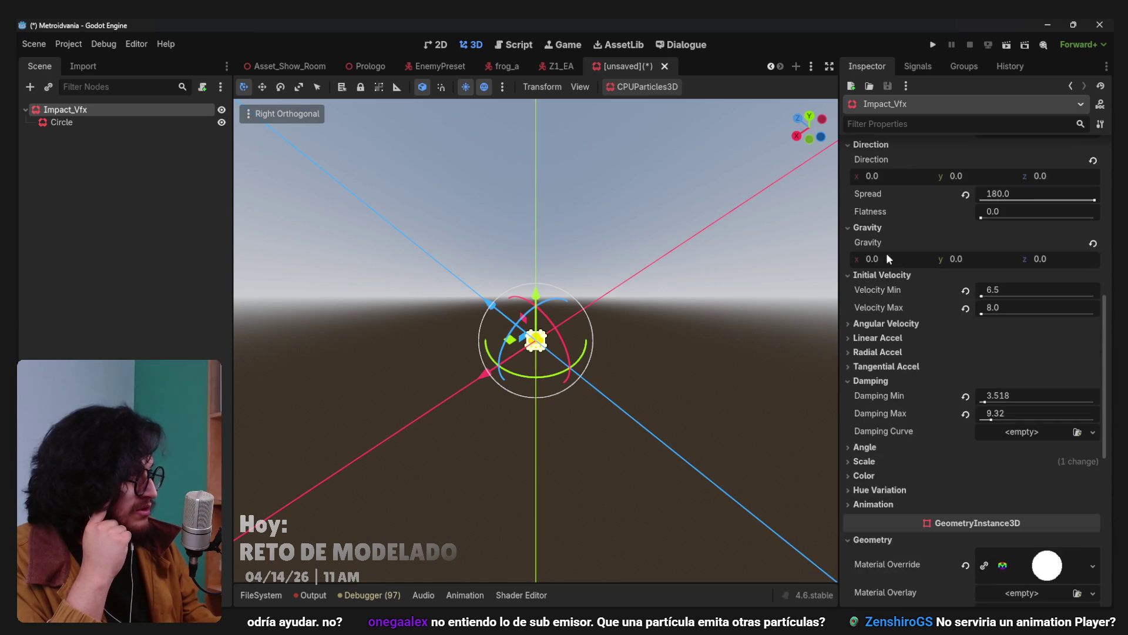
scroll(887, 252, down, 2)
click(885, 207)
click(885, 207)
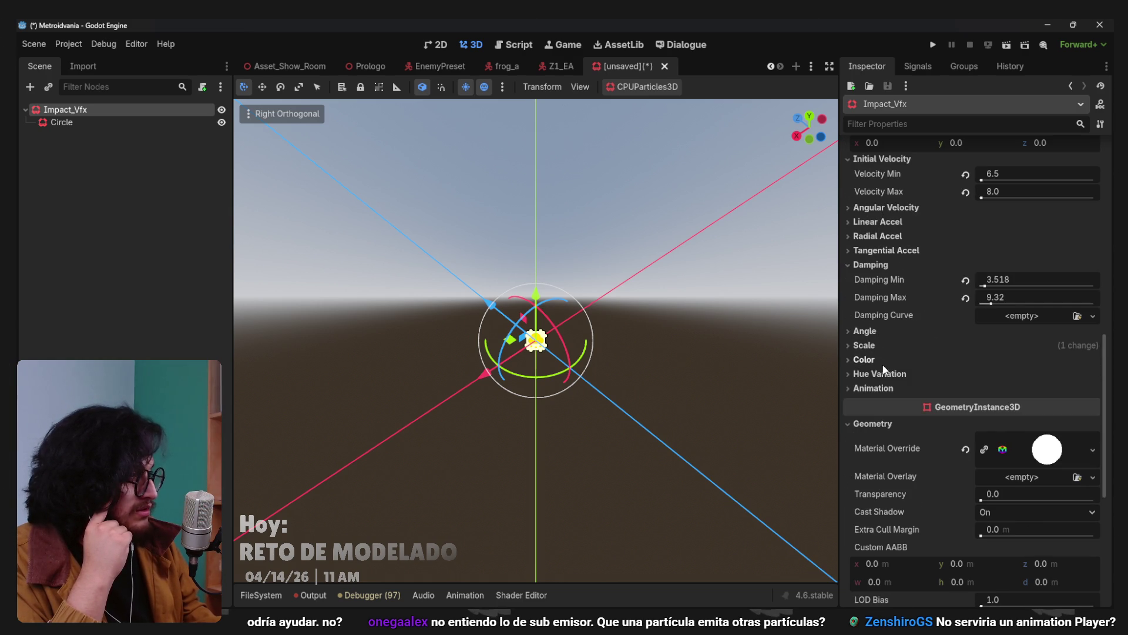
click(876, 388)
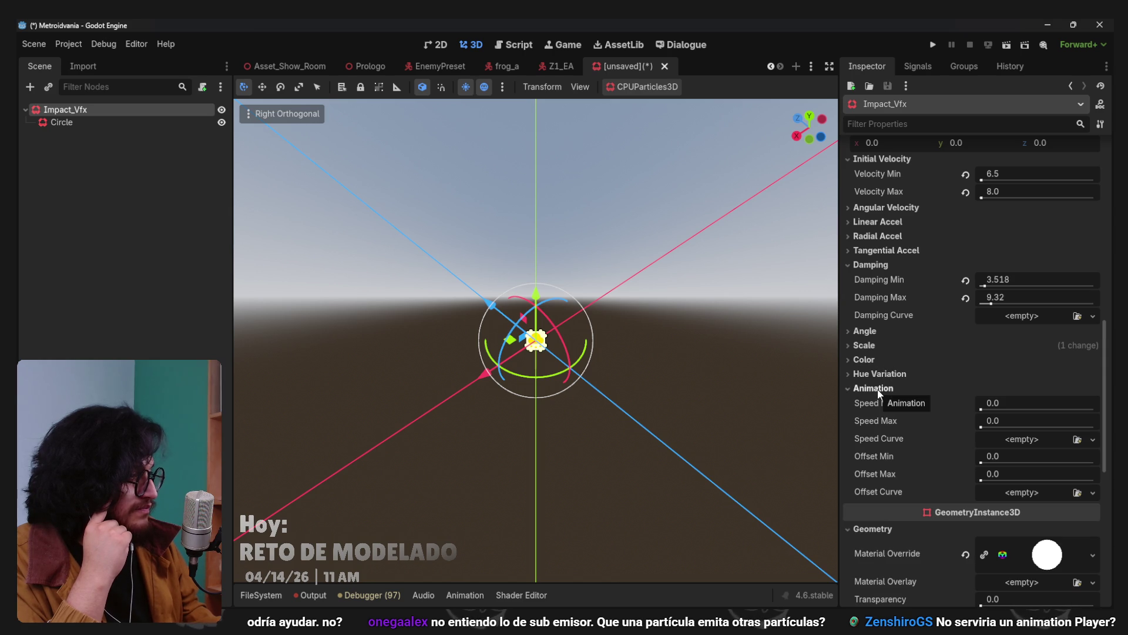
click(876, 388)
scroll(945, 414, down, 3)
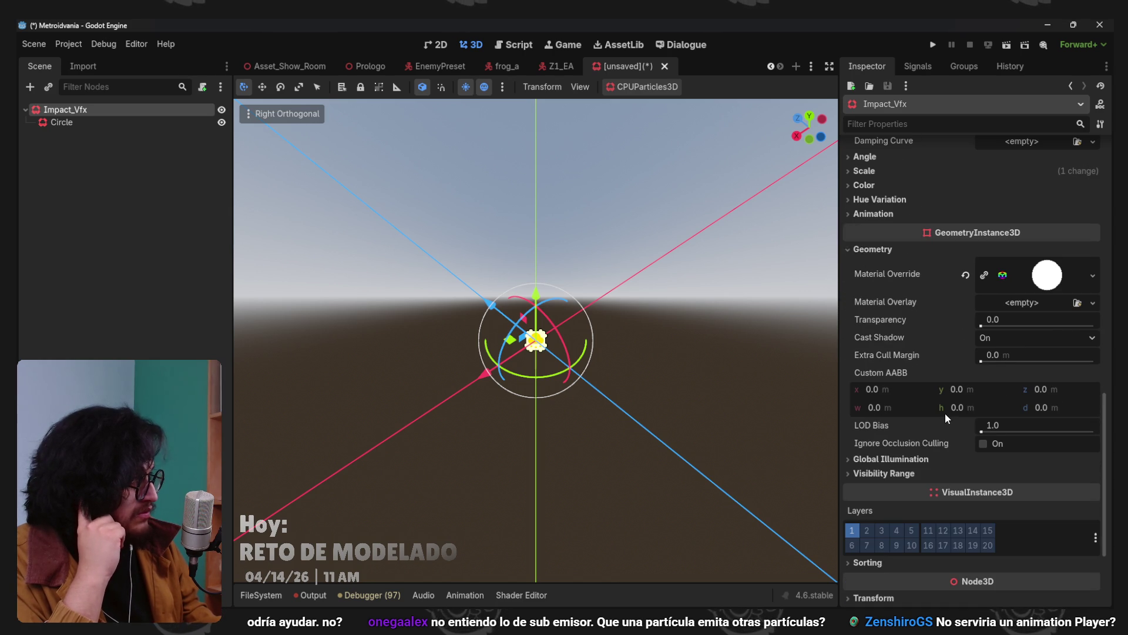
scroll(945, 413, down, 3)
scroll(945, 413, up, 15)
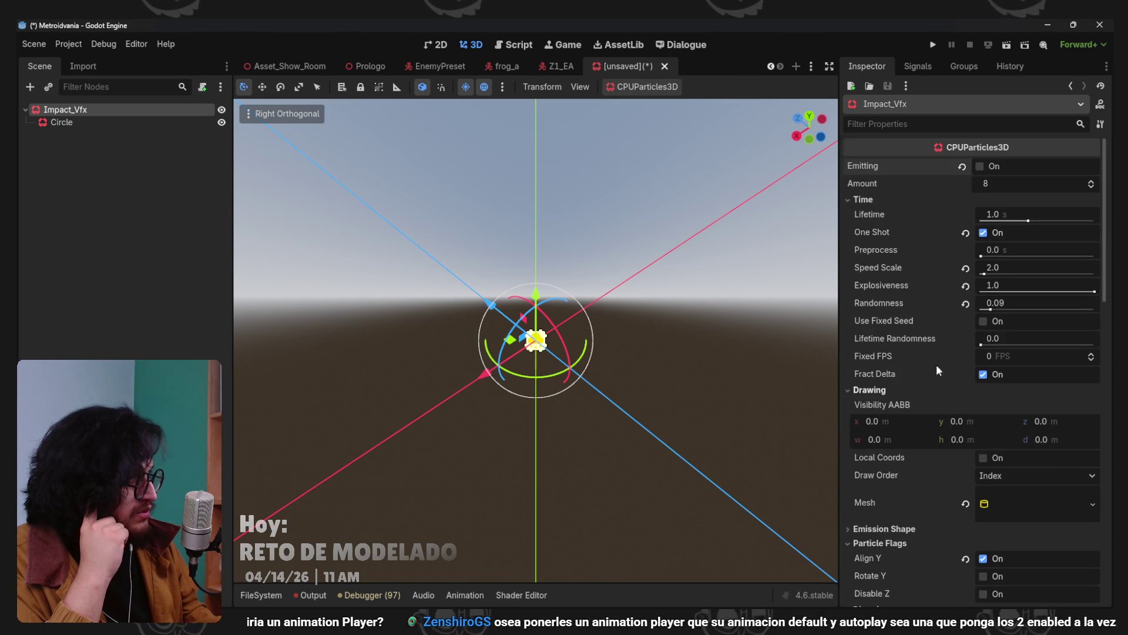
Step: With the Impact_Vfx root selected, bring up the Create New Node dialog
click(31, 184)
click(54, 112)
key(ctrl+a)
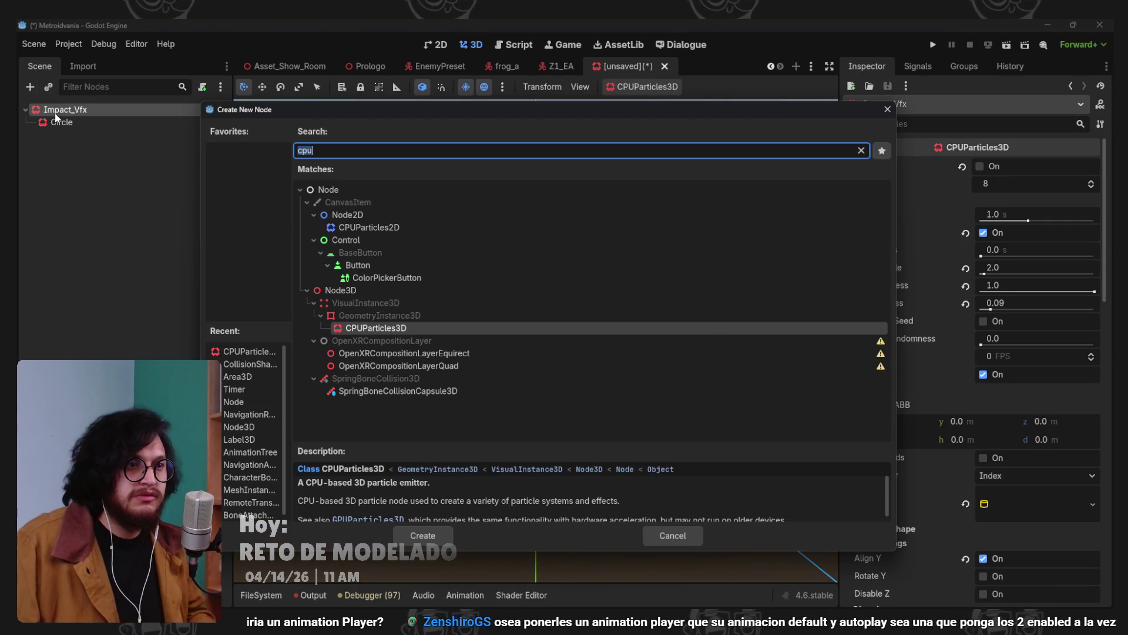
Step: Search 'particle' in Create New Node, cancel it, and delete the Circle child node
text(particle)
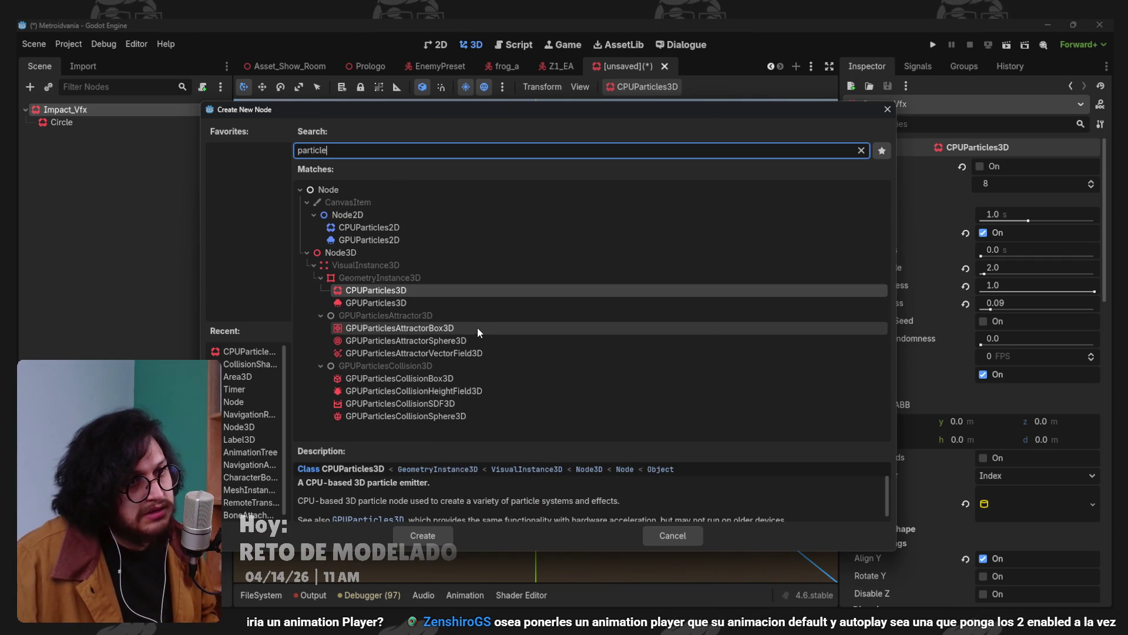
click(687, 533)
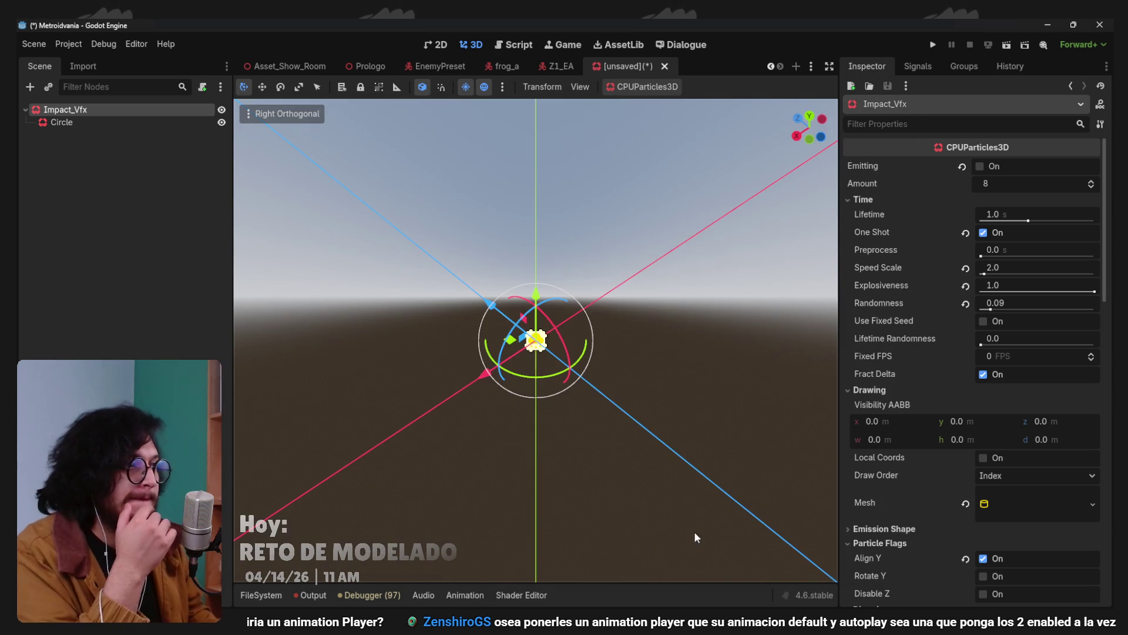
click(156, 126)
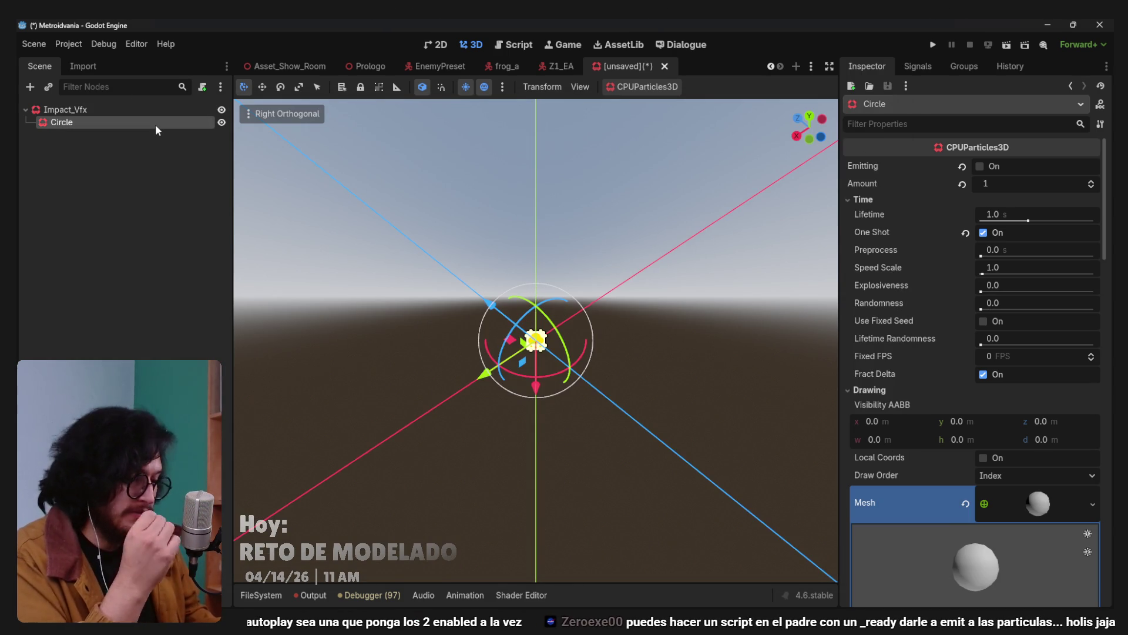
key(Delete)
Step: Replay Impact_Vfx's shard burst, then save the scene as Impact_vfx.tscn in 00_Frog_Enemies
click(150, 105)
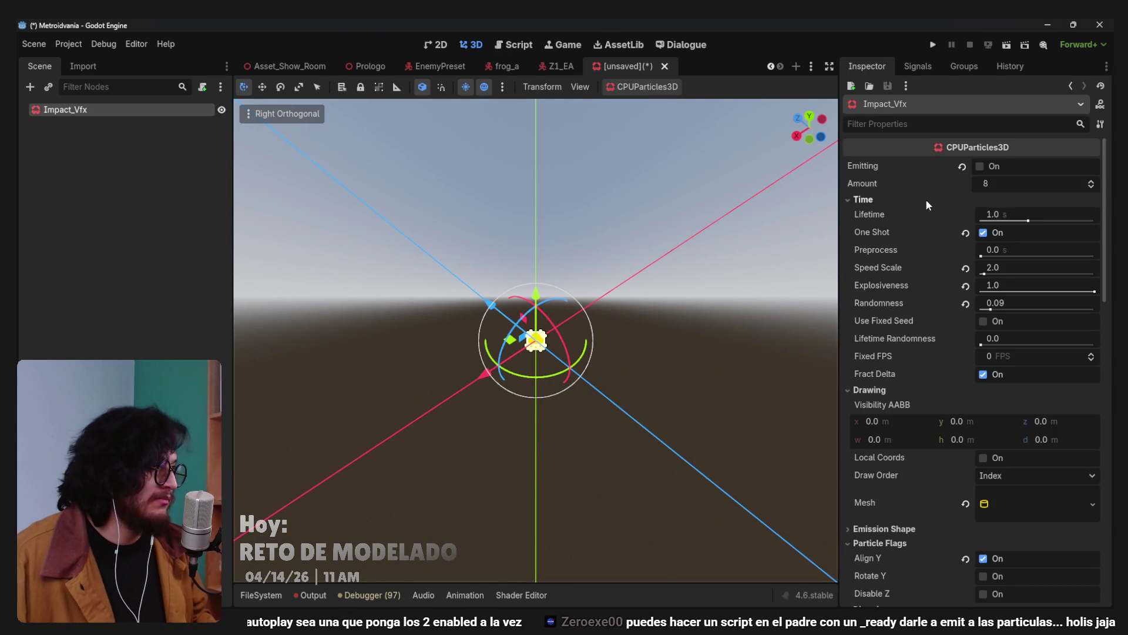
click(979, 167)
click(979, 167)
click(980, 167)
key(ctrl+s)
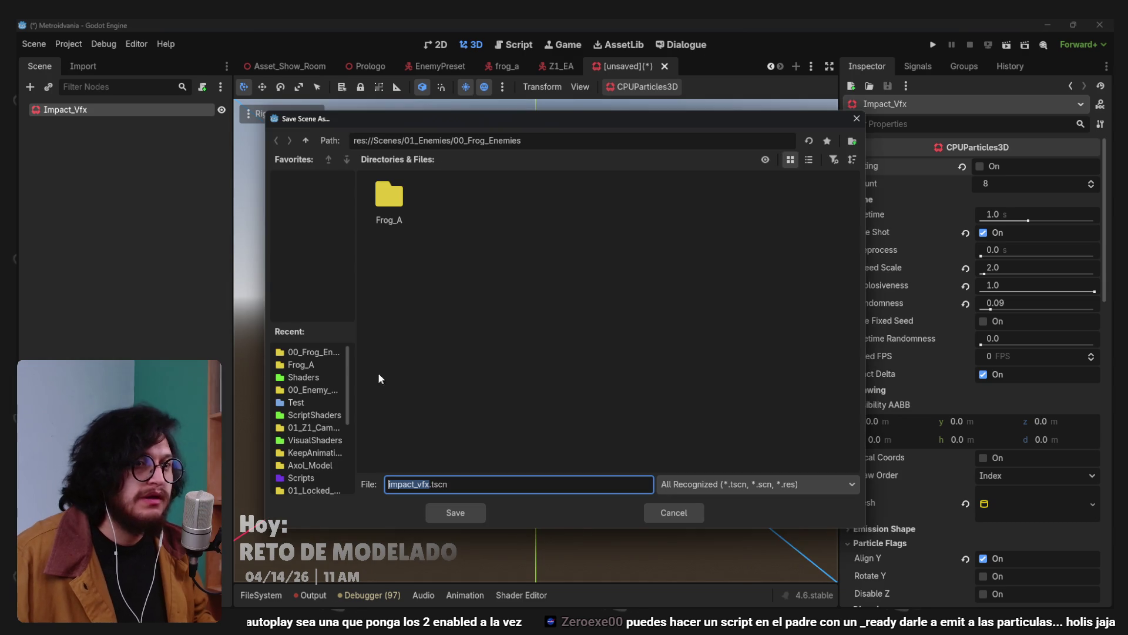